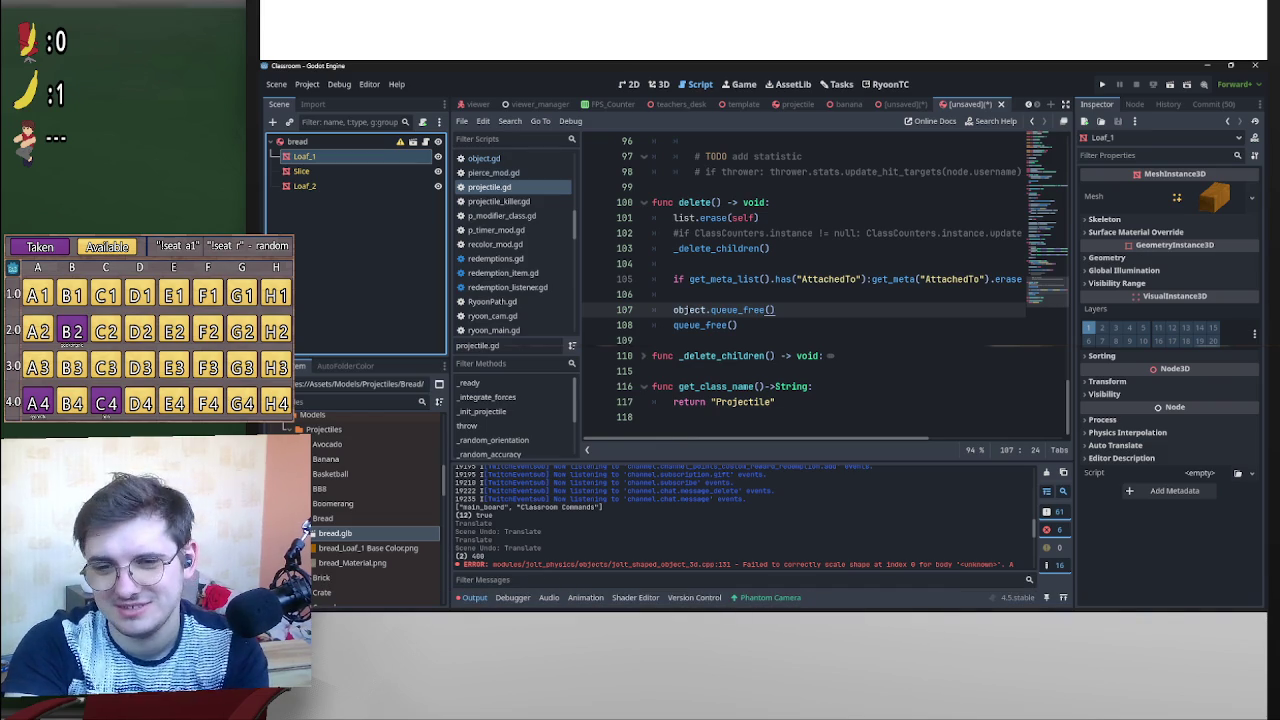
# Close the unsaved bread scene tab, backing out of Save Scene As and choosing Don't Save.
pyautogui.scroll(15, 945, 300)
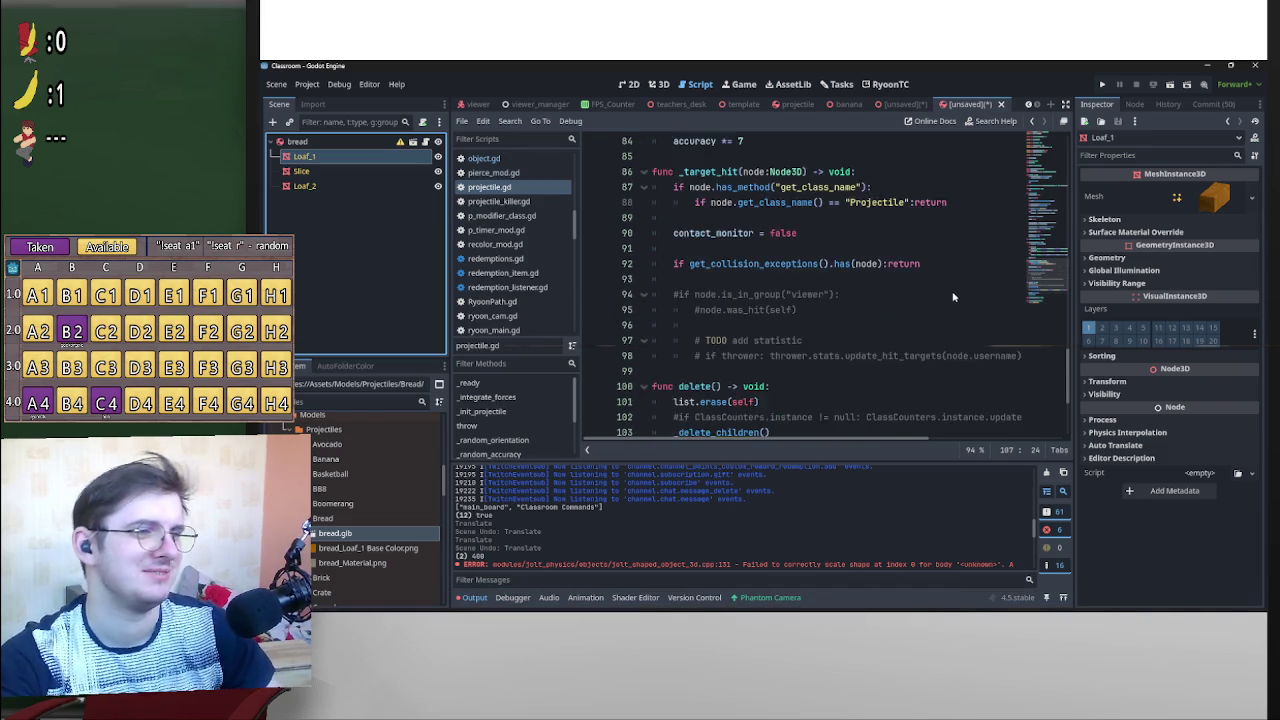
pyautogui.click(1000, 107)
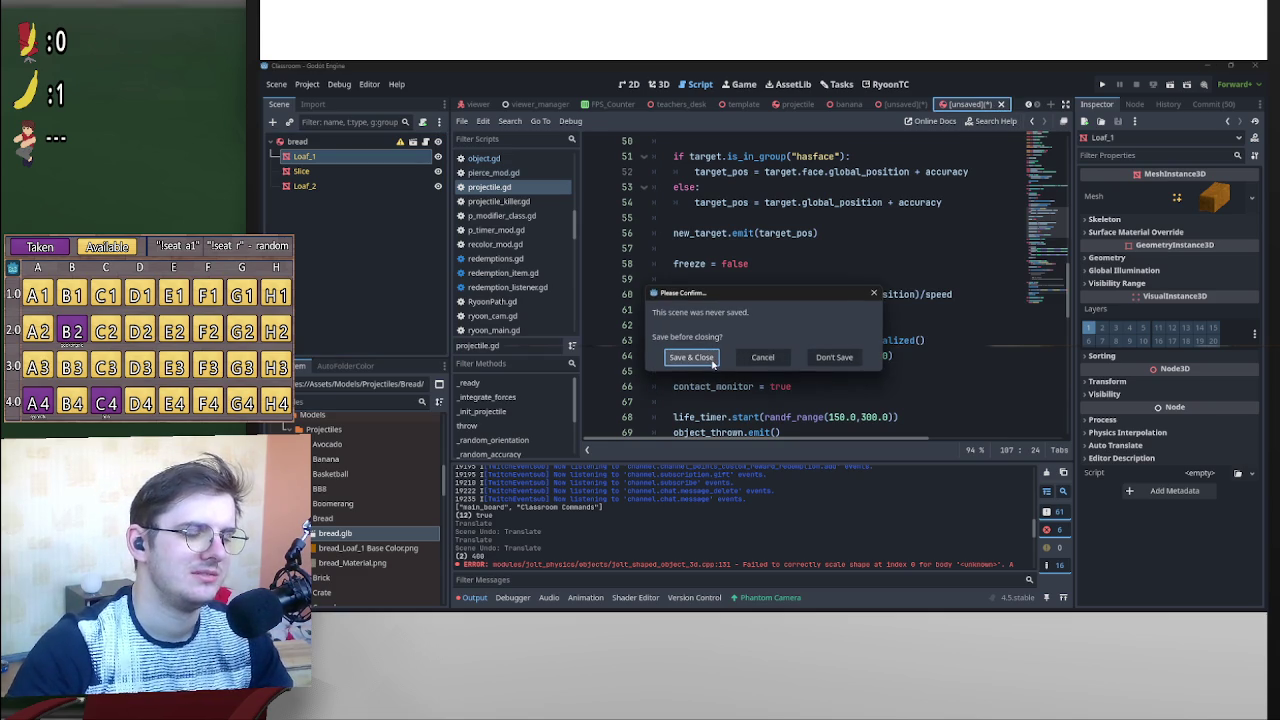
pyautogui.click(716, 358)
pyautogui.click(862, 500)
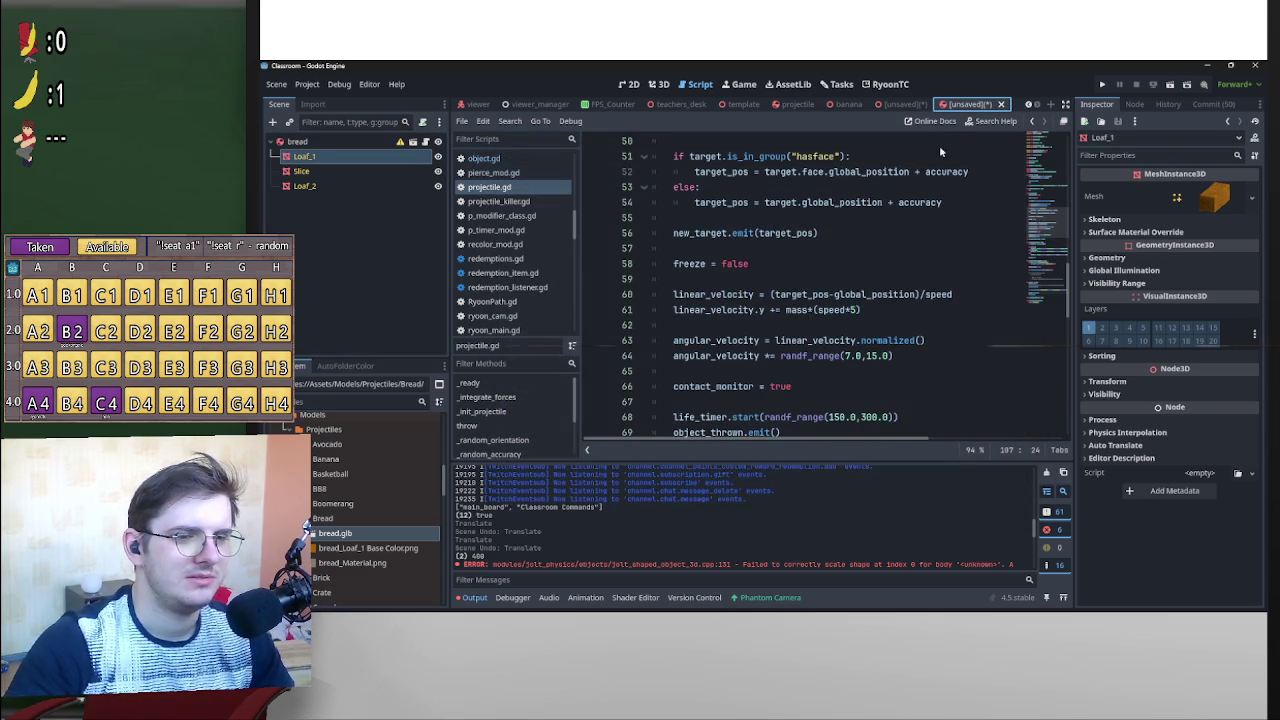
pyautogui.click(1003, 107)
pyautogui.click(836, 358)
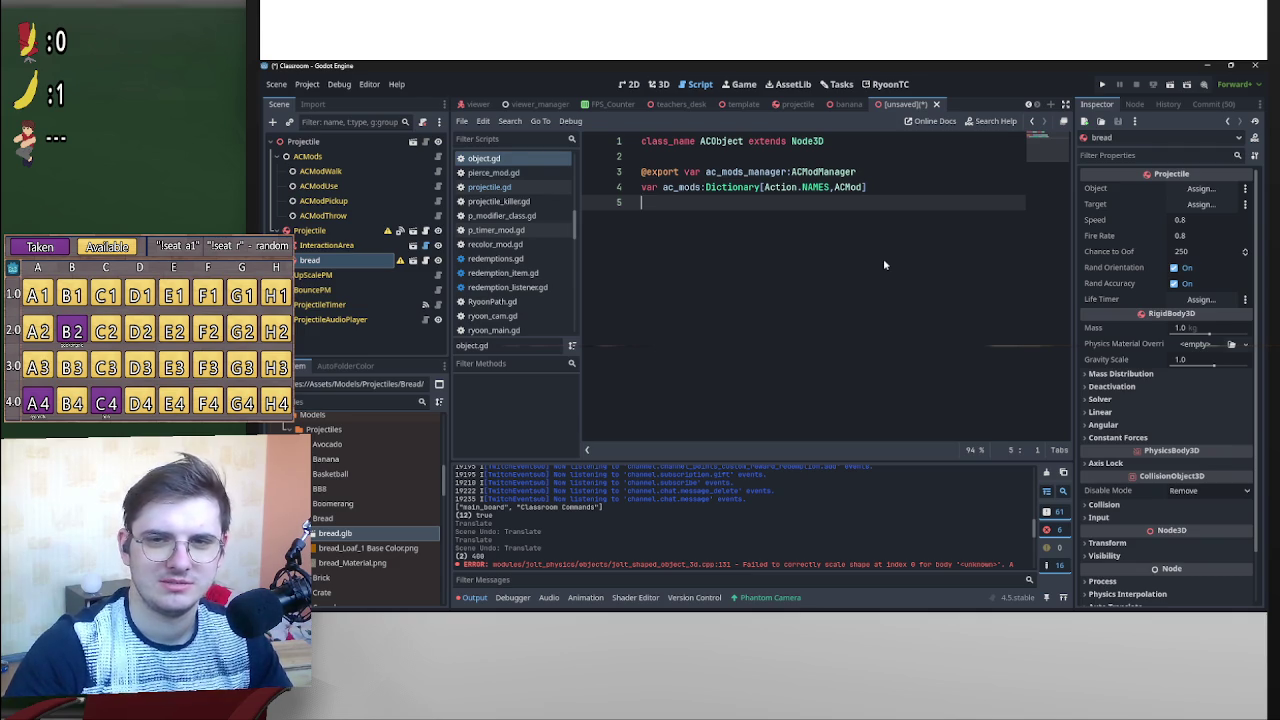
# Create a New Inherited Scene from Avocado.glb, then close it without saving.
pyautogui.click(335, 535)
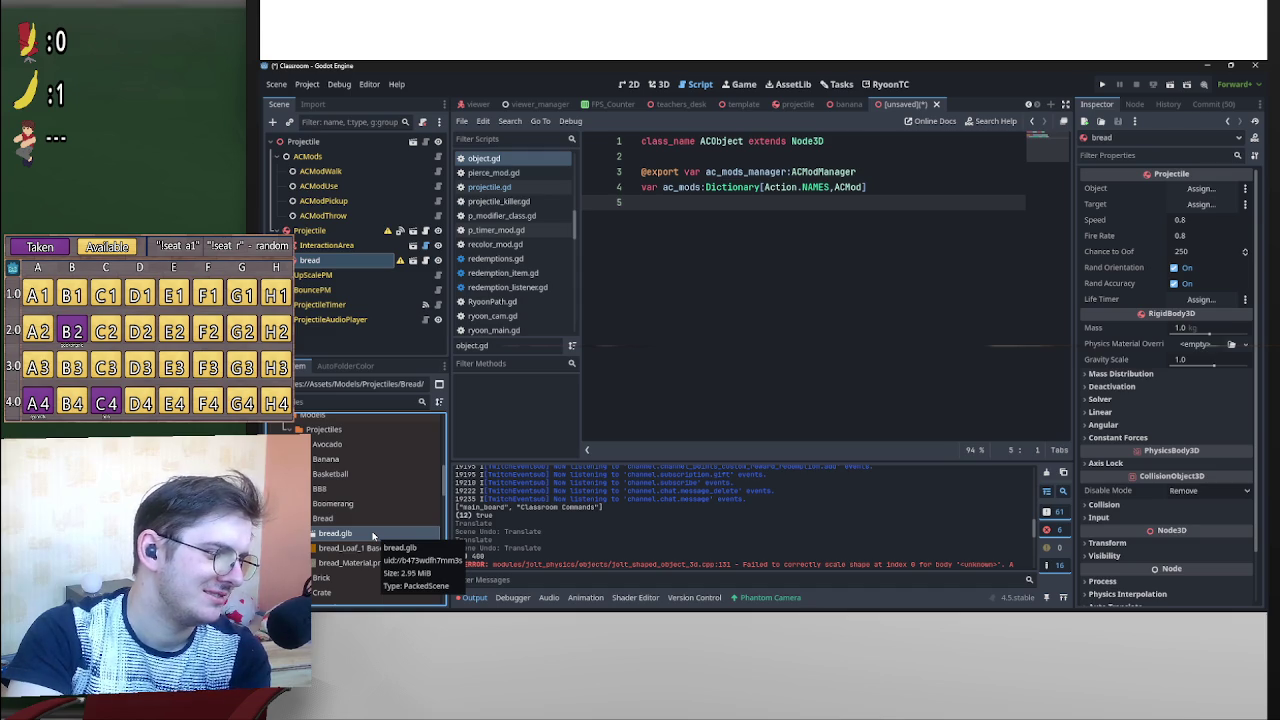
pyautogui.scroll(3, 360, 545)
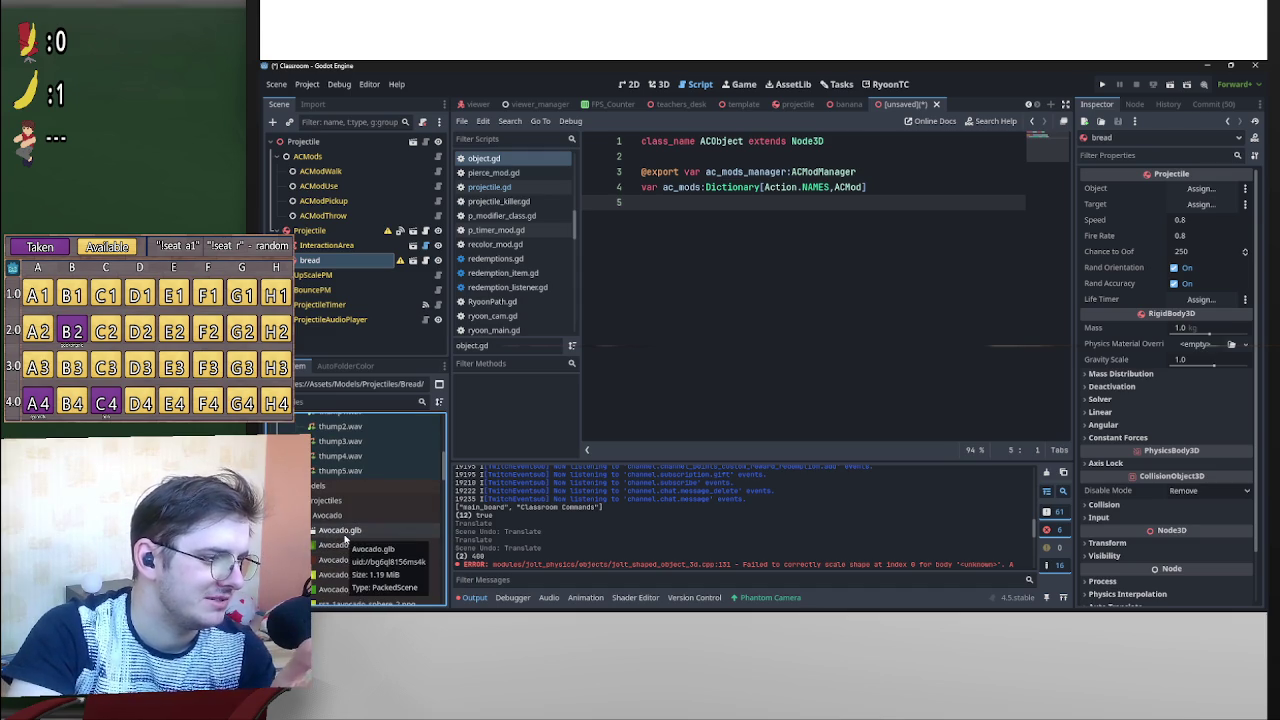
pyautogui.rightClick(345, 540)
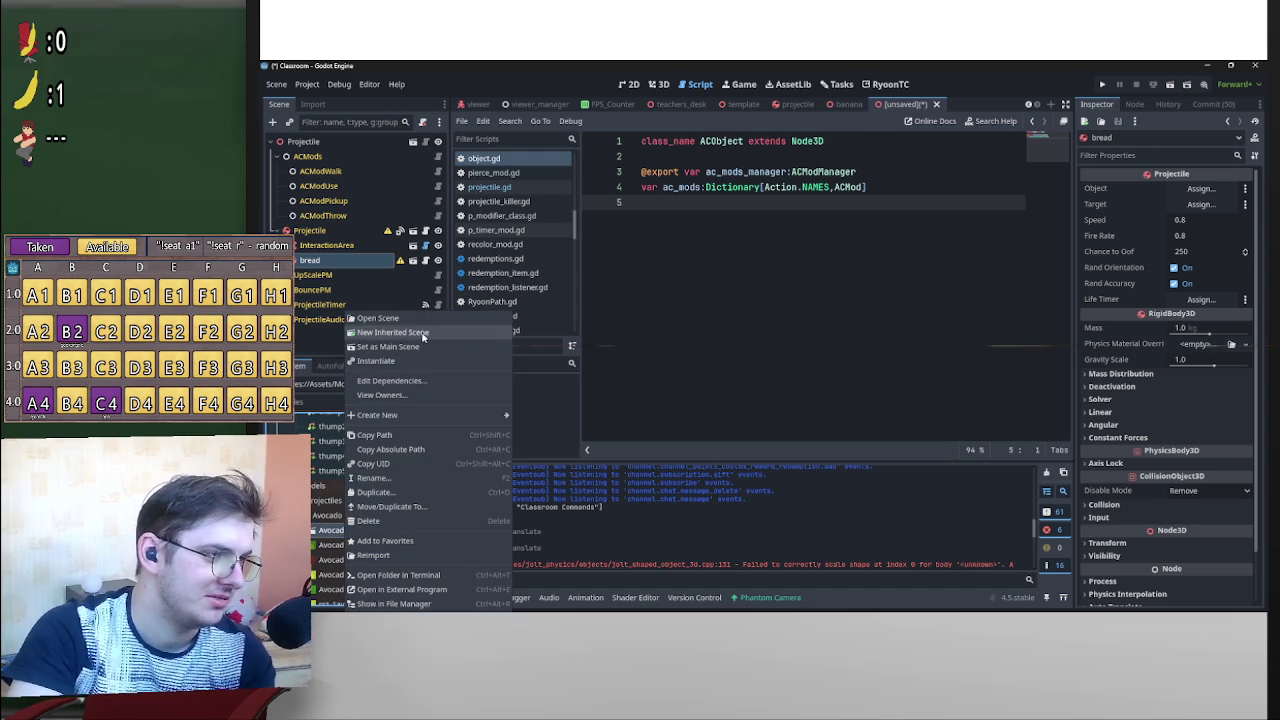
pyautogui.click(404, 325)
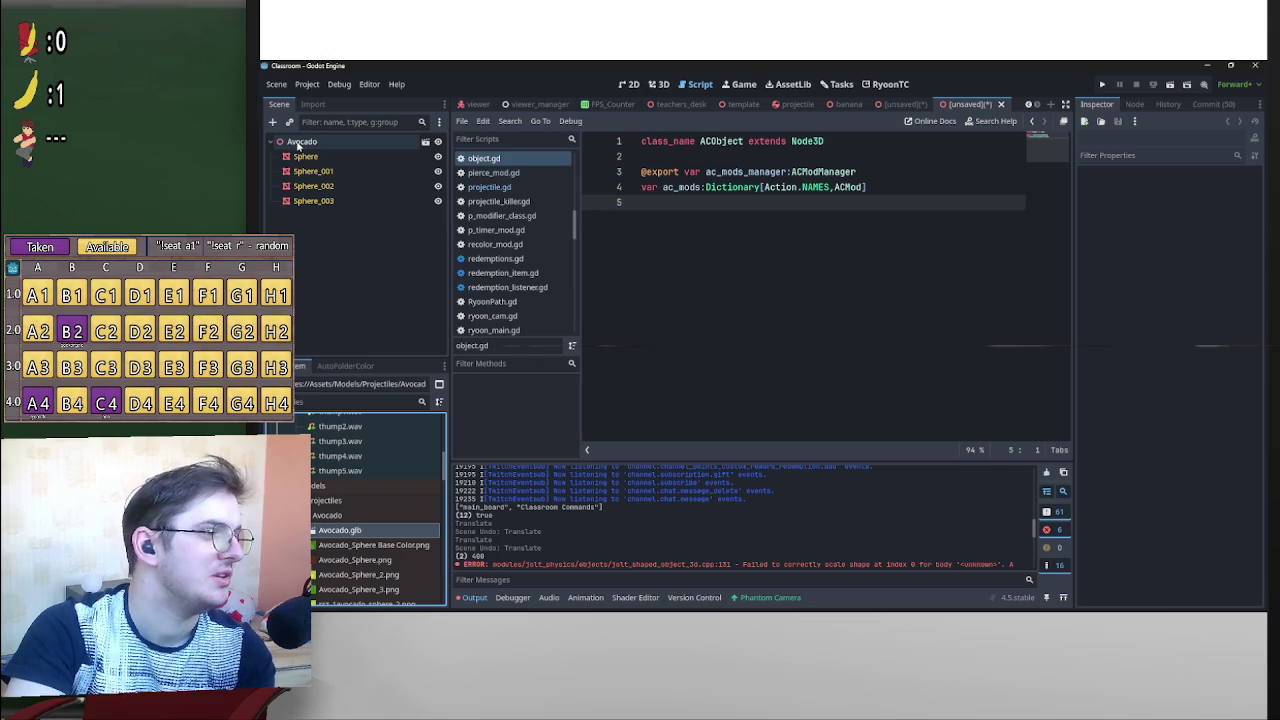
pyautogui.click(1000, 104)
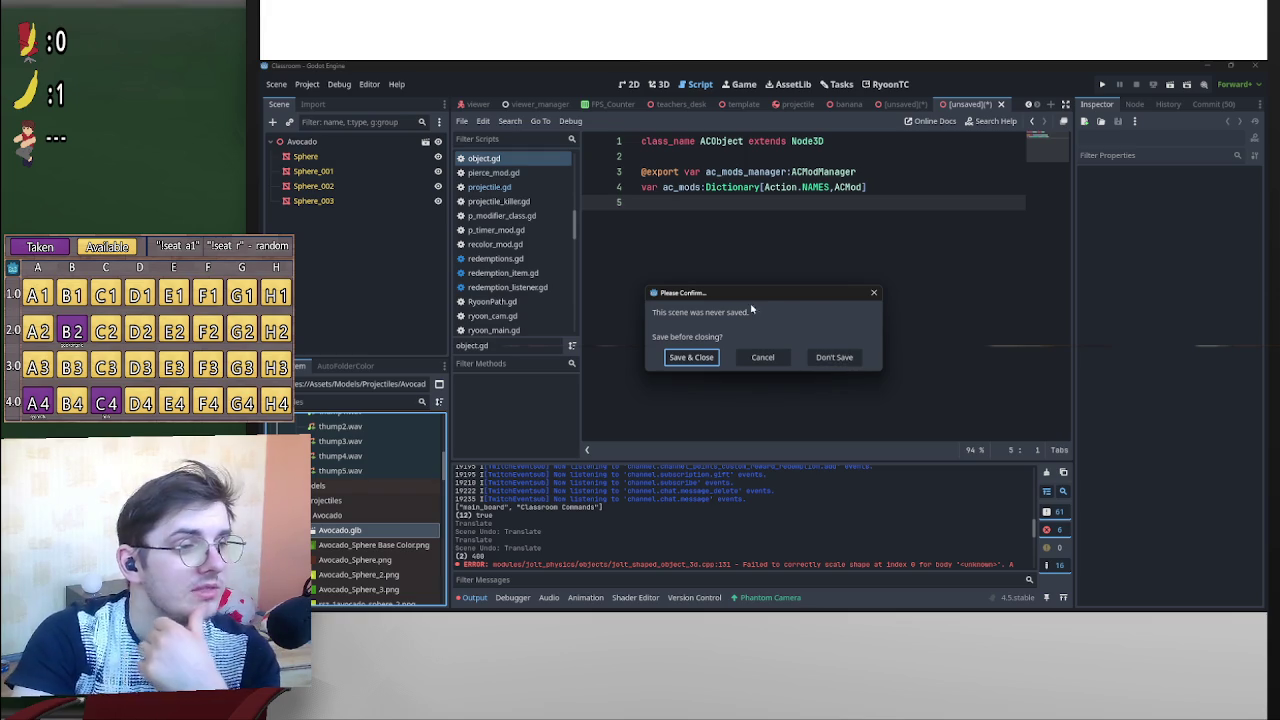
pyautogui.click(874, 293)
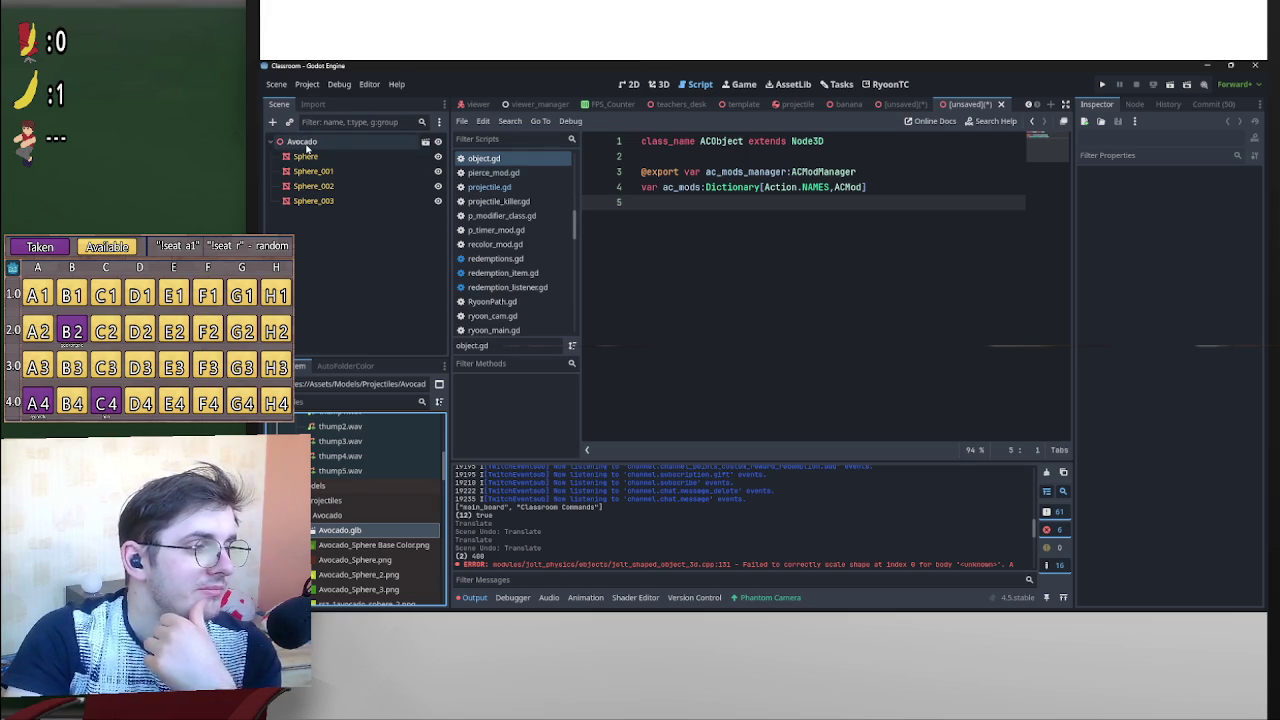
pyautogui.click(1000, 104)
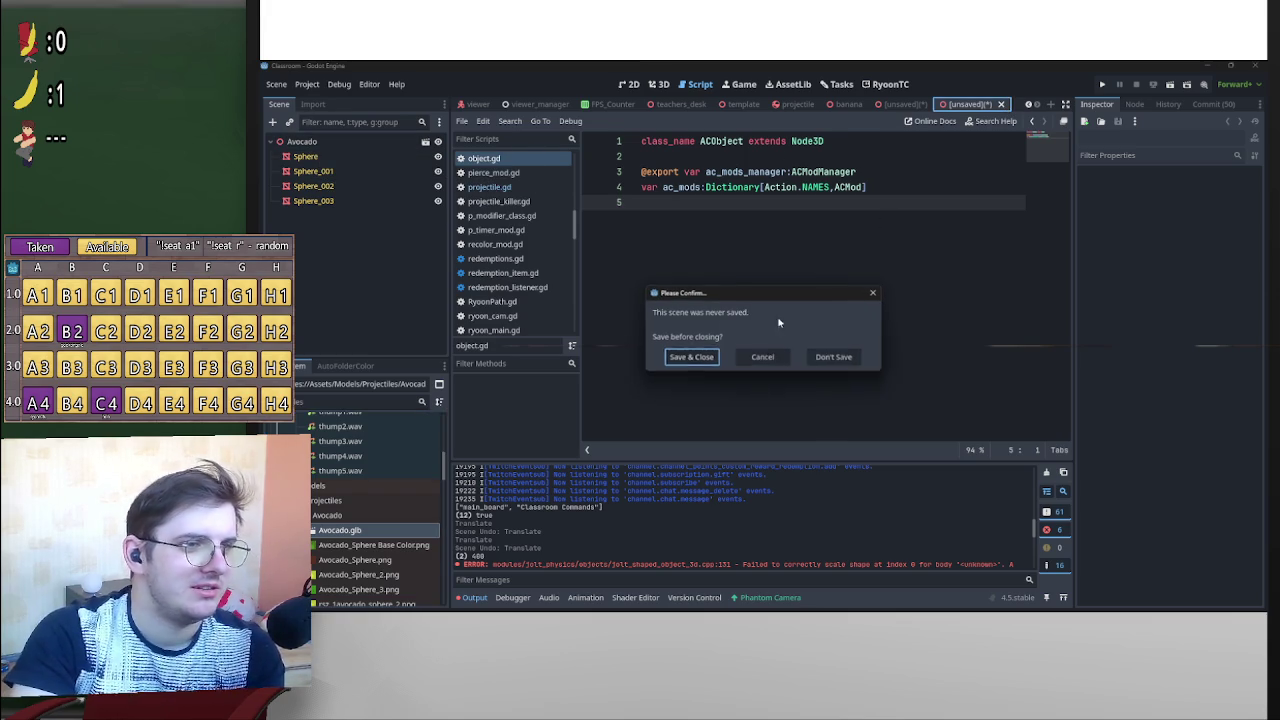
pyautogui.click(825, 357)
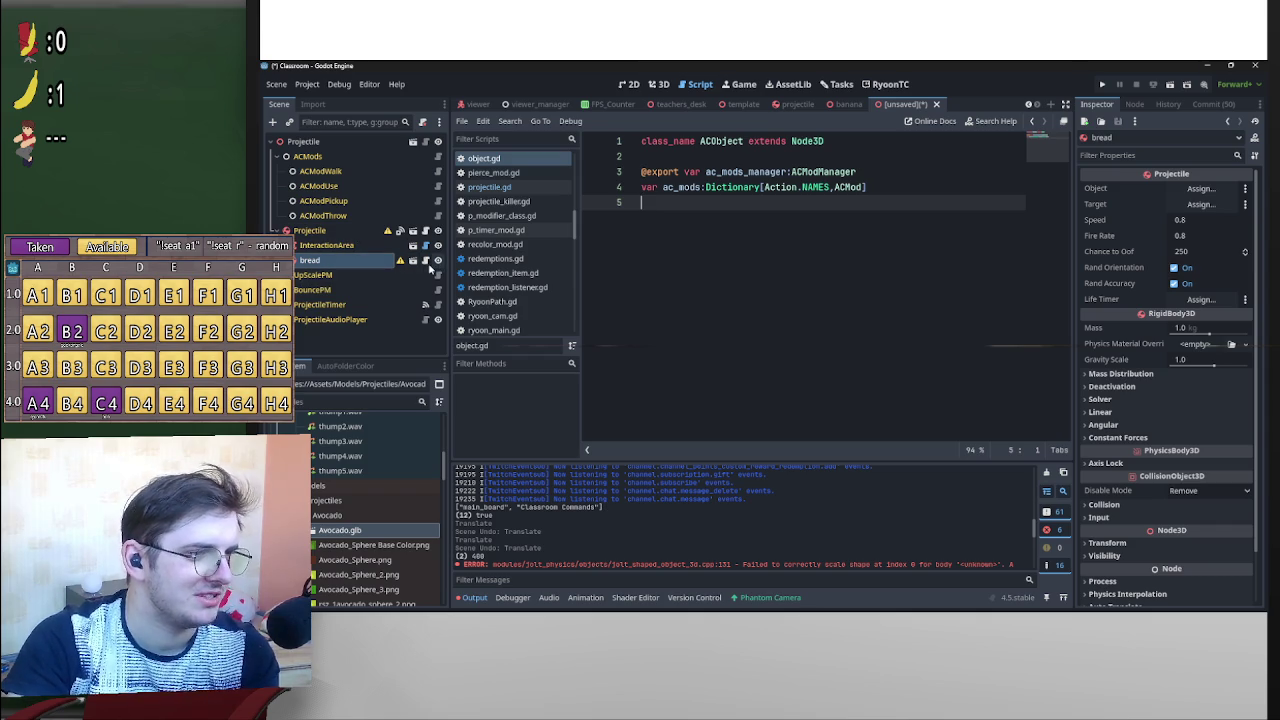
# Show bread.glb's folder in the system file manager.
pyautogui.scroll(-5, 379, 529)
pyautogui.click(330, 486)
pyautogui.rightClick(325, 491)
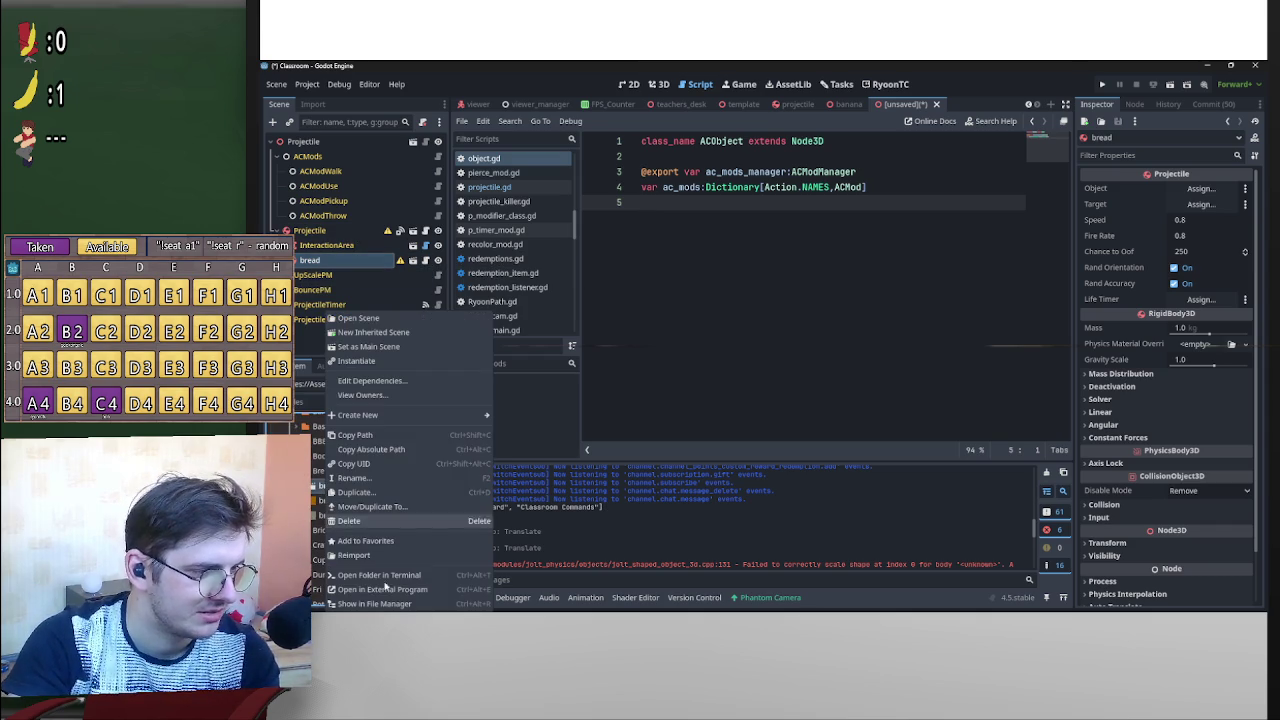
pyautogui.click(410, 587)
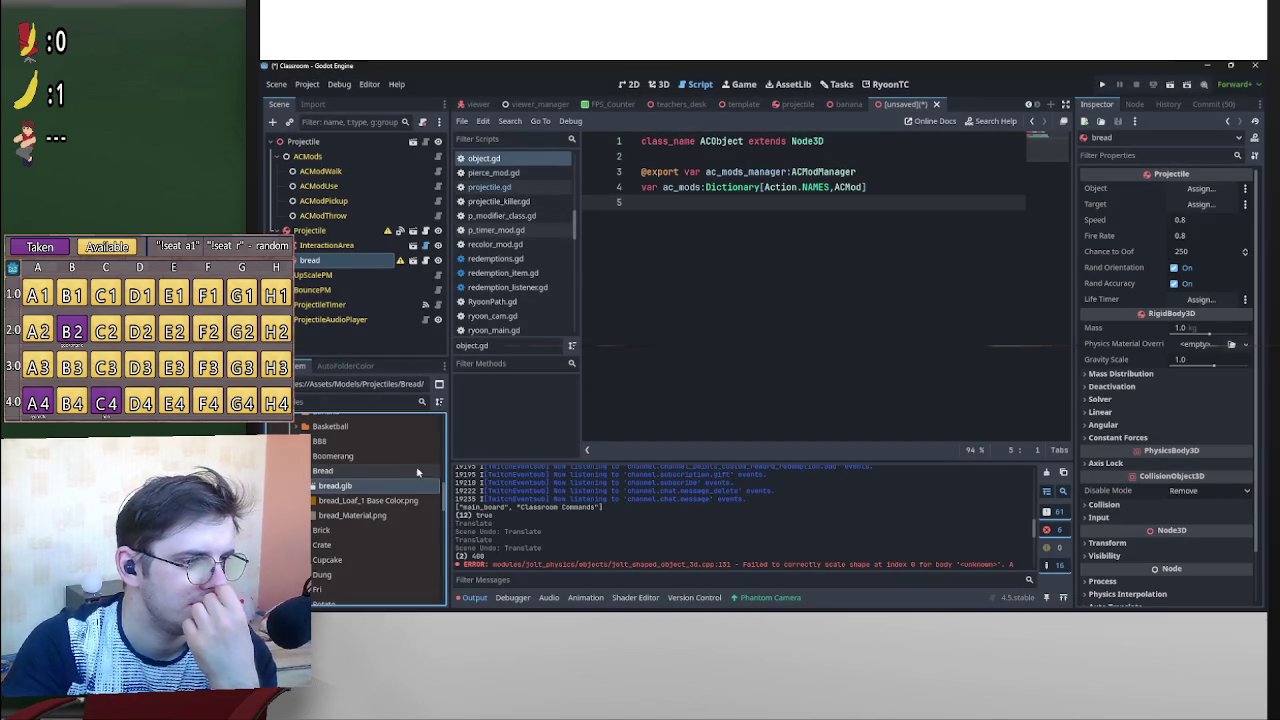
pyautogui.rightClick(410, 486)
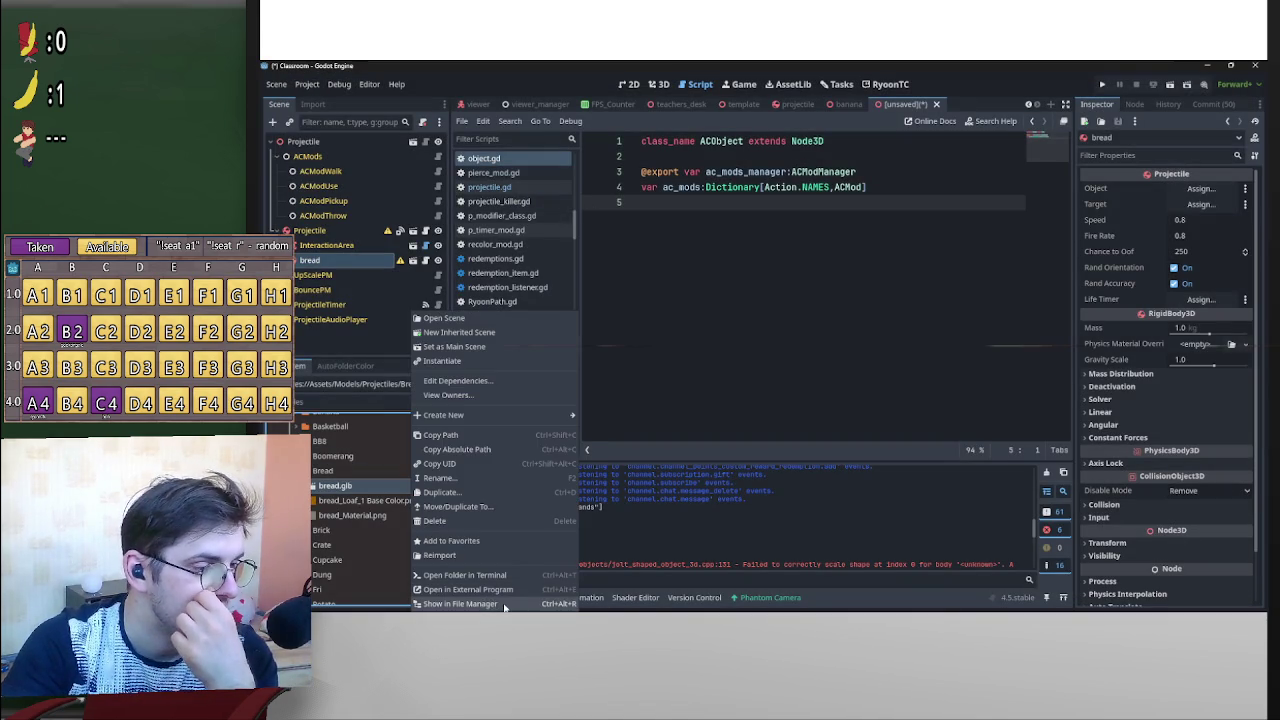
pyautogui.rightClick(372, 486)
pyautogui.rightClick(372, 486)
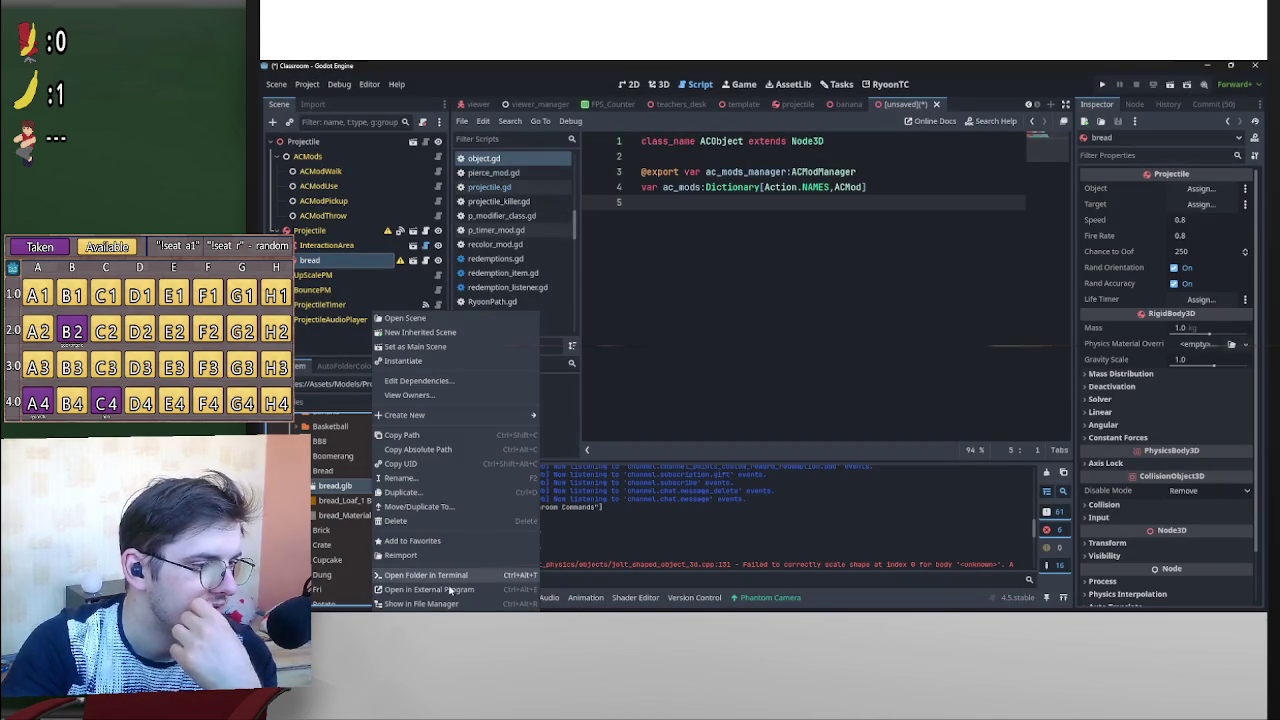
pyautogui.click(450, 605)
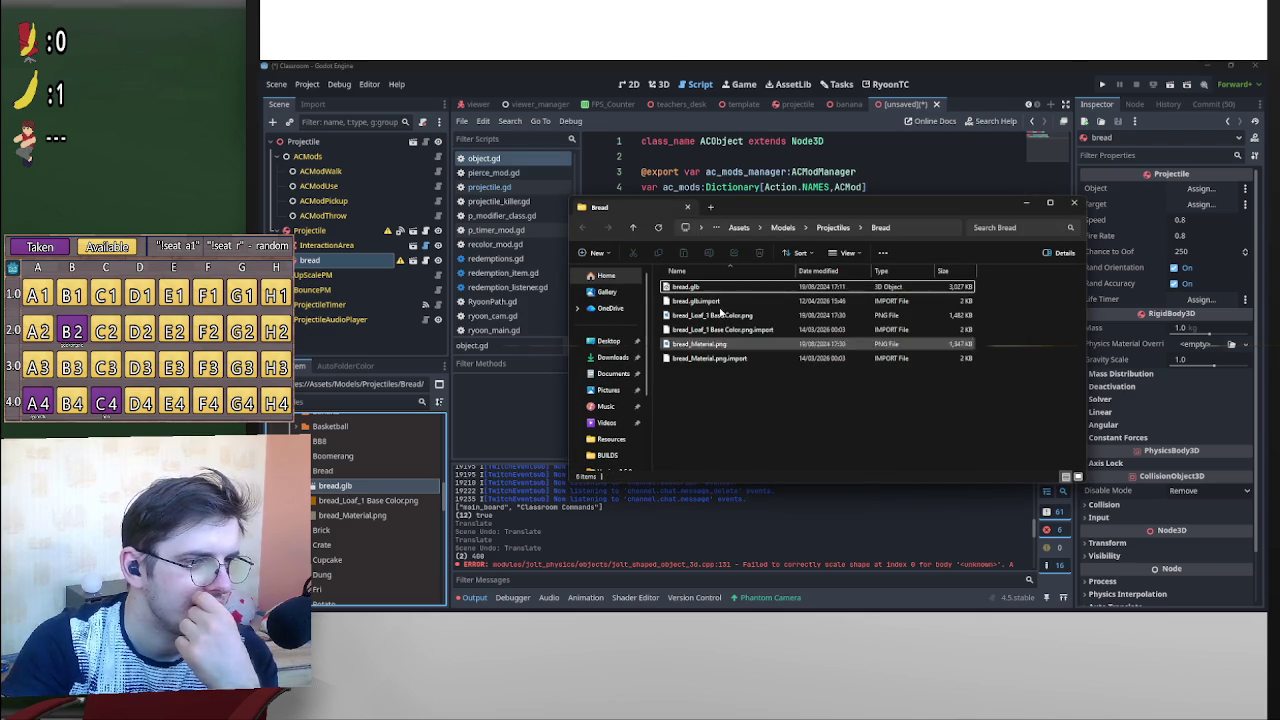
pyautogui.rightClick(710, 290)
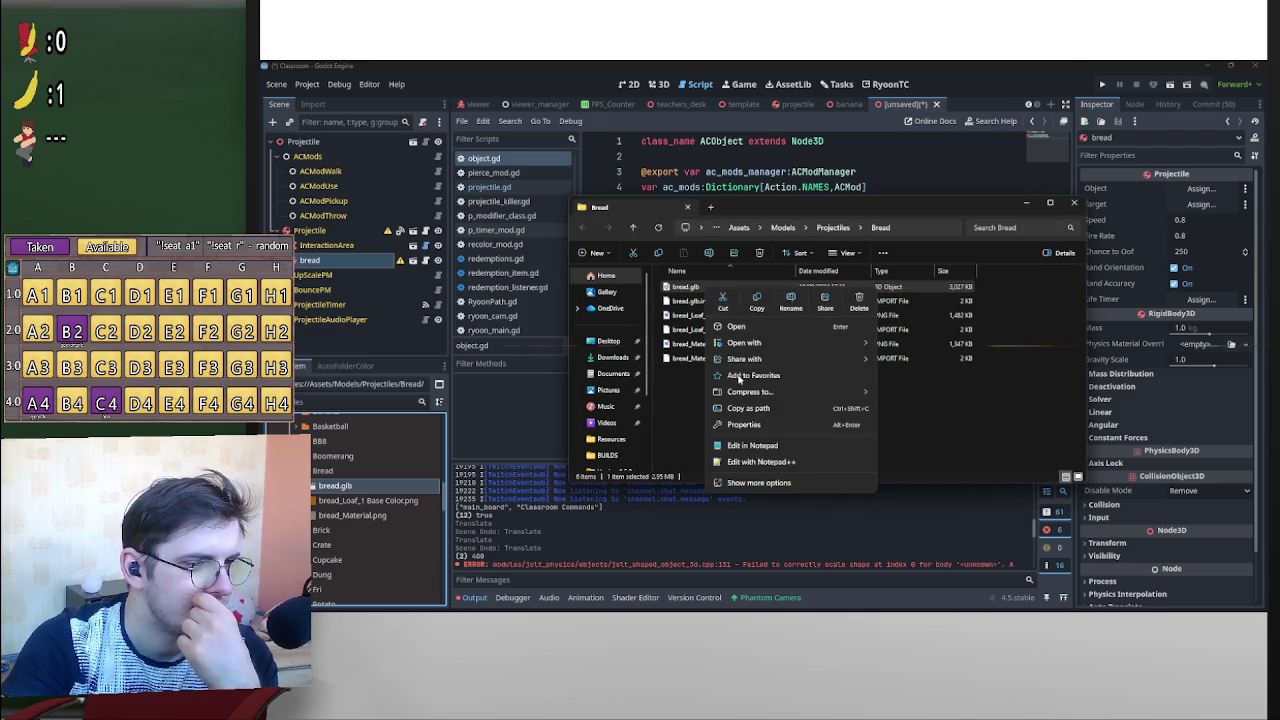
pyautogui.click(757, 463)
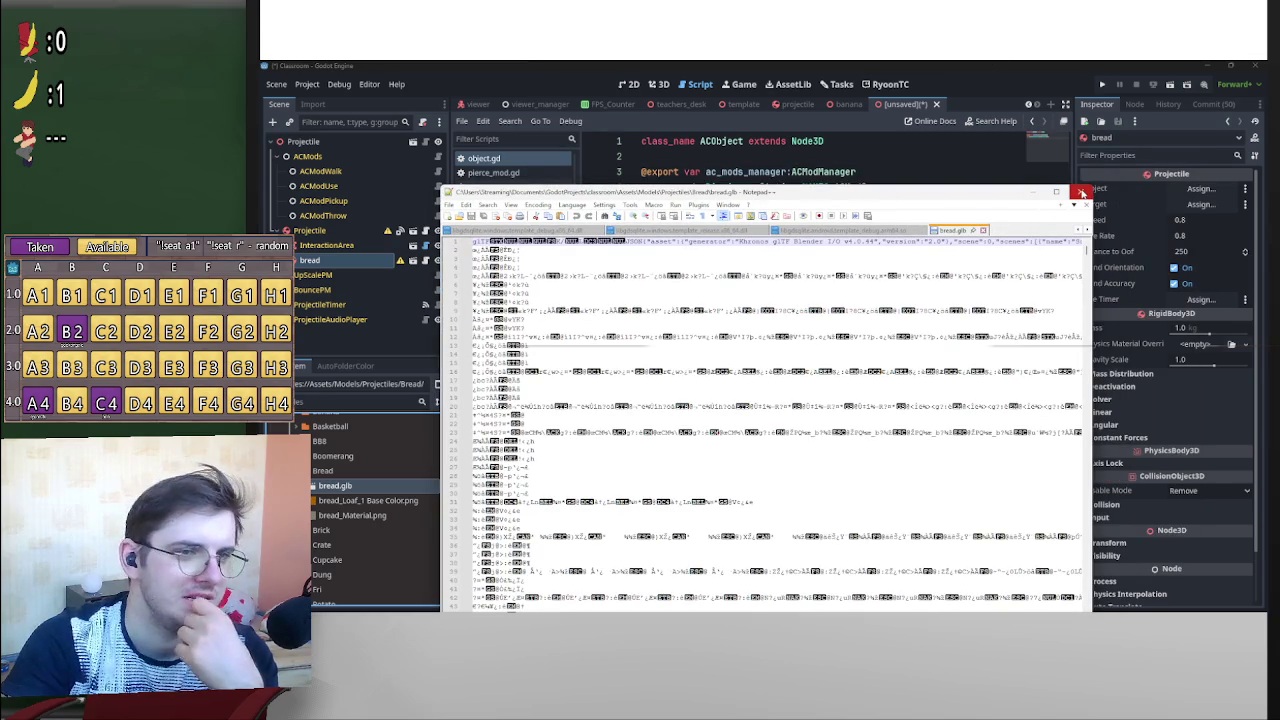
pyautogui.click(1081, 192)
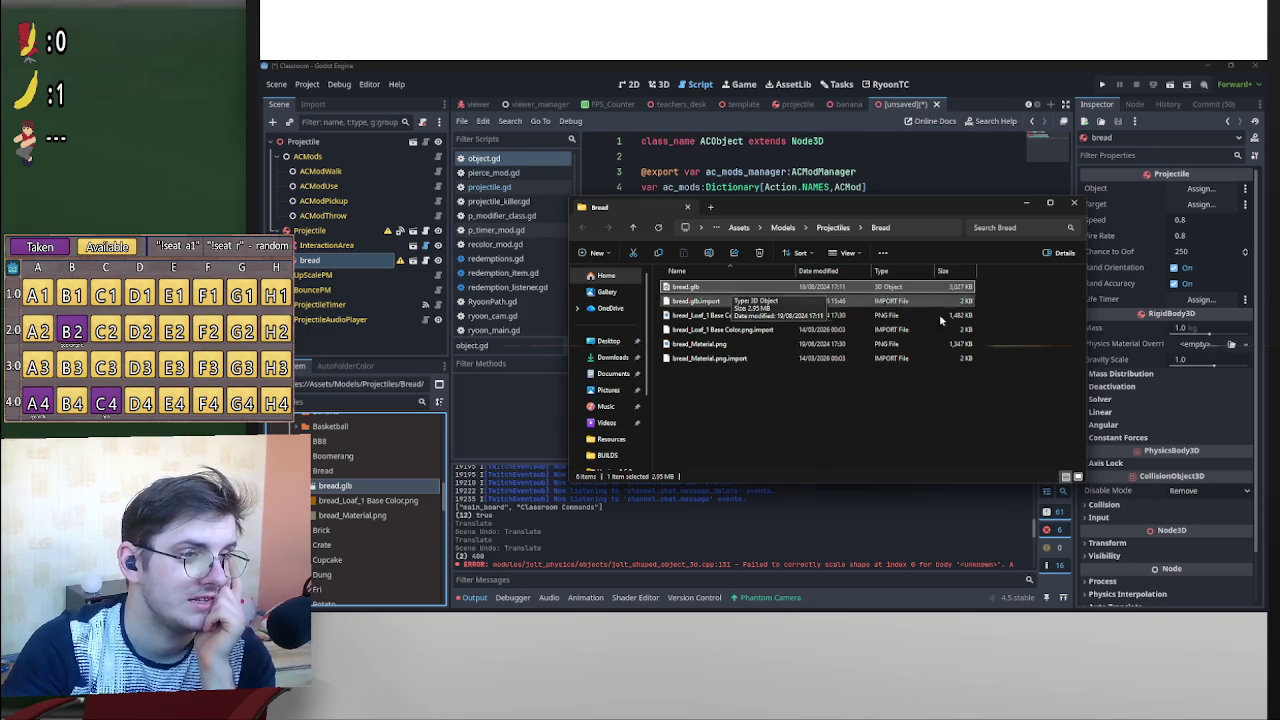
pyautogui.moveTo(1160, 315)
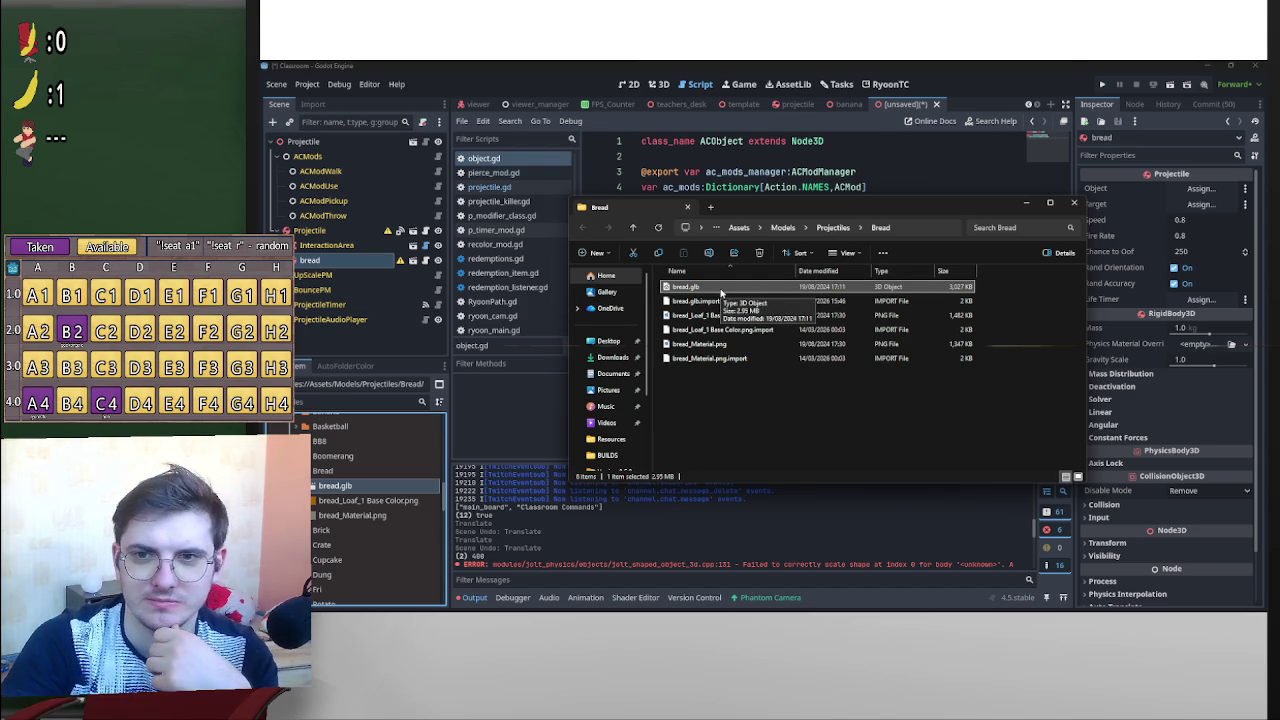
pyautogui.click(1066, 206)
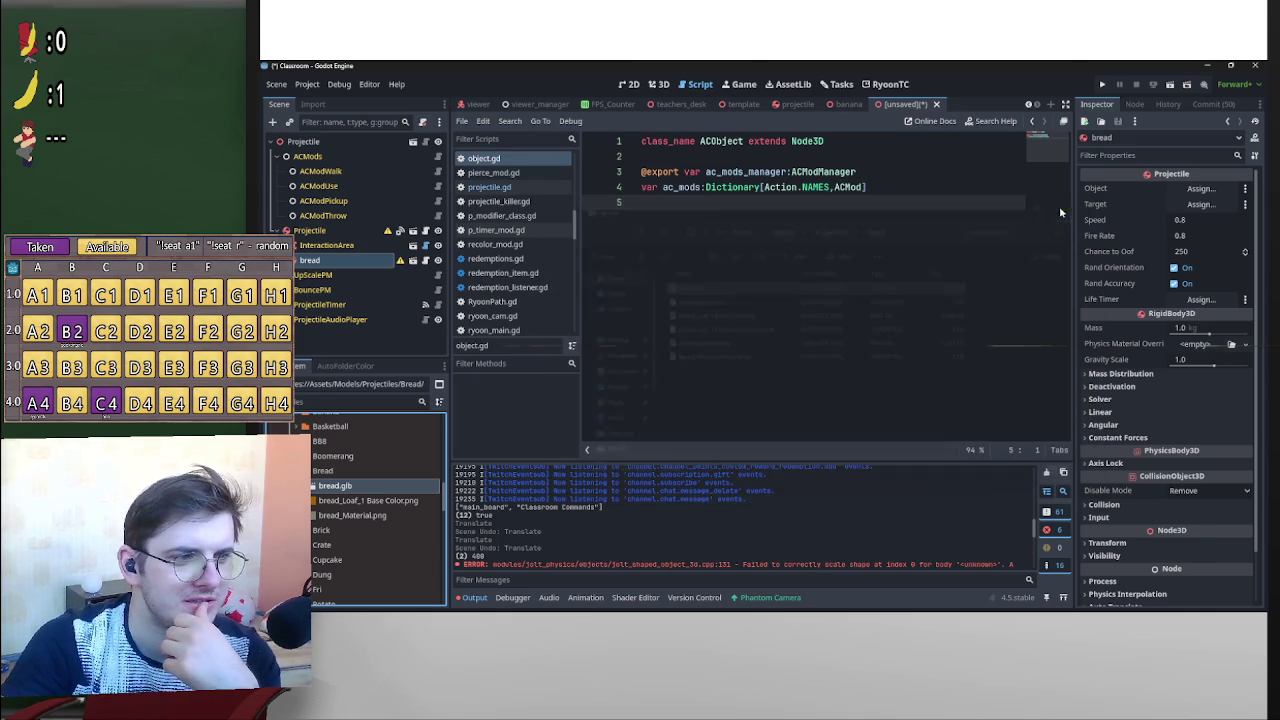
# Create a new inherited scene from bread.glb after glancing at its import settings.
pyautogui.doubleClick(398, 486)
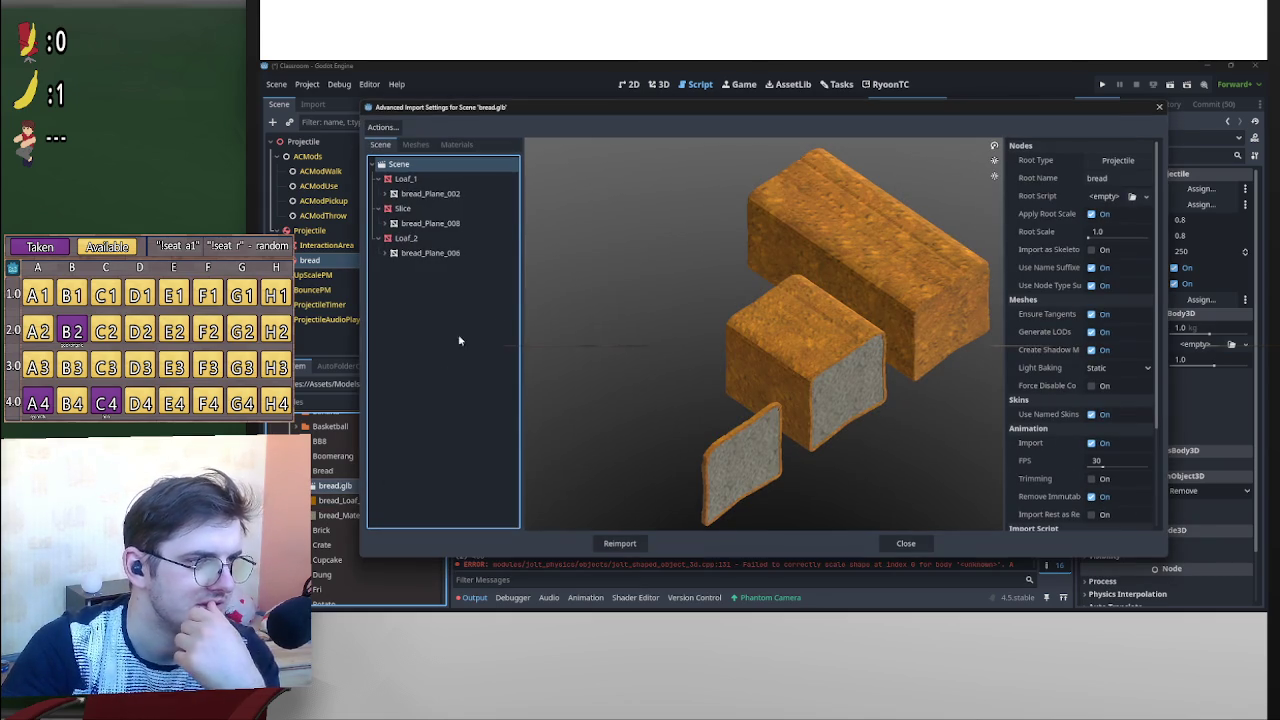
pyautogui.click(905, 544)
pyautogui.rightClick(346, 488)
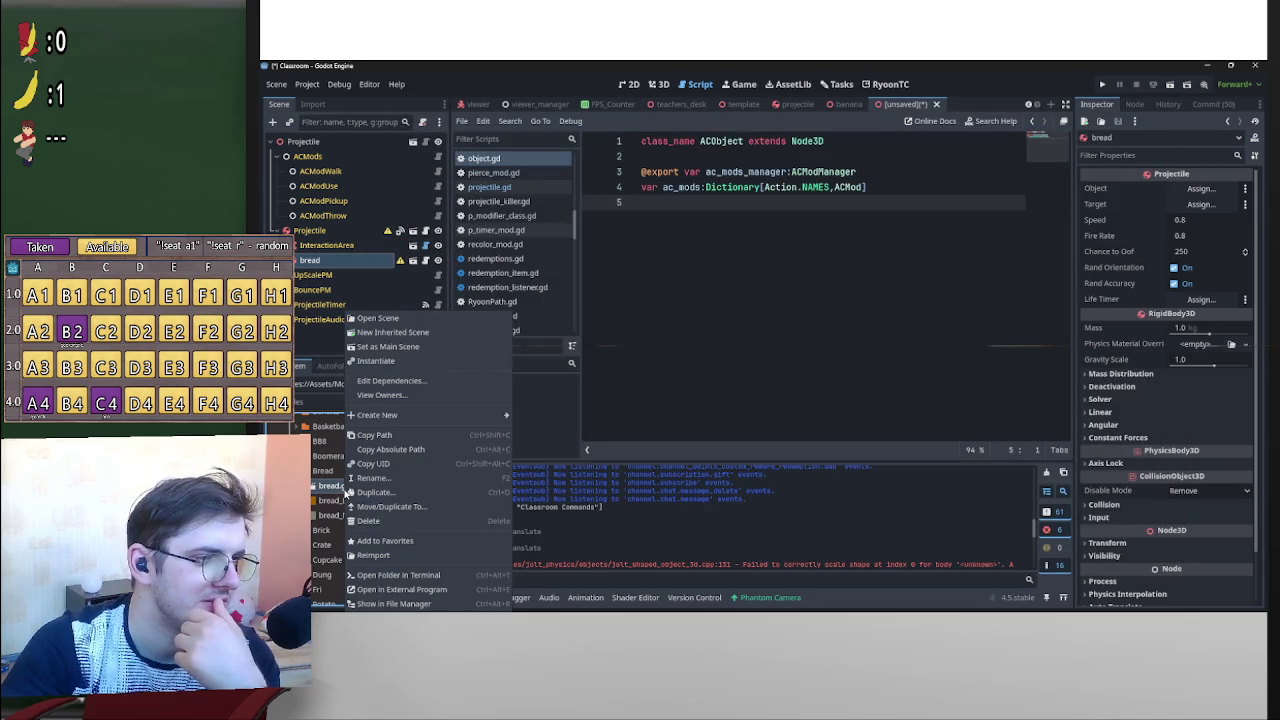
pyautogui.click(420, 334)
# Copy the Loaf_1, Slice and Loaf_2 meshes and return to the Projectile scene.
pyautogui.click(298, 141)
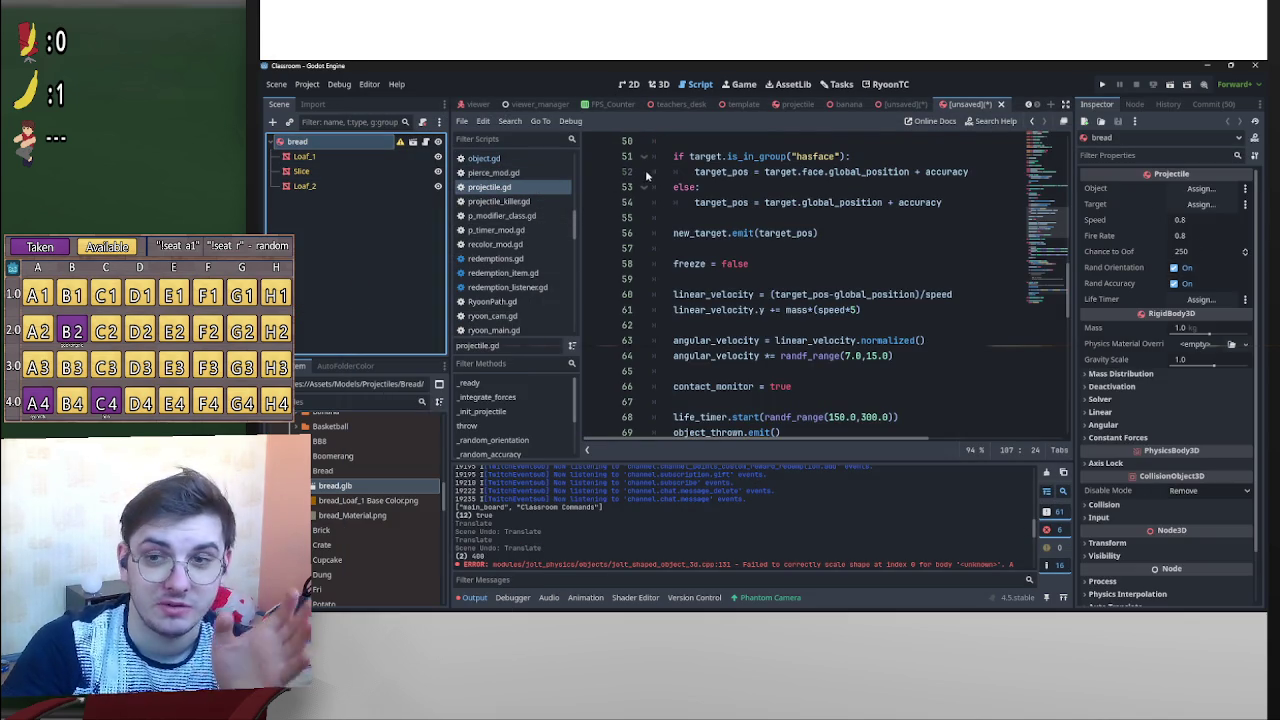
pyautogui.rightClick(352, 146)
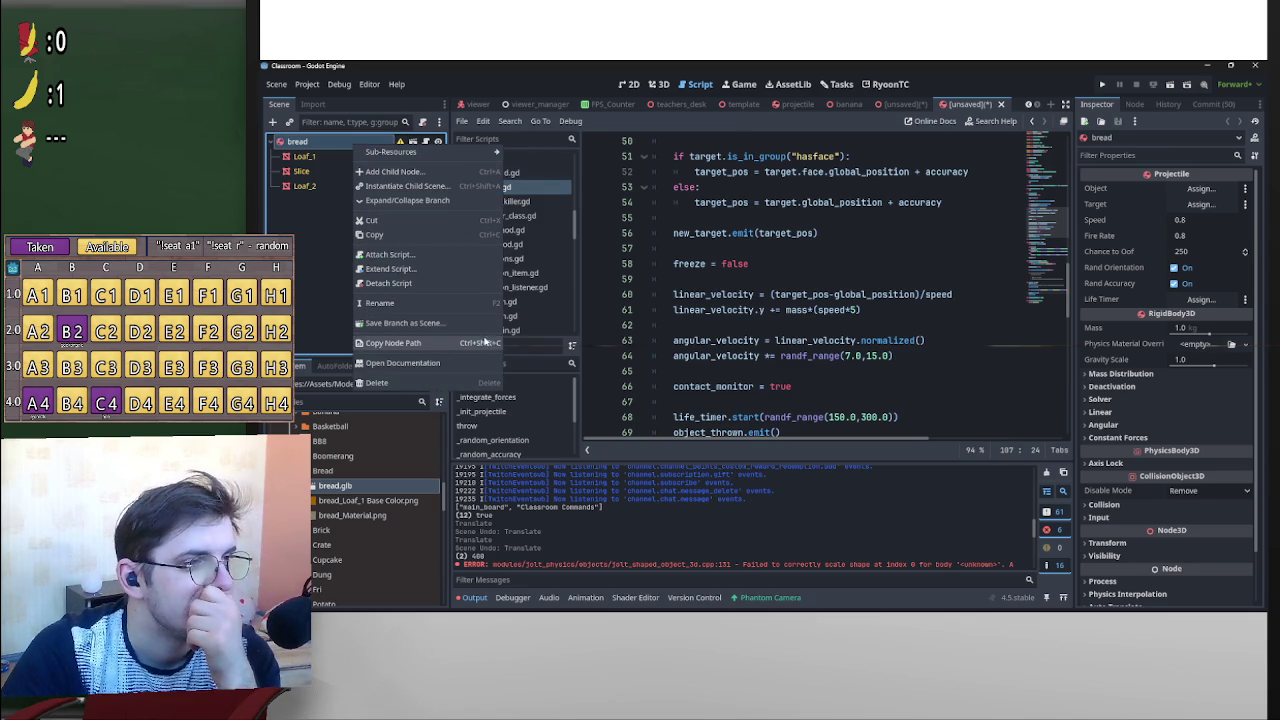
pyautogui.click(301, 227)
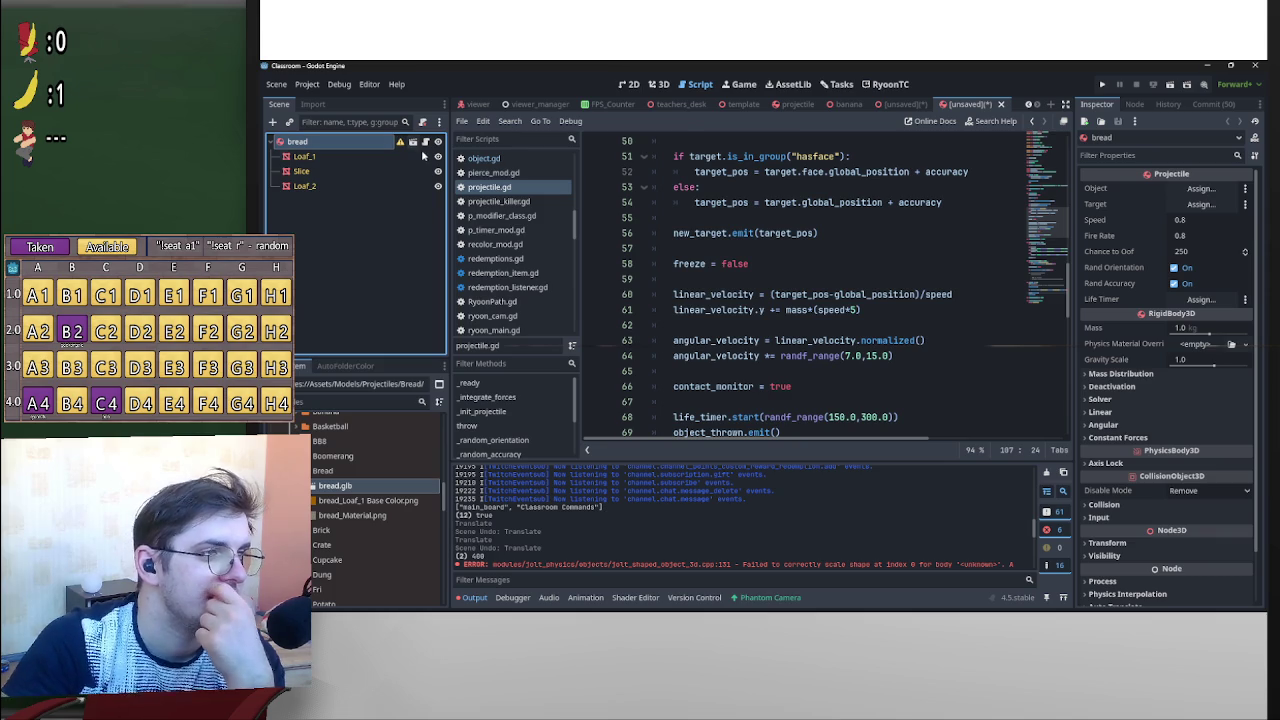
pyautogui.click(361, 160)
pyautogui.keyDown('shift'); pyautogui.click(375, 189); pyautogui.keyUp('shift')
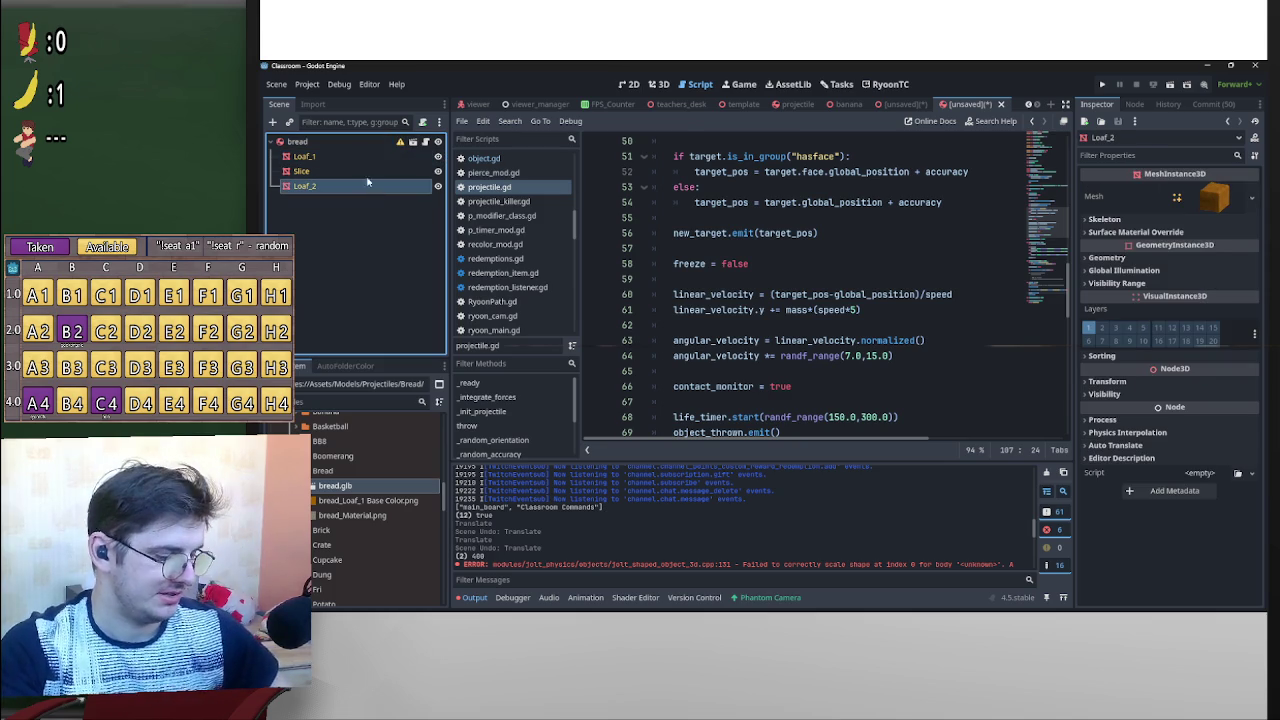
pyautogui.rightClick(354, 158)
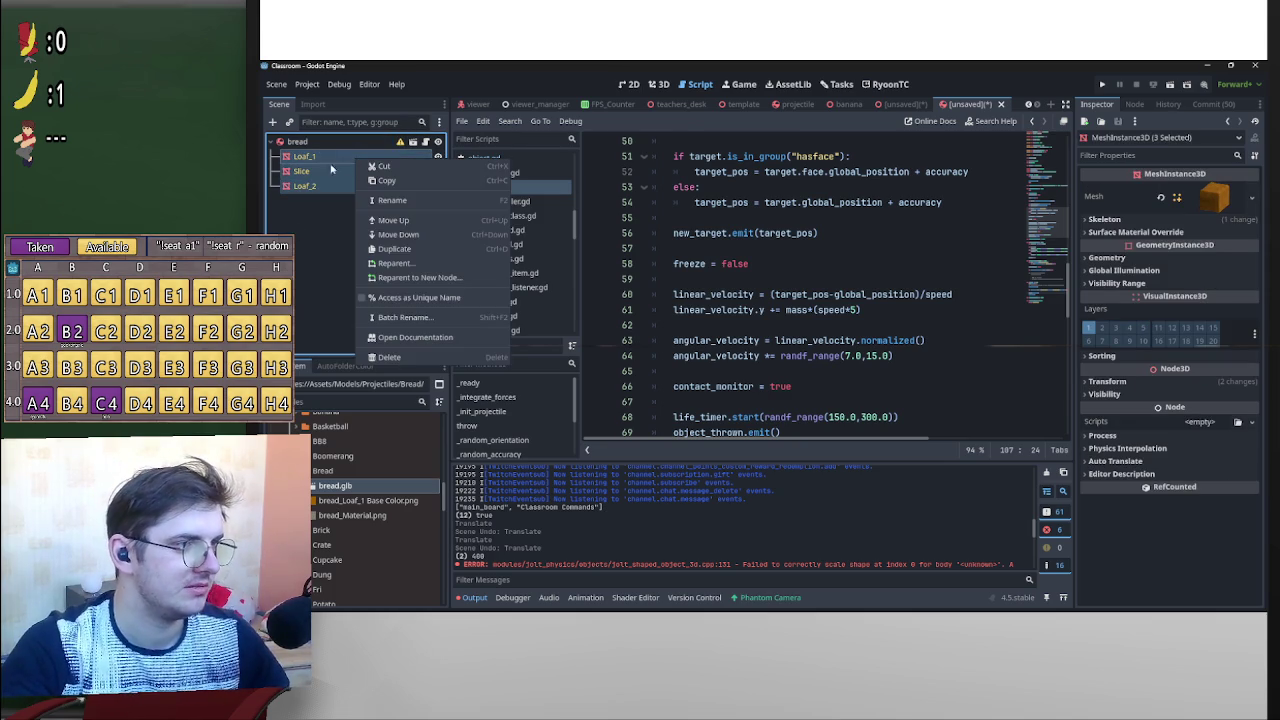
pyautogui.click(385, 180)
pyautogui.click(900, 104)
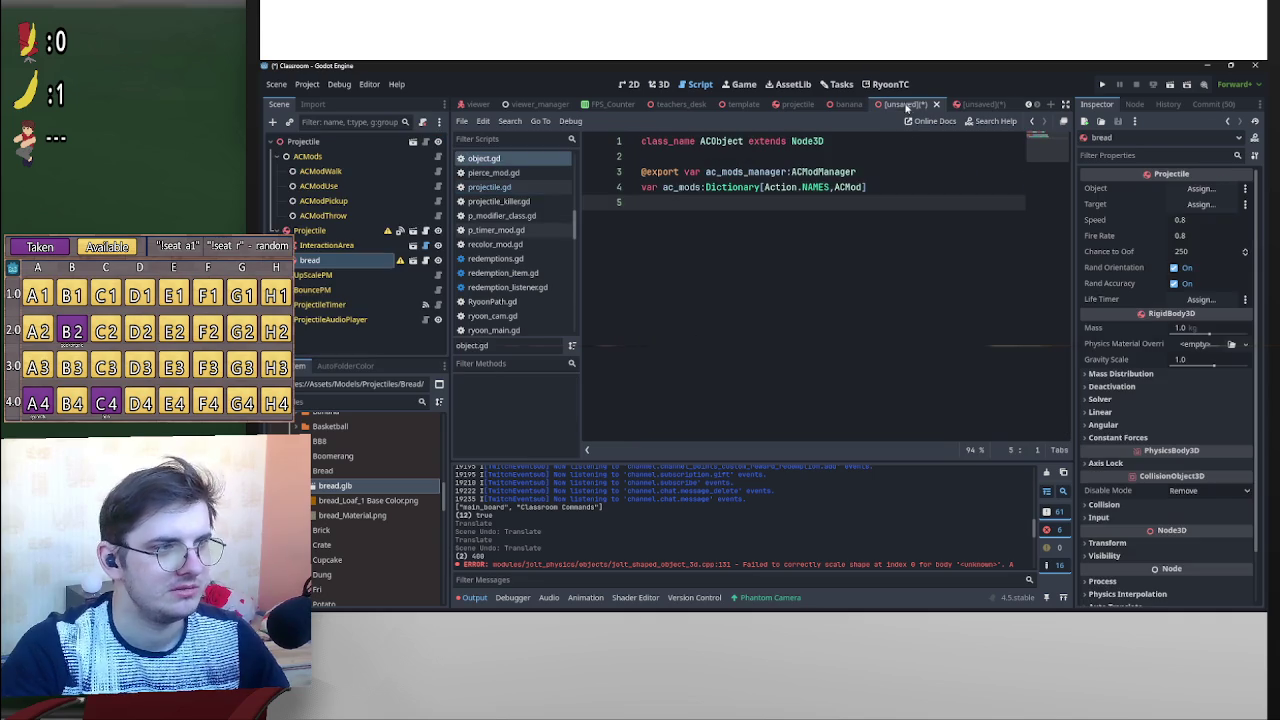
# Replace Projectile's old bread node with the pasted Loaf_1, Slice and Loaf_2 meshes.
pyautogui.press('Delete')
pyautogui.press('Return')
pyautogui.click(630, 84)
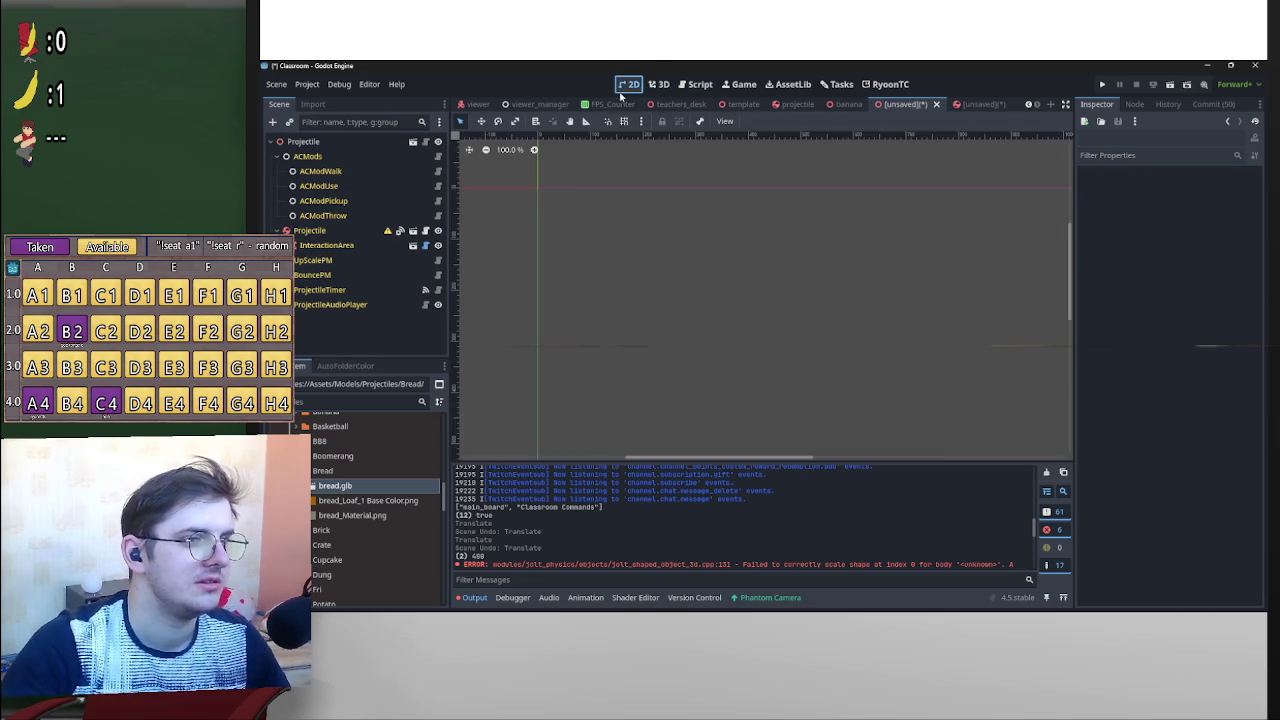
pyautogui.click(659, 84)
pyautogui.hotkey('ctrl', 'v')
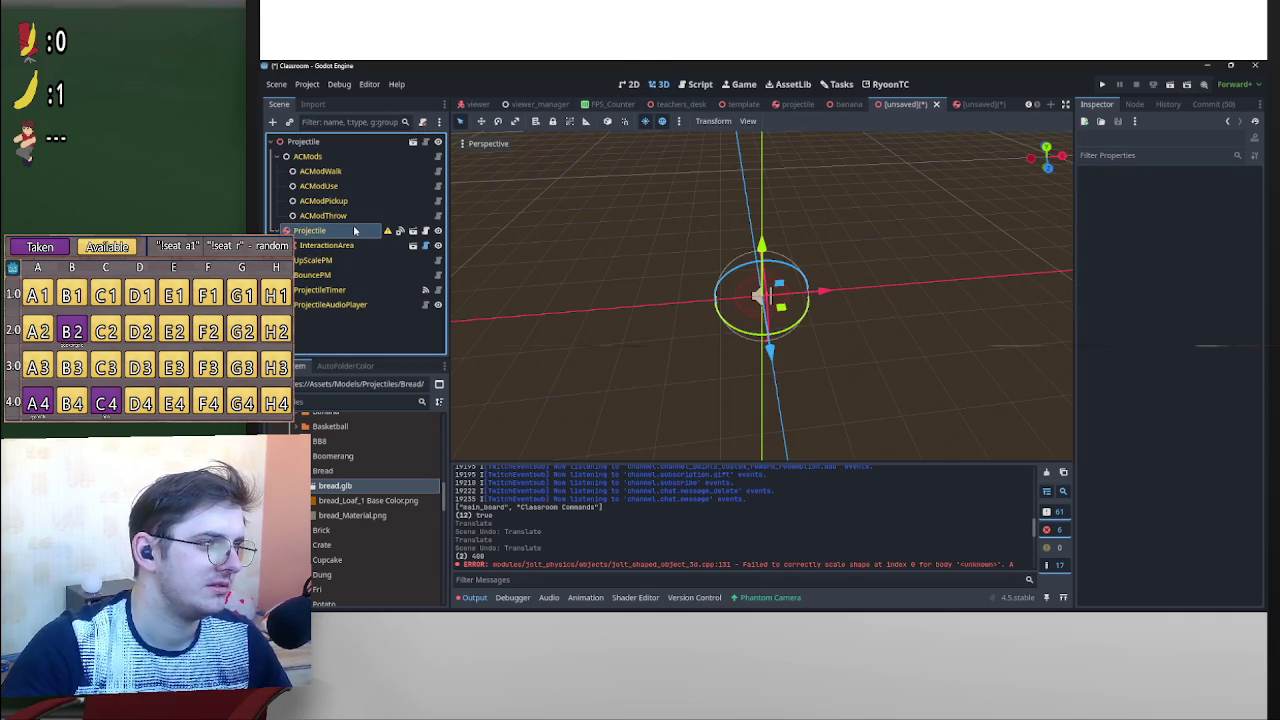
pyautogui.scroll(-2, 900, 200)
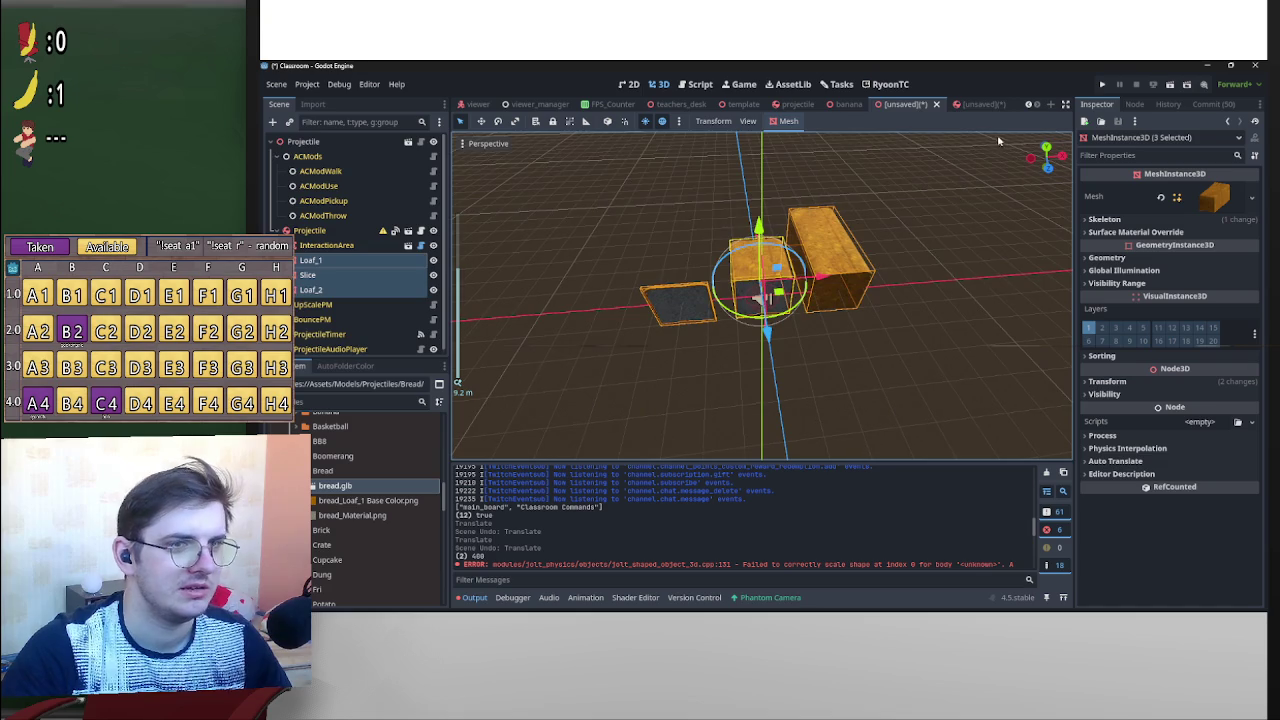
# Close the other unsaved bread scene tab without saving.
pyautogui.click(970, 104)
pyautogui.click(1002, 104)
pyautogui.click(829, 355)
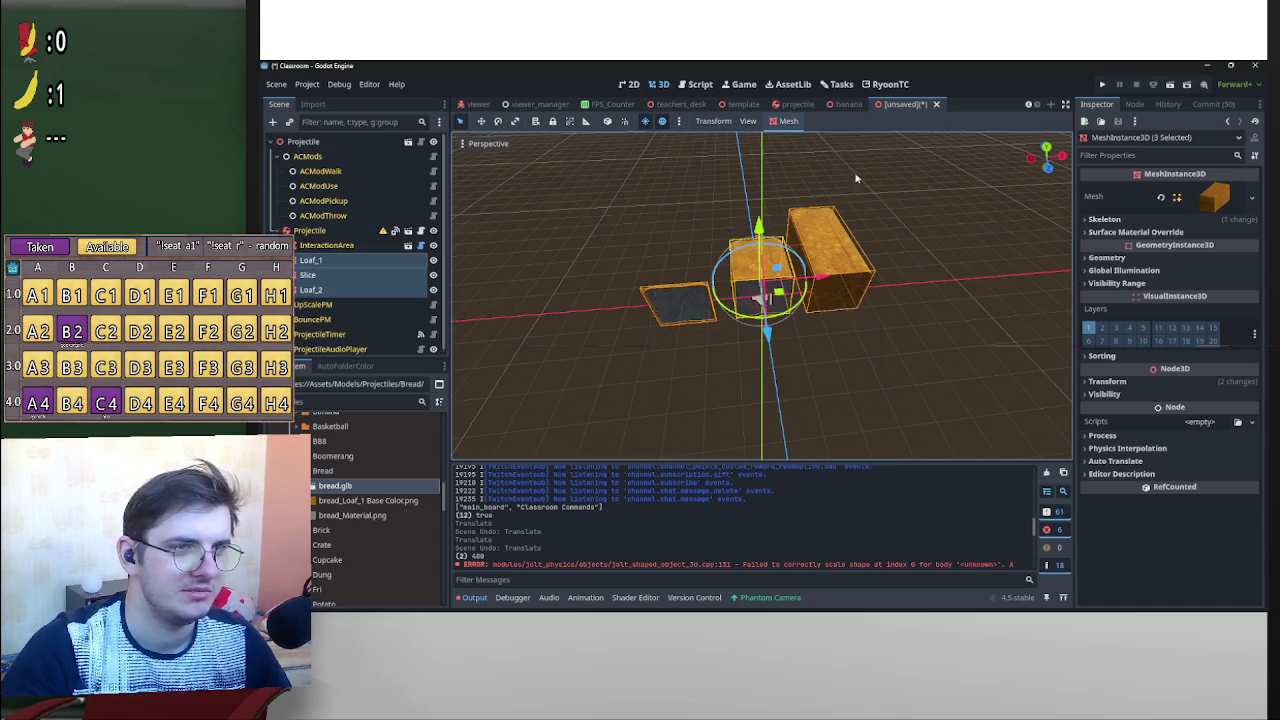
pyautogui.scroll(4, 808, 272)
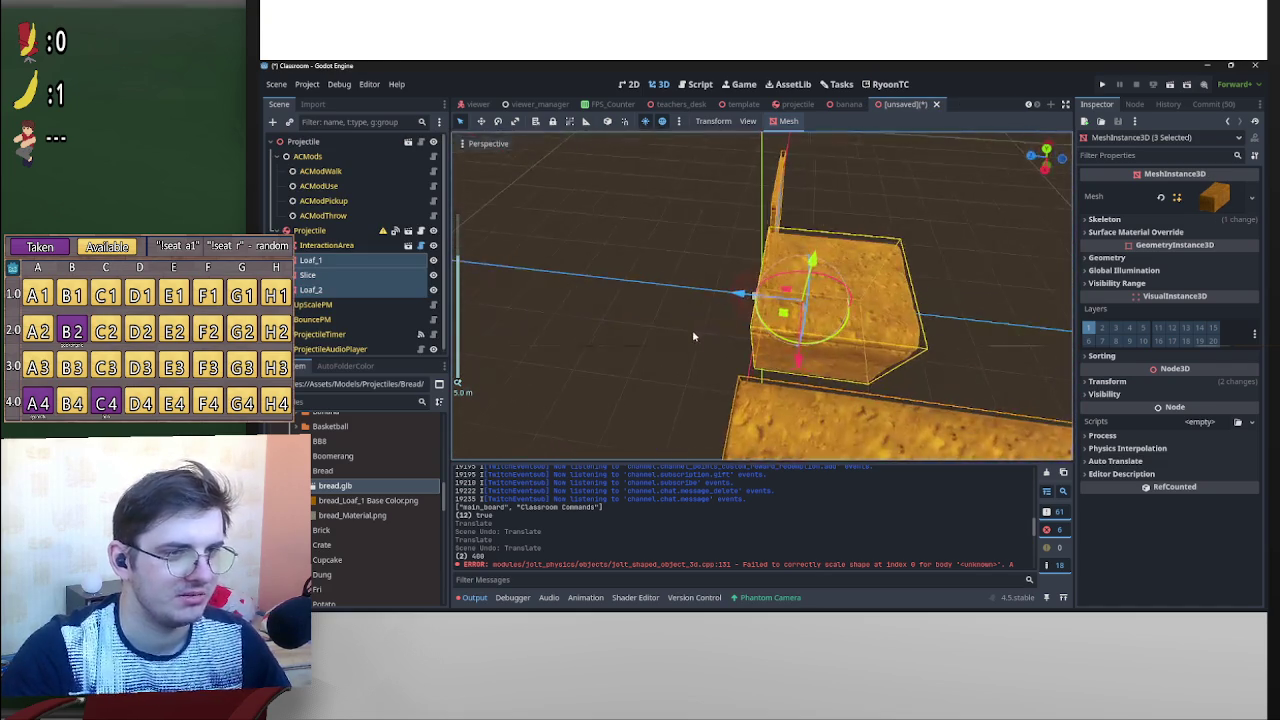
# Reset the Transform Position of Loaf_1, Slice and Loaf_2 to the origin.
pyautogui.press('KP_1')
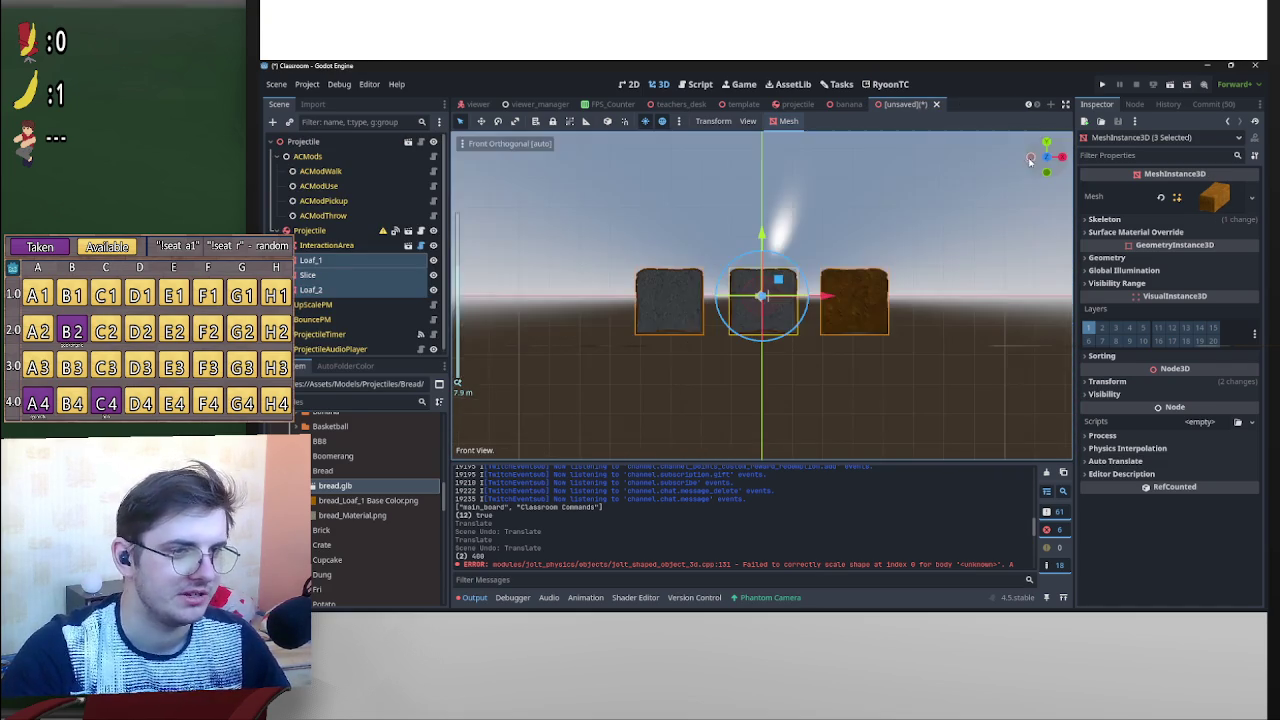
pyautogui.moveTo(829, 318)
pyautogui.mouseDown()
pyautogui.moveTo(749, 297)
pyautogui.moveTo(681, 308)
pyautogui.mouseUp()
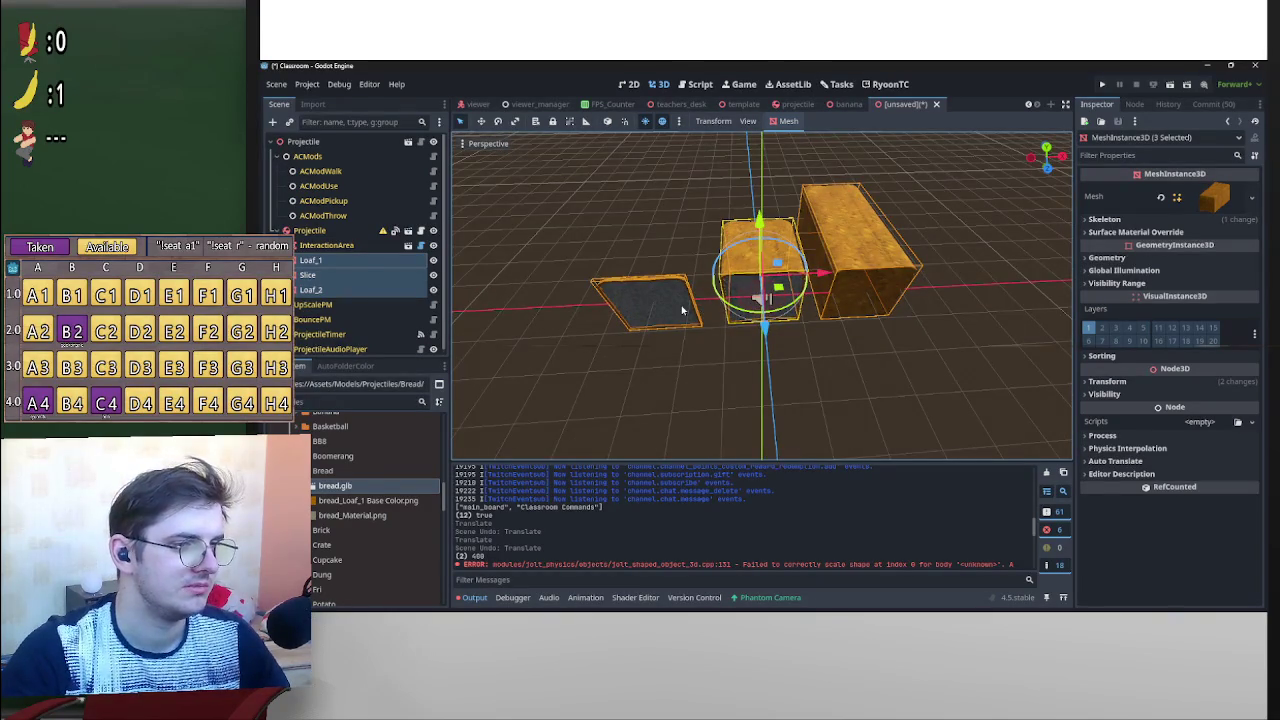
pyautogui.click(345, 260)
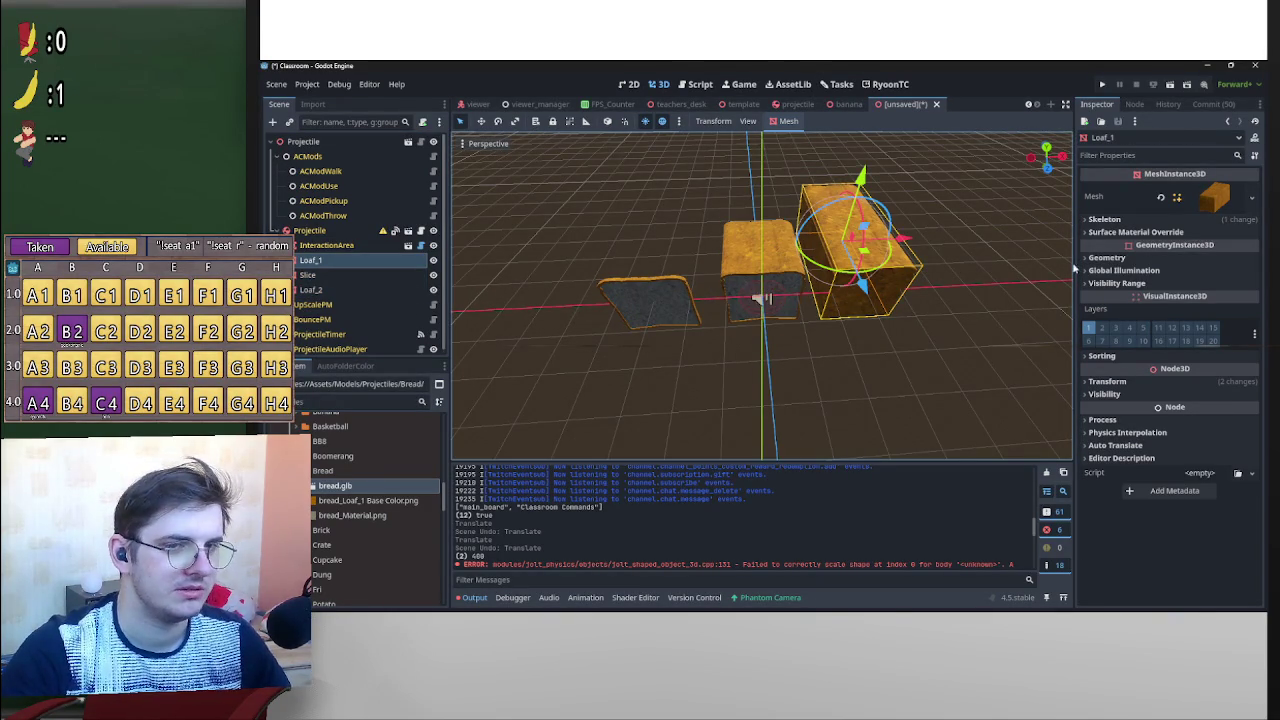
pyautogui.click(1195, 384)
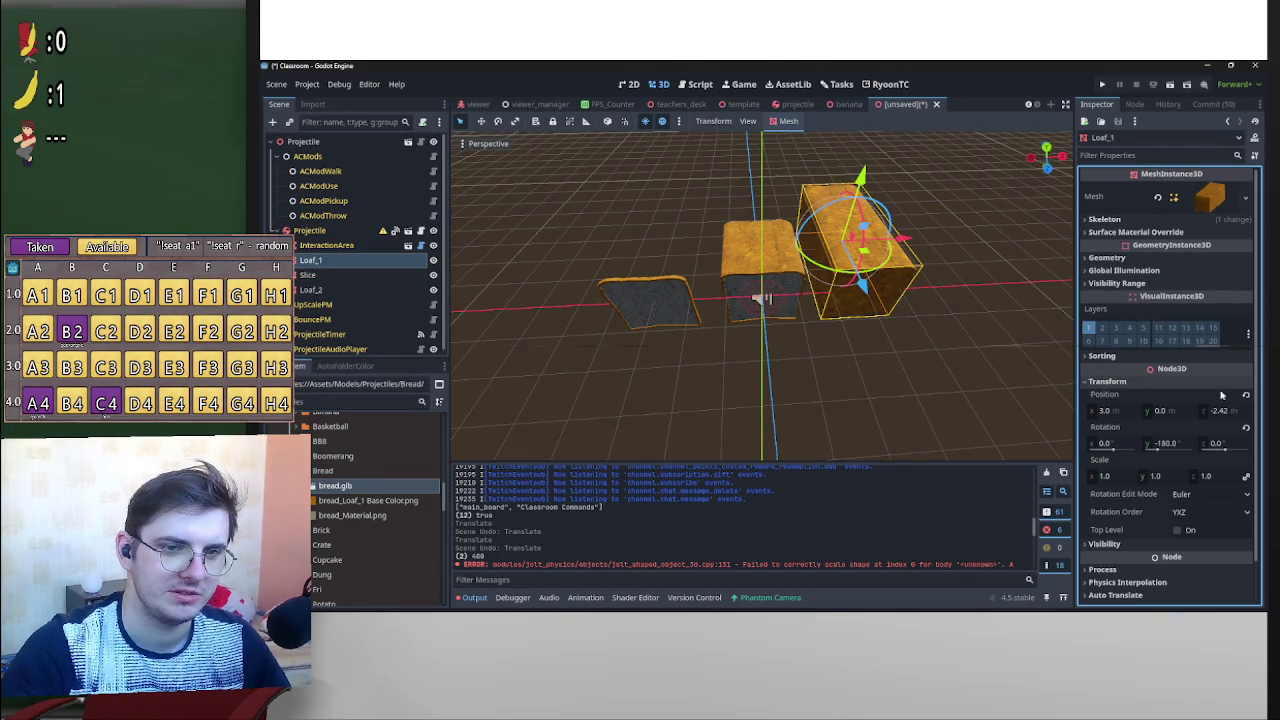
pyautogui.click(1246, 395)
pyautogui.moveTo(986, 325)
pyautogui.mouseDown()
pyautogui.moveTo(546, 379)
pyautogui.moveTo(820, 316)
pyautogui.moveTo(570, 390)
pyautogui.moveTo(844, 380)
pyautogui.mouseUp()
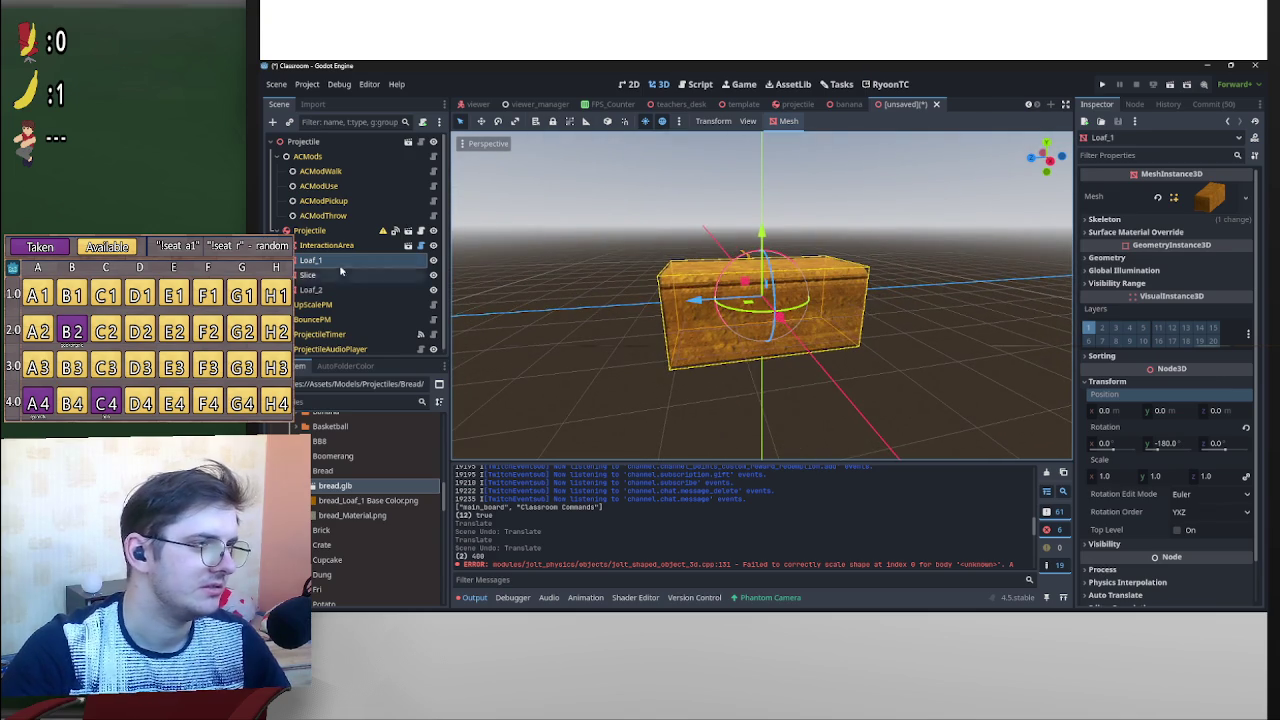
pyautogui.click(352, 272)
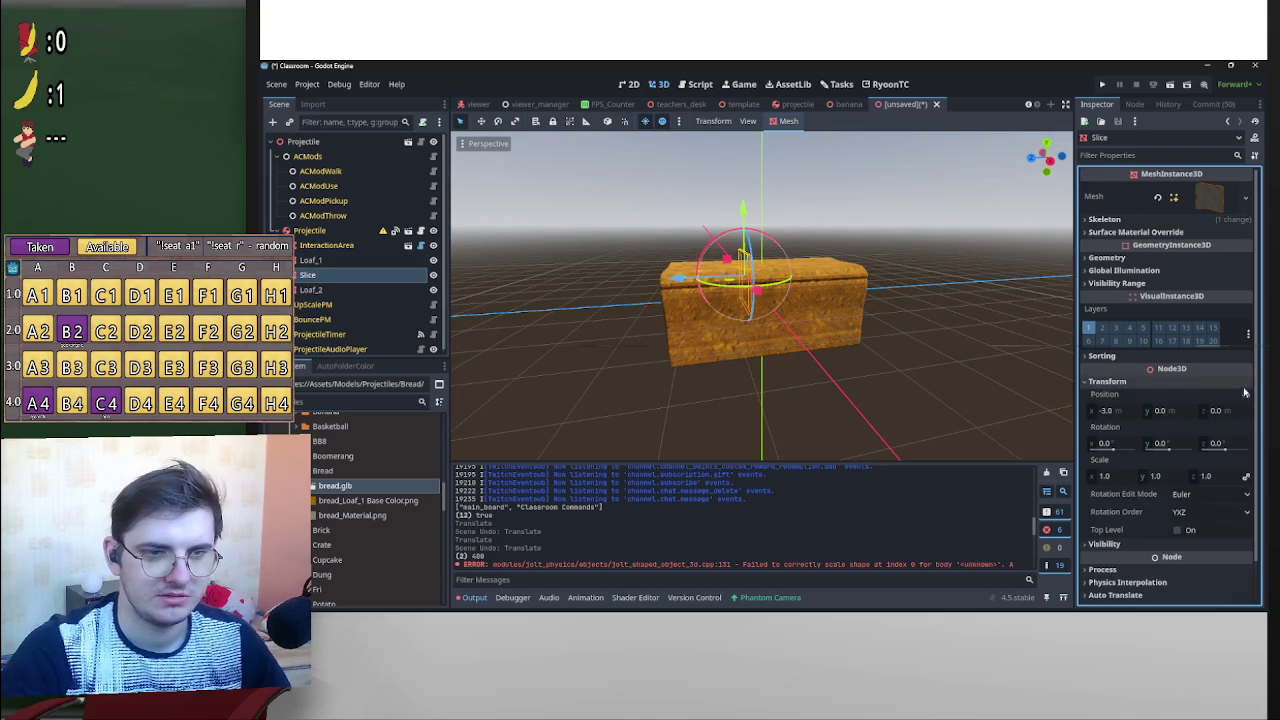
pyautogui.click(1246, 397)
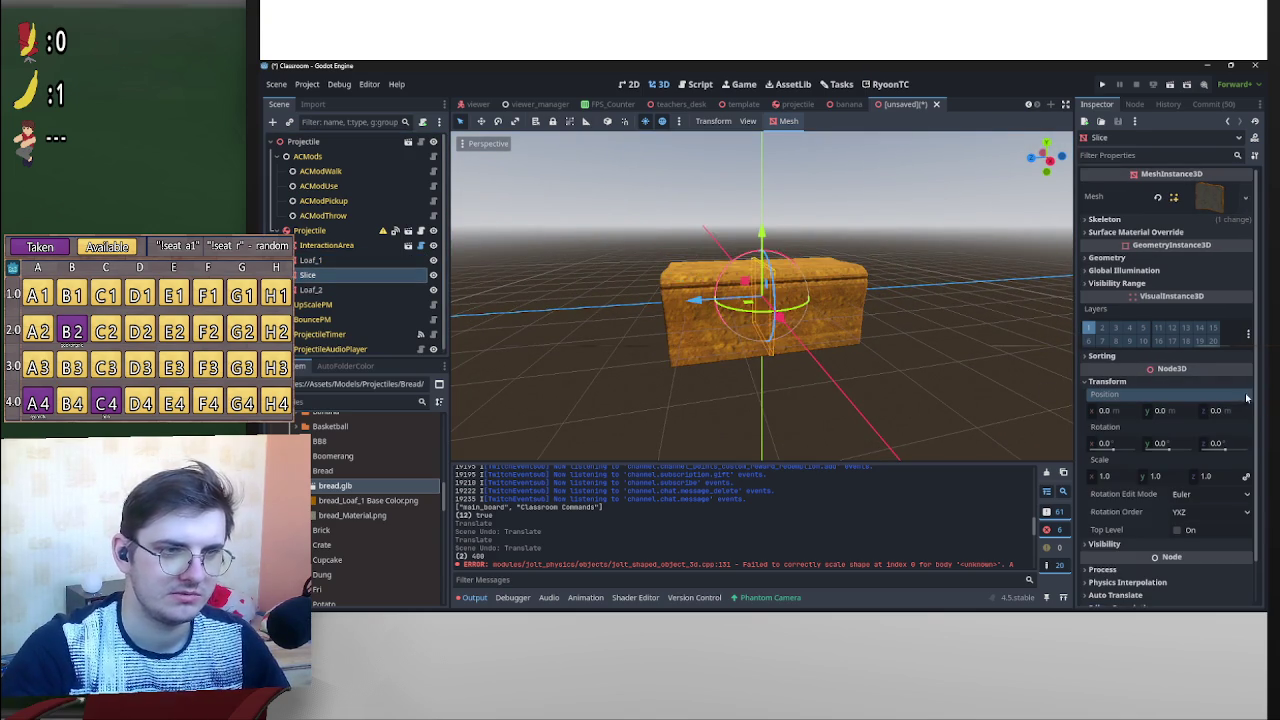
pyautogui.moveTo(886, 362); pyautogui.dragTo(543, 300)
pyautogui.click(320, 289)
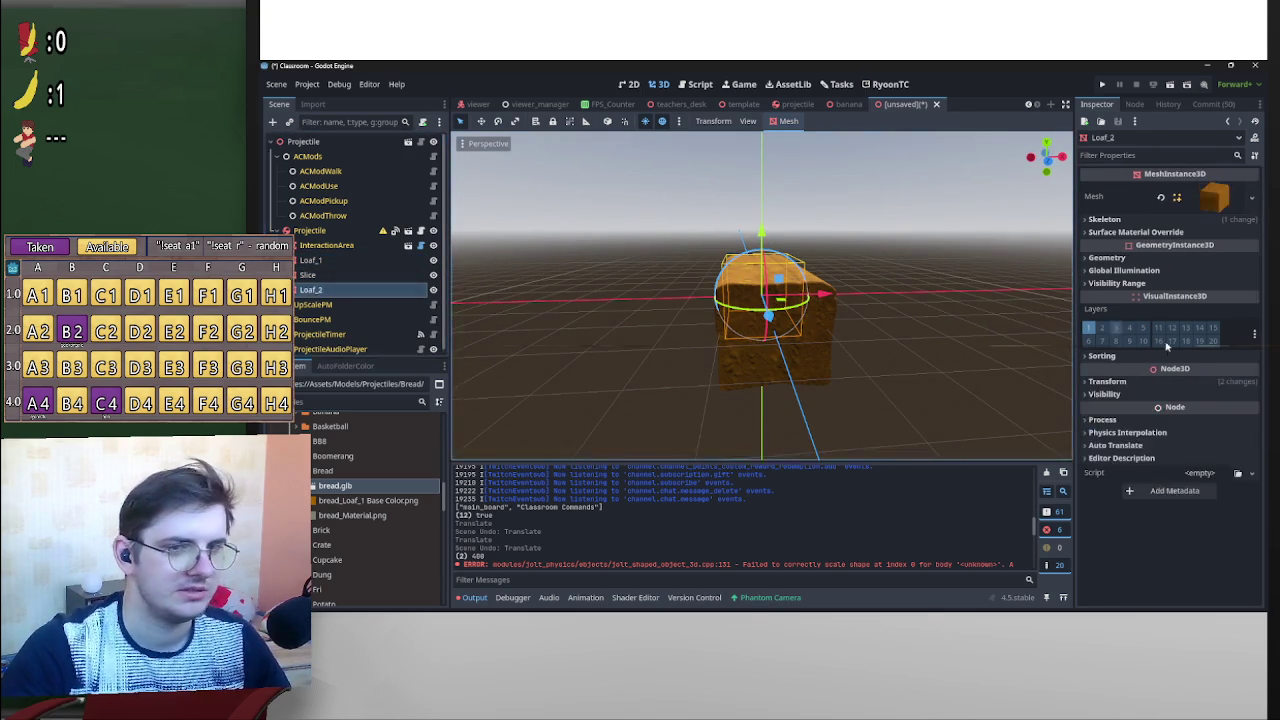
pyautogui.click(1107, 381)
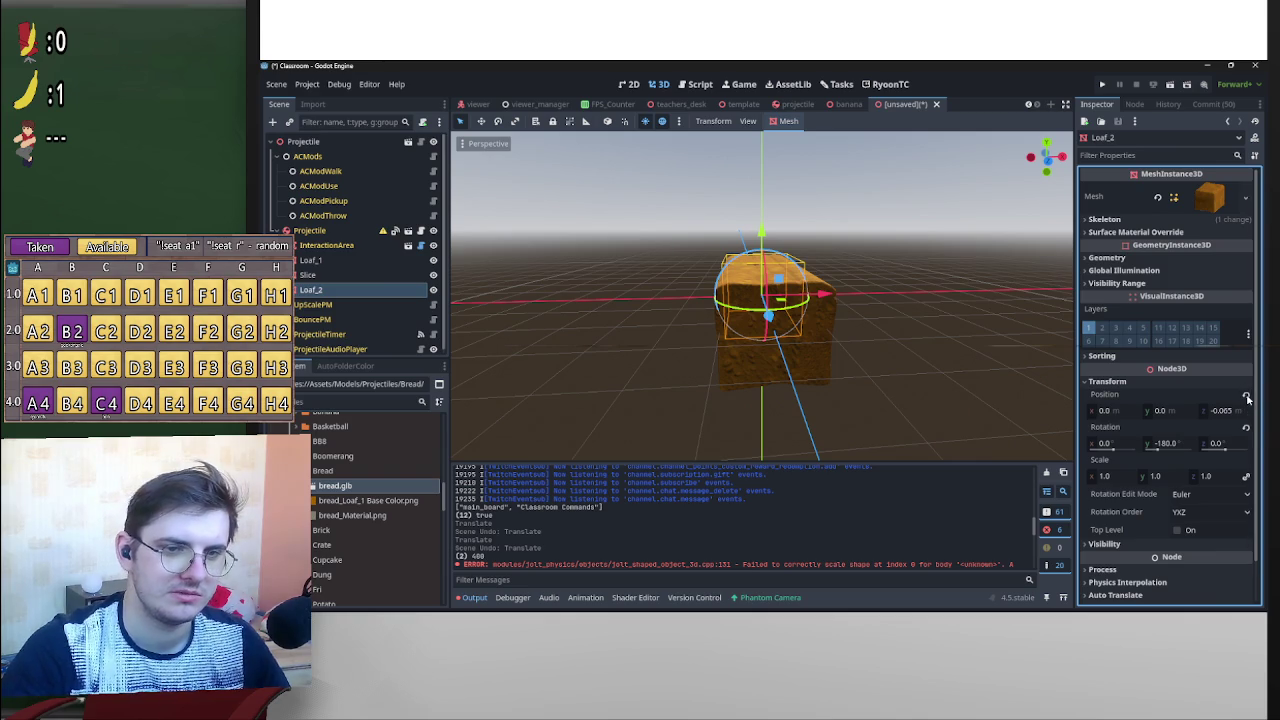
pyautogui.click(1246, 397)
# Shift the loaf along an axis in the right orthographic view, then select Projectile.
pyautogui.moveTo(790, 370); pyautogui.dragTo(877, 282)
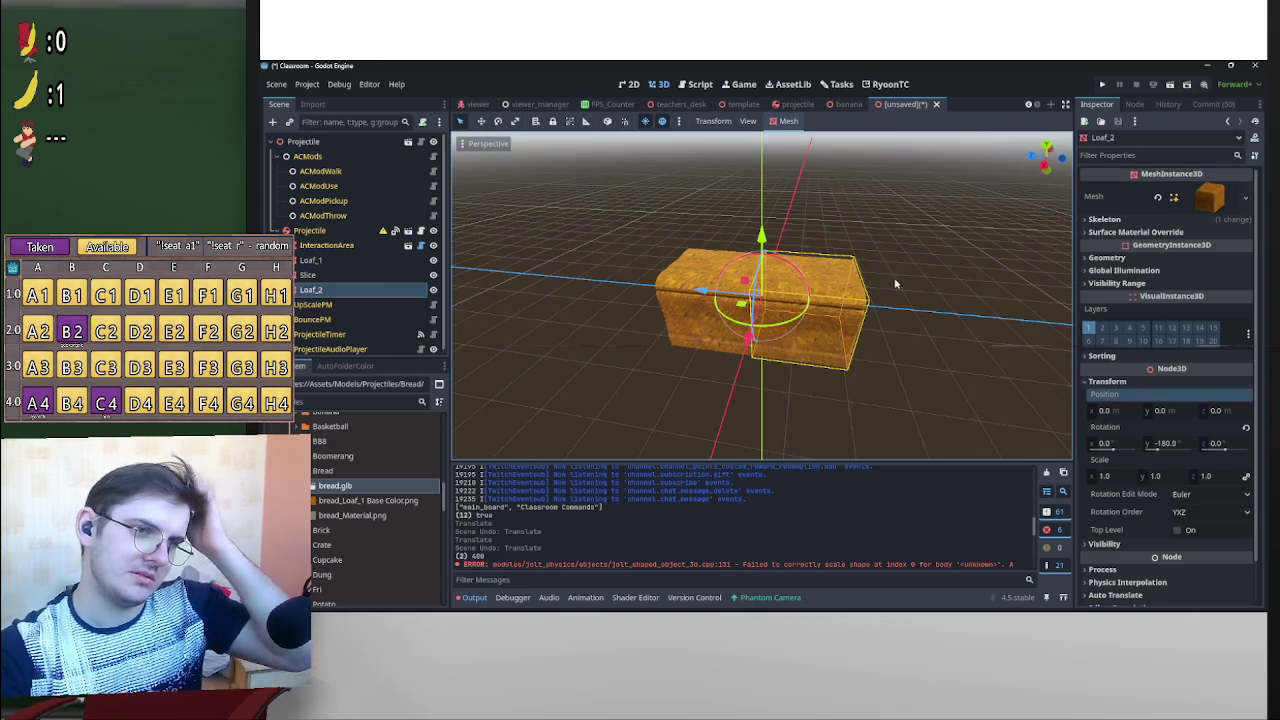
pyautogui.scroll(5, 893, 277)
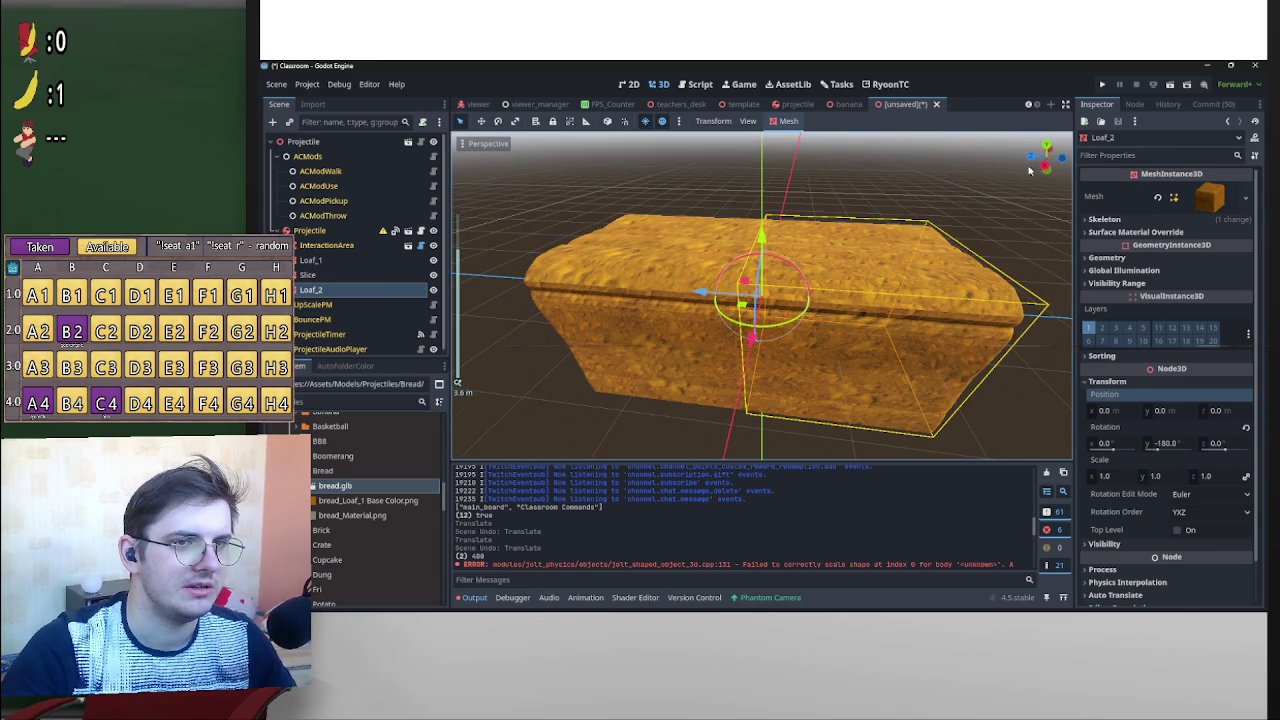
pyautogui.click(1044, 163)
pyautogui.moveTo(697, 298)
pyautogui.mouseDown()
pyautogui.moveTo(612, 300)
pyautogui.moveTo(629, 310)
pyautogui.mouseUp()
pyautogui.click(872, 199)
pyautogui.moveTo(872, 199)
pyautogui.mouseDown()
pyautogui.moveTo(863, 280)
pyautogui.moveTo(978, 276)
pyautogui.mouseUp()
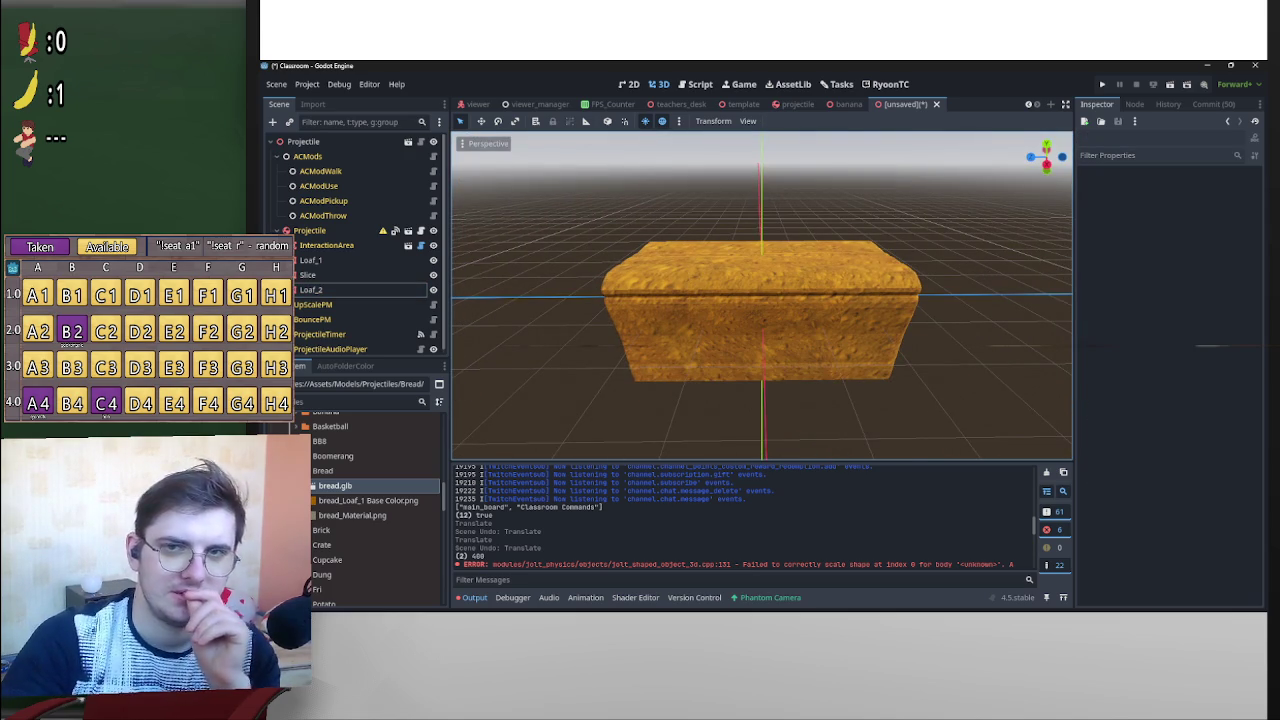
pyautogui.click(330, 230)
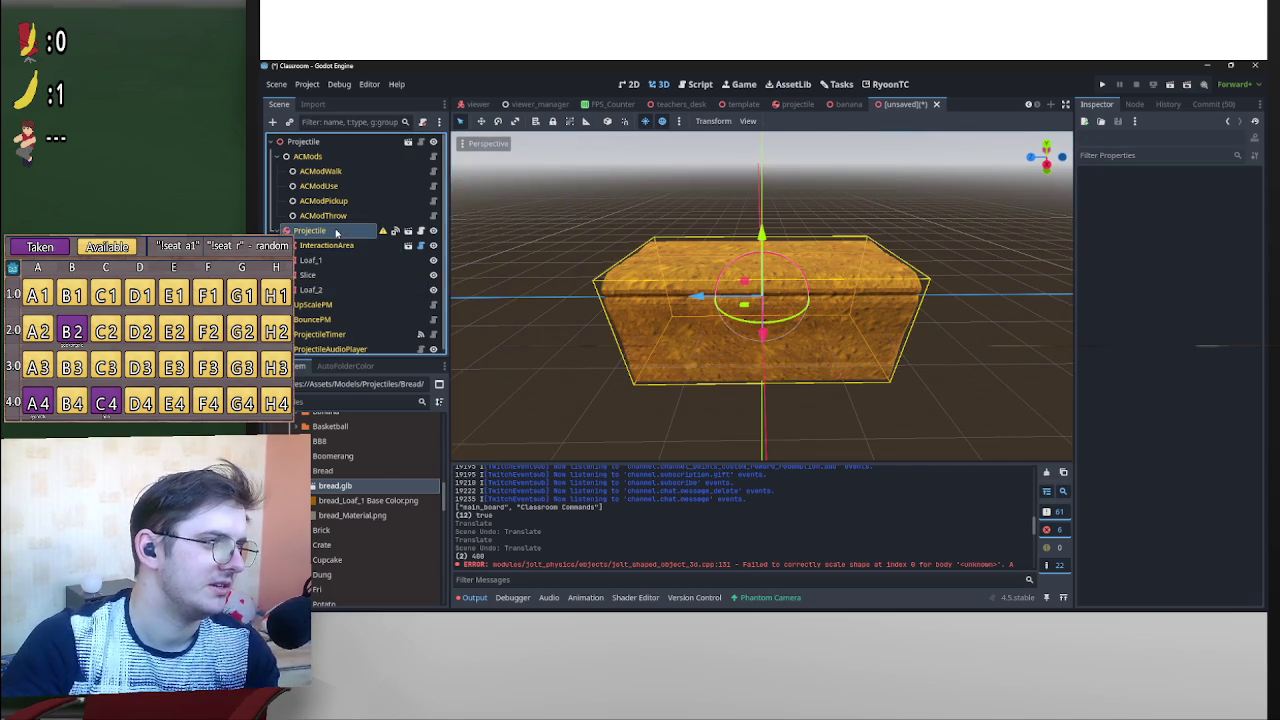
# Add a CollisionShape3D child to Projectile and give it a BoxShape3D shape.
pyautogui.rightClick(334, 230)
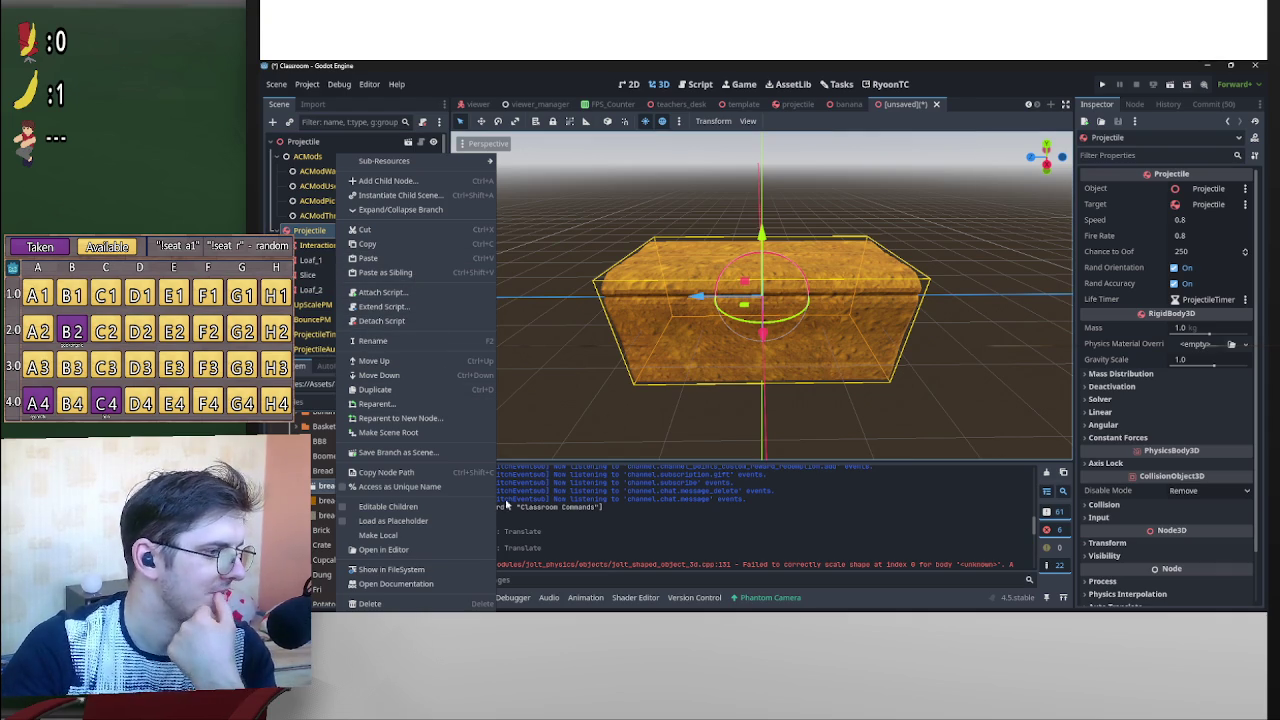
pyautogui.click(432, 181)
pyautogui.write('col')
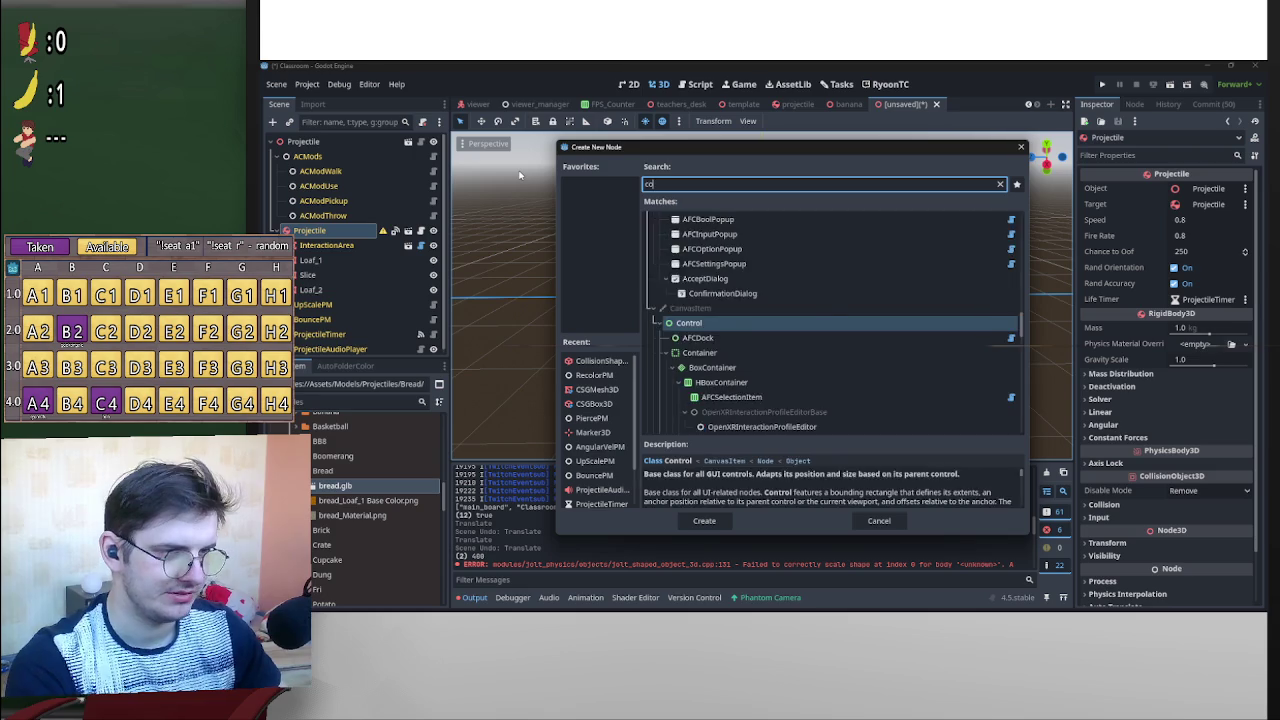
pyautogui.write('l')
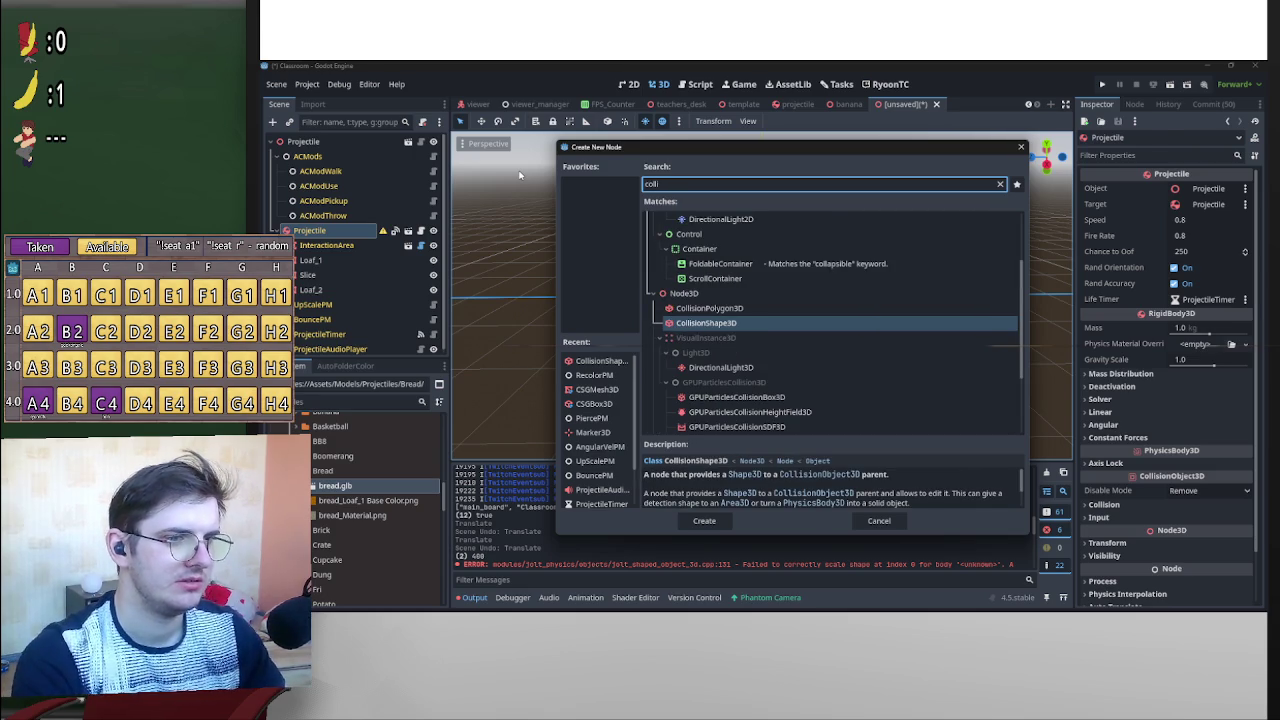
pyautogui.press('Return')
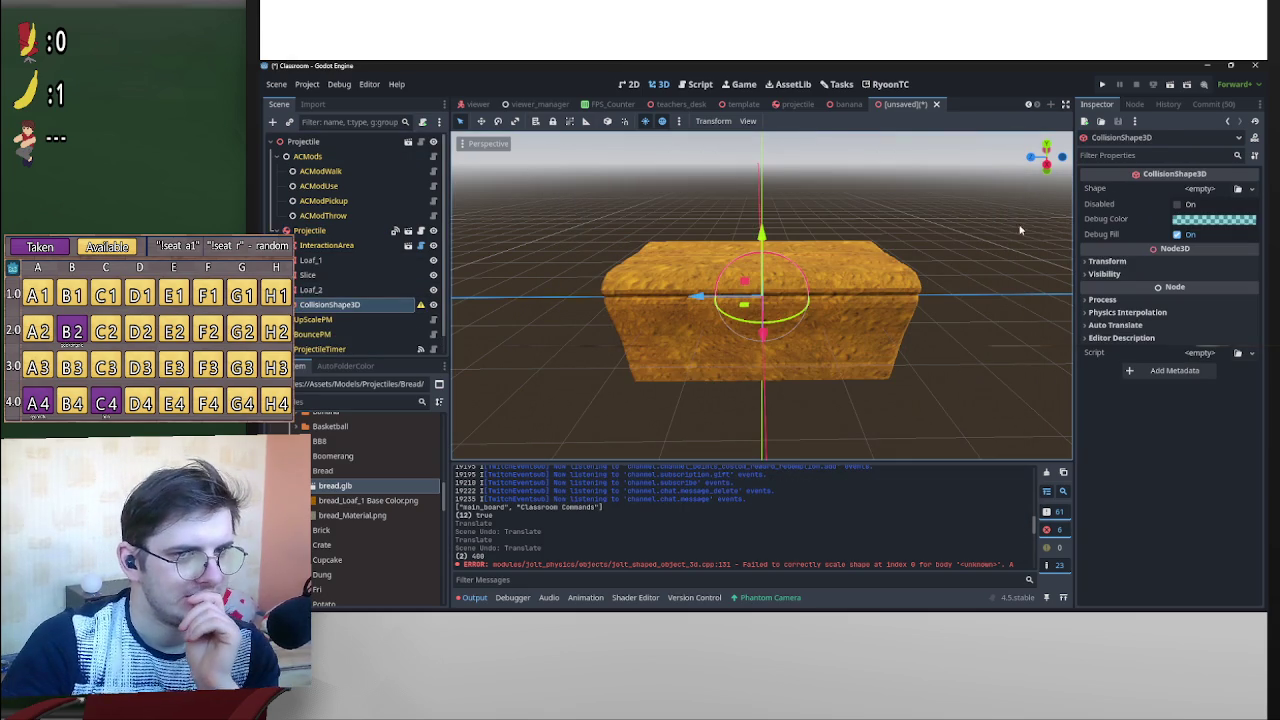
pyautogui.click(1194, 191)
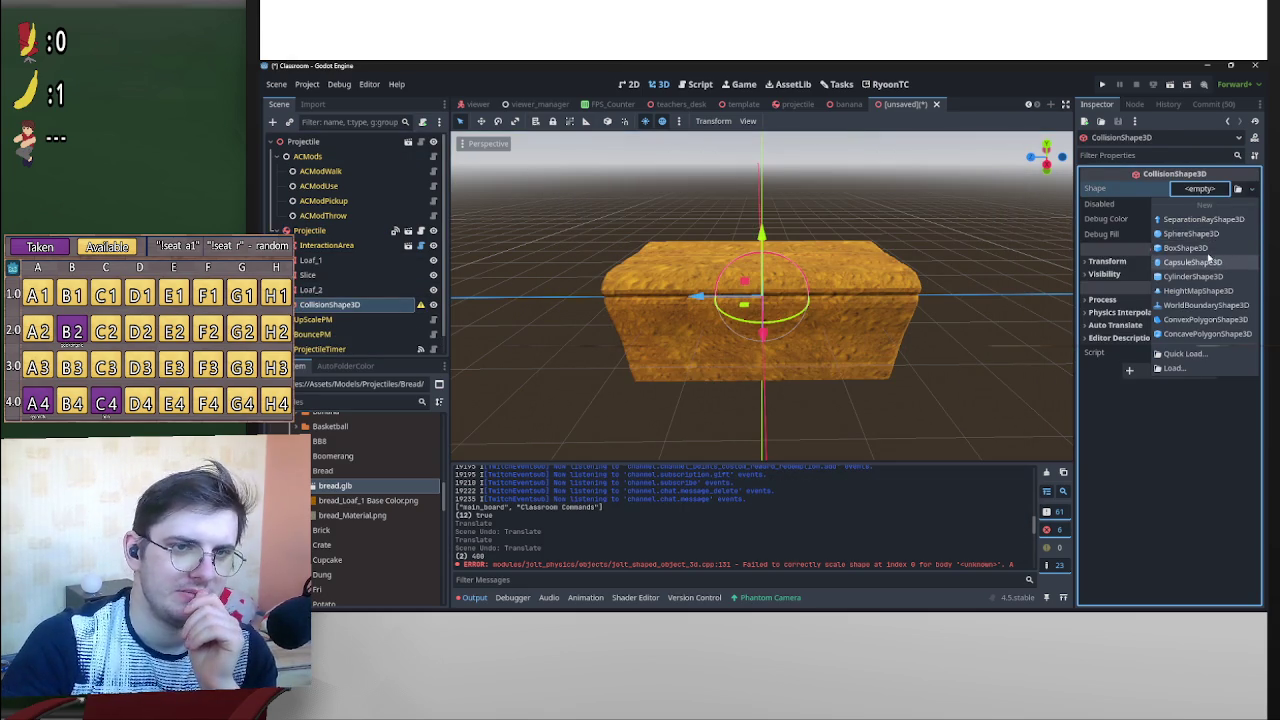
pyautogui.click(1203, 253)
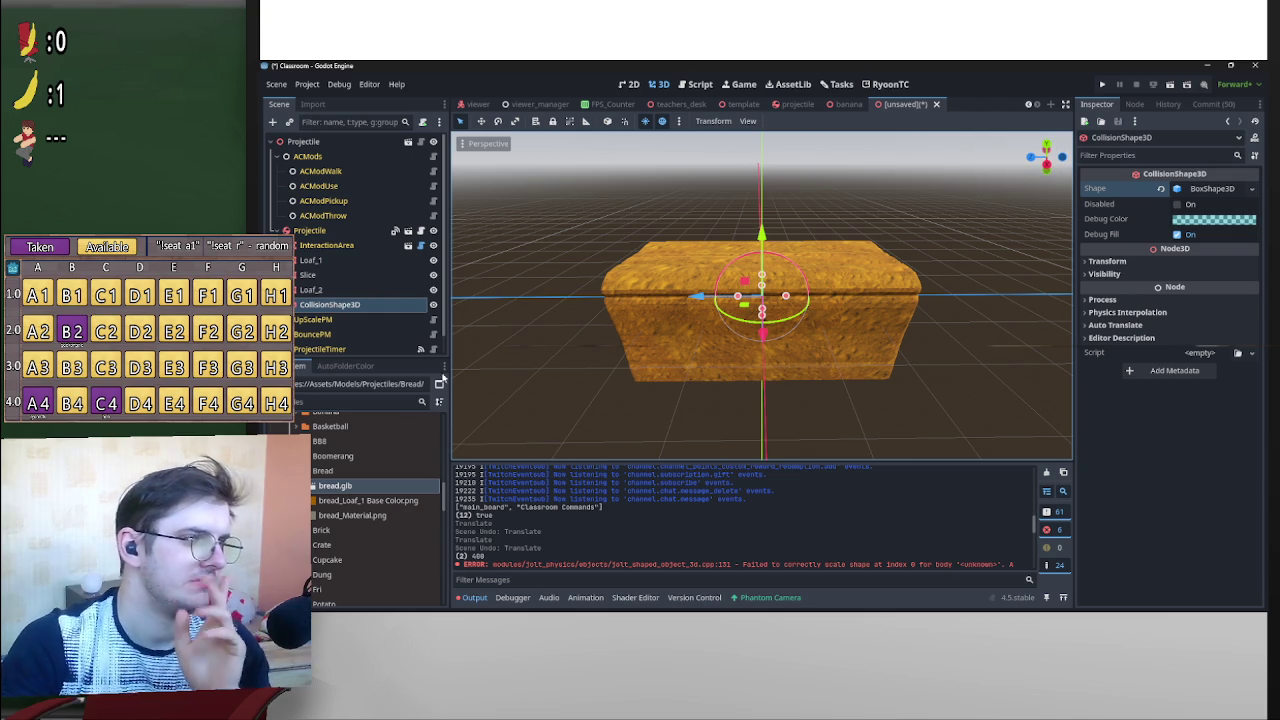
# Drag banana.tscn into the viewport to place a Banana instance beside the bread.
pyautogui.scroll(-15, 342, 558)
pyautogui.moveTo(330, 510); pyautogui.dragTo(627, 320)
pyautogui.moveTo(587, 362); pyautogui.dragTo(587, 362)
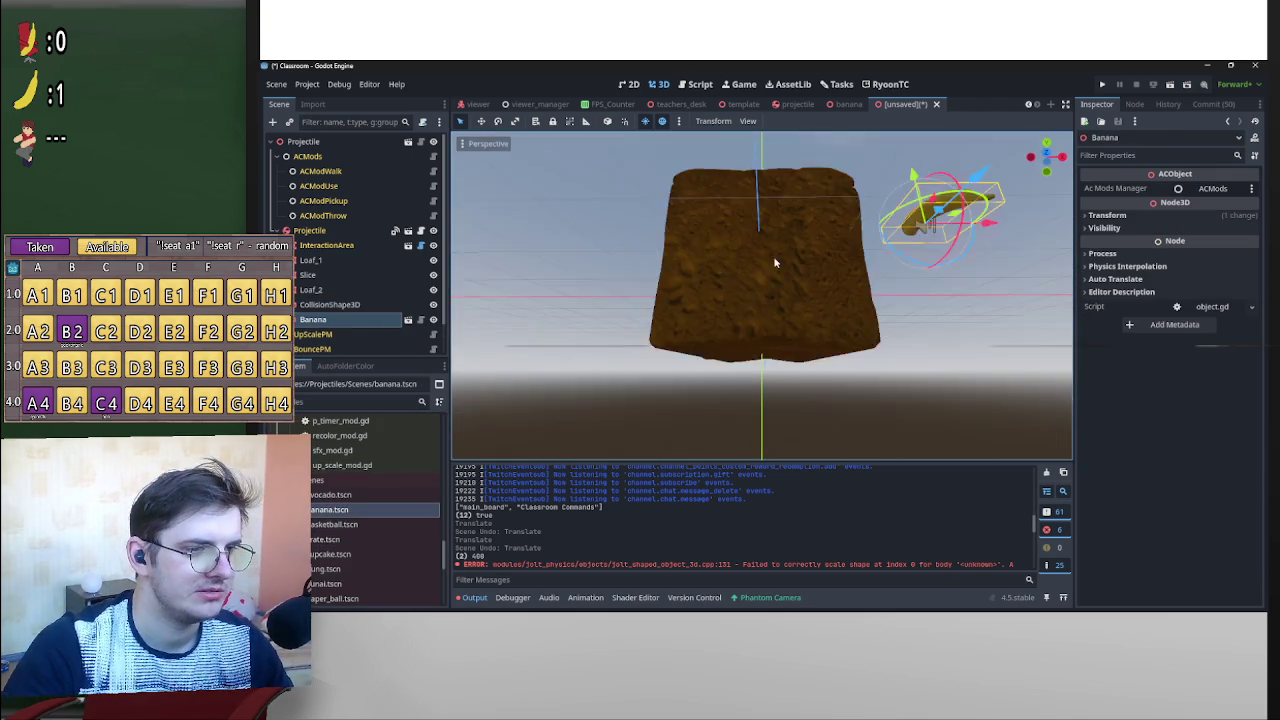
# Scale all three bread meshes to 0.25.
pyautogui.click(330, 260)
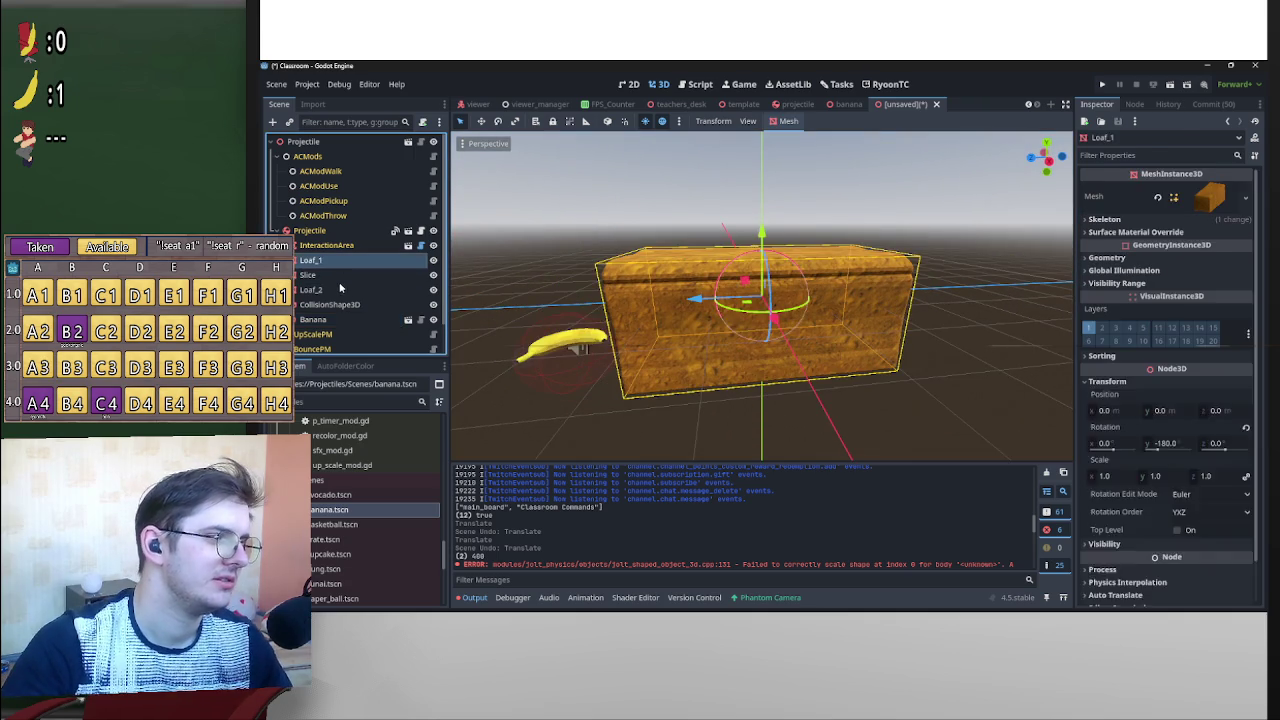
pyautogui.keyDown('shift'); pyautogui.click(330, 290); pyautogui.keyUp('shift')
pyautogui.click(1107, 381)
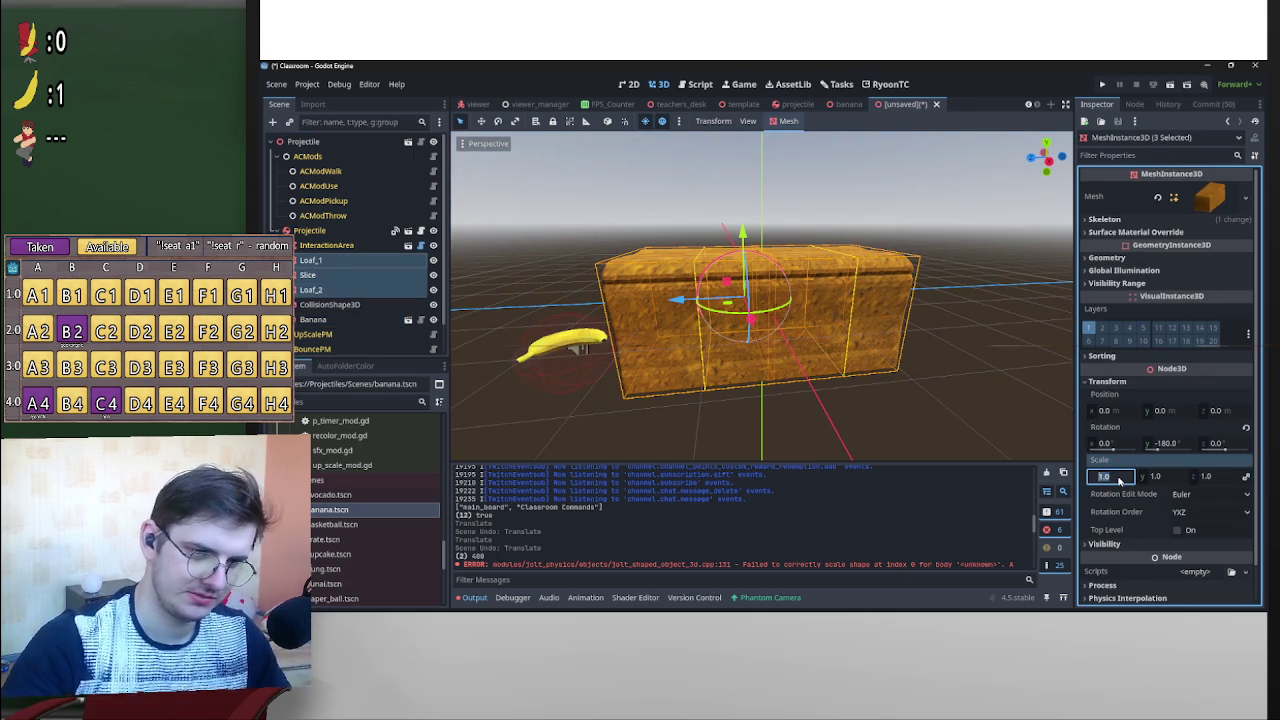
pyautogui.click(1110, 476)
pyautogui.write('0.25')
pyautogui.press('Return')
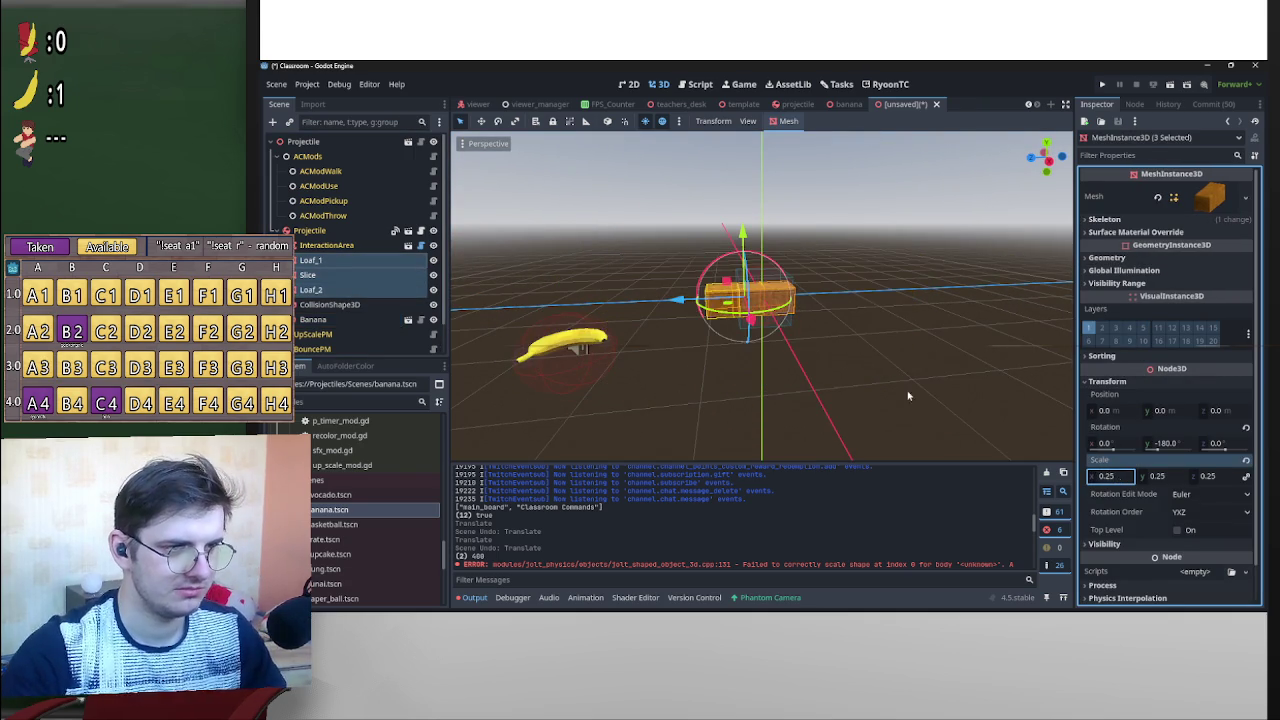
# In the right orthographic view, move Loaf_2 along Z to about 0.2 to join the loaf.
pyautogui.scroll(10, 670, 325)
pyautogui.moveTo(668, 325)
pyautogui.mouseDown()
pyautogui.moveTo(643, 300)
pyautogui.moveTo(586, 300)
pyautogui.moveTo(663, 300)
pyautogui.mouseUp()
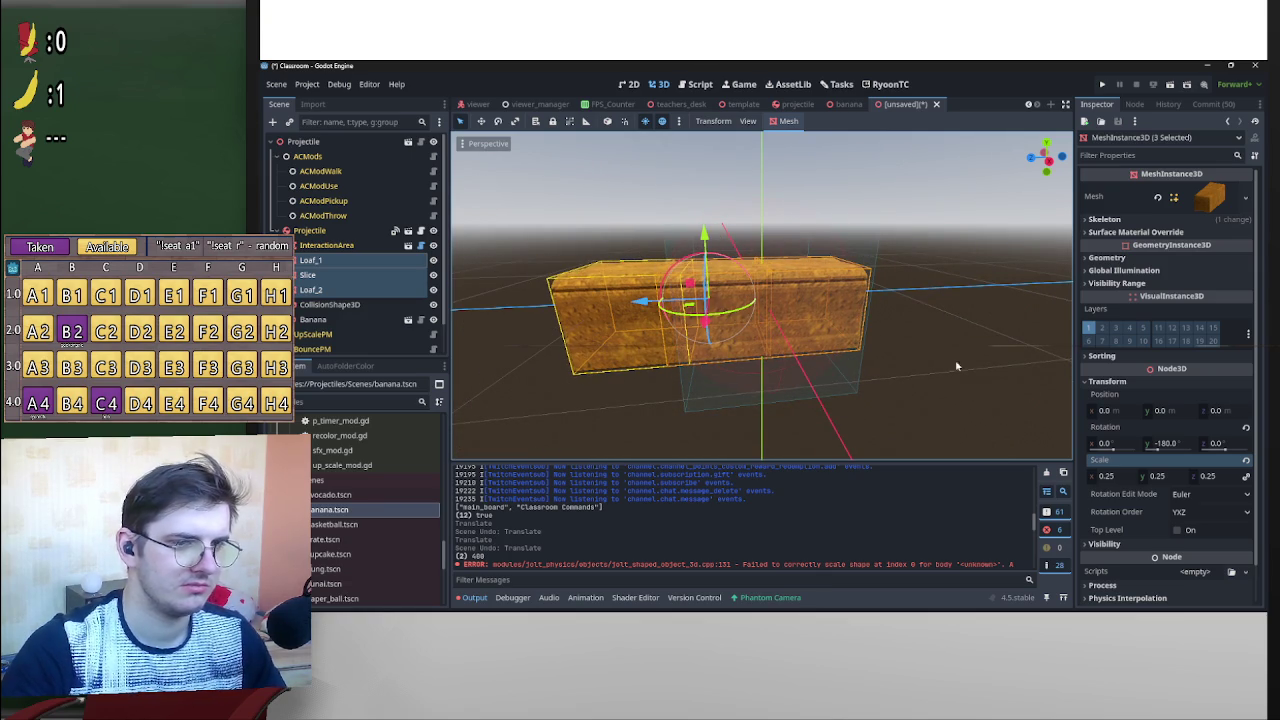
pyautogui.click(882, 368)
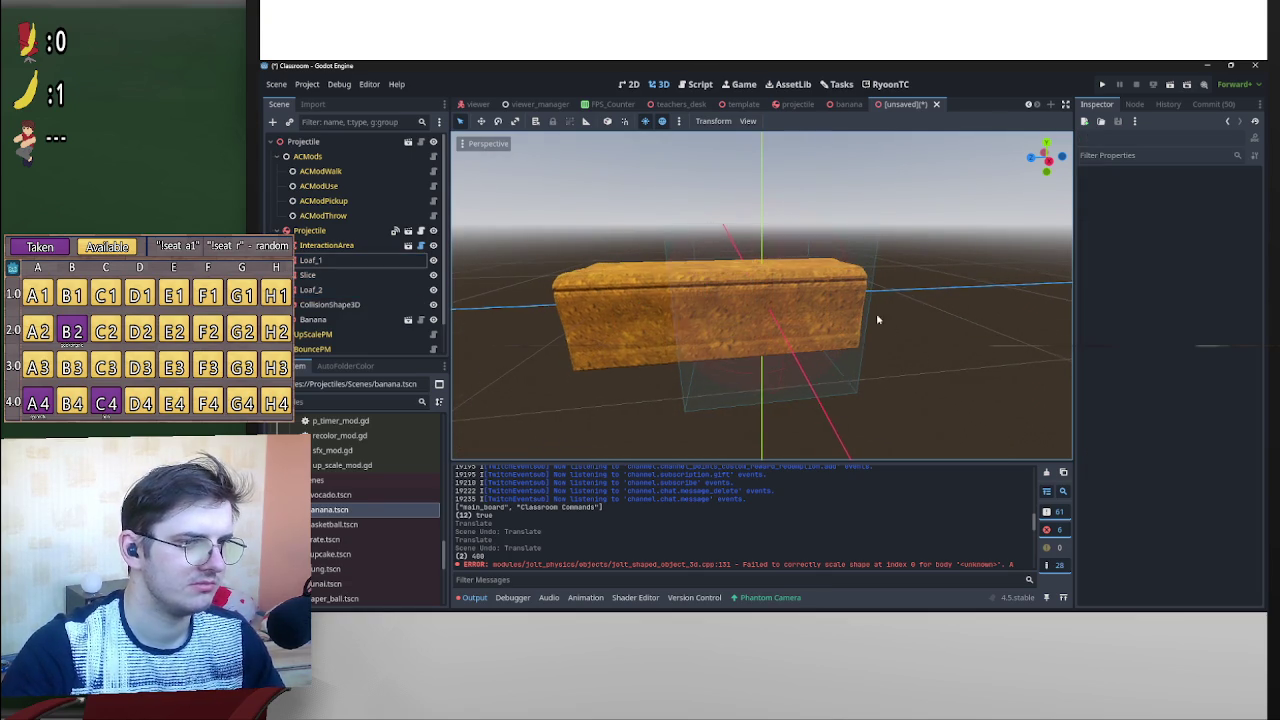
pyautogui.press('KP_3')
pyautogui.click(1046, 156)
pyautogui.scroll(-2, 918, 256)
pyautogui.click(613, 301)
pyautogui.moveTo(523, 294)
pyautogui.mouseDown()
pyautogui.moveTo(689, 314)
pyautogui.moveTo(639, 319)
pyautogui.mouseUp()
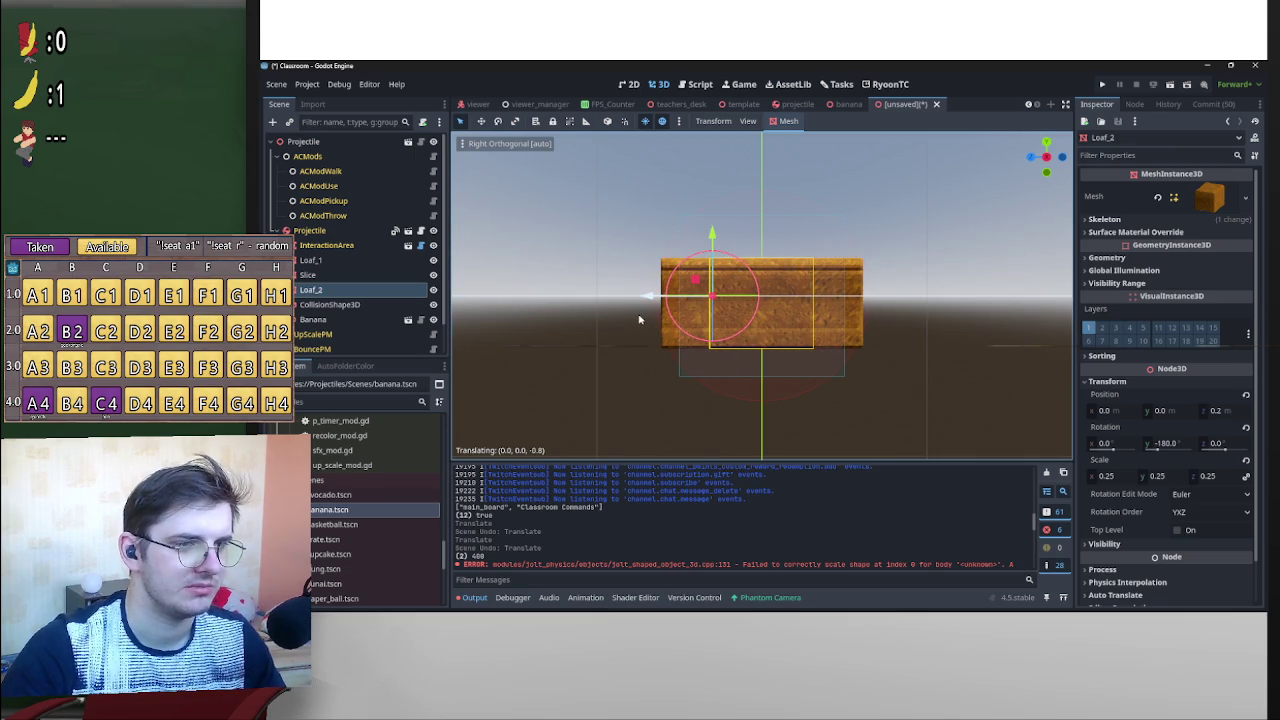
pyautogui.click(969, 210)
# Check the joined loaf and select its box collision shape.
pyautogui.scroll(2, 926, 255)
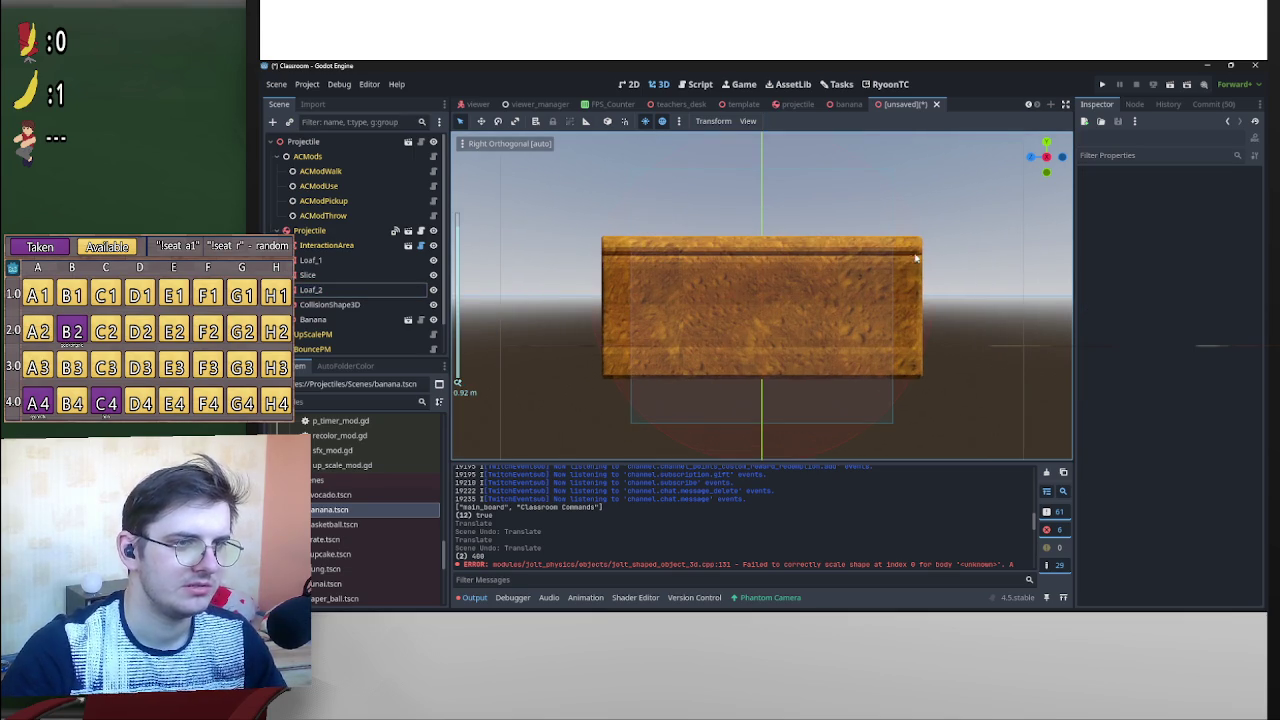
pyautogui.click(372, 259)
pyautogui.moveTo(760, 300)
pyautogui.mouseDown()
pyautogui.moveTo(877, 320)
pyautogui.moveTo(768, 352)
pyautogui.moveTo(614, 329)
pyautogui.moveTo(666, 363)
pyautogui.moveTo(626, 401)
pyautogui.moveTo(821, 315)
pyautogui.moveTo(889, 238)
pyautogui.mouseUp()
pyautogui.scroll(3, 889, 238)
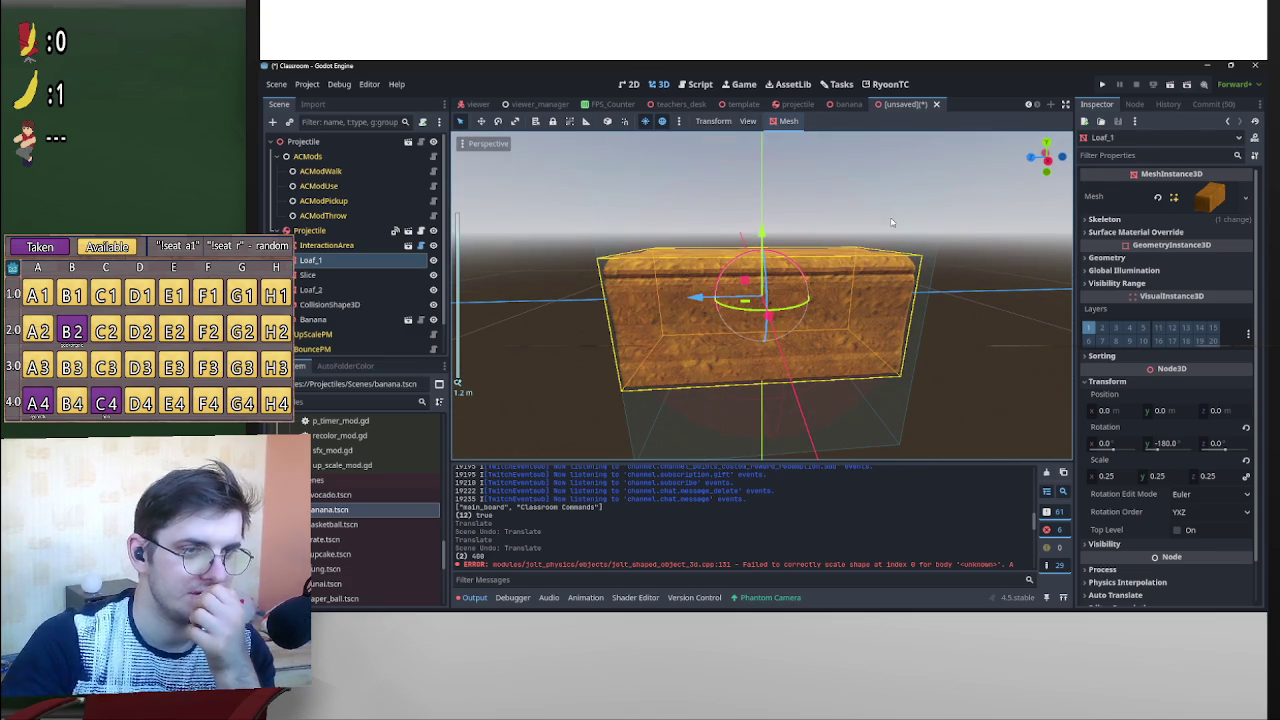
pyautogui.click(830, 238)
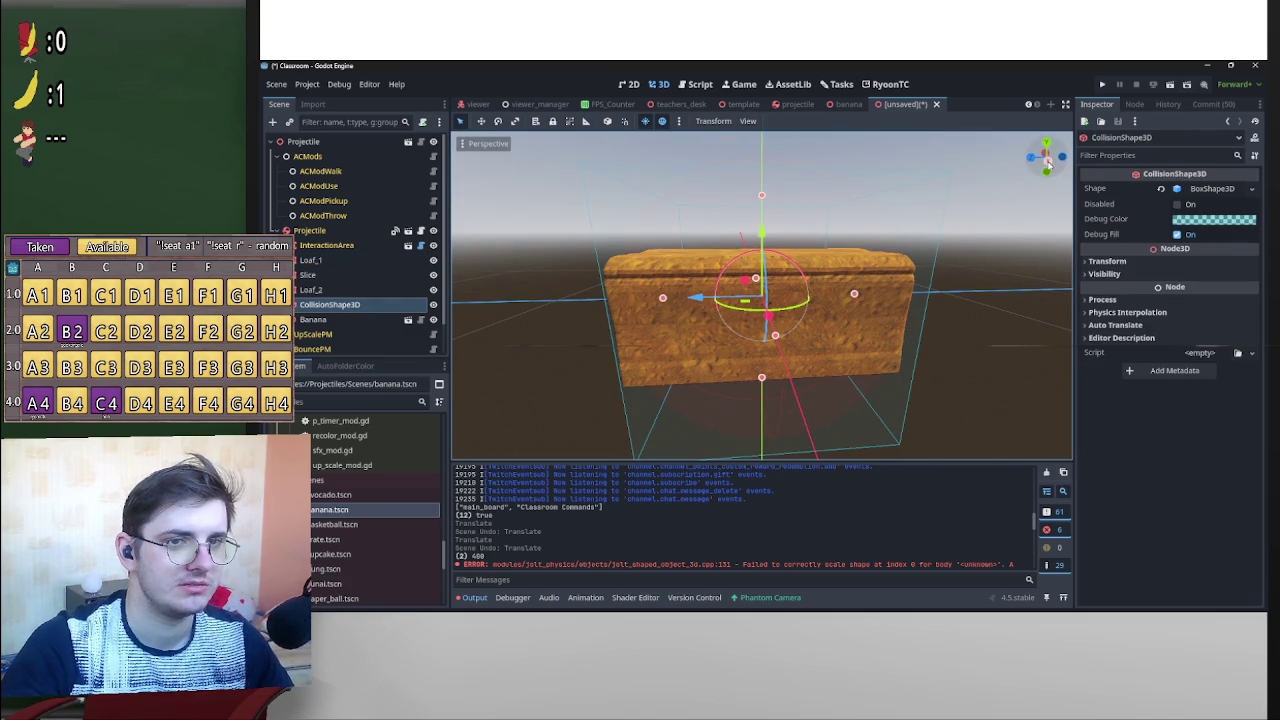
# Widen the collision box by dragging its size handles in the Right view.
pyautogui.click(1047, 160)
pyautogui.moveTo(862, 297)
pyautogui.mouseDown()
pyautogui.moveTo(893, 298)
pyautogui.moveTo(880, 307)
pyautogui.mouseUp()
pyautogui.moveTo(666, 297); pyautogui.dragTo(653, 303)
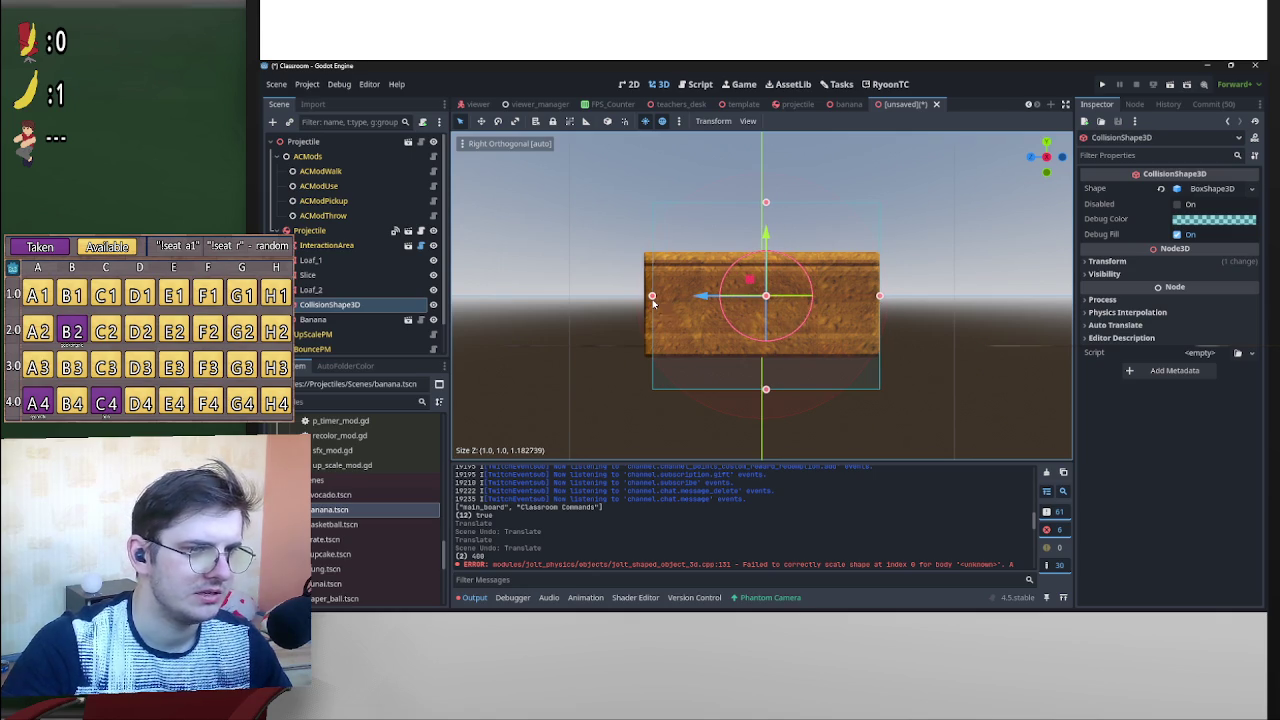
pyautogui.click(1212, 189)
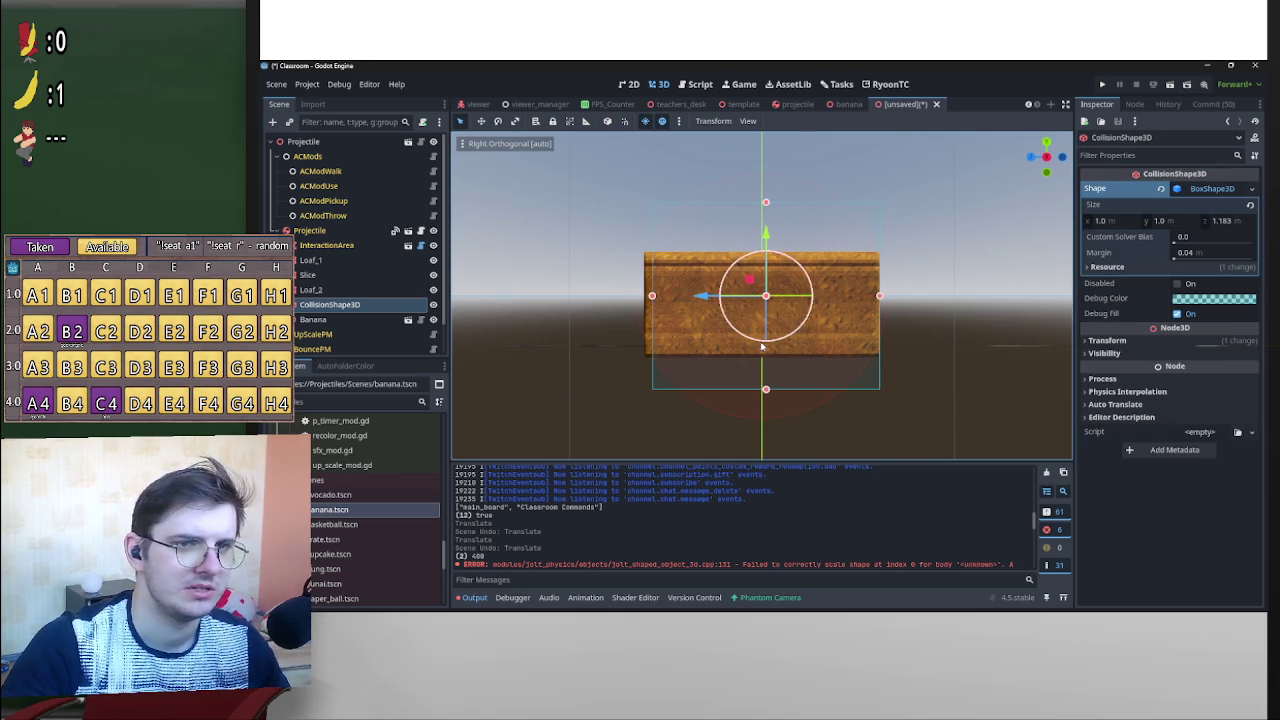
pyautogui.moveTo(651, 297); pyautogui.dragTo(644, 303)
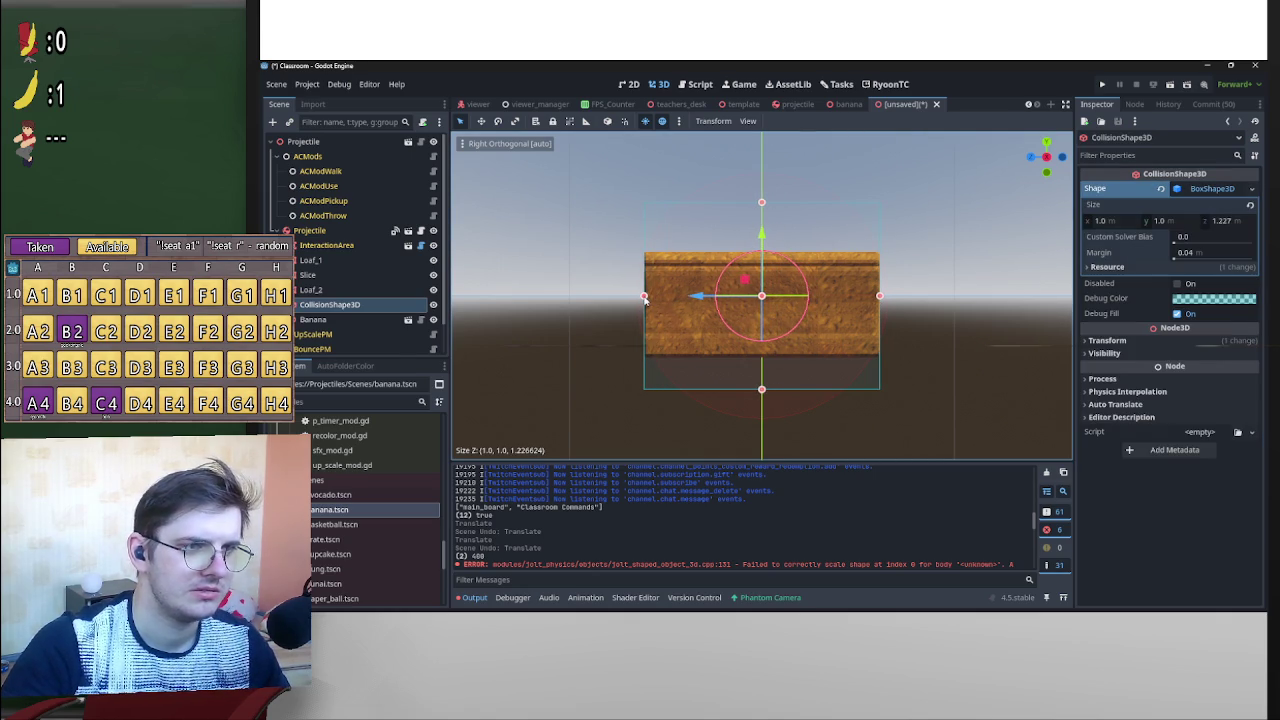
# Set the collision box Size Z to 1.235 in the Inspector.
pyautogui.click(1246, 224)
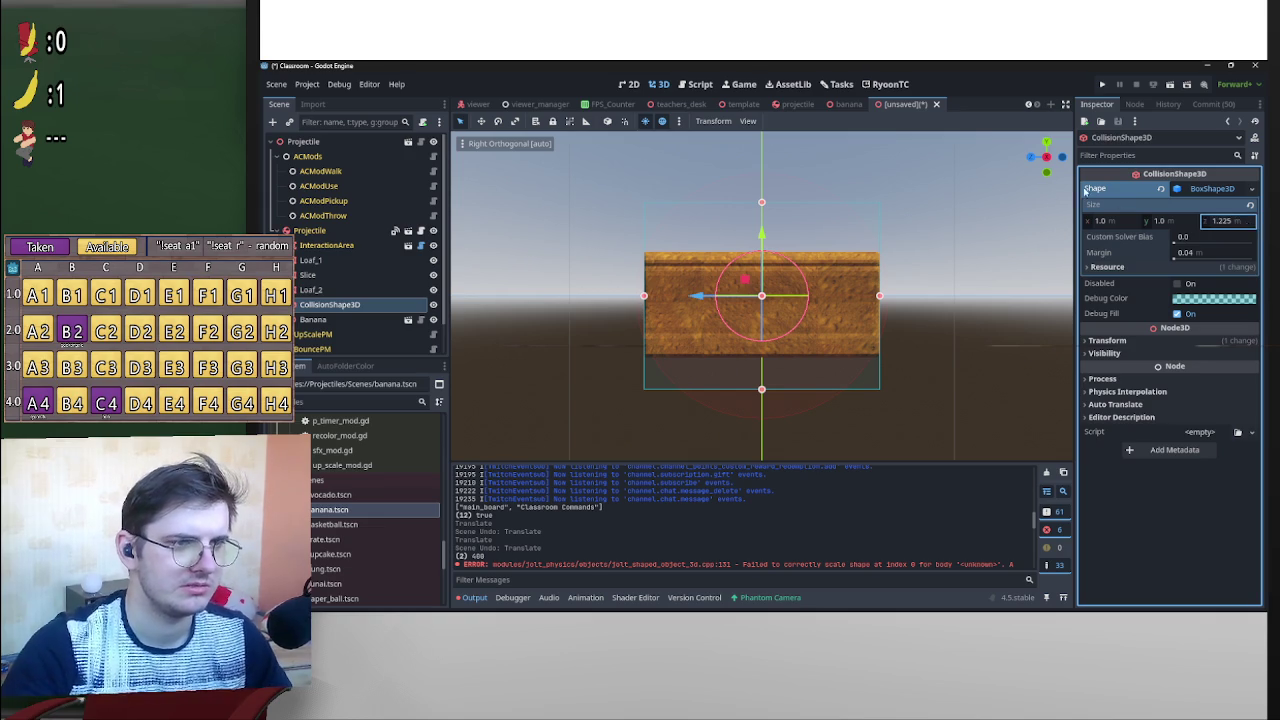
pyautogui.press('Return')
pyautogui.scroll(5, 826, 258)
pyautogui.click(1237, 222)
pyautogui.write('1.23')
pyautogui.press('Return')
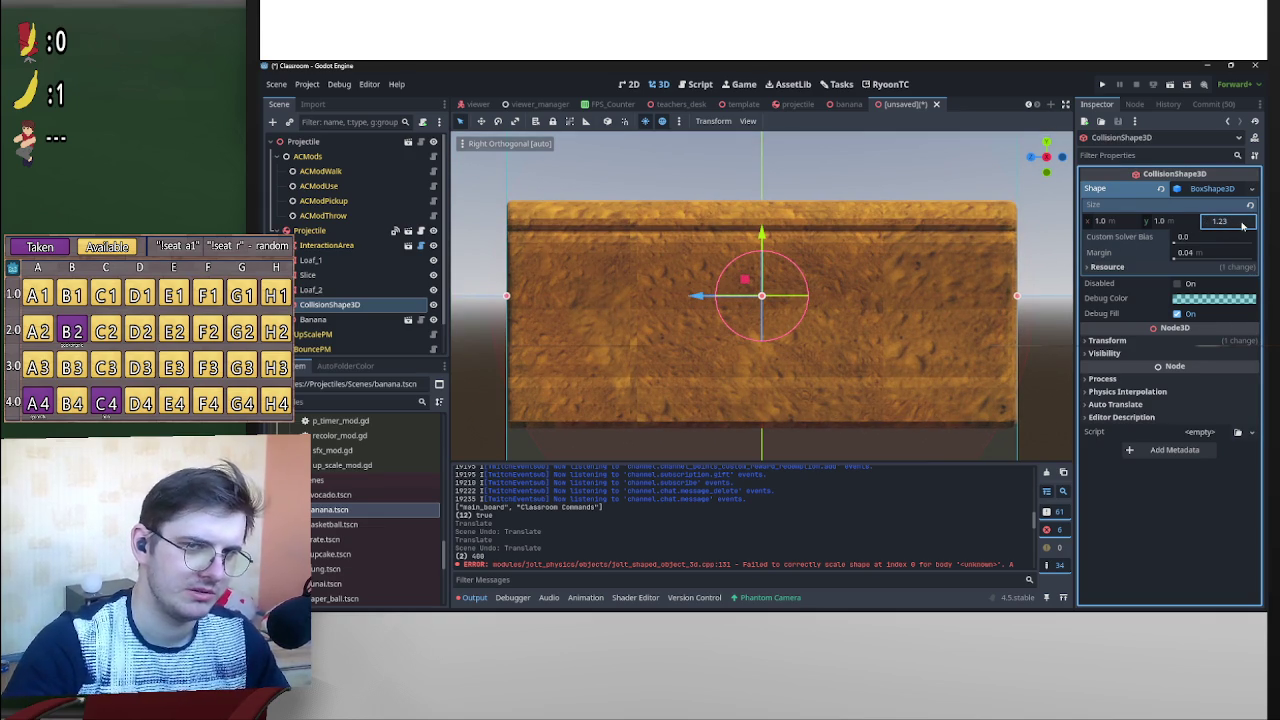
pyautogui.press('BackSpace')
pyautogui.write('5')
pyautogui.press('Return')
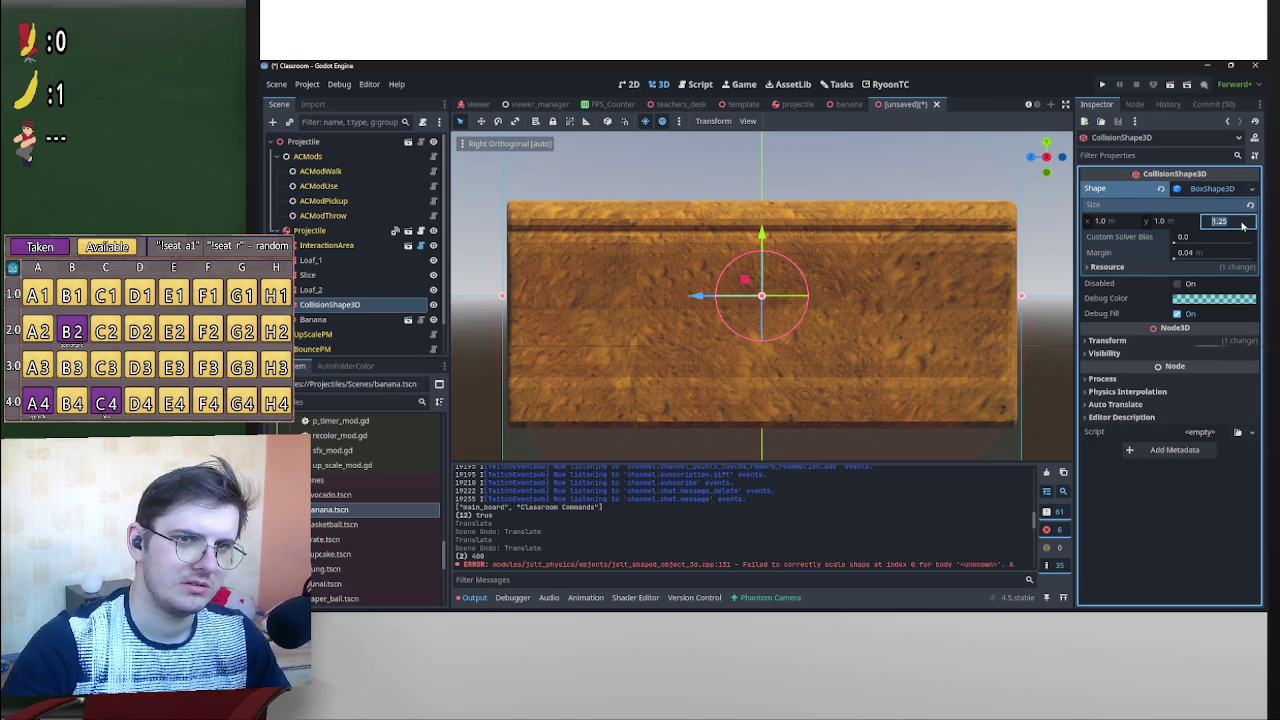
pyautogui.press('BackSpace')
pyautogui.write('4')
pyautogui.press('Return')
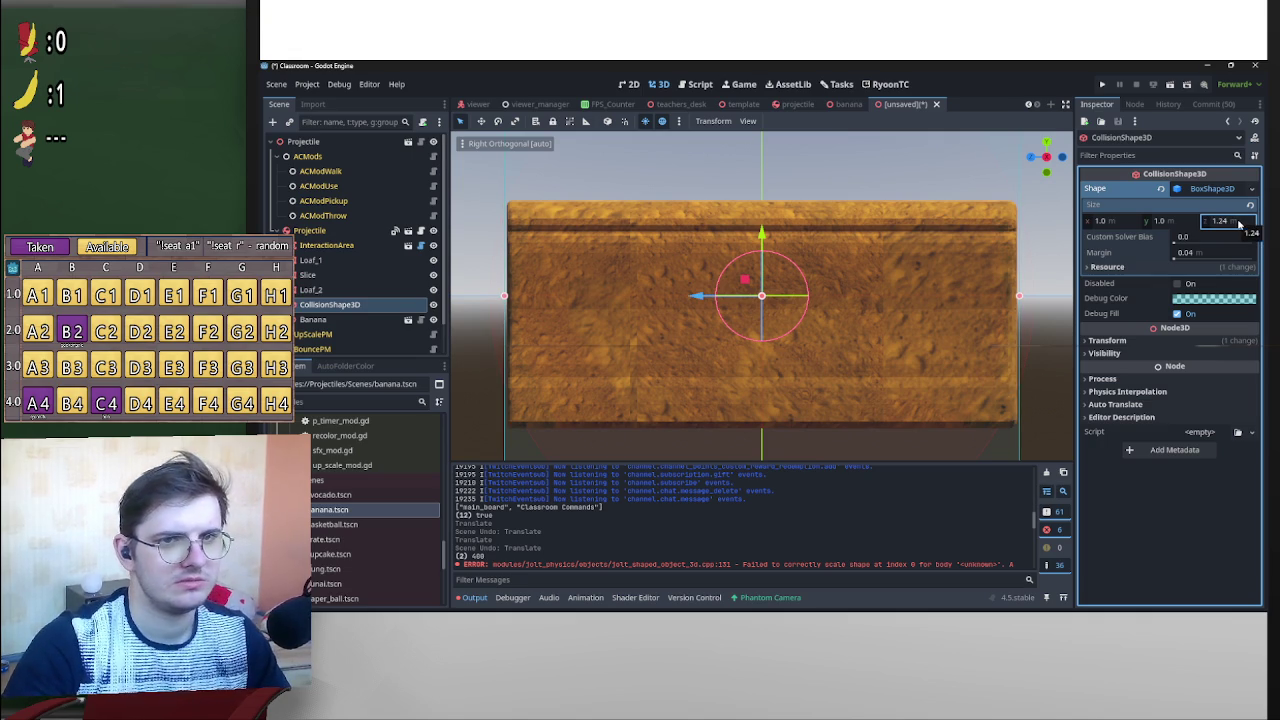
pyautogui.press('Return')
pyautogui.scroll(-5, 949, 226)
pyautogui.scroll(3, 1045, 249)
# Set the collision box Size Y to 0.5, then select Loaf_1, Slice and Loaf_2.
pyautogui.click(1165, 222)
pyautogui.write('5')
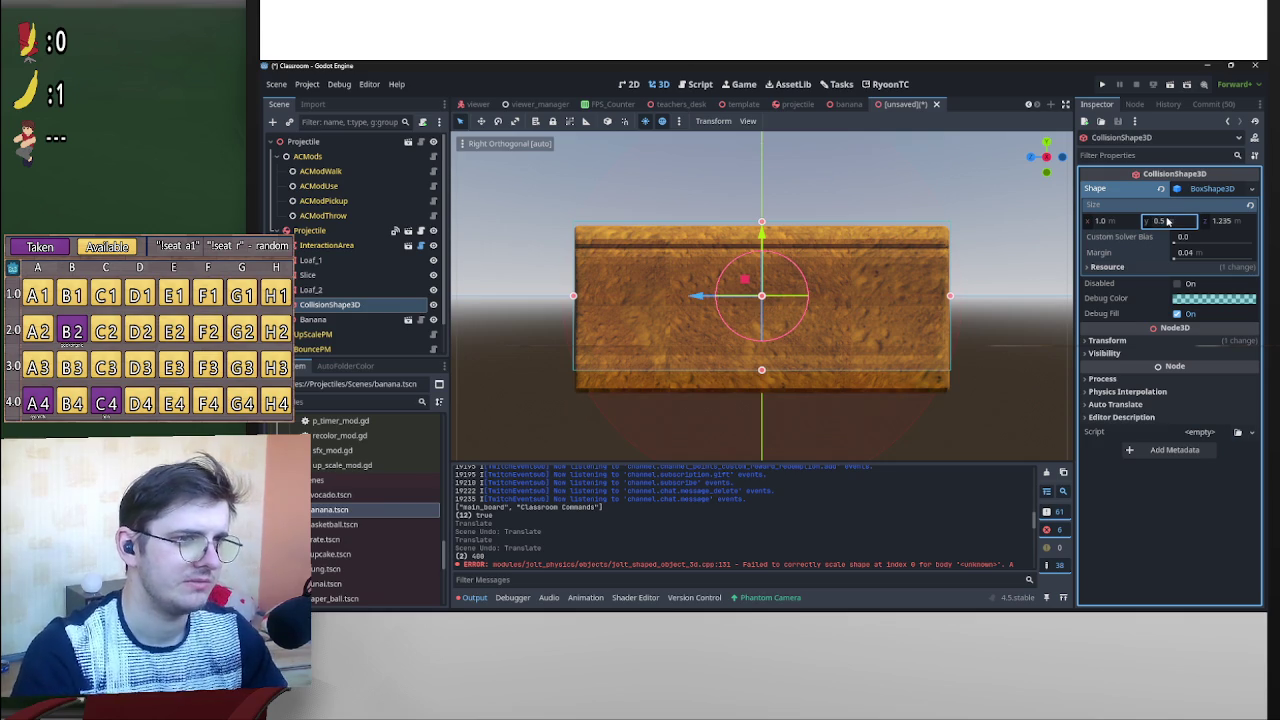
pyautogui.press('Return')
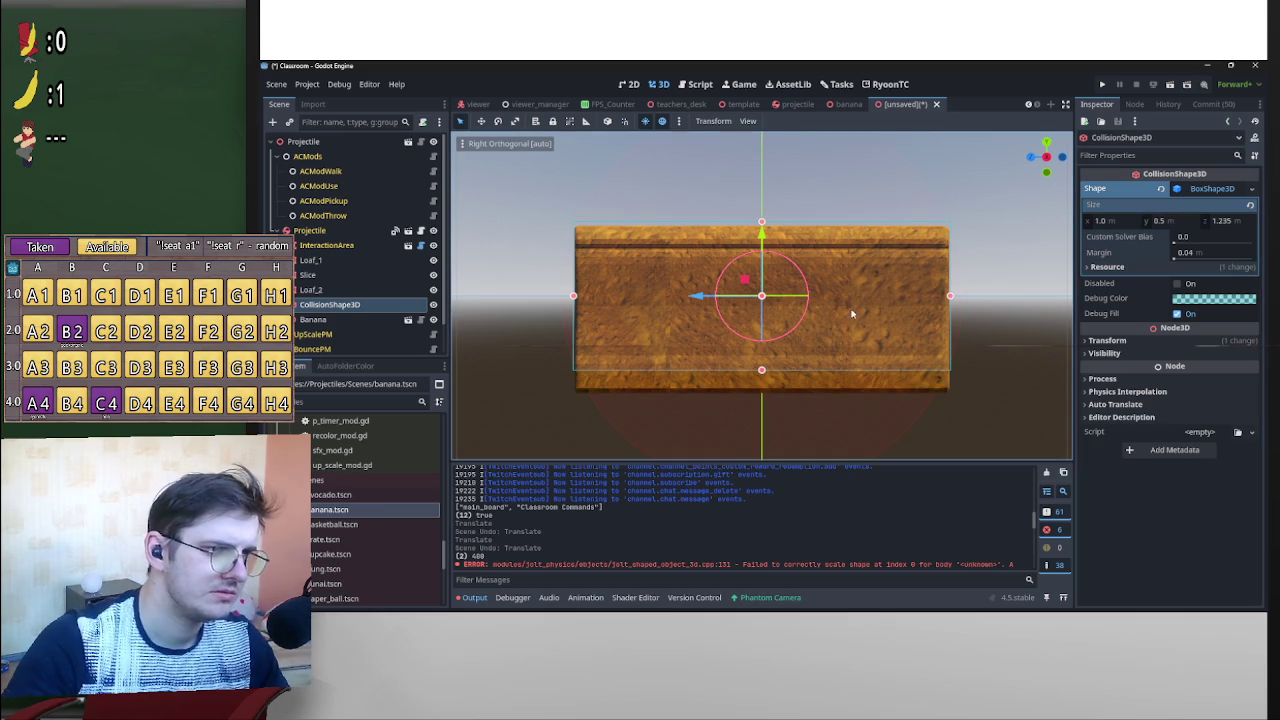
pyautogui.click(337, 289)
pyautogui.keyDown('shift'); pyautogui.click(310, 260); pyautogui.keyUp('shift')
pyautogui.scroll(3, 645, 275)
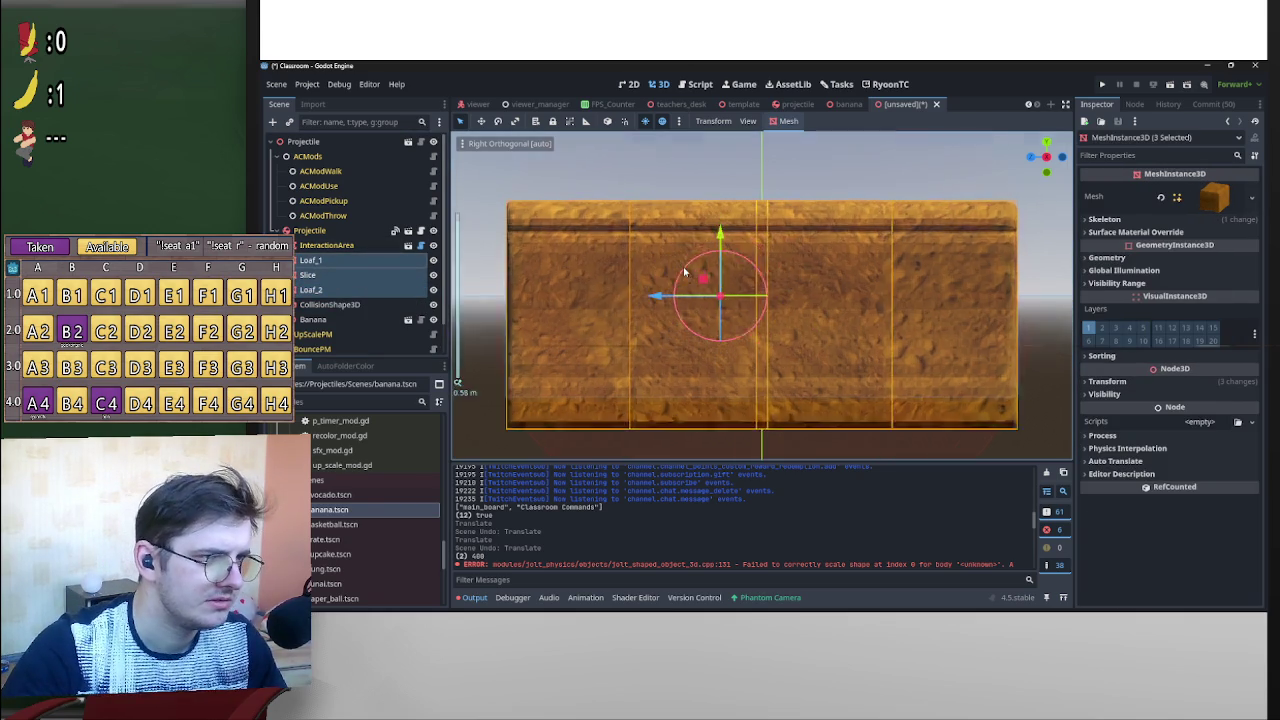
# Nudge the three loaf meshes up along Y, then change the box Size Y from 0.75 to 0.6.
pyautogui.scroll(-3, 700, 275)
pyautogui.moveTo(733, 235)
pyautogui.mouseDown()
pyautogui.moveTo(747, 221)
pyautogui.moveTo(733, 244)
pyautogui.moveTo(734, 206)
pyautogui.moveTo(733, 228)
pyautogui.mouseUp()
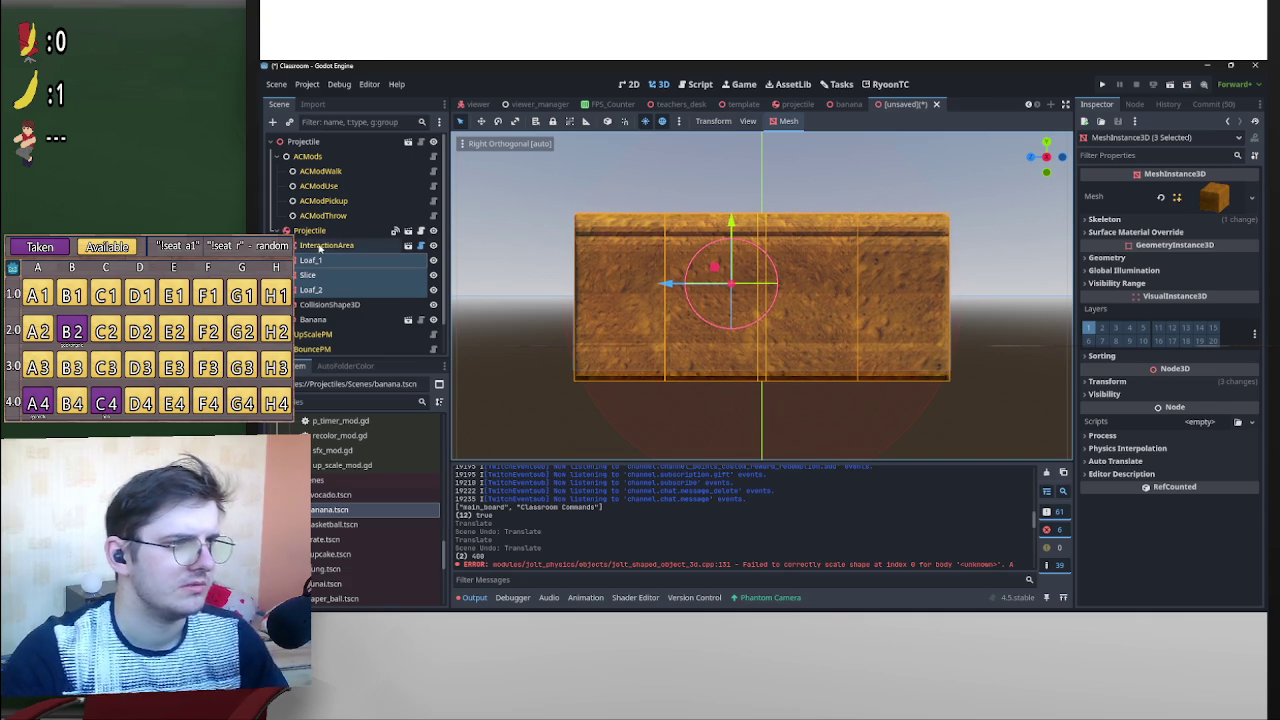
pyautogui.click(318, 305)
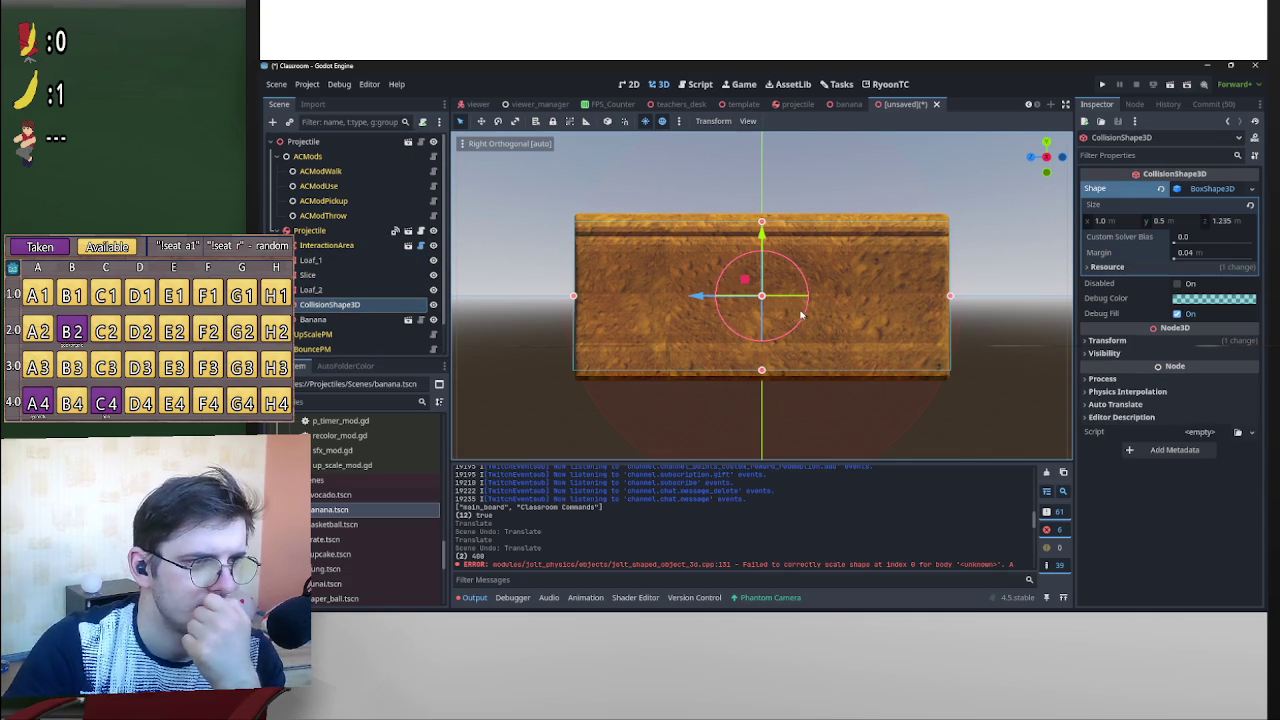
pyautogui.click(1180, 223)
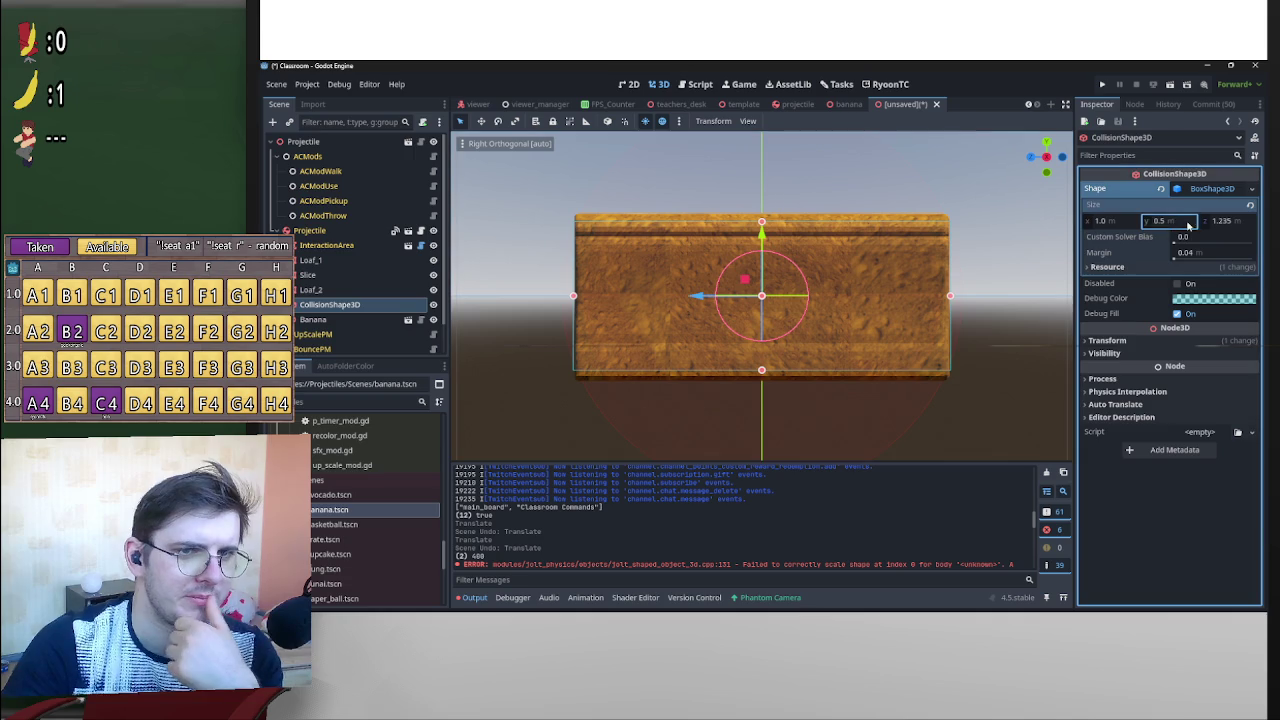
pyautogui.write('0.75')
pyautogui.press('Return')
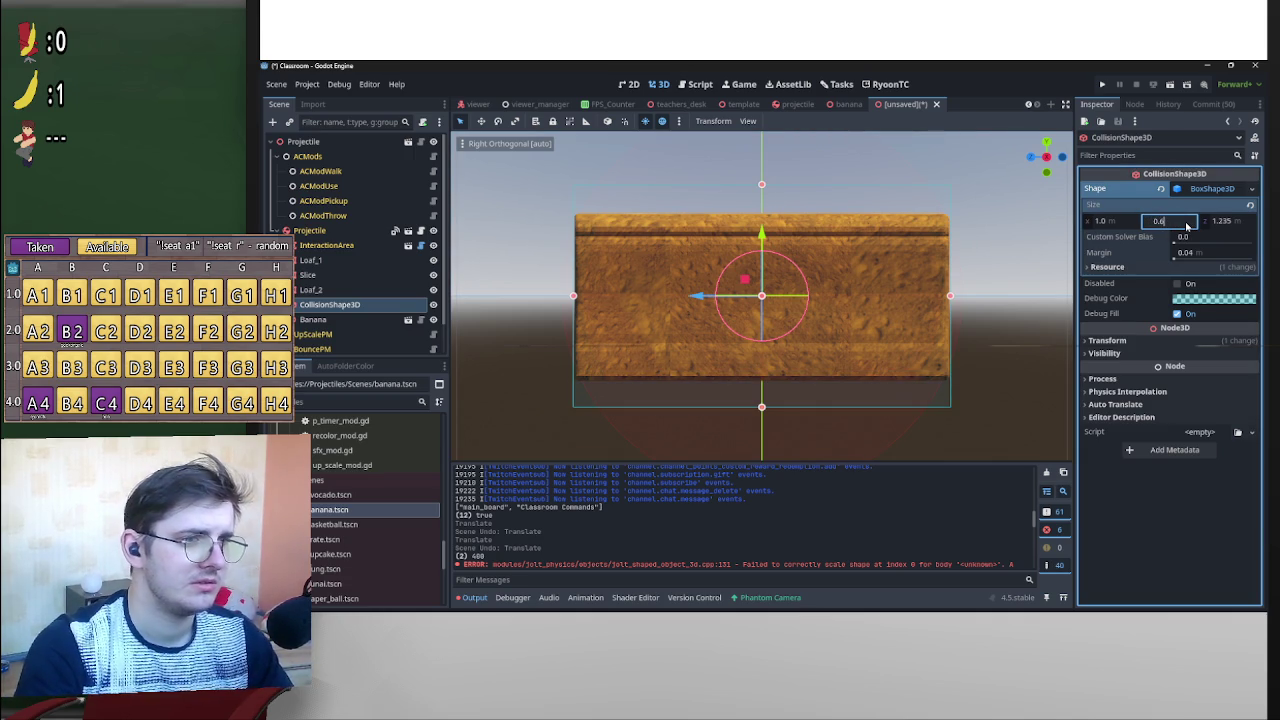
pyautogui.press('Return')
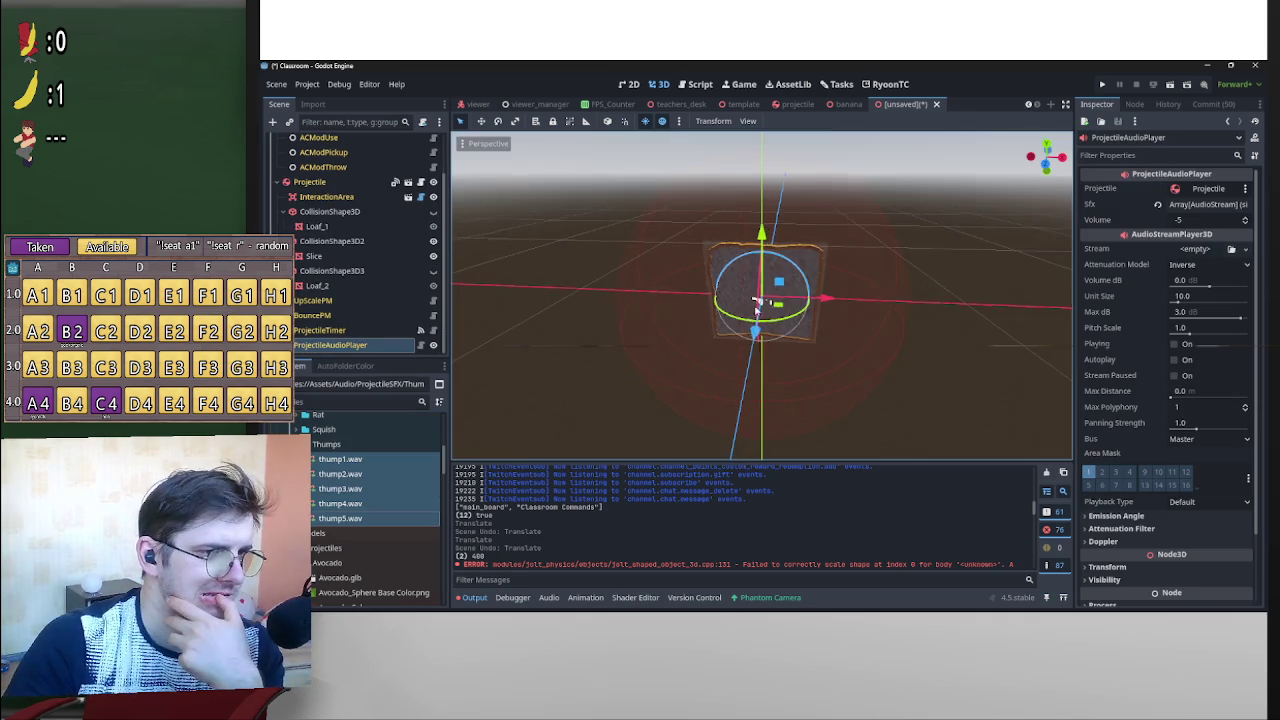
pyautogui.moveTo(700, 300)
pyautogui.mouseDown()
pyautogui.moveTo(512, 225)
pyautogui.moveTo(470, 262)
pyautogui.mouseUp()
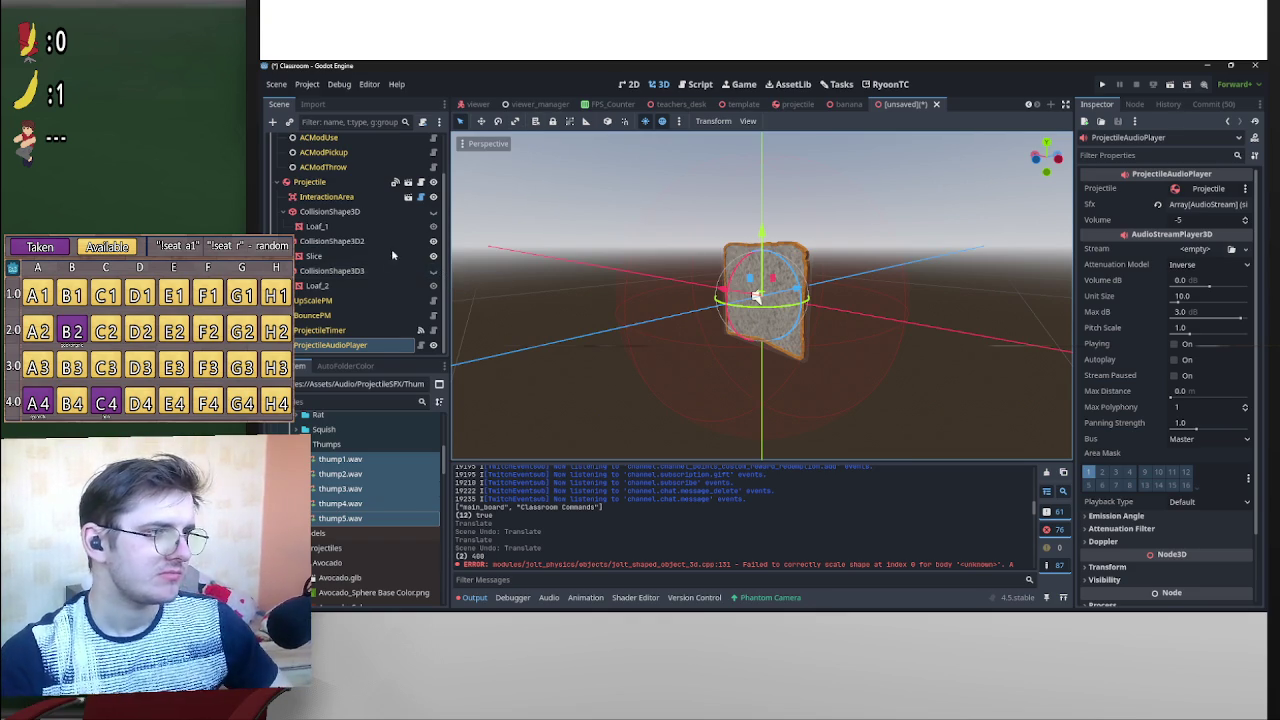
# Move CollisionShape3D3 up beside Loaf_1, then rotate the thin CollisionShape3D2 box 90° flat in Left view.
pyautogui.click(350, 272)
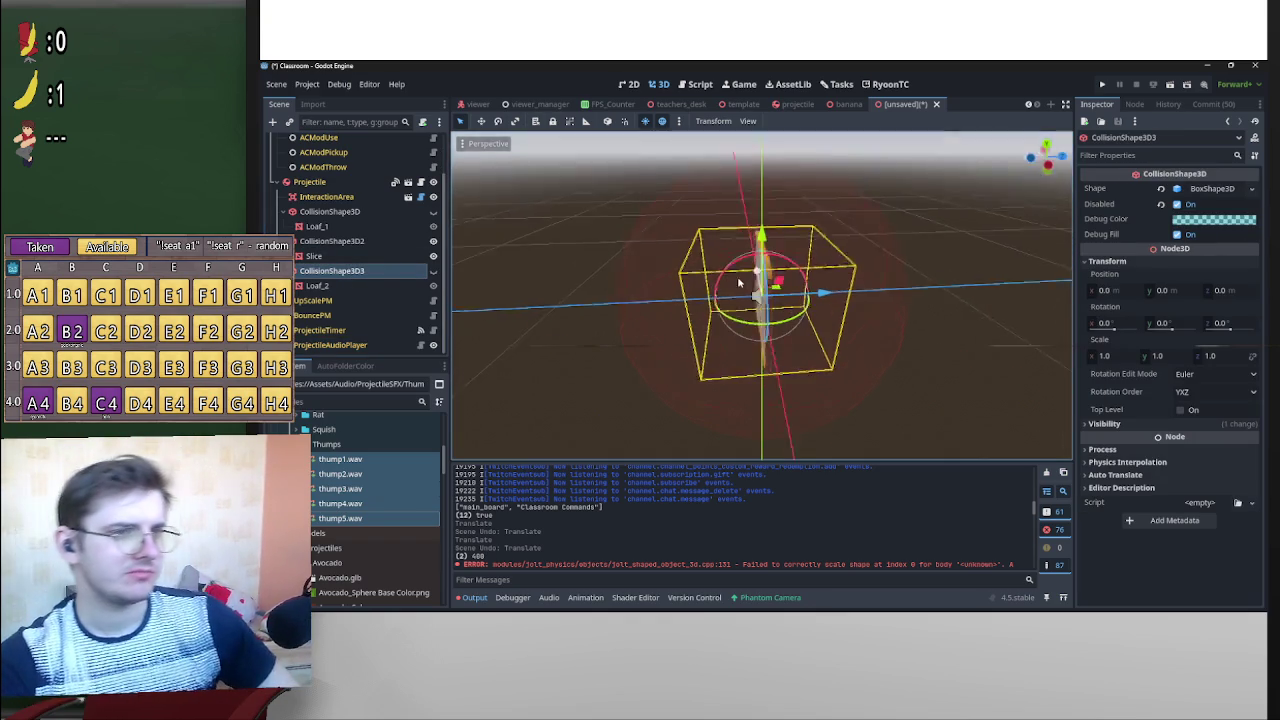
pyautogui.moveTo(360, 272); pyautogui.dragTo(350, 241)
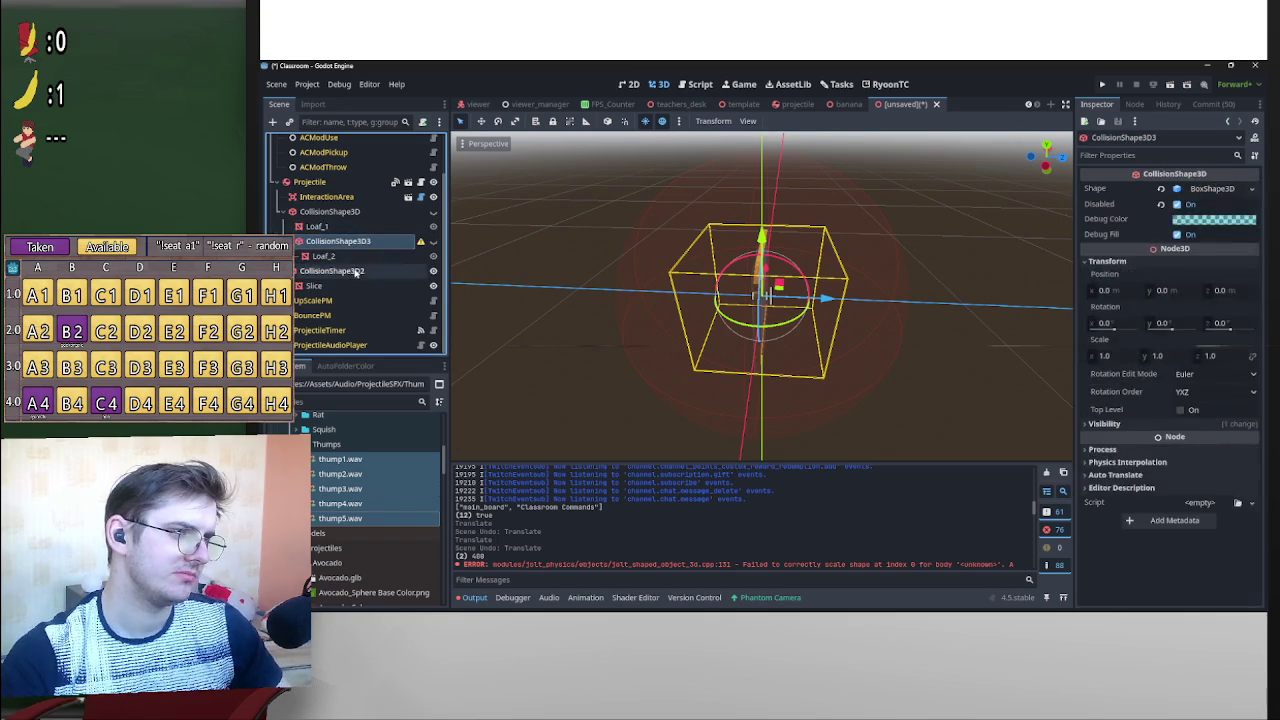
pyautogui.click(355, 272)
pyautogui.click(1046, 167)
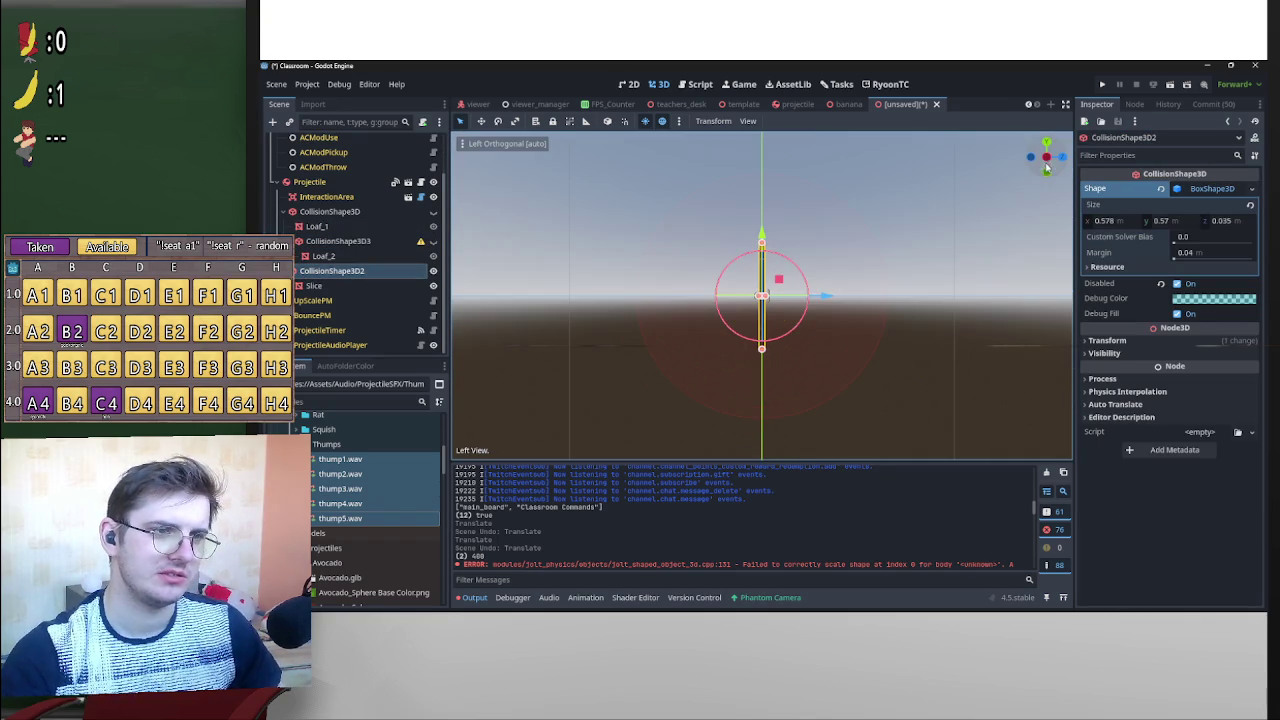
pyautogui.moveTo(794, 262)
pyautogui.mouseDown()
pyautogui.moveTo(815, 287)
pyautogui.moveTo(820, 335)
pyautogui.moveTo(840, 257)
pyautogui.moveTo(818, 290)
pyautogui.moveTo(829, 337)
pyautogui.moveTo(815, 370)
pyautogui.moveTo(869, 321)
pyautogui.moveTo(834, 329)
pyautogui.moveTo(813, 371)
pyautogui.mouseUp()
pyautogui.rightClick(869, 321)
pyautogui.click(1040, 160)
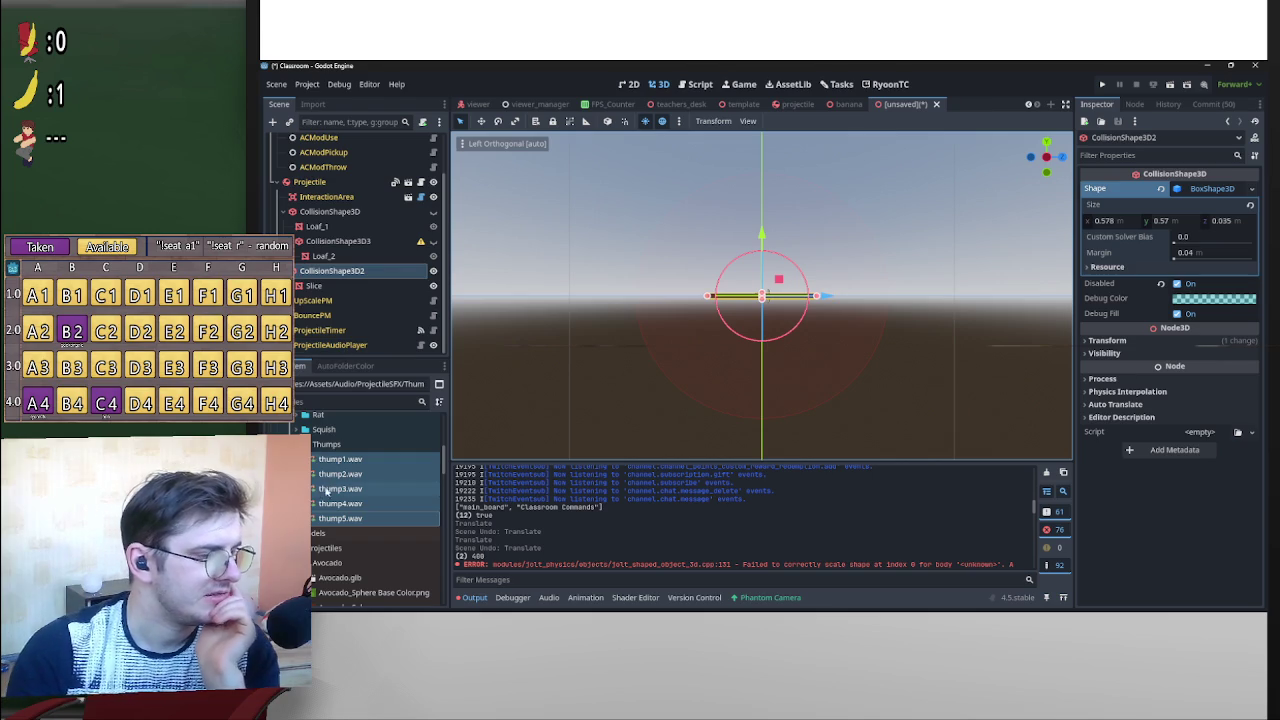
# Browse the projectile model folders in the FileSystem, then select the Bread root node.
pyautogui.scroll(-2, 335, 529)
pyautogui.click(376, 499)
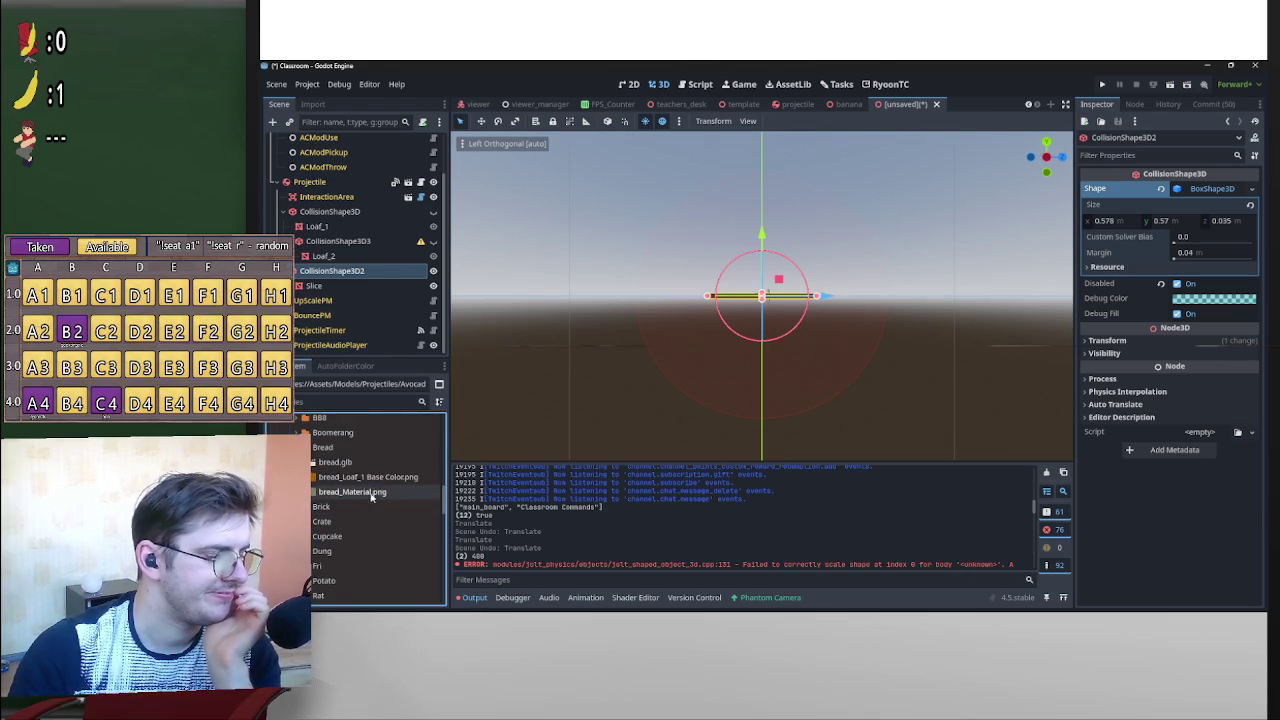
pyautogui.scroll(-5, 337, 562)
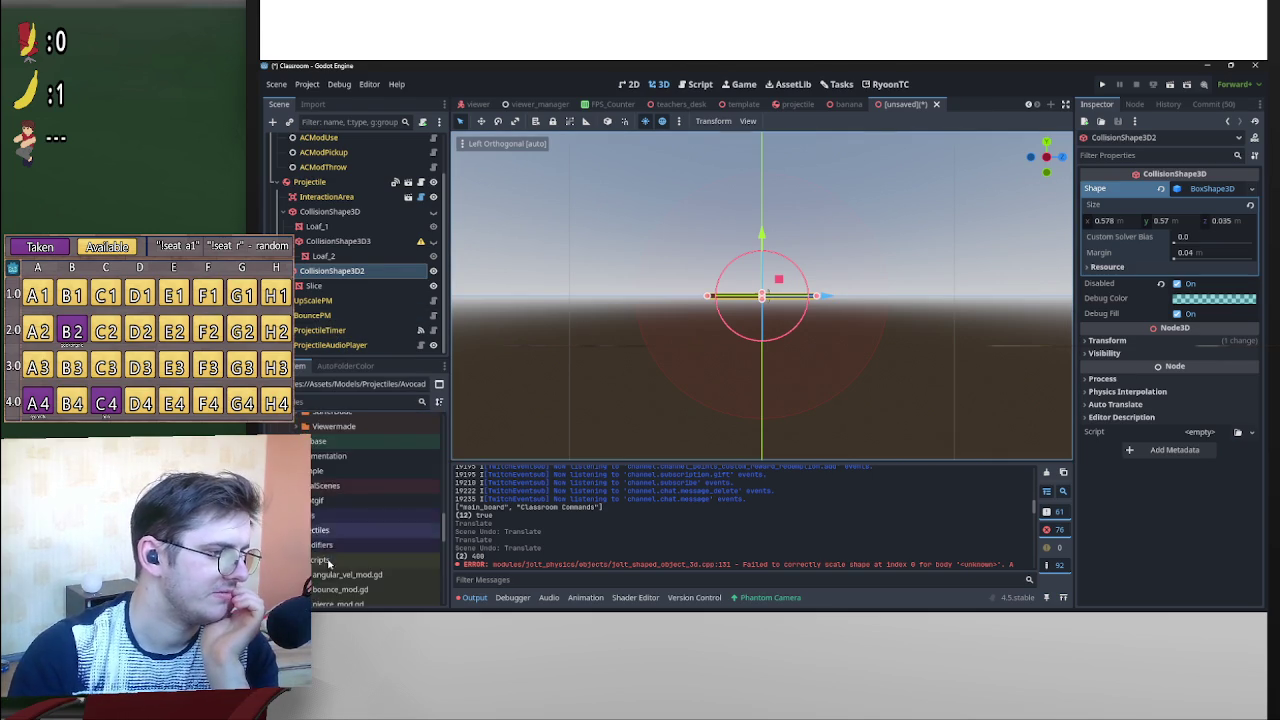
pyautogui.scroll(1, 337, 562)
pyautogui.moveTo(343, 490); pyautogui.dragTo(368, 157)
pyautogui.scroll(-2, 404, 291)
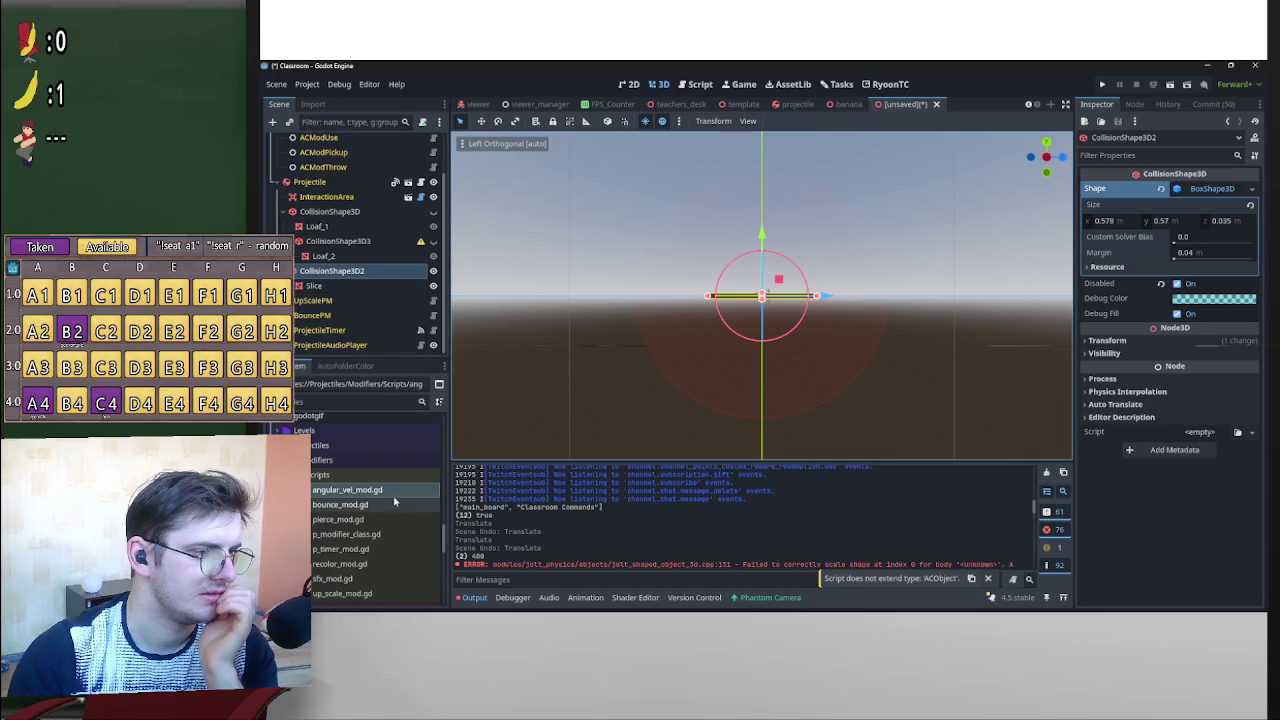
pyautogui.scroll(2, 380, 260)
pyautogui.click(298, 141)
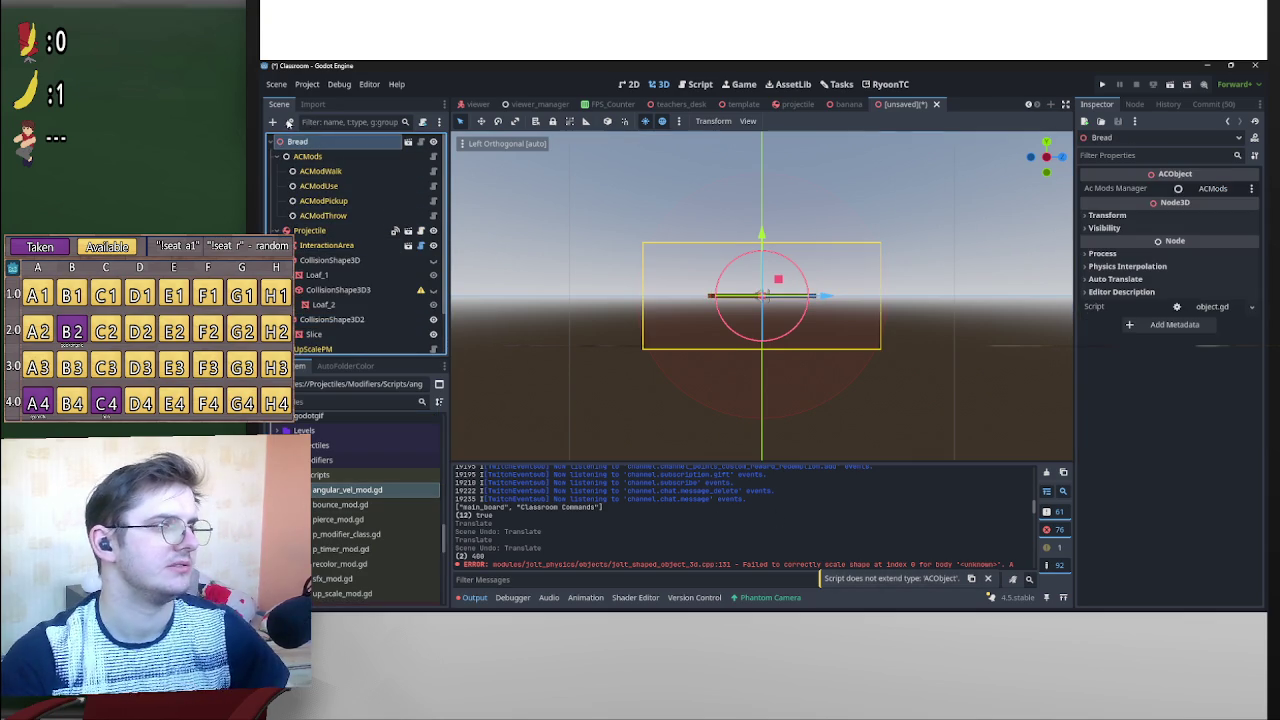
# Add an AngularVelPM child to Bread and set its Projectile property to the Projectile node.
pyautogui.click(273, 121)
pyautogui.write('an')
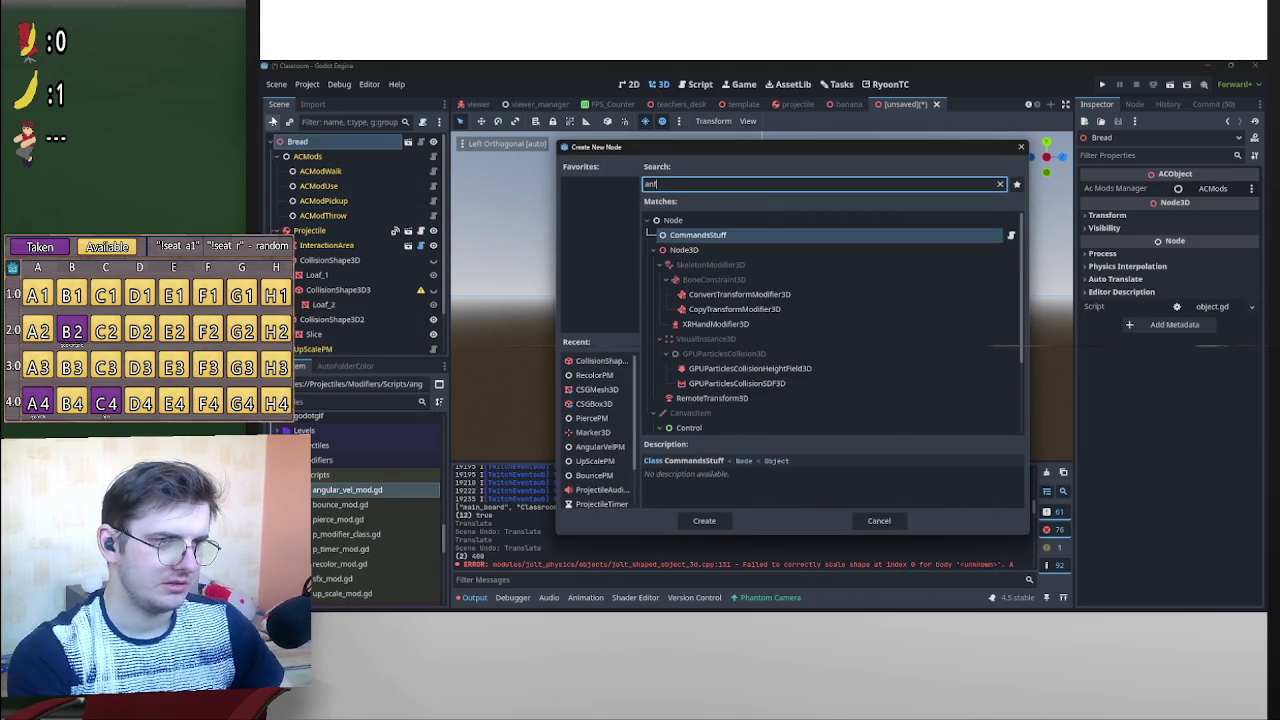
pyautogui.write('gul')
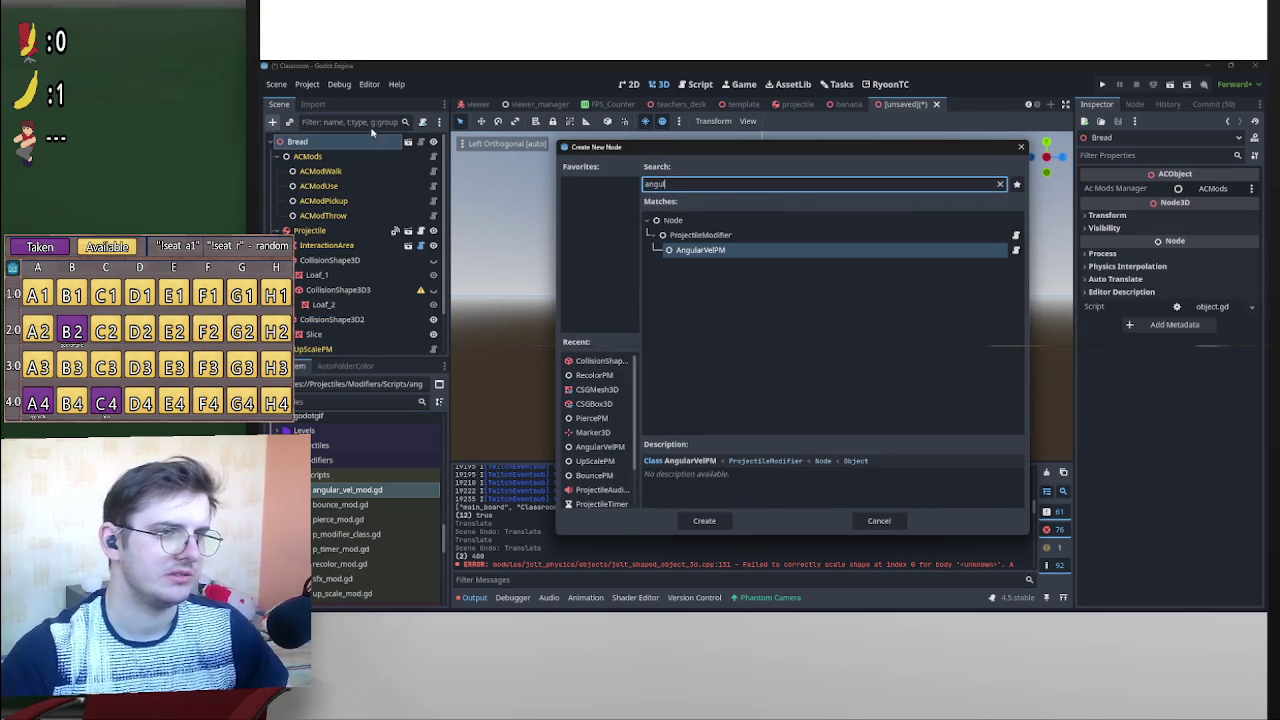
pyautogui.press('Return')
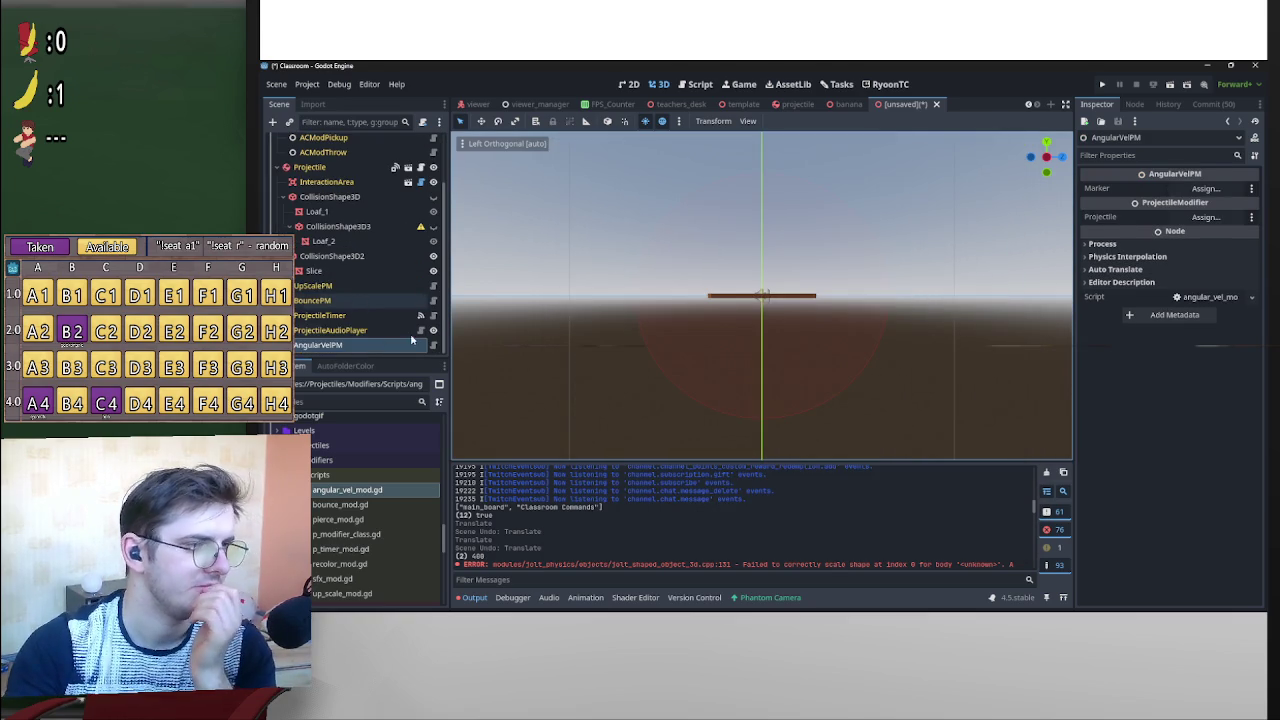
pyautogui.click(1205, 218)
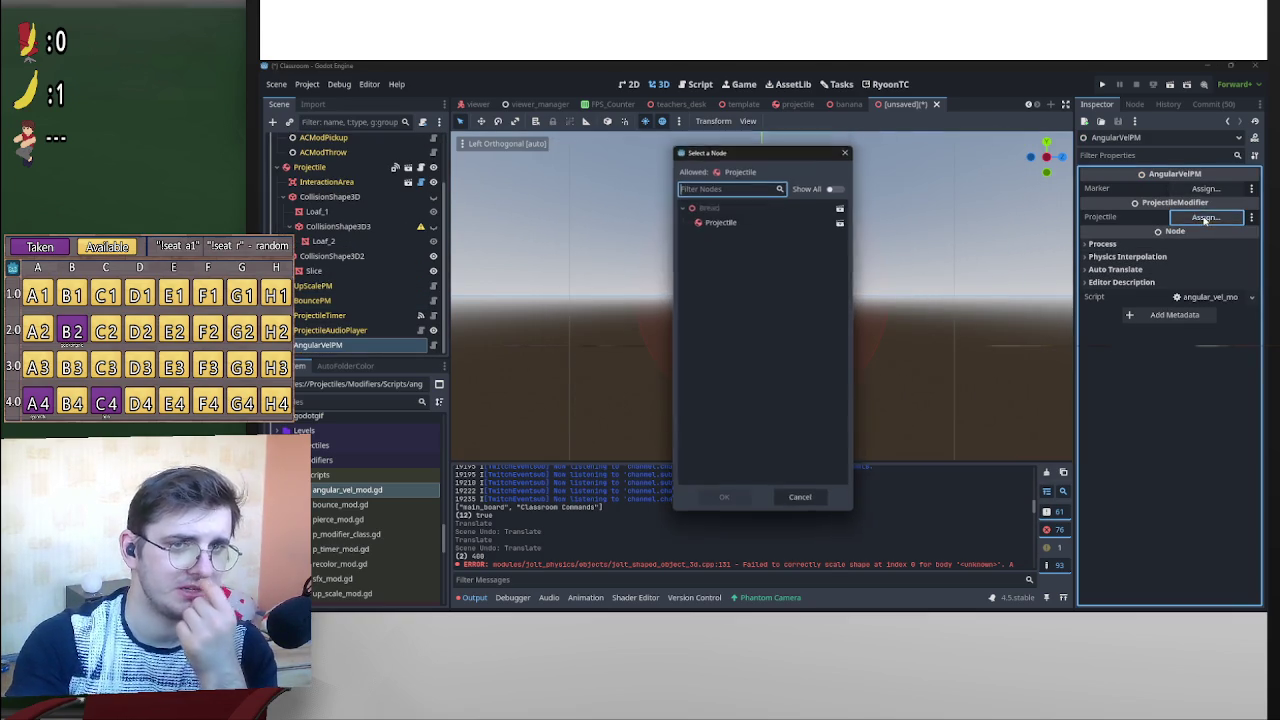
pyautogui.doubleClick(722, 223)
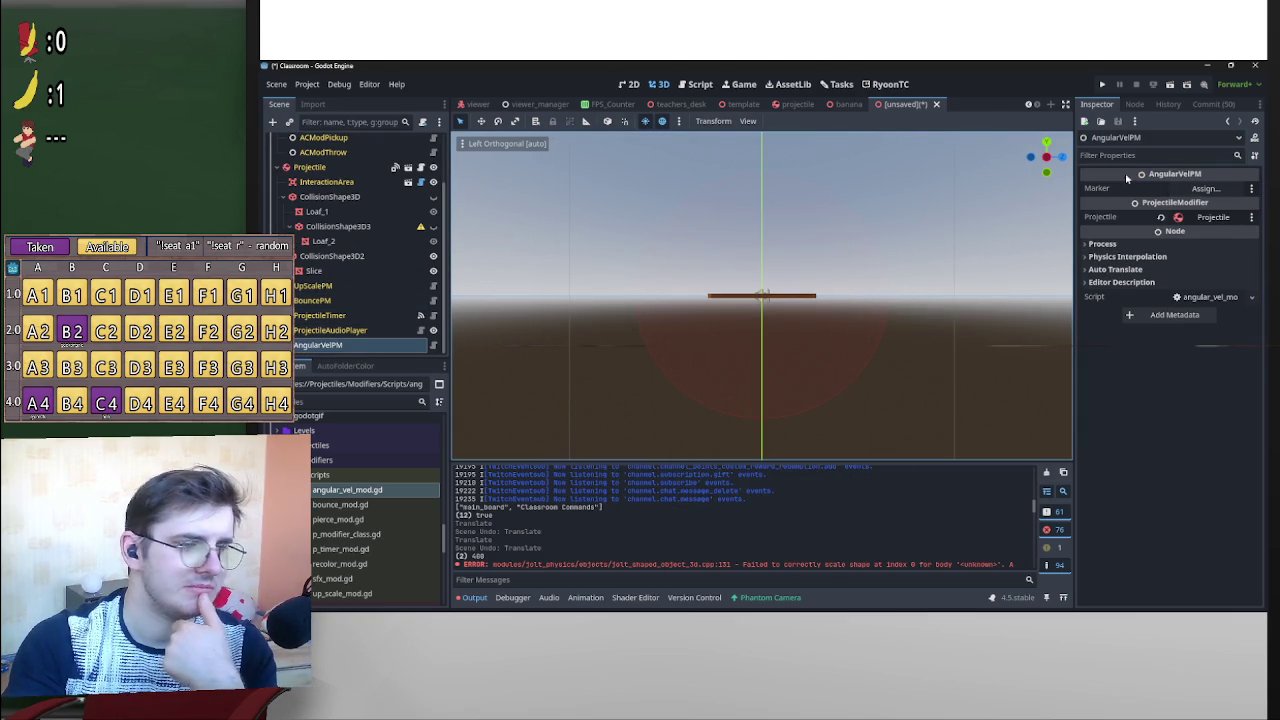
# Add a Marker3D under CollisionShape3D2 and raise it slightly along the Y axis.
pyautogui.click(272, 122)
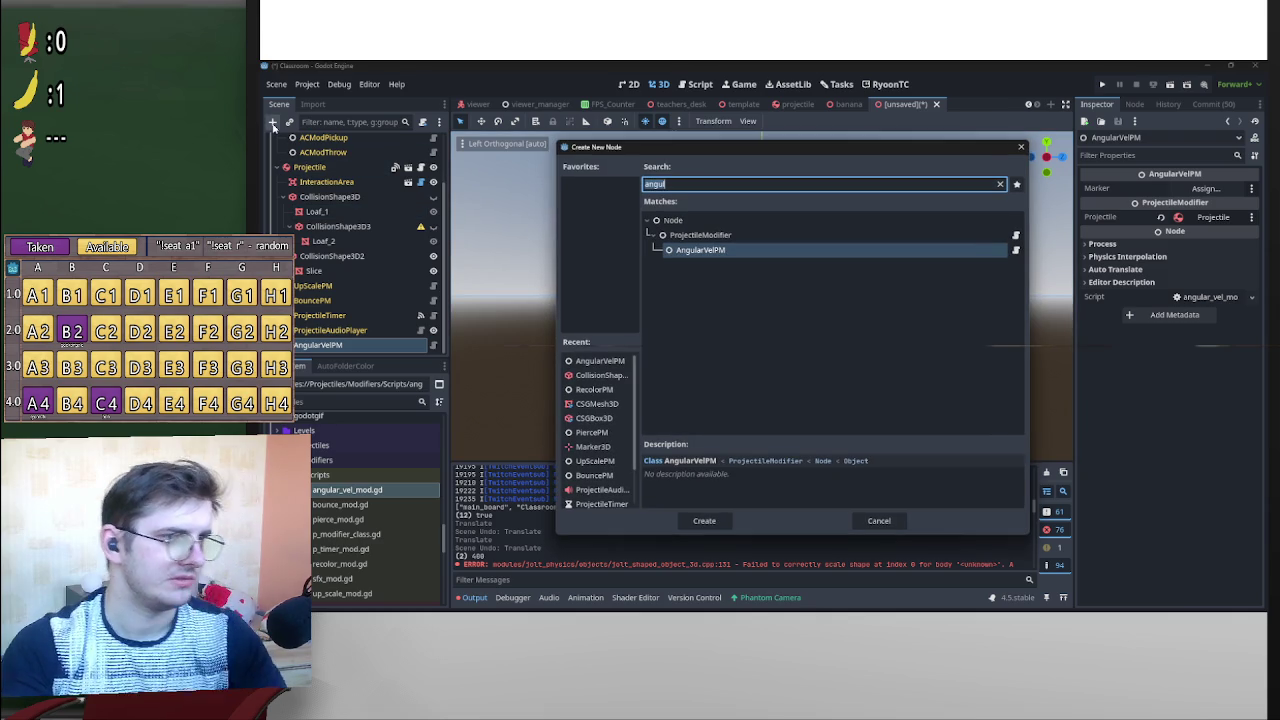
pyautogui.click(879, 521)
pyautogui.click(334, 257)
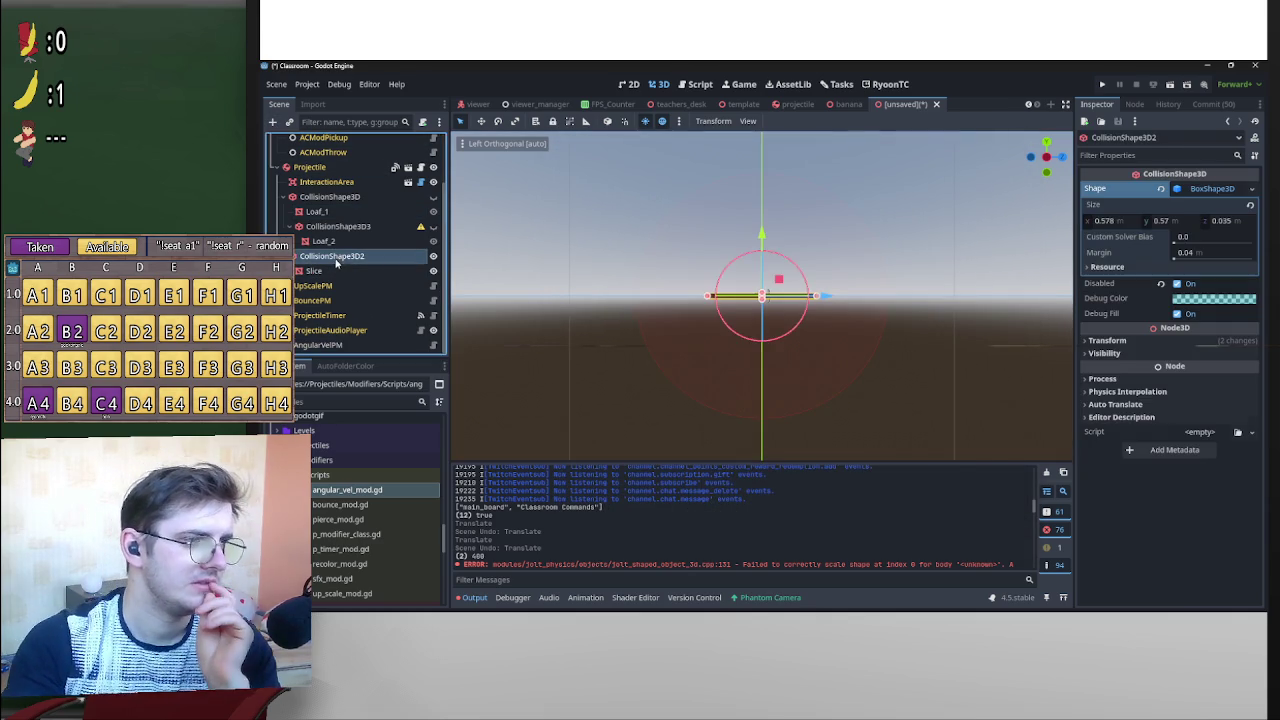
pyautogui.click(272, 122)
pyautogui.write('marker')
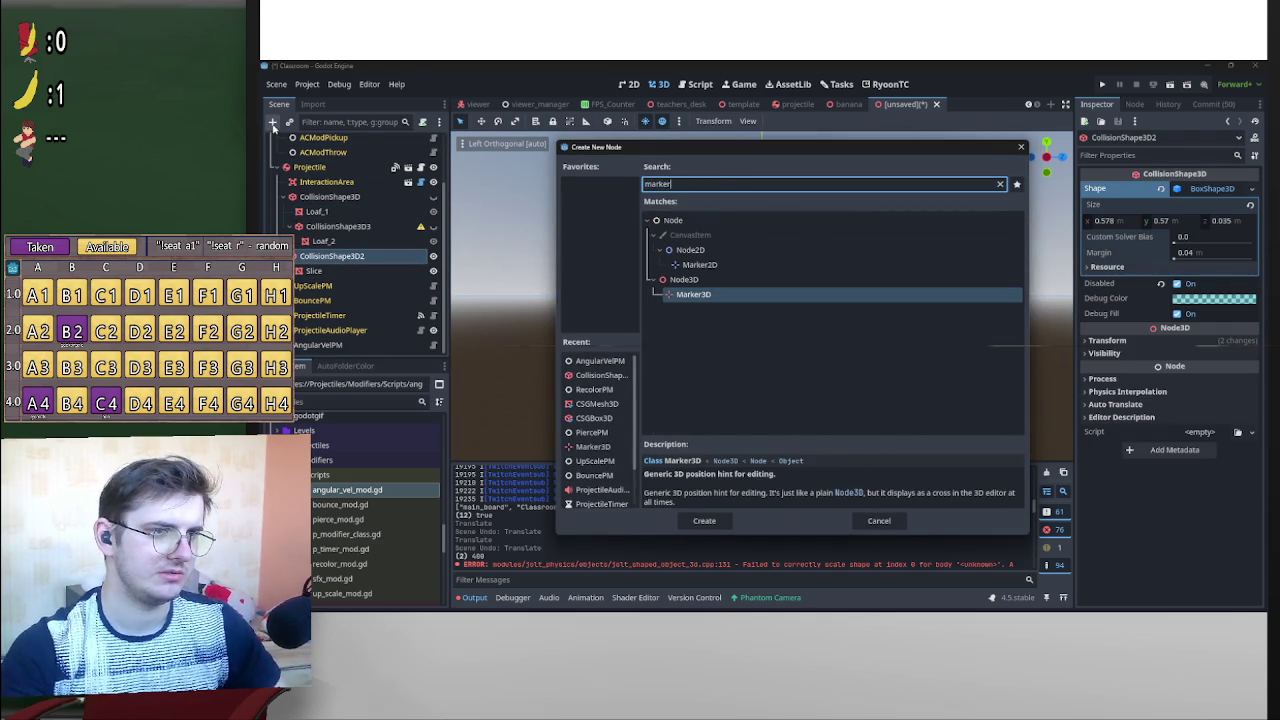
pyautogui.press('Return')
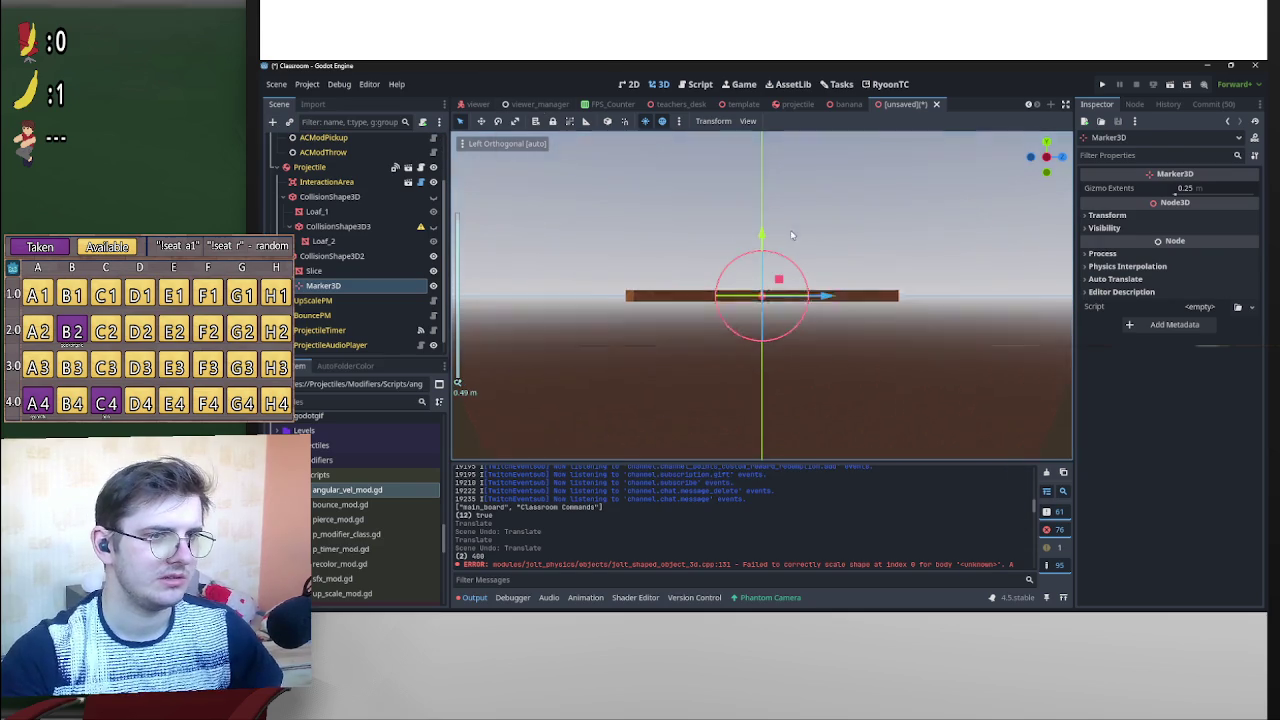
pyautogui.moveTo(765, 243); pyautogui.dragTo(777, 236)
pyautogui.scroll(-3, 762, 288)
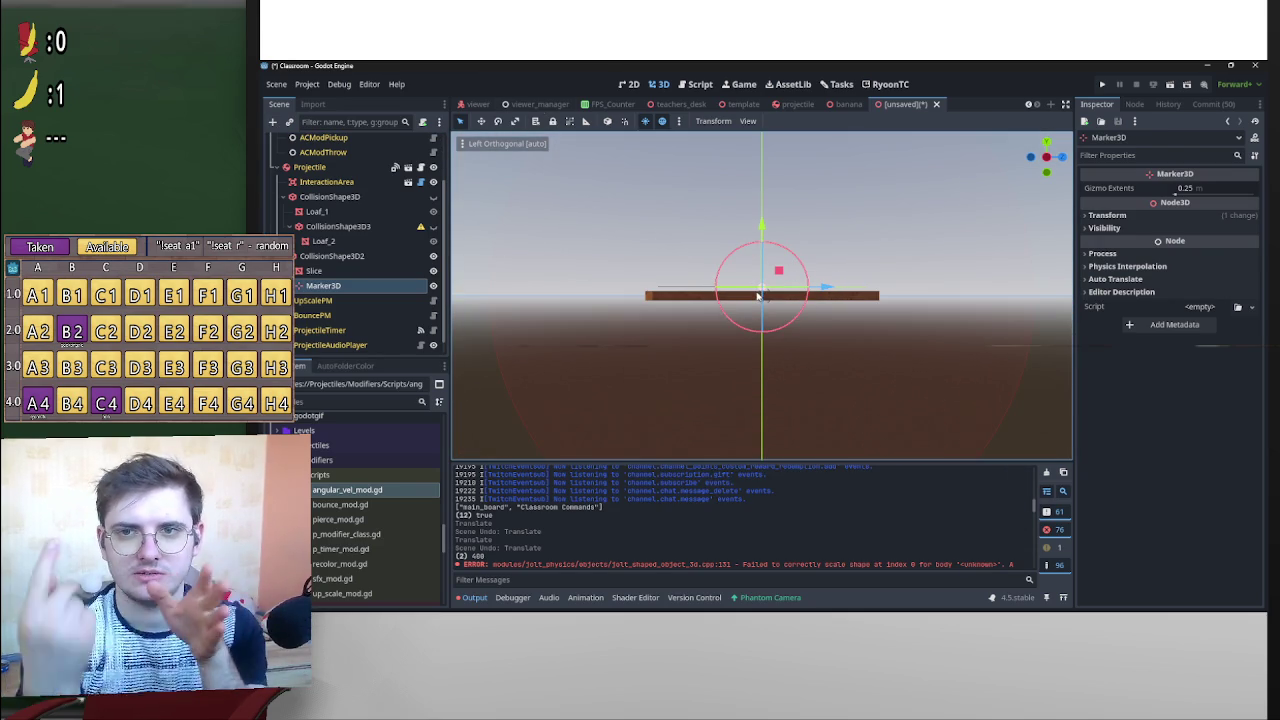
pyautogui.moveTo(756, 296)
pyautogui.mouseDown()
pyautogui.moveTo(829, 283)
pyautogui.moveTo(800, 275)
pyautogui.moveTo(789, 279)
pyautogui.moveTo(814, 288)
pyautogui.moveTo(759, 305)
pyautogui.mouseUp()
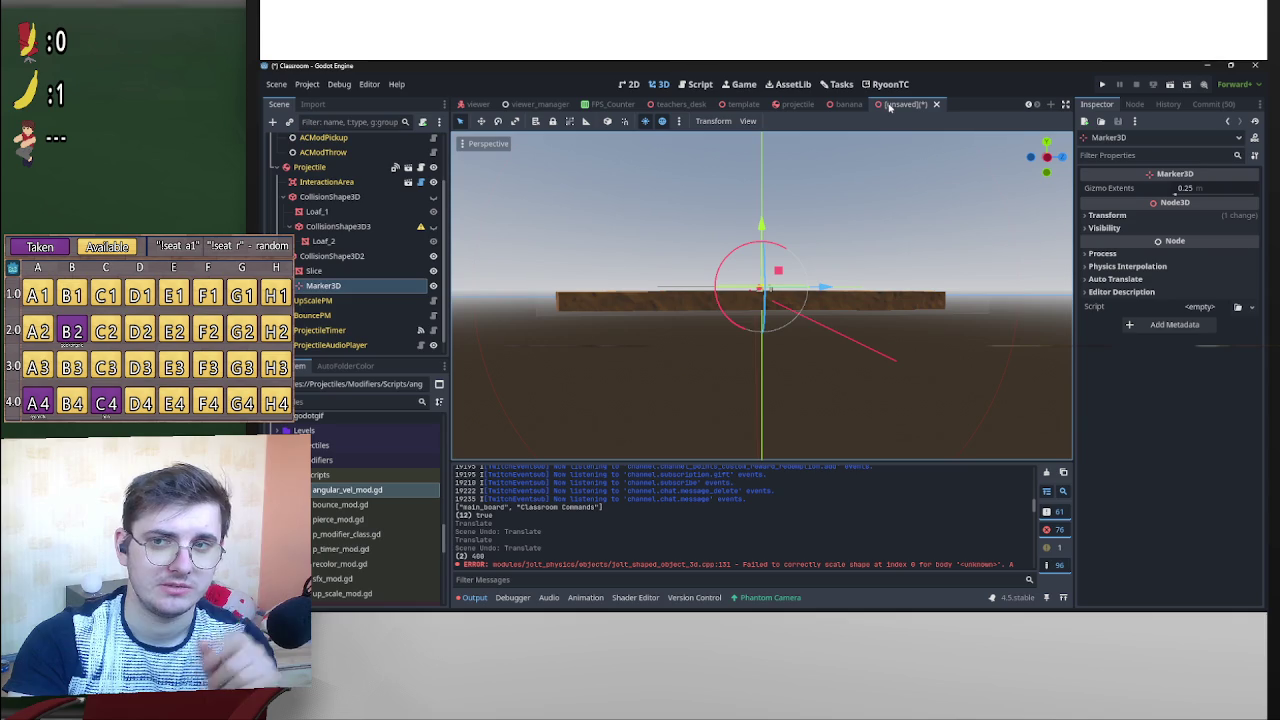
pyautogui.scroll(-1, 330, 285)
# Assign Marker3D as the AngularVelPM modifier's Marker property.
pyautogui.click(380, 346)
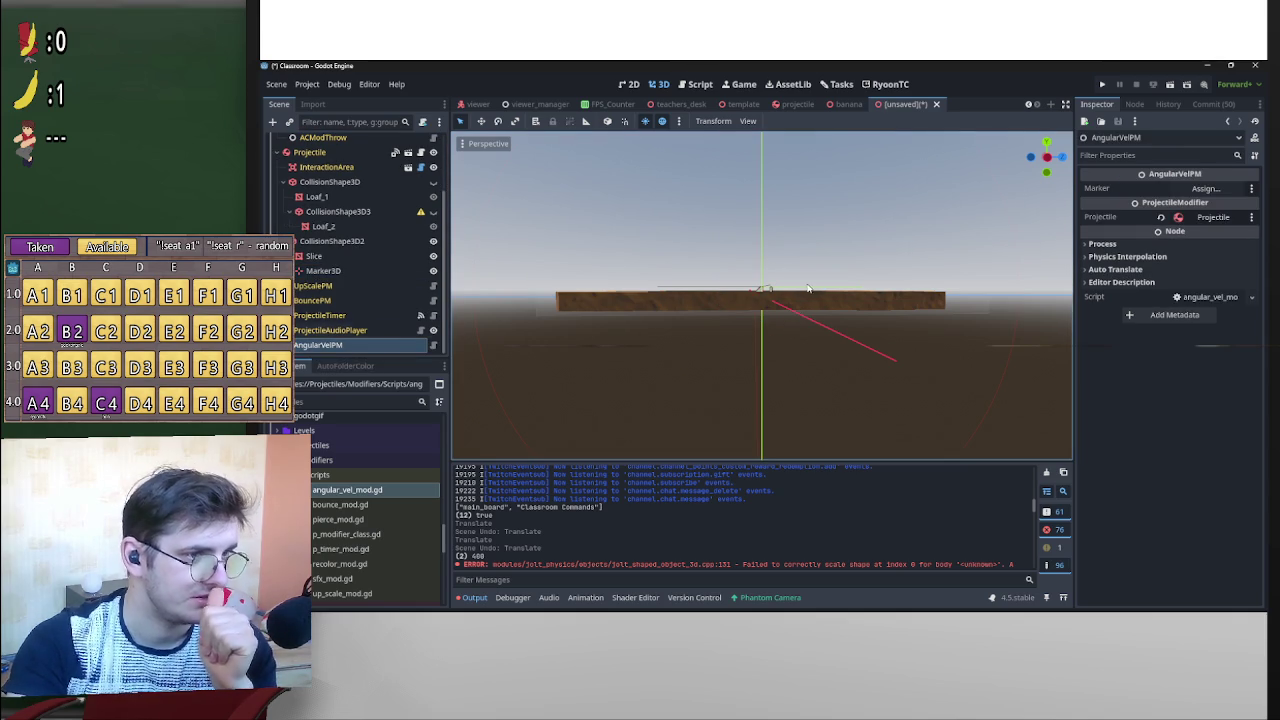
pyautogui.click(1192, 190)
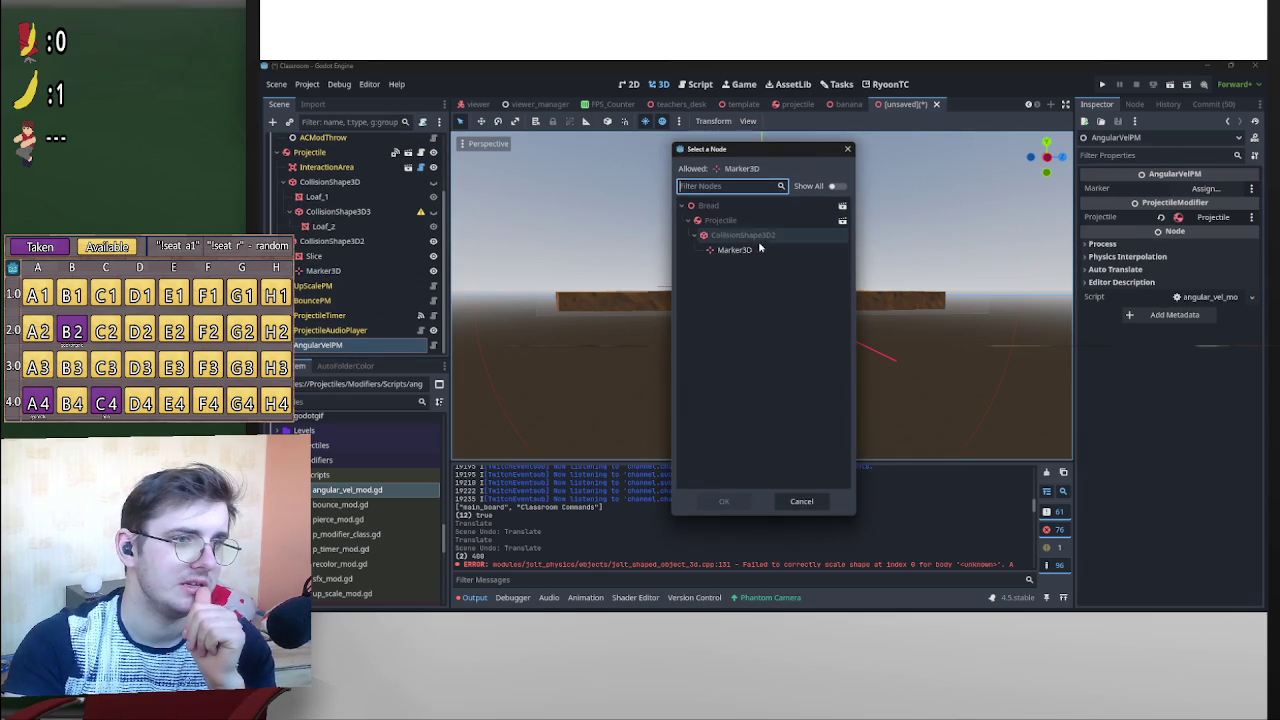
pyautogui.doubleClick(725, 250)
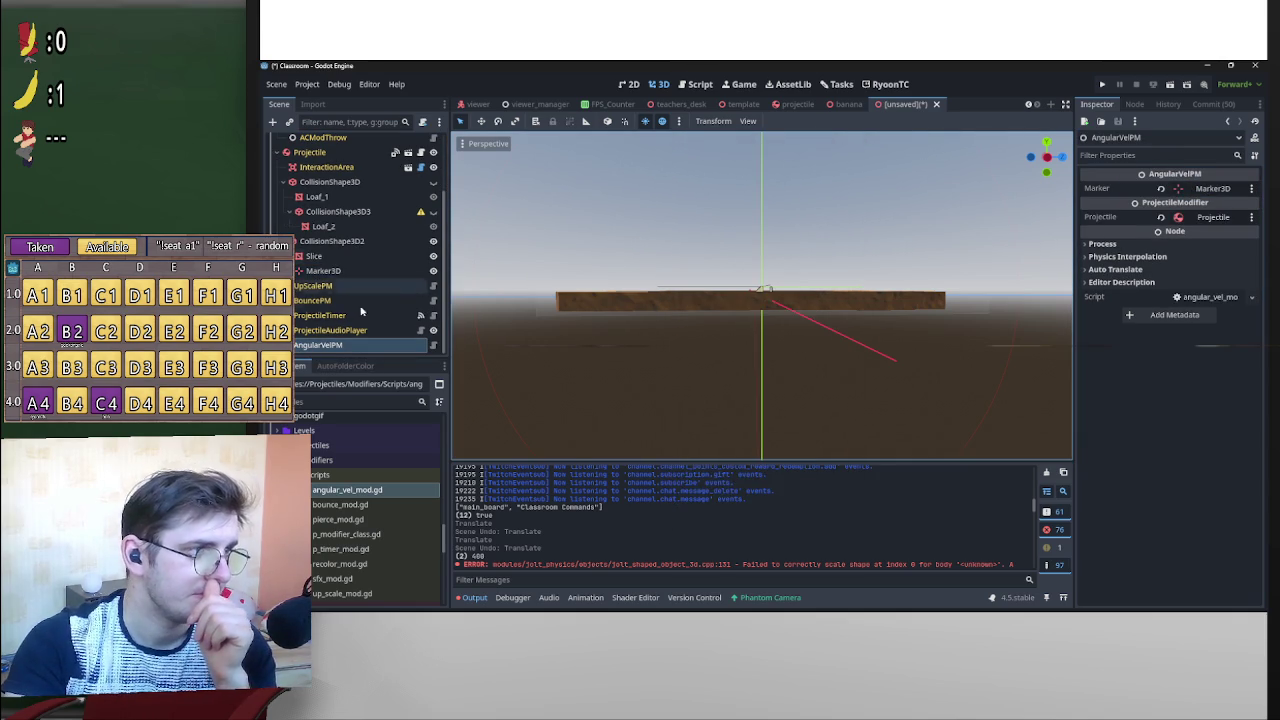
pyautogui.click(364, 213)
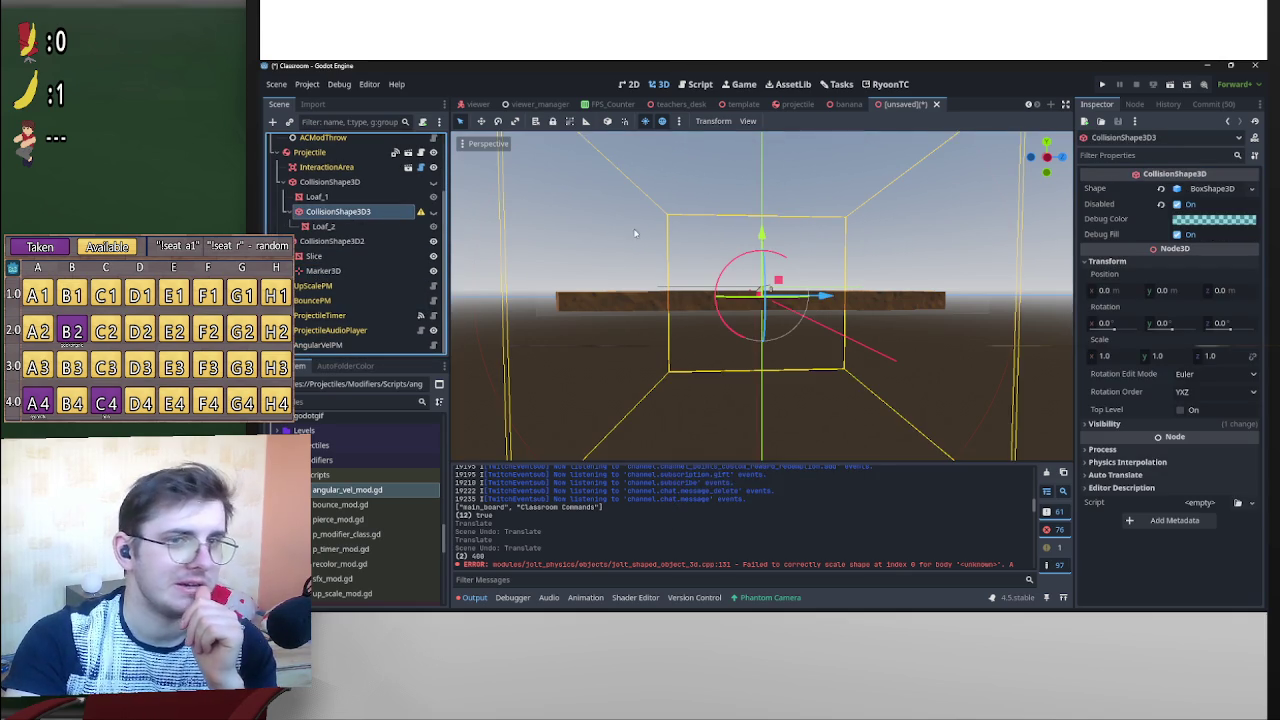
pyautogui.scroll(-3, 981, 257)
pyautogui.moveTo(981, 257); pyautogui.dragTo(975, 215)
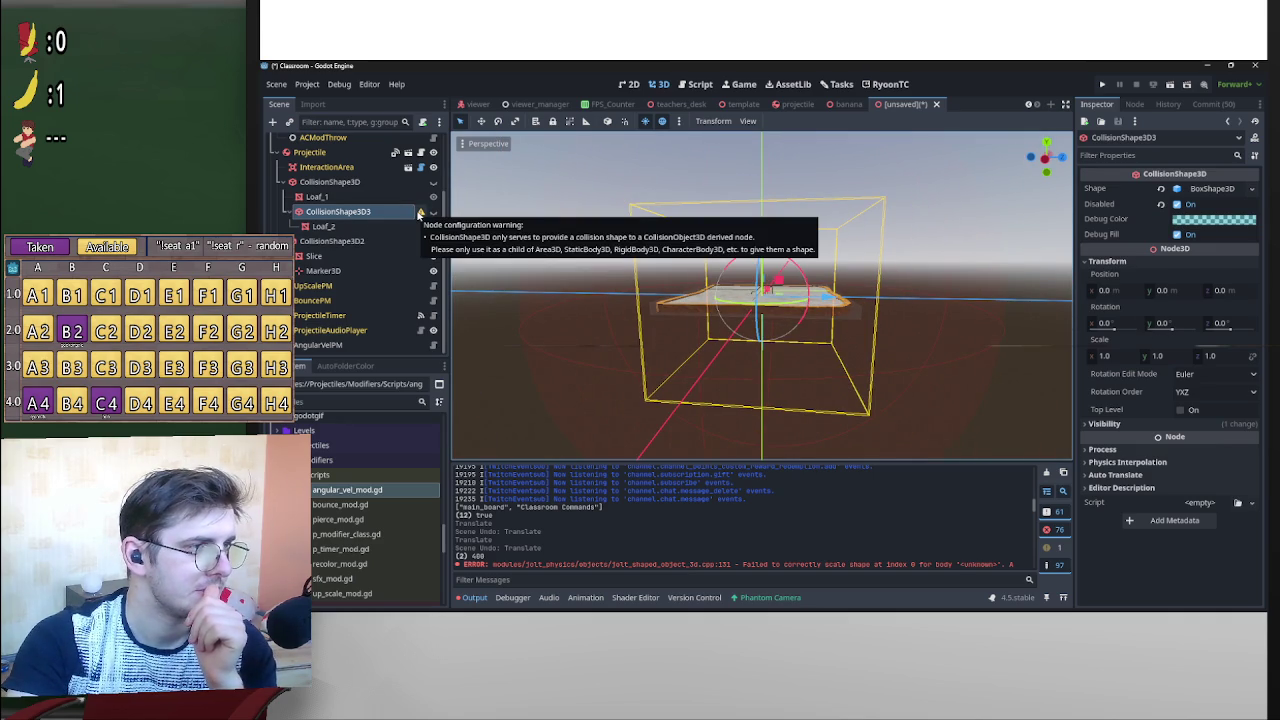
pyautogui.click(330, 167)
pyautogui.moveTo(340, 212)
pyautogui.mouseDown()
pyautogui.moveTo(292, 212)
pyautogui.moveTo(320, 180)
pyautogui.mouseUp()
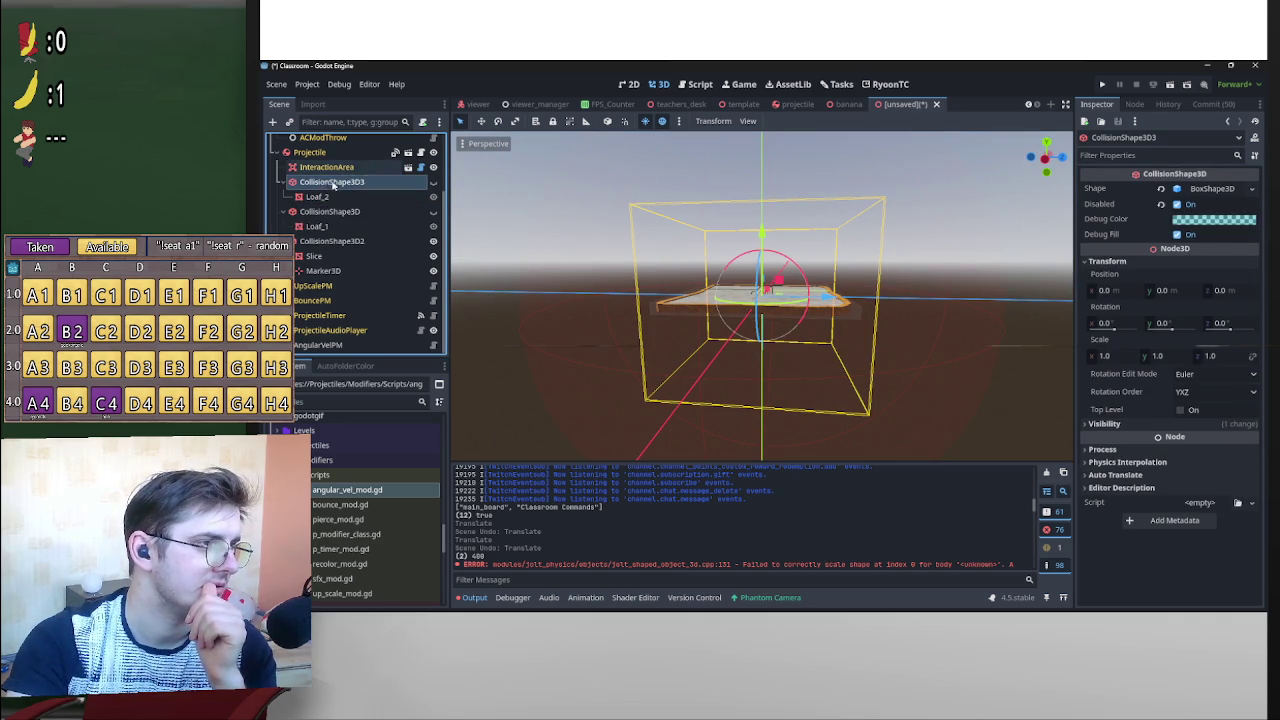
pyautogui.hotkey('ctrl', 'z')
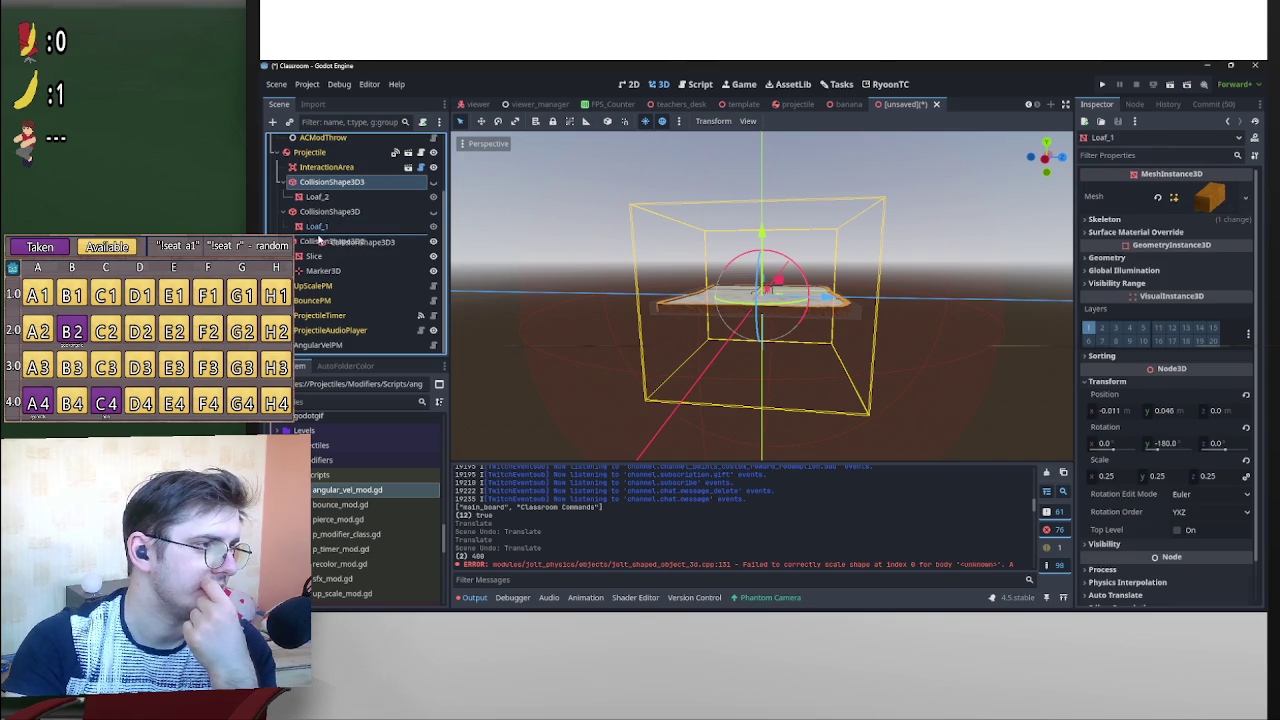
pyautogui.click(433, 243)
# Start saving the scene with Ctrl+S, then cancel the save dialog.
pyautogui.click(570, 201)
pyautogui.hotkey('ctrl', 's')
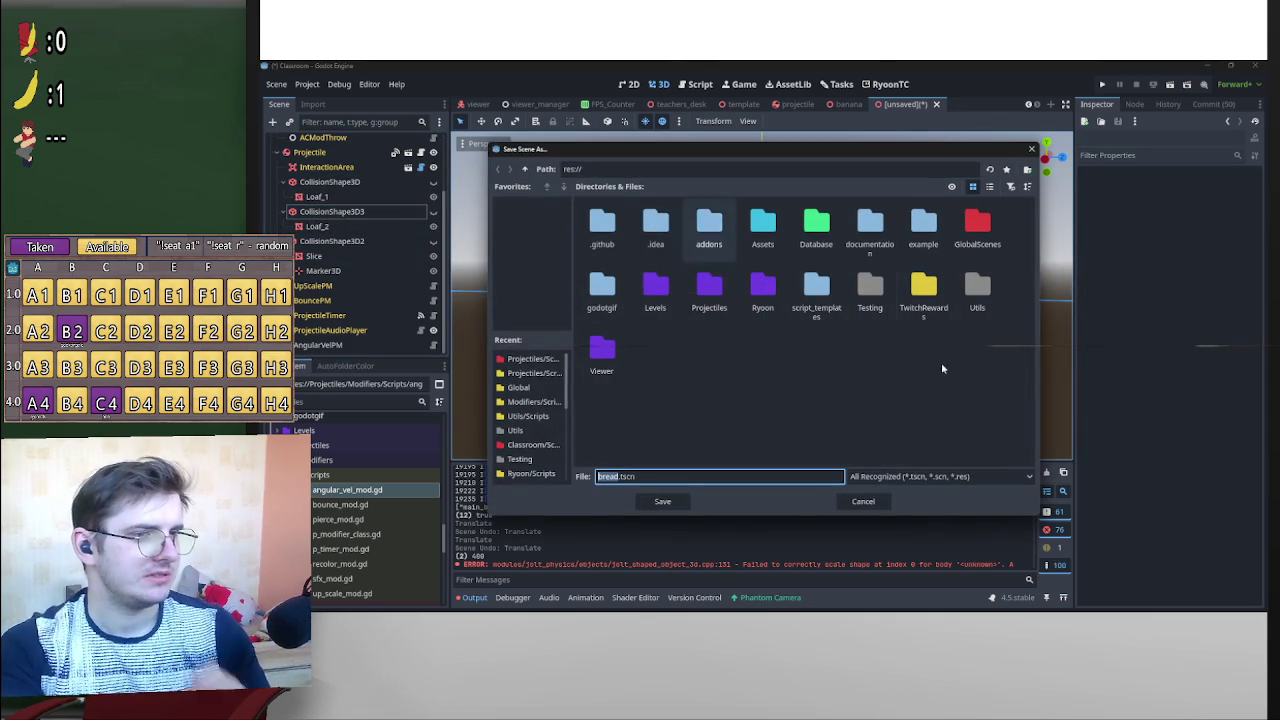
pyautogui.click(868, 501)
pyautogui.scroll(3, 360, 260)
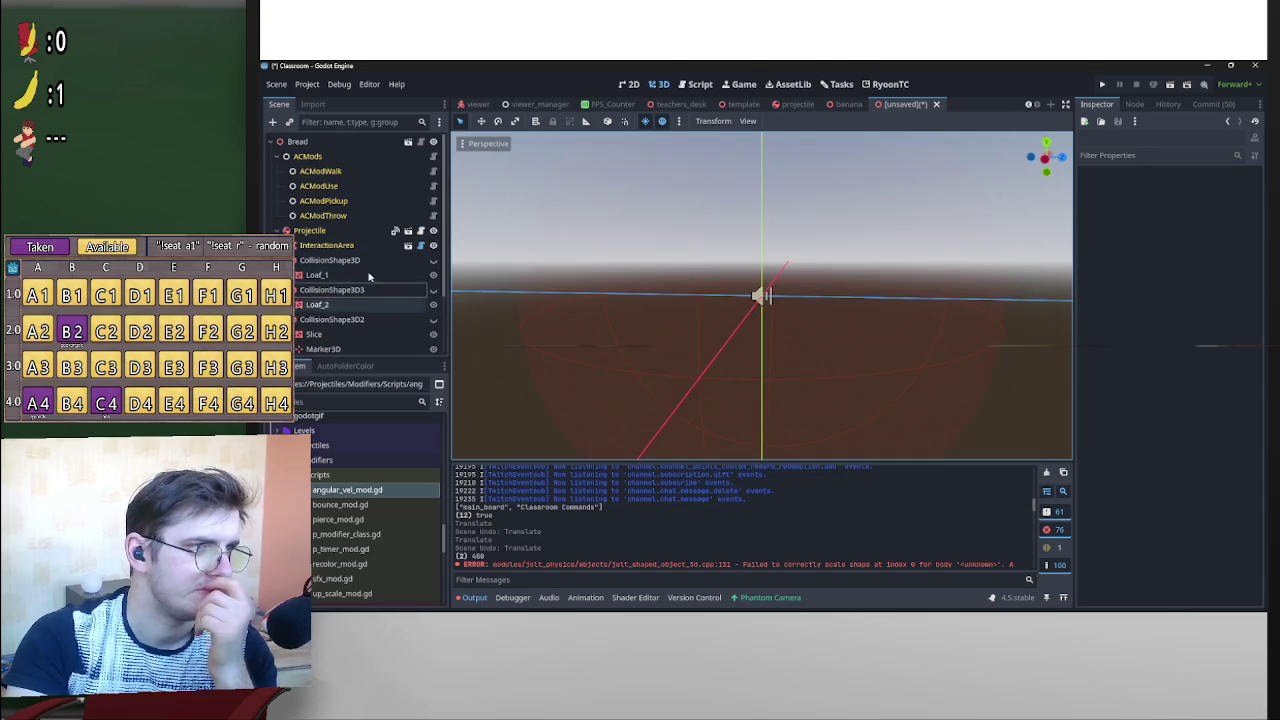
# Attach a new bread.gd script to Bread, stored in res://Projectiles/Scripts.
pyautogui.click(375, 143)
pyautogui.click(423, 122)
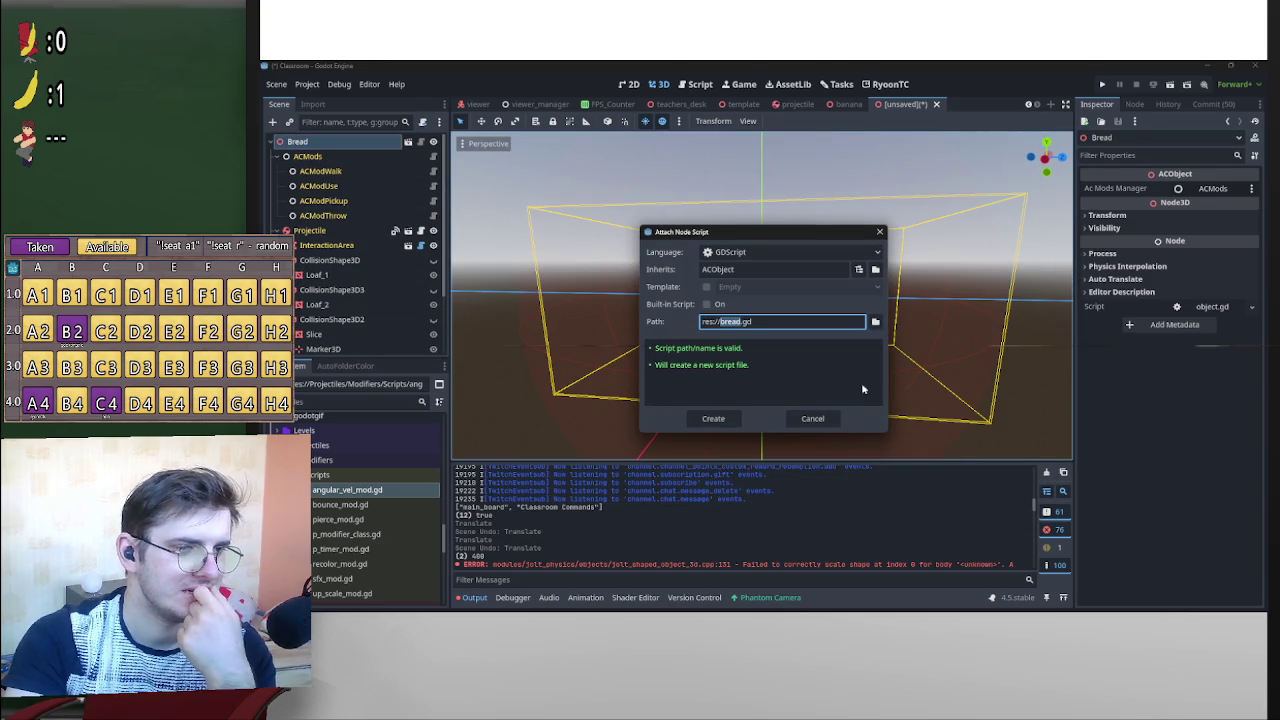
pyautogui.click(875, 323)
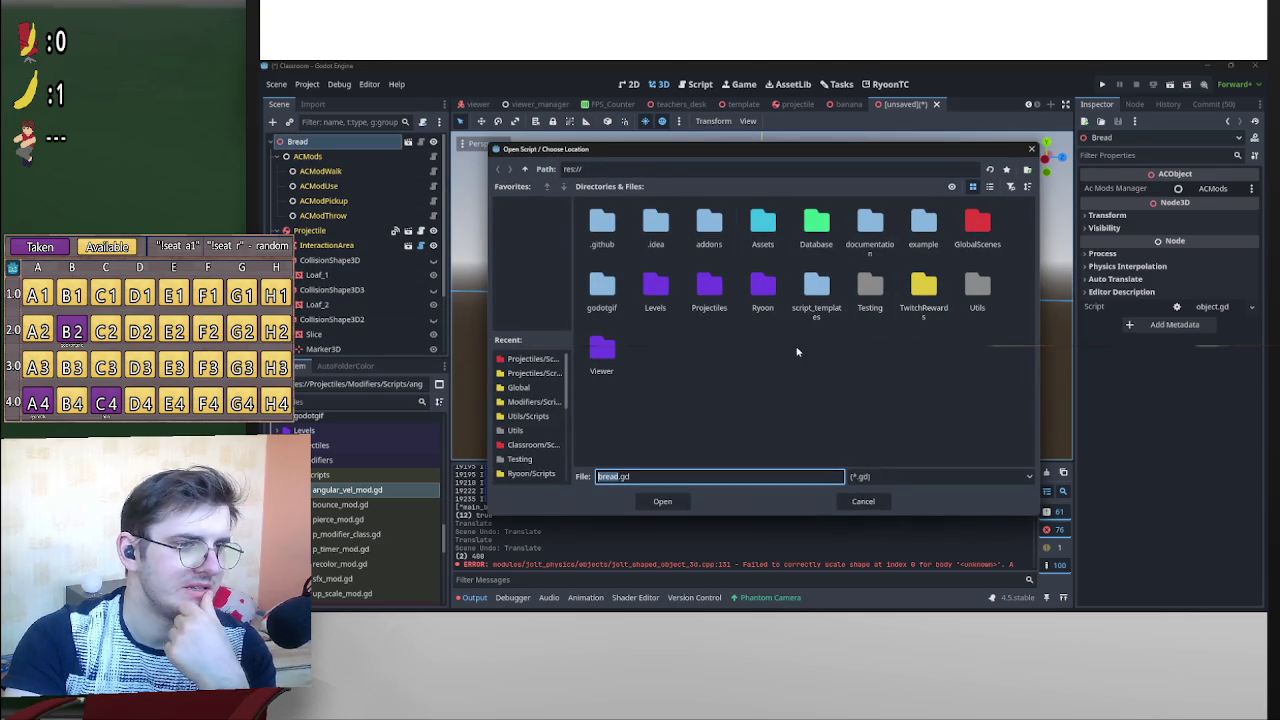
pyautogui.doubleClick(705, 288)
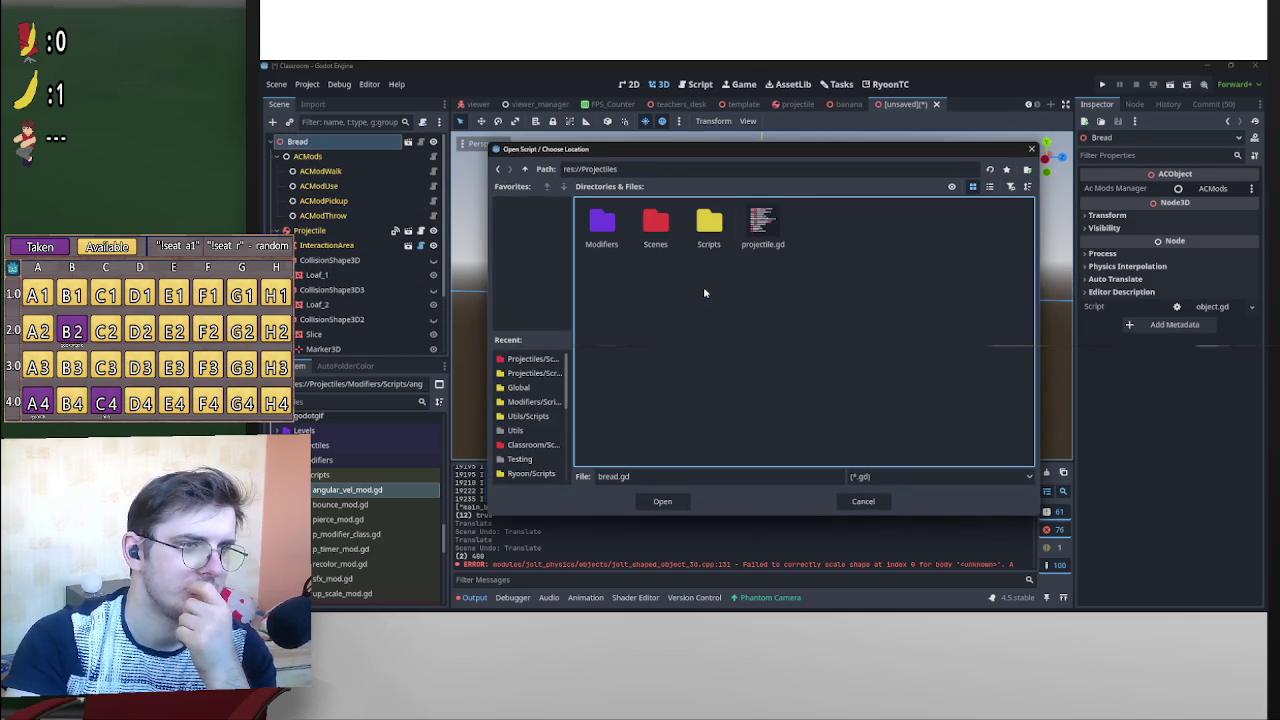
pyautogui.doubleClick(708, 226)
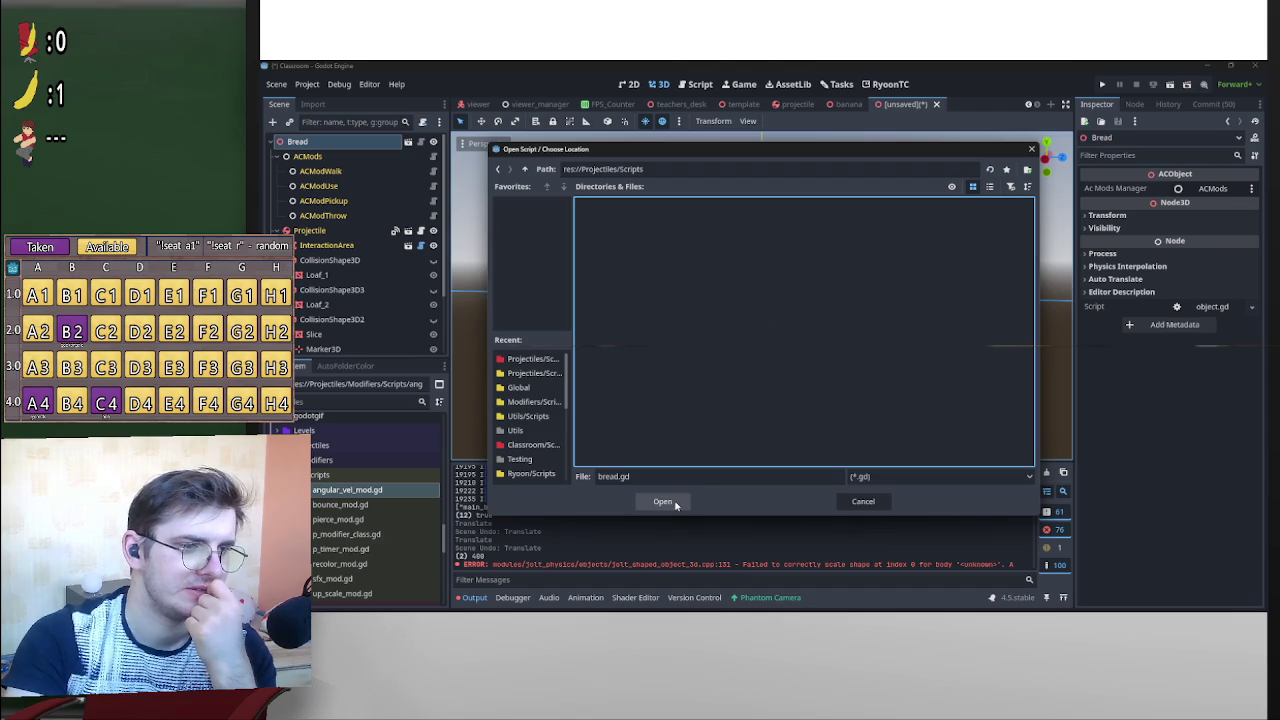
pyautogui.click(524, 169)
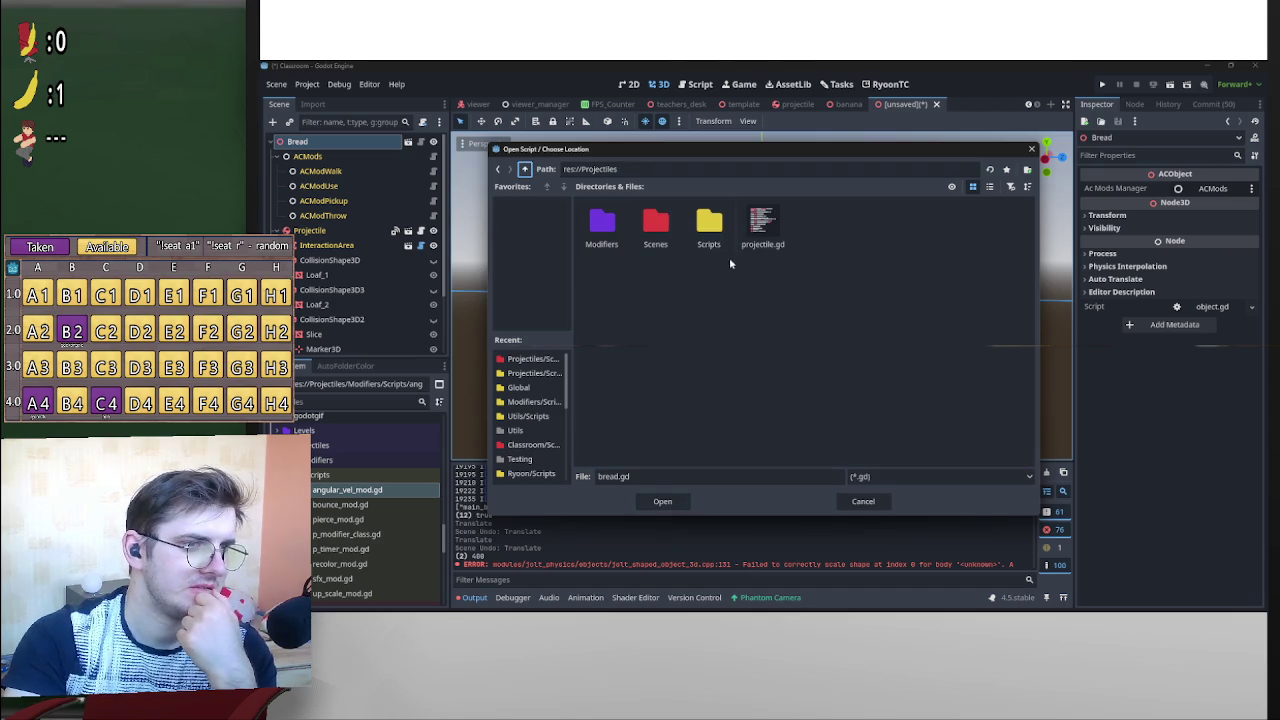
pyautogui.doubleClick(713, 236)
pyautogui.click(680, 503)
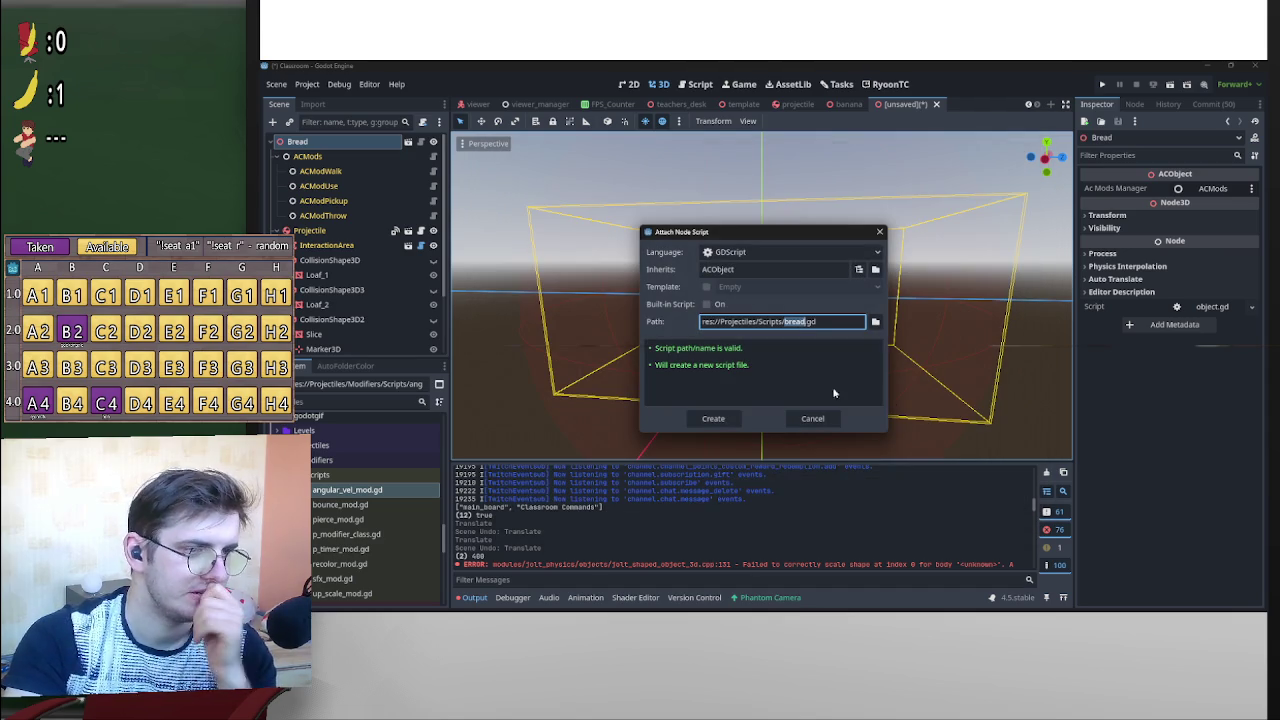
pyautogui.click(716, 421)
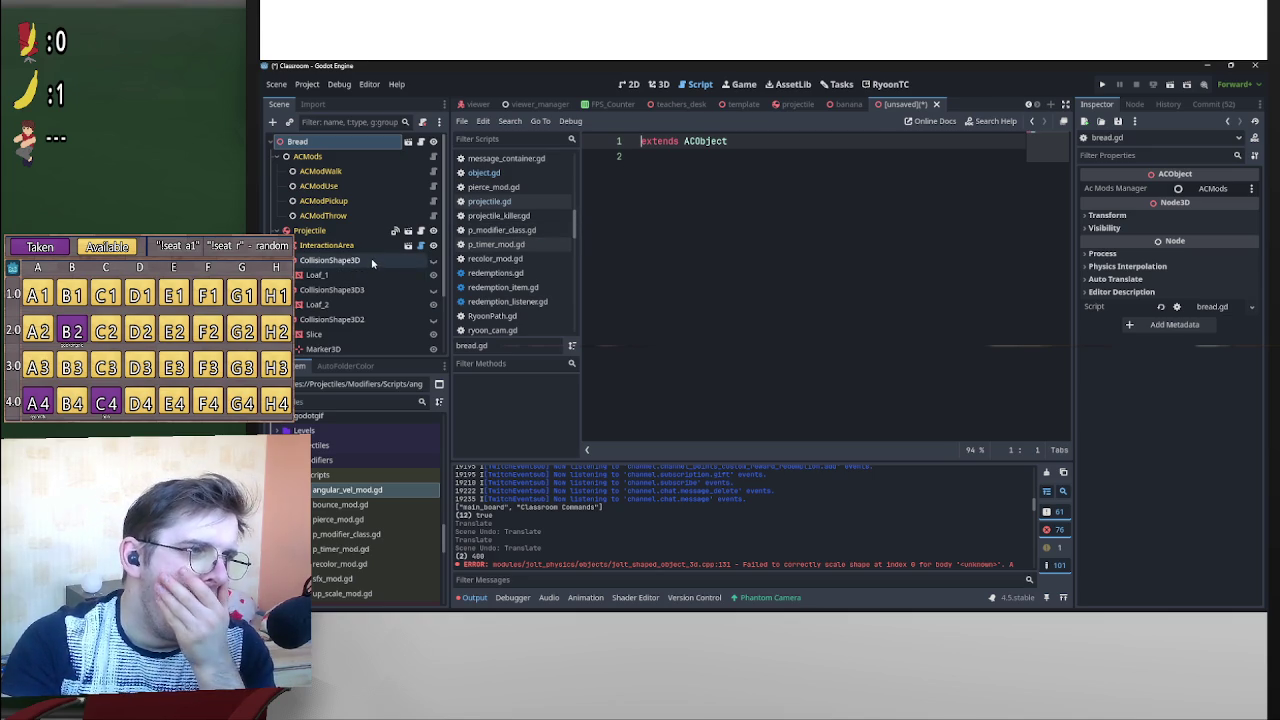
# Review the new bread.gd script in the editor, then select the Projectile node.
pyautogui.scroll(-1, 383, 315)
pyautogui.scroll(1, 381, 300)
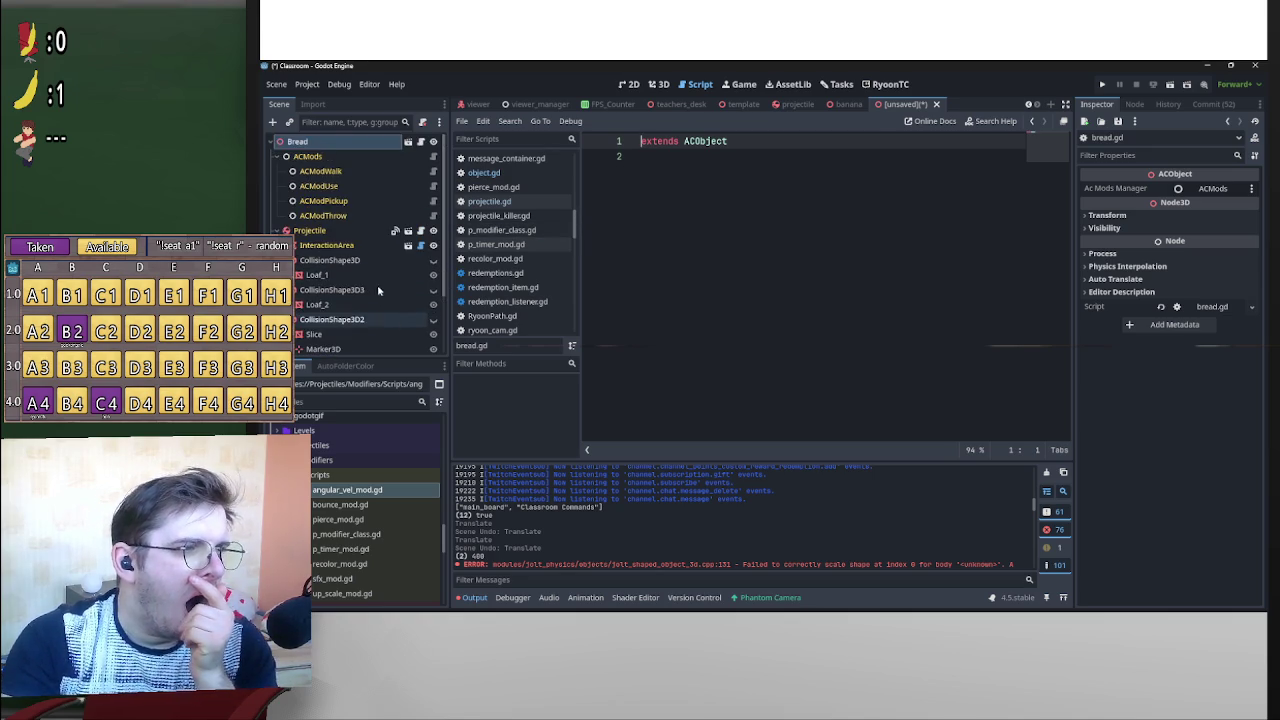
pyautogui.scroll(-2, 380, 295)
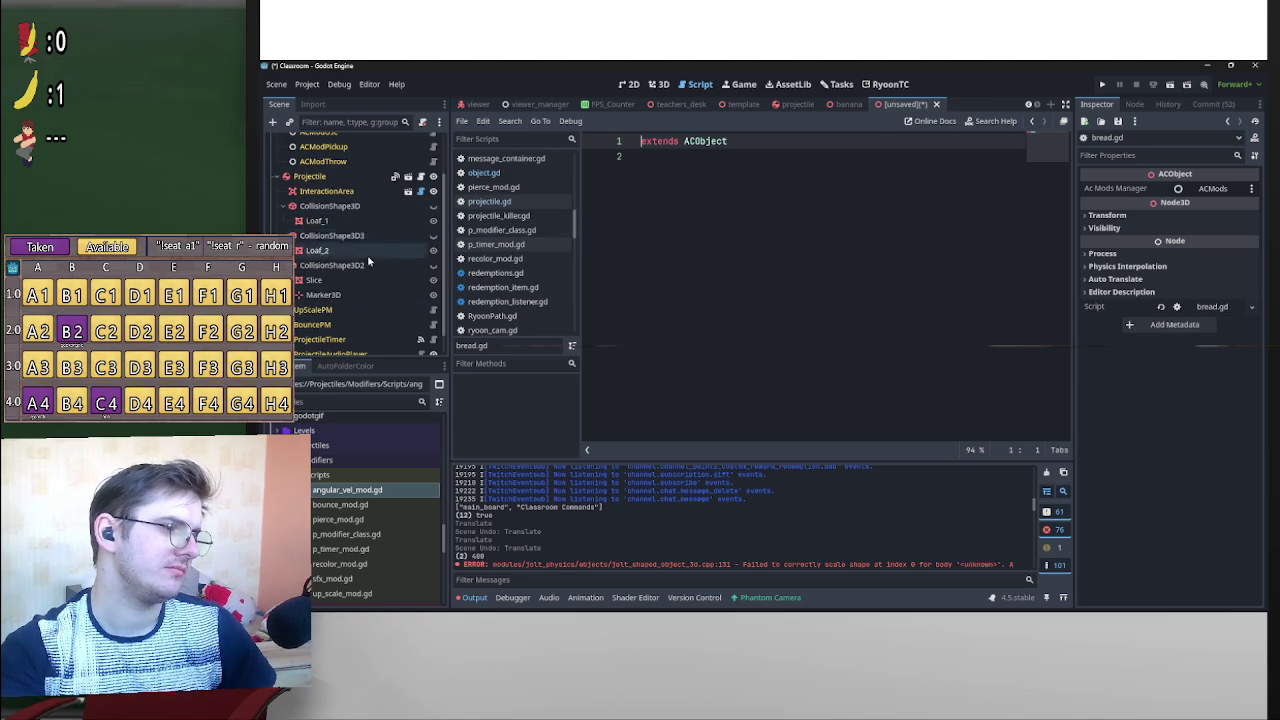
pyautogui.scroll(2, 368, 261)
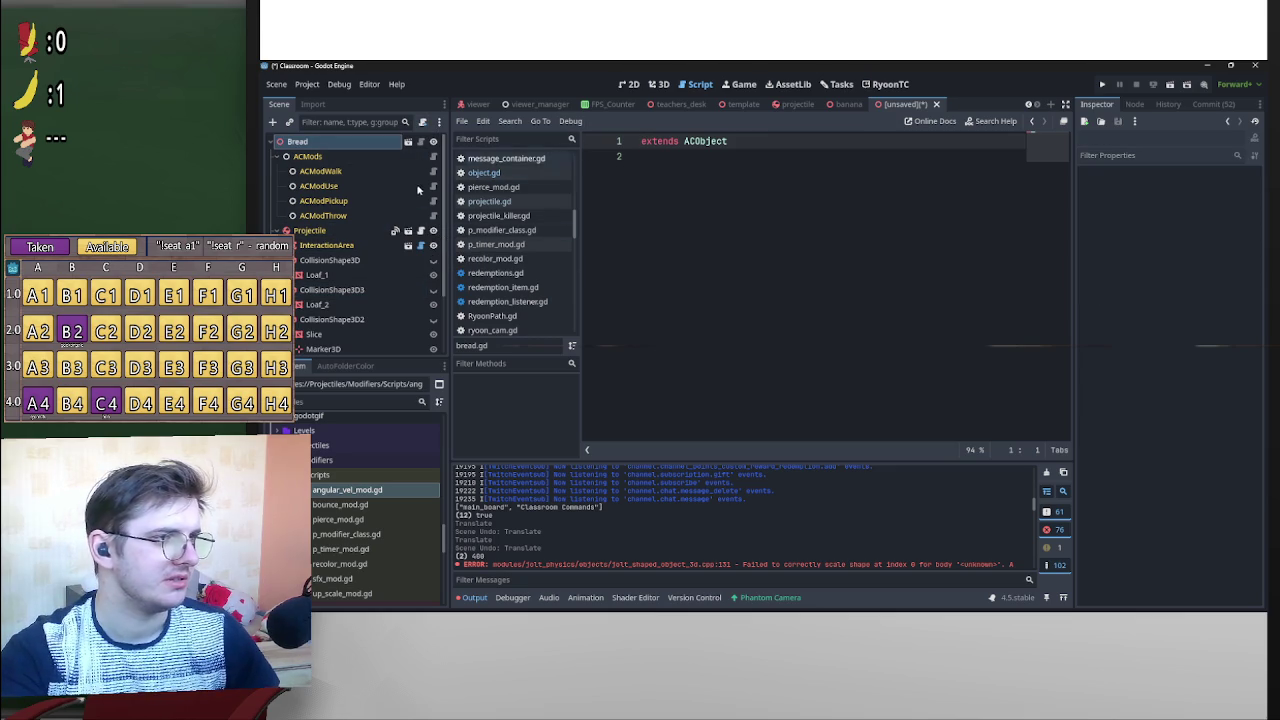
pyautogui.click(350, 231)
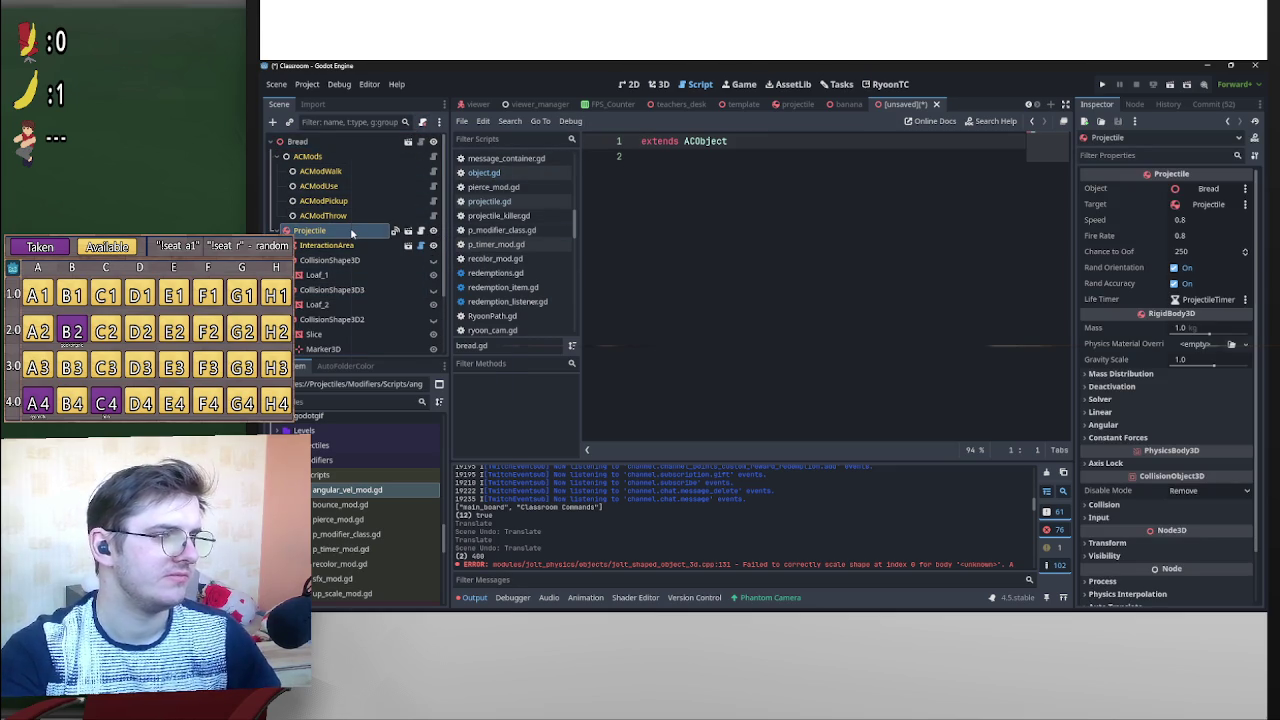
# Attach the existing bread.gd script from Projectiles/Scripts to the Projectile node.
pyautogui.rightClick(354, 233)
pyautogui.click(396, 292)
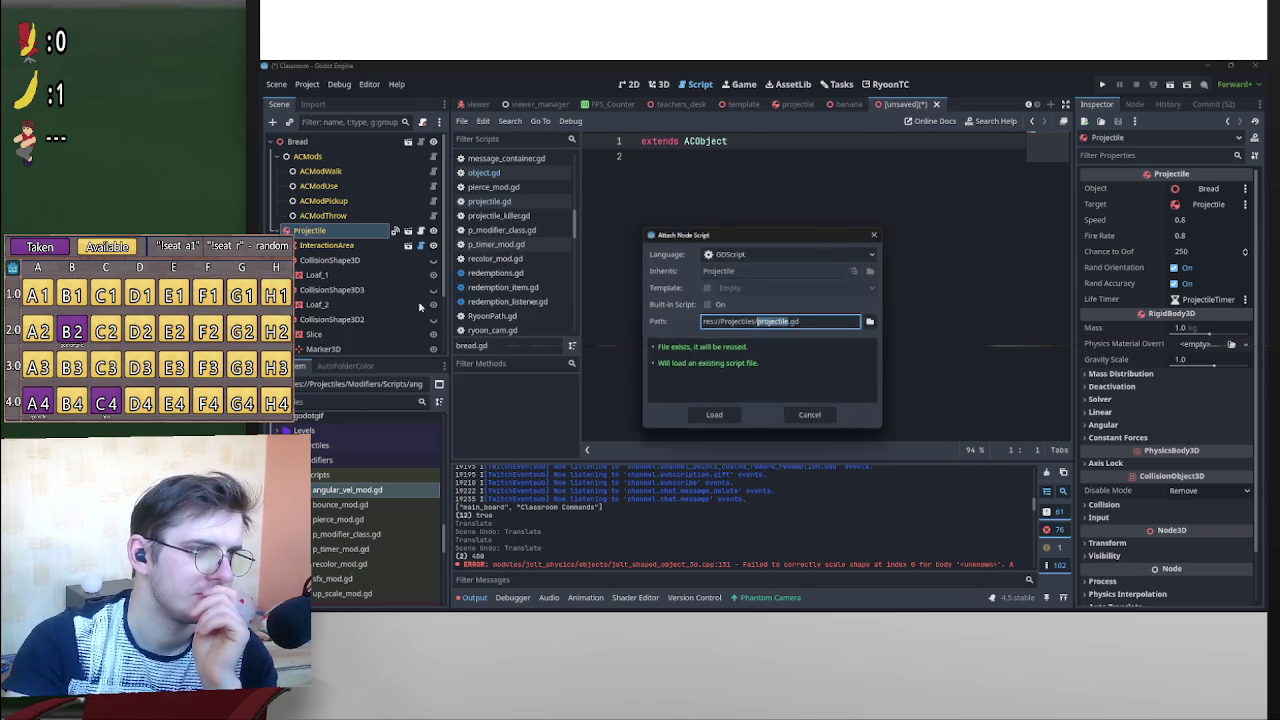
pyautogui.click(875, 323)
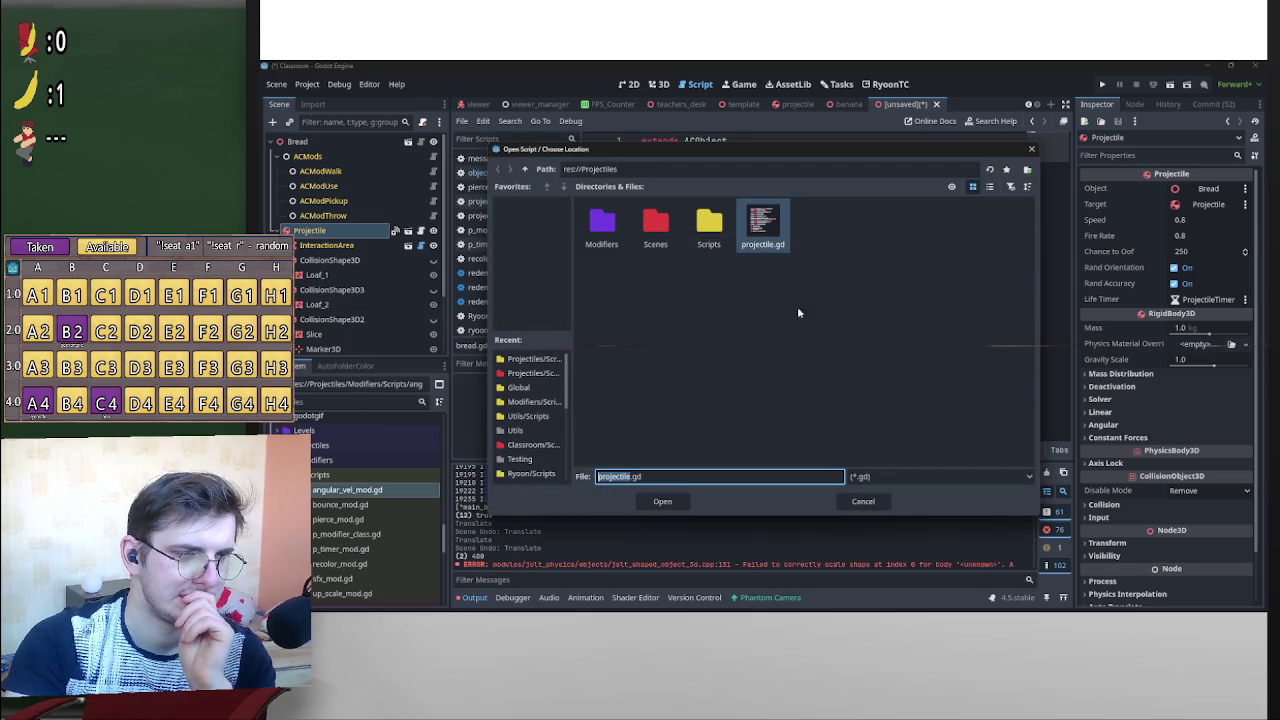
pyautogui.doubleClick(705, 225)
pyautogui.click(605, 222)
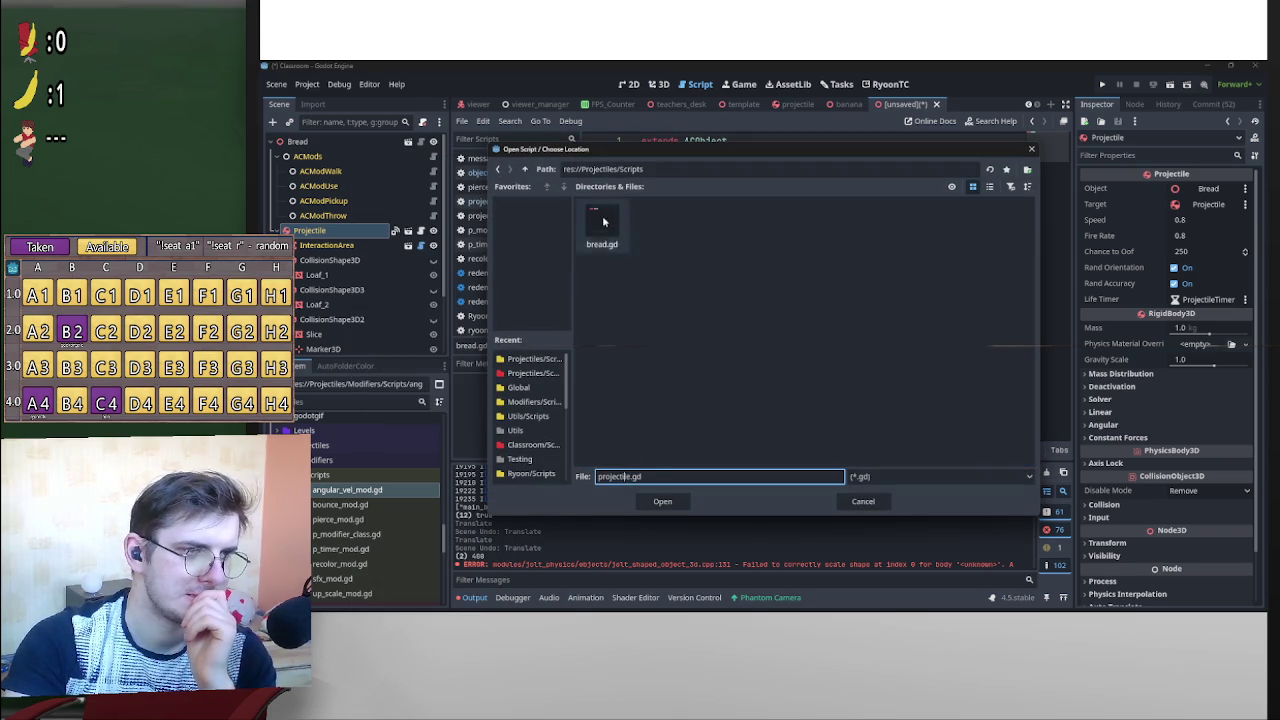
pyautogui.click(664, 501)
pyautogui.click(712, 420)
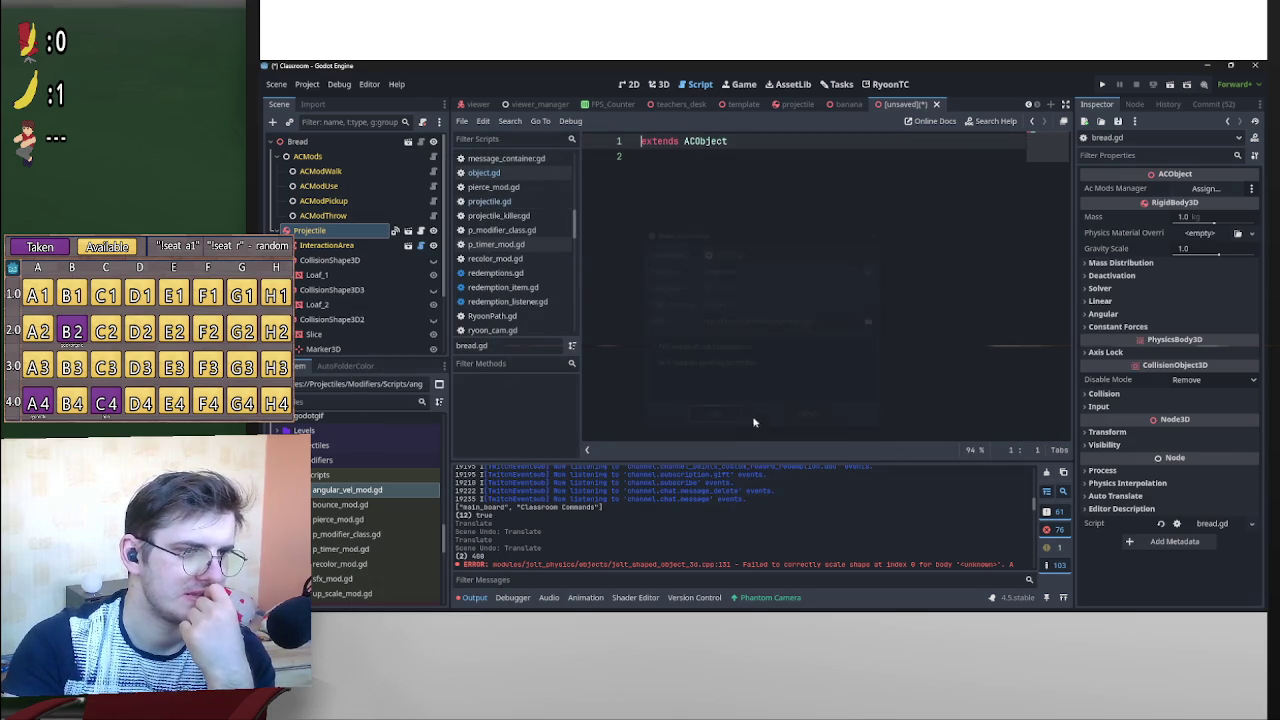
pyautogui.scroll(-1, 409, 538)
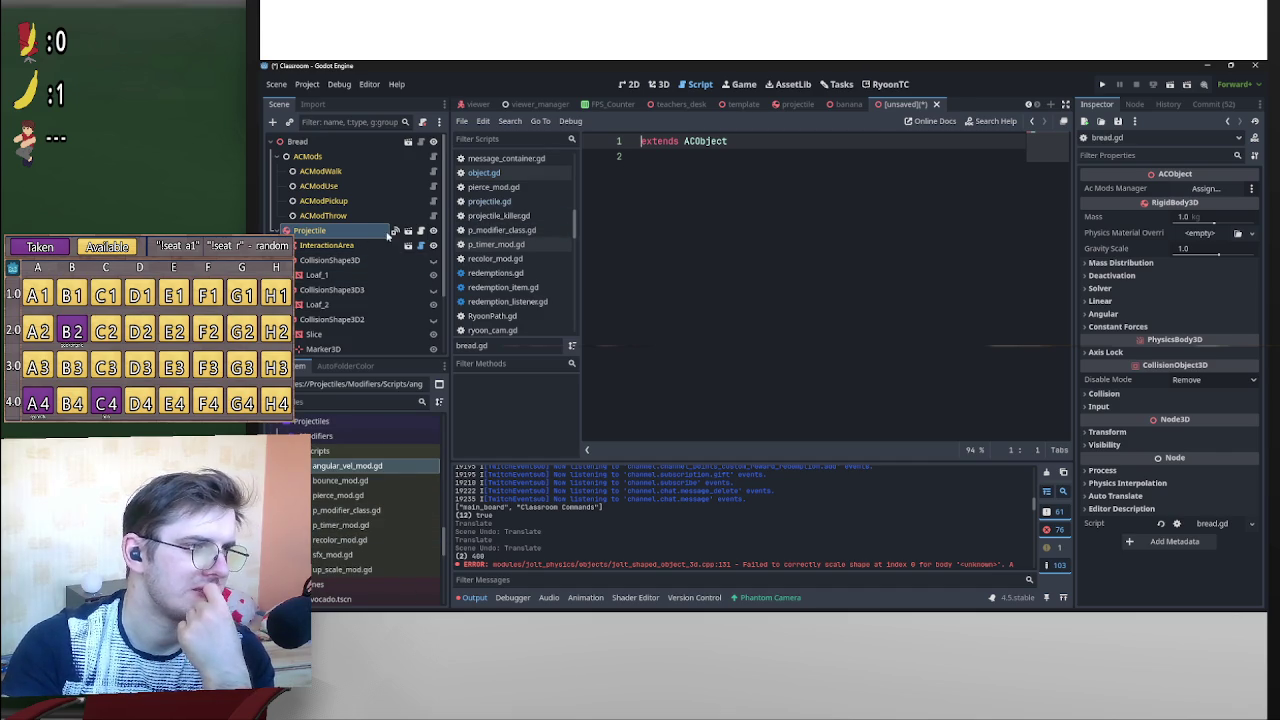
# Change the script's base class from ACObject to Projectile.
pyautogui.click(420, 231)
pyautogui.moveTo(728, 143); pyautogui.dragTo(686, 147)
pyautogui.write('Pro')
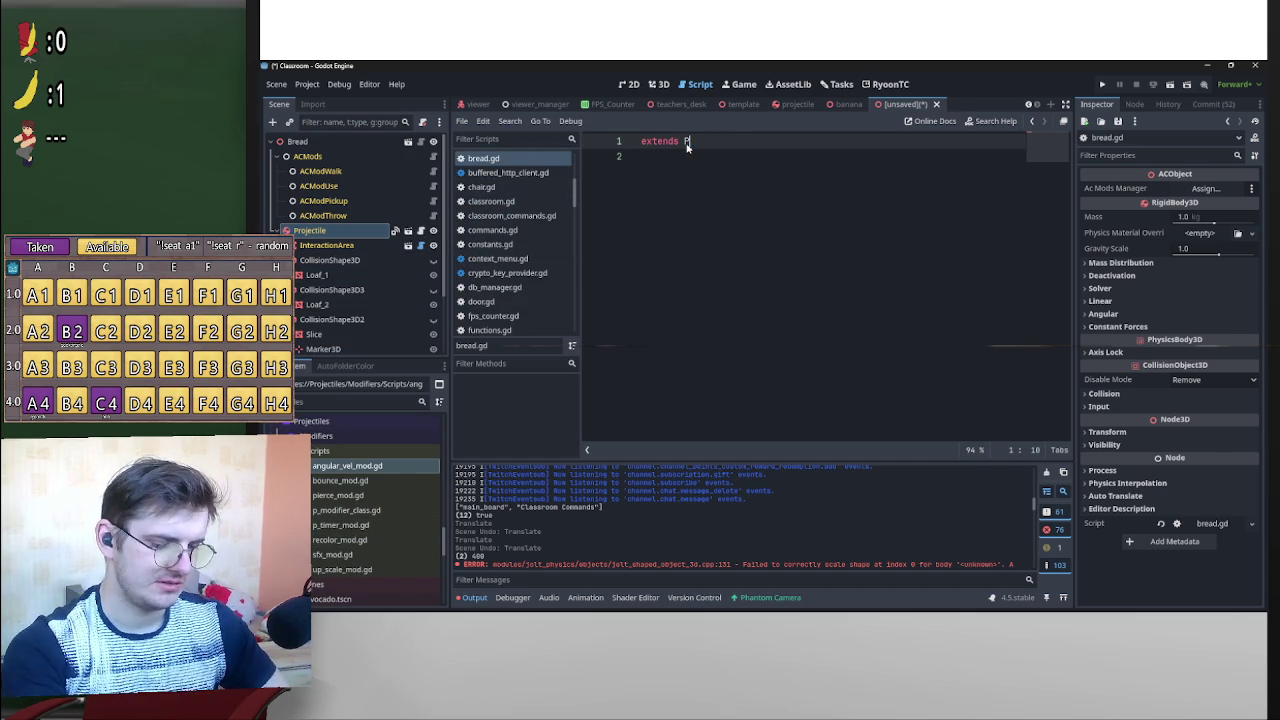
pyautogui.press('Return')
# Try saving with Ctrl+S, then cancel the Save Scene As dialog.
pyautogui.hotkey('ctrl', 's')
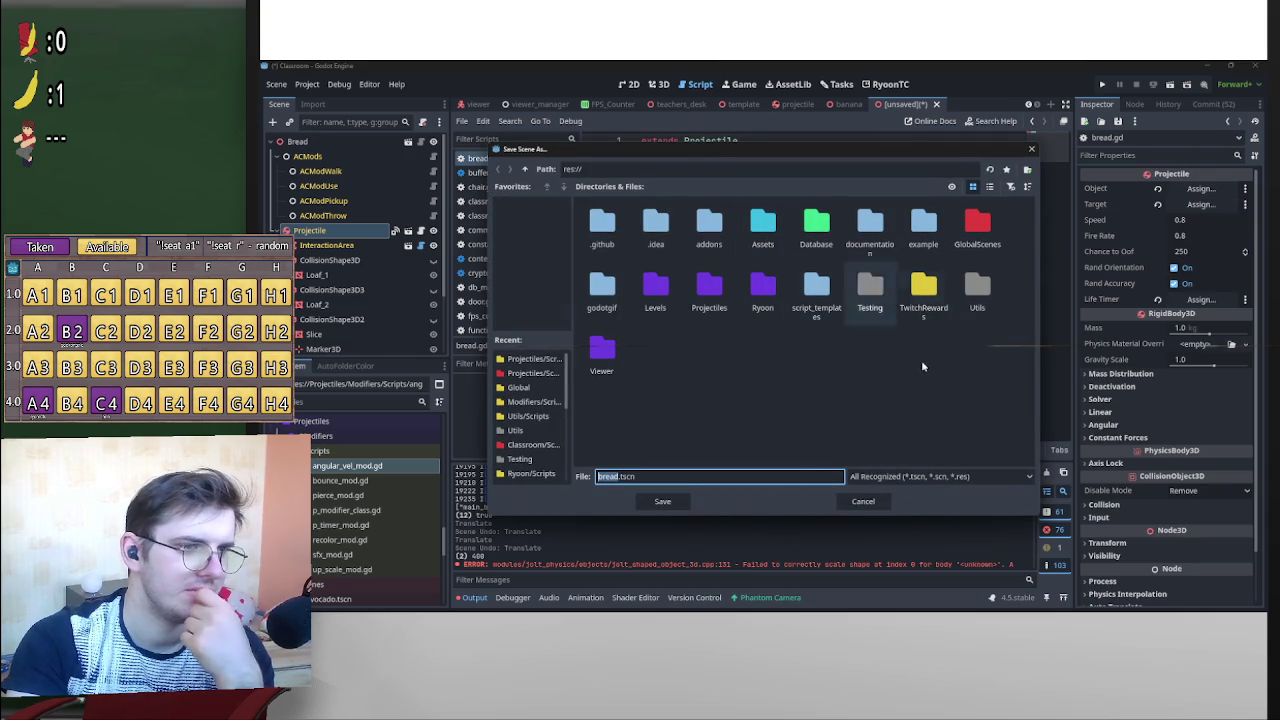
pyautogui.click(691, 300)
pyautogui.doubleClick(691, 300)
pyautogui.doubleClick(713, 231)
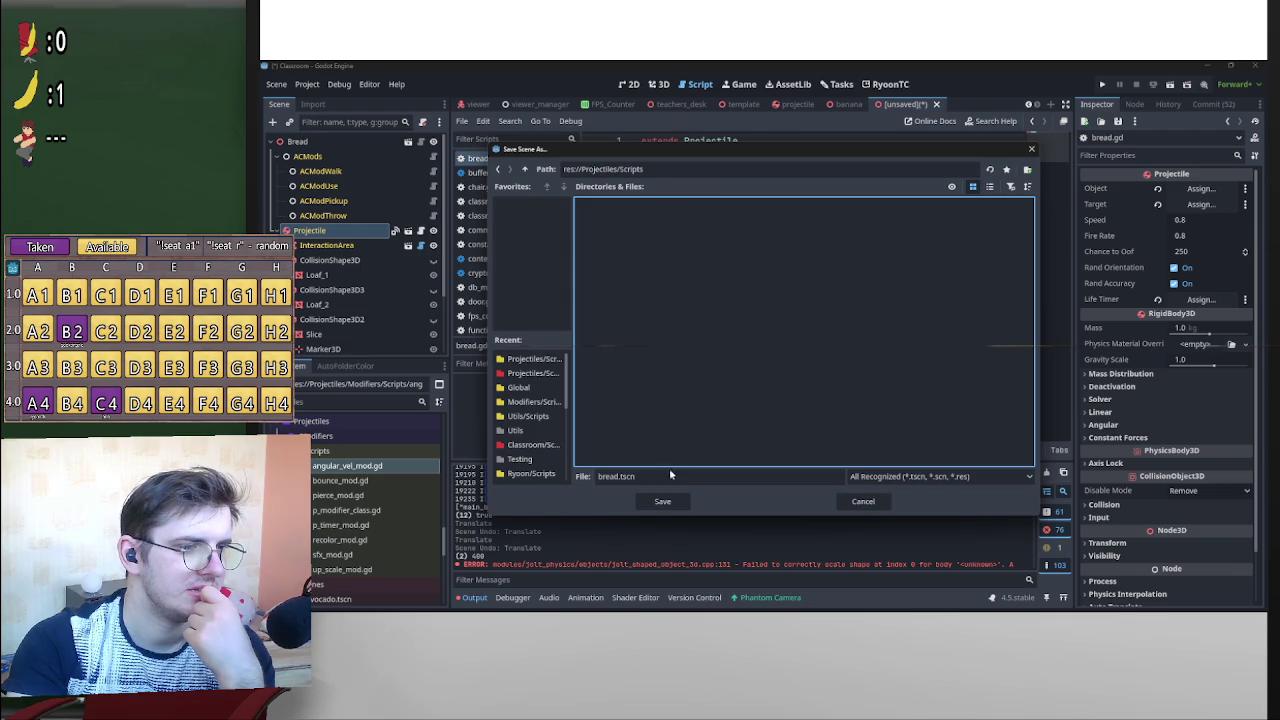
pyautogui.click(882, 505)
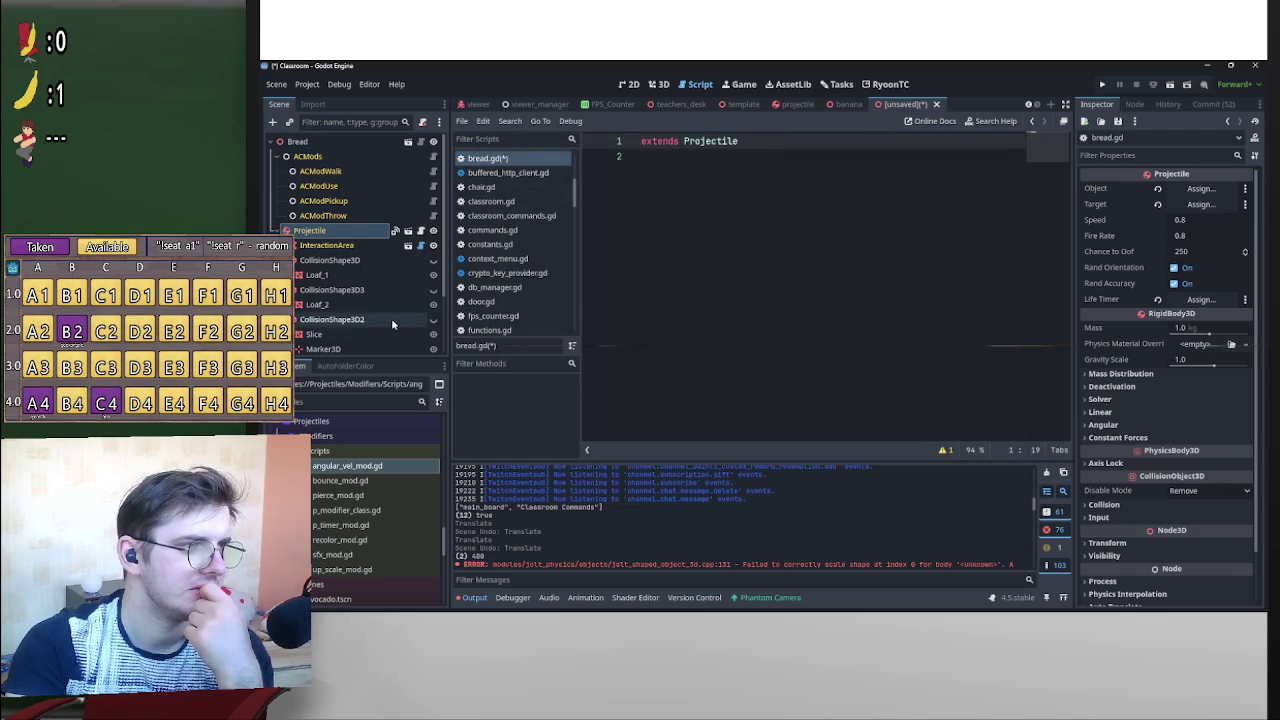
# Save bread.gd from the script list's context menu.
pyautogui.click(643, 143)
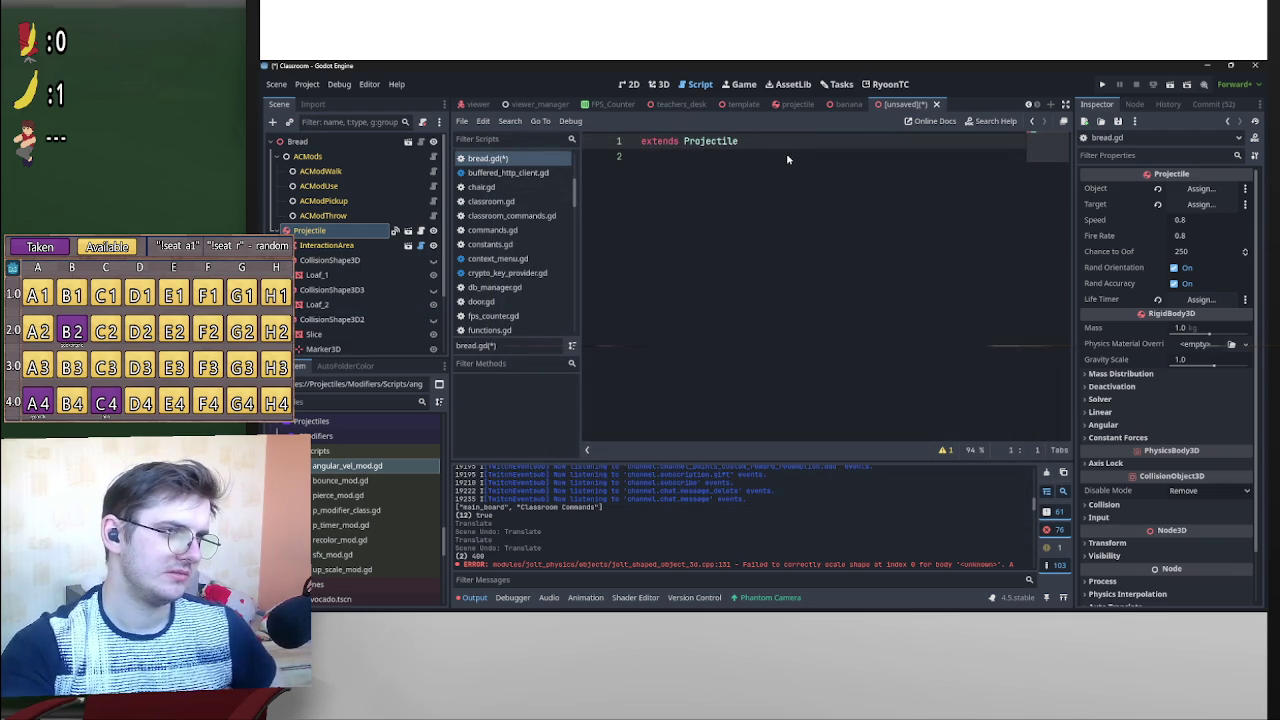
pyautogui.click(725, 168)
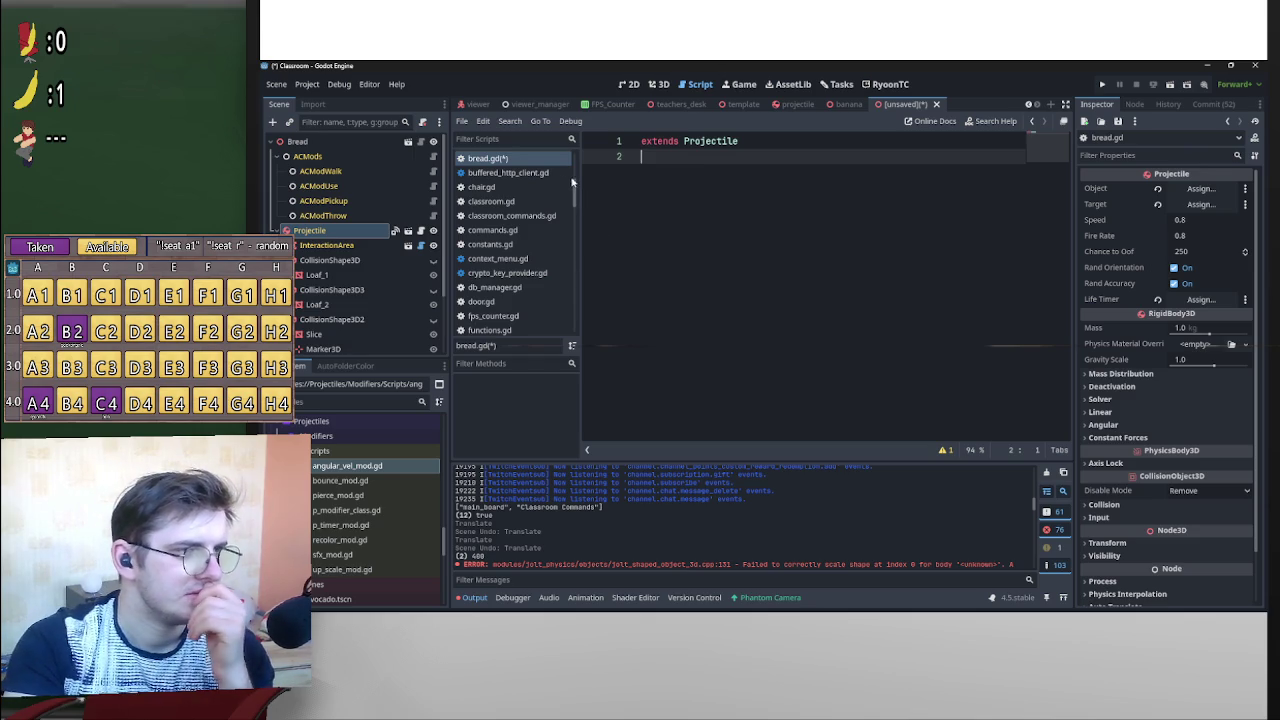
pyautogui.rightClick(550, 161)
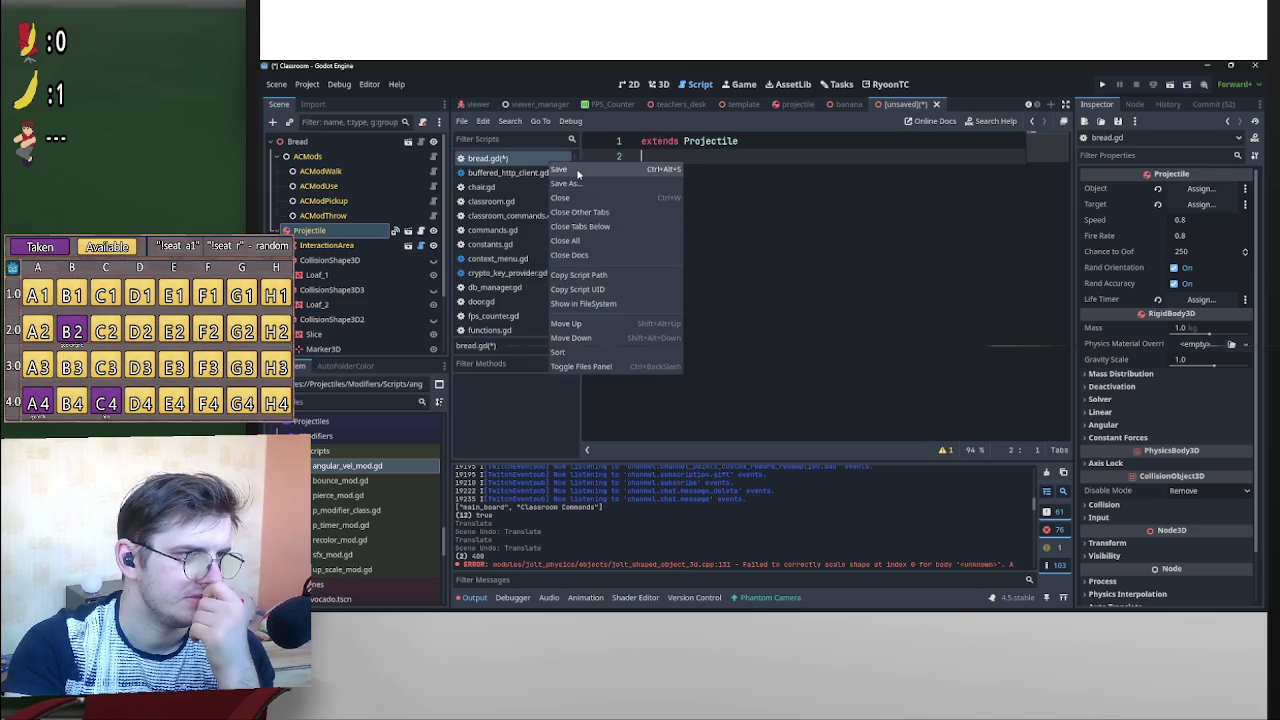
pyautogui.click(577, 172)
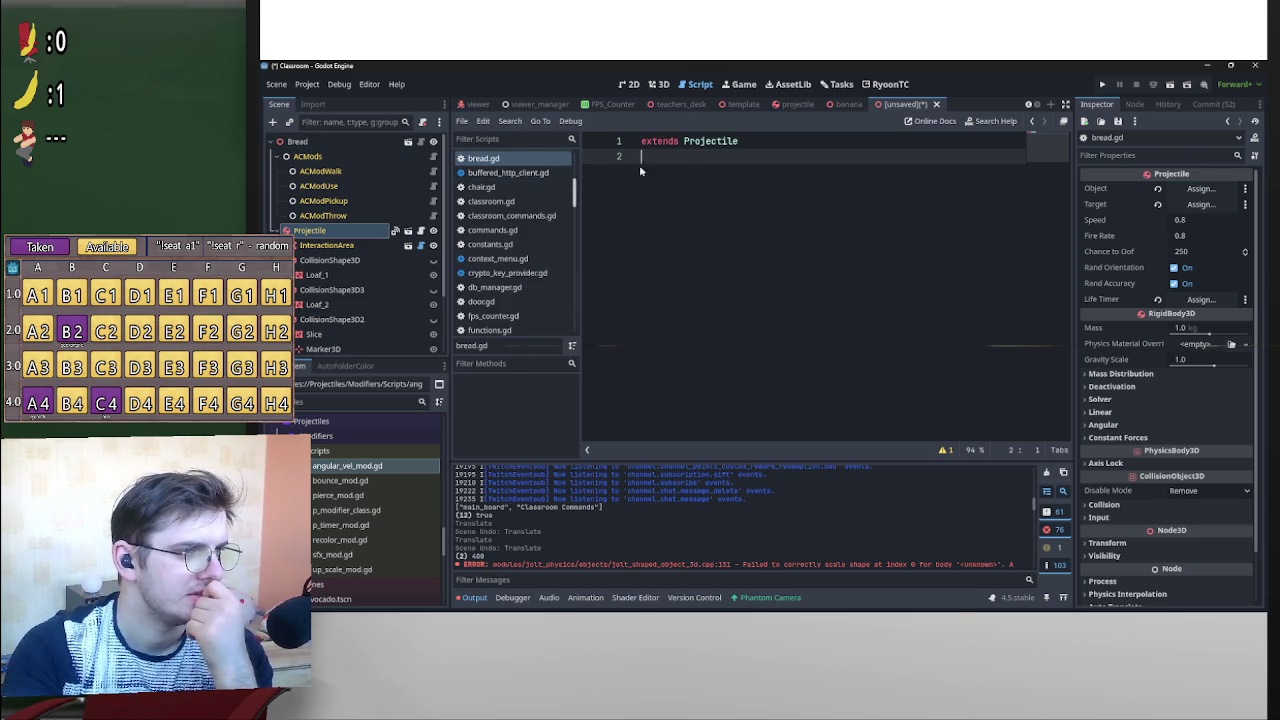
pyautogui.click(360, 262)
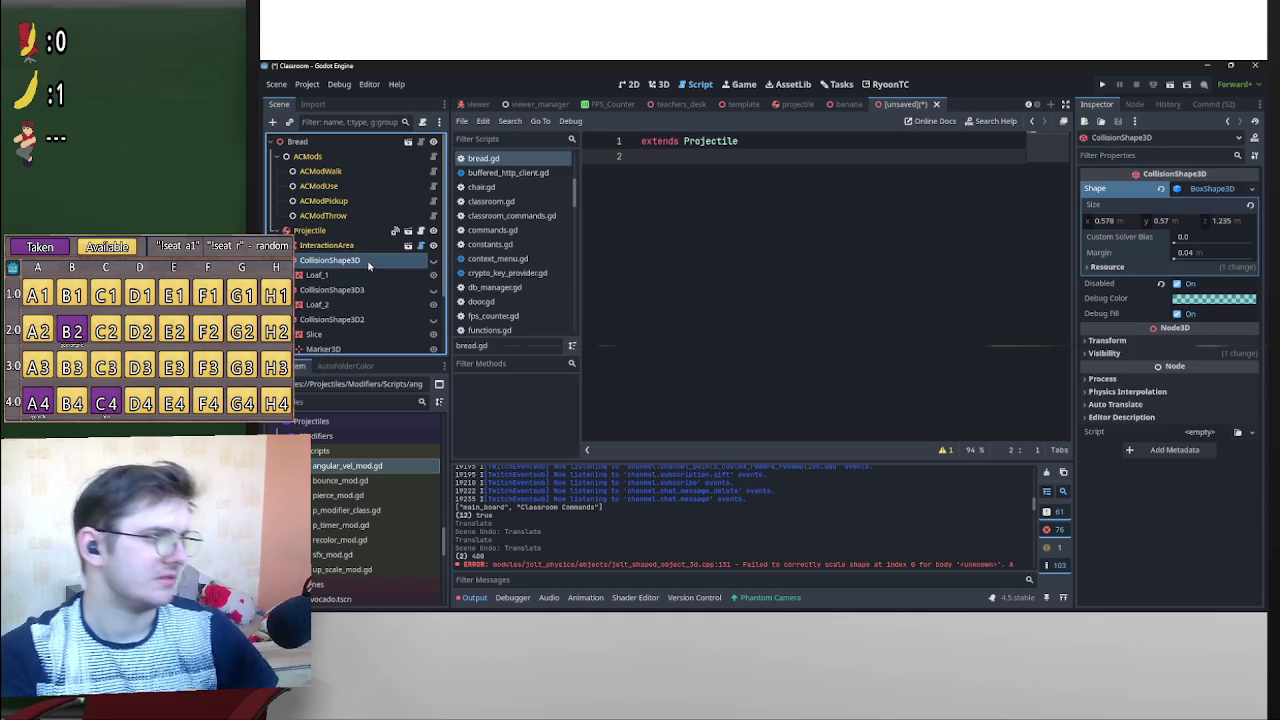
# Drop references to the three collision shapes into bread.gd and declare func _ready.
pyautogui.keyDown('ctrl'); pyautogui.click(360, 289); pyautogui.keyUp('ctrl')
pyautogui.keyDown('ctrl'); pyautogui.click(335, 319); pyautogui.keyUp('ctrl')
pyautogui.moveTo(335, 319)
pyautogui.mouseDown()
pyautogui.moveTo(666, 206)
pyautogui.moveTo(697, 168)
pyautogui.mouseUp()
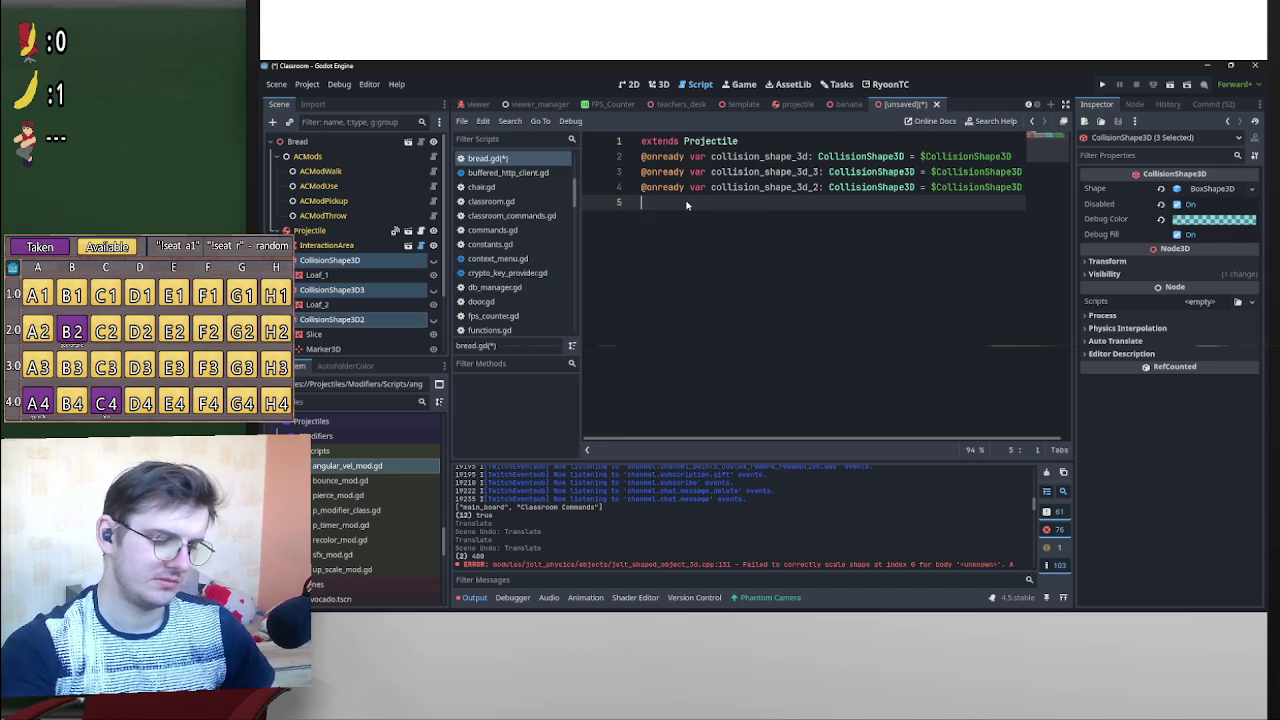
pyautogui.press('Return')
pyautogui.press('Return')
pyautogui.write('func ')
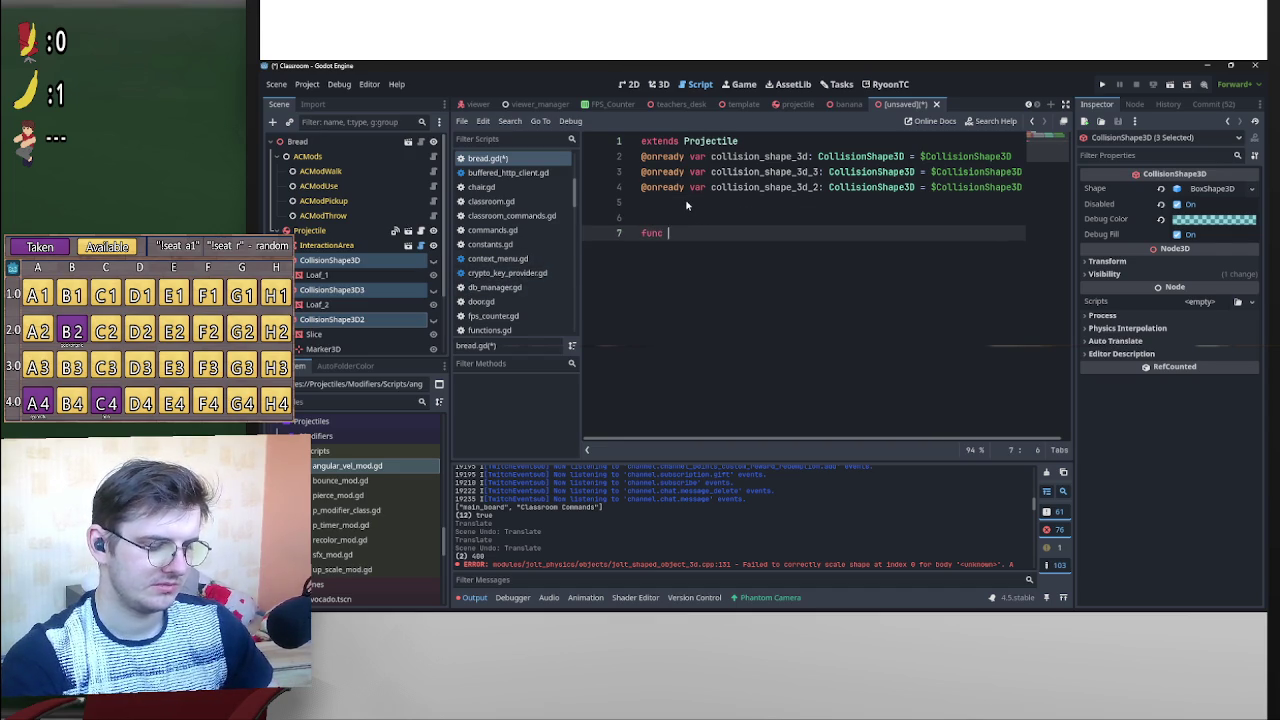
pyautogui.write('_rea')
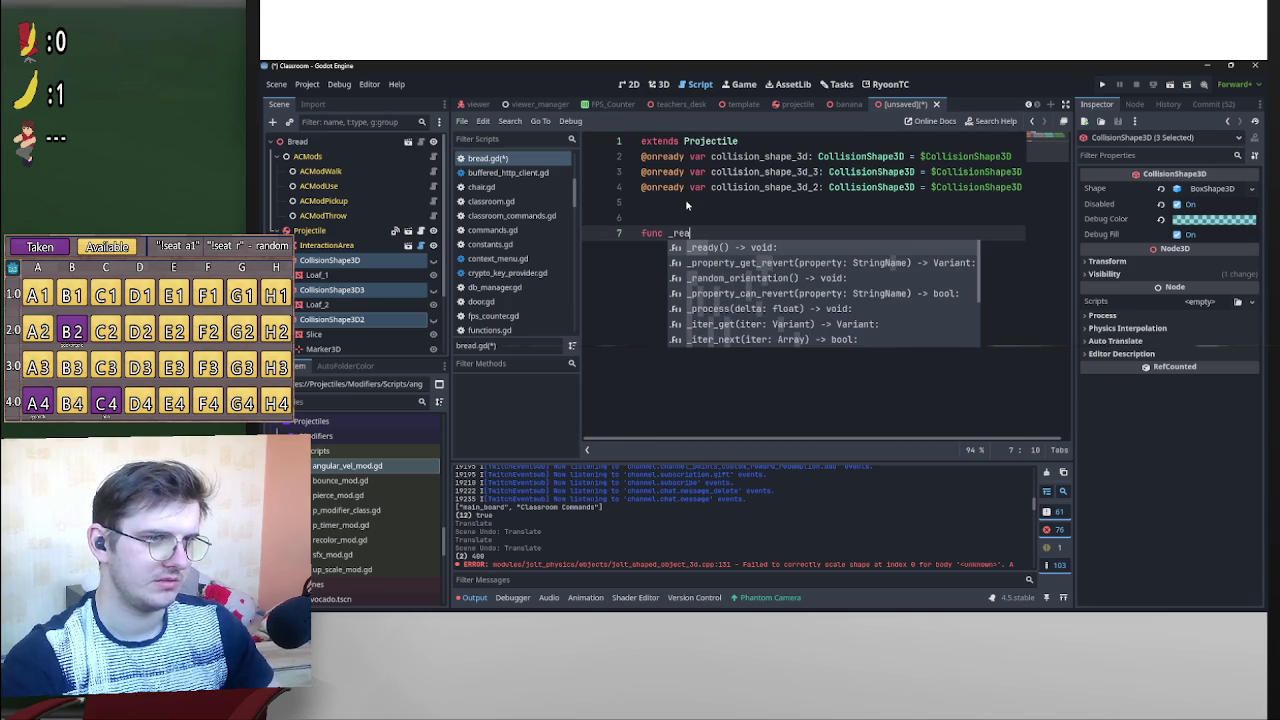
pyautogui.press('Return')
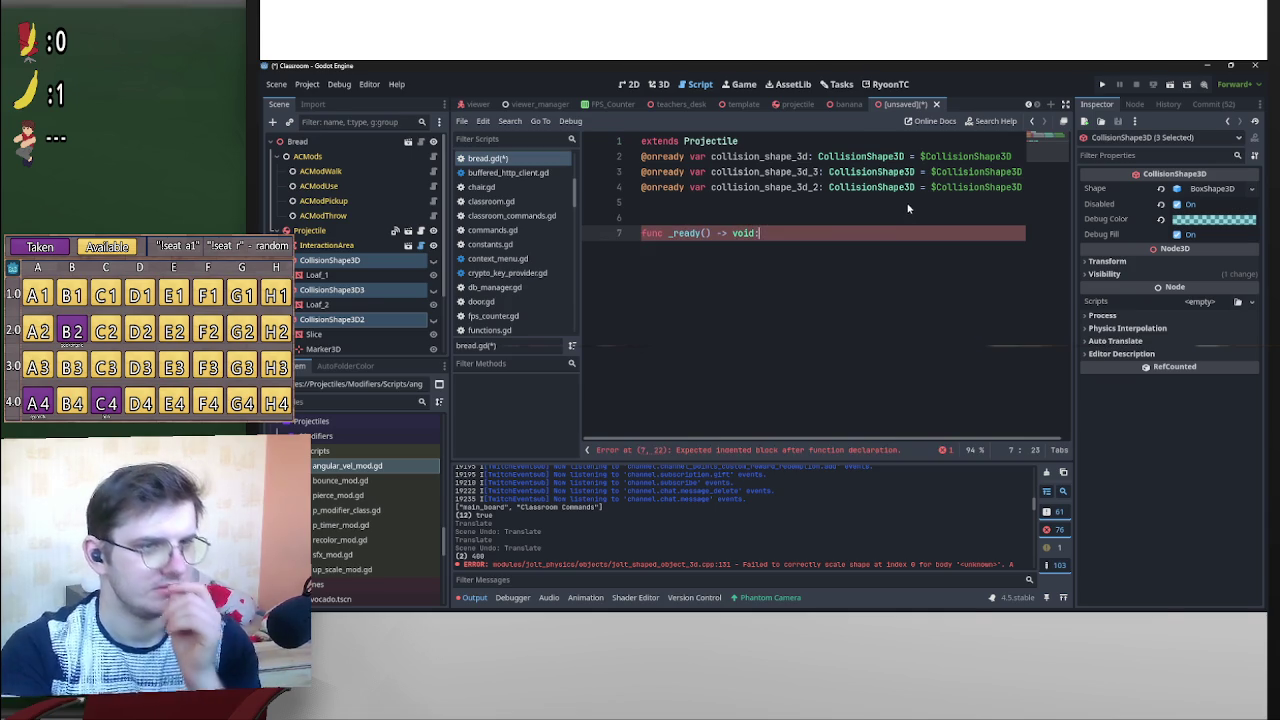
pyautogui.moveTo(641, 157); pyautogui.dragTo(1049, 197)
pyautogui.press('BackSpace')
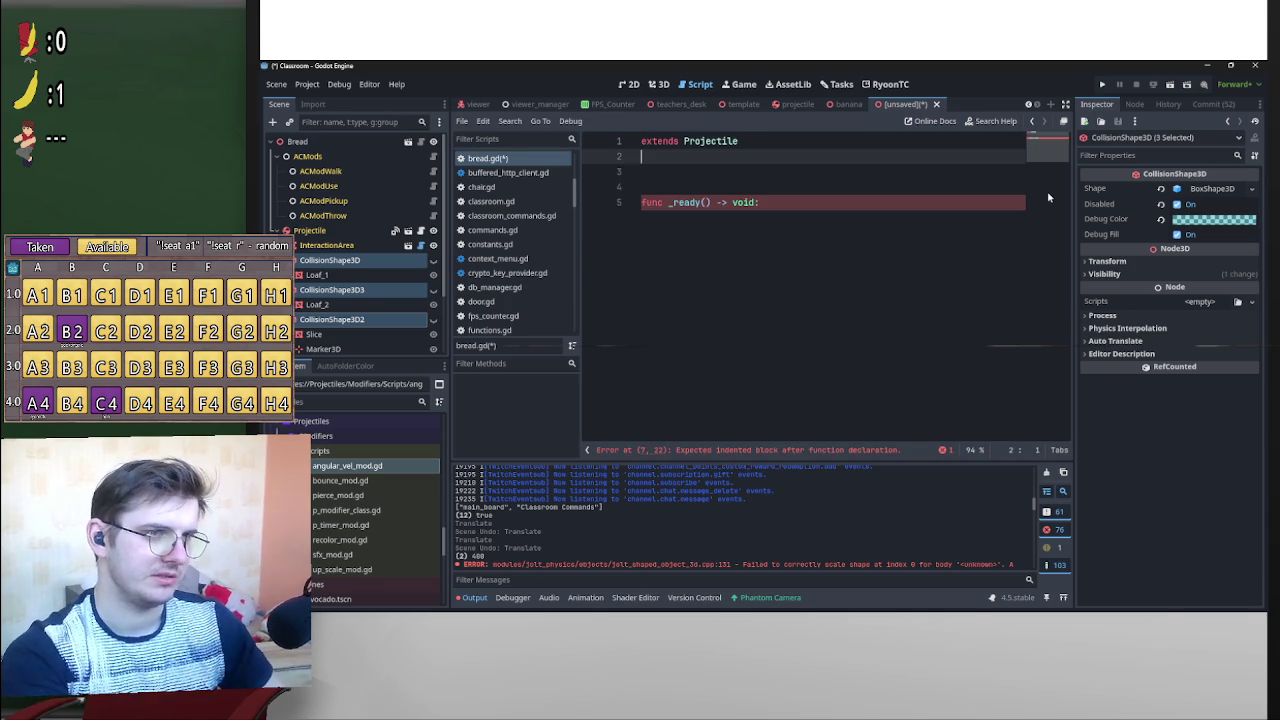
pyautogui.press('Down')
pyautogui.write('@export var ')
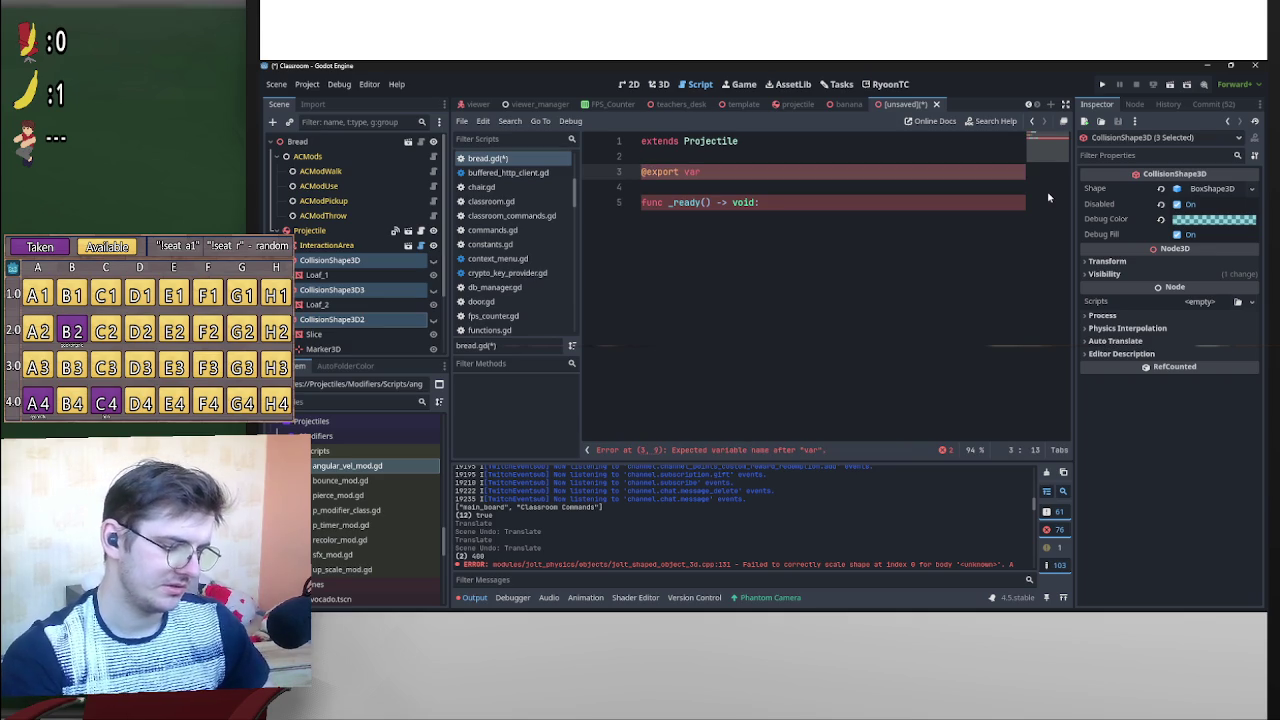
pyautogui.write('shapes')
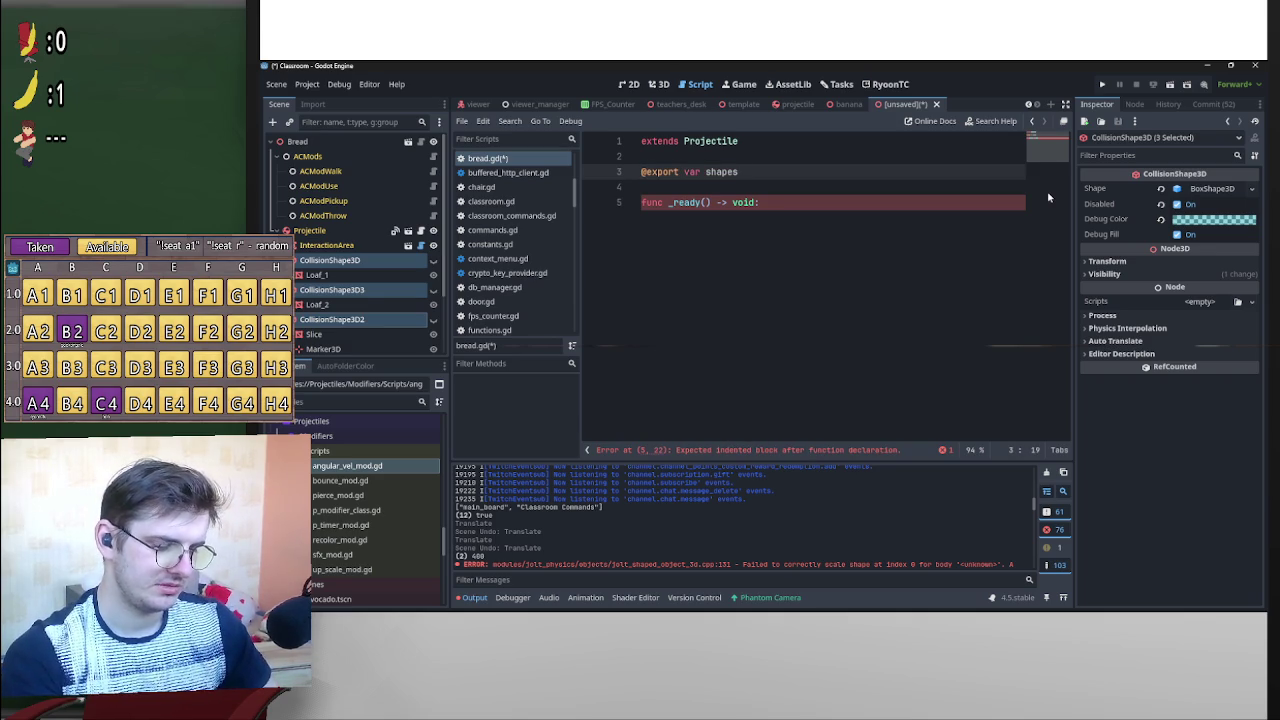
pyautogui.write(':Arr')
pyautogui.press('Return')
pyautogui.write('[Coll')
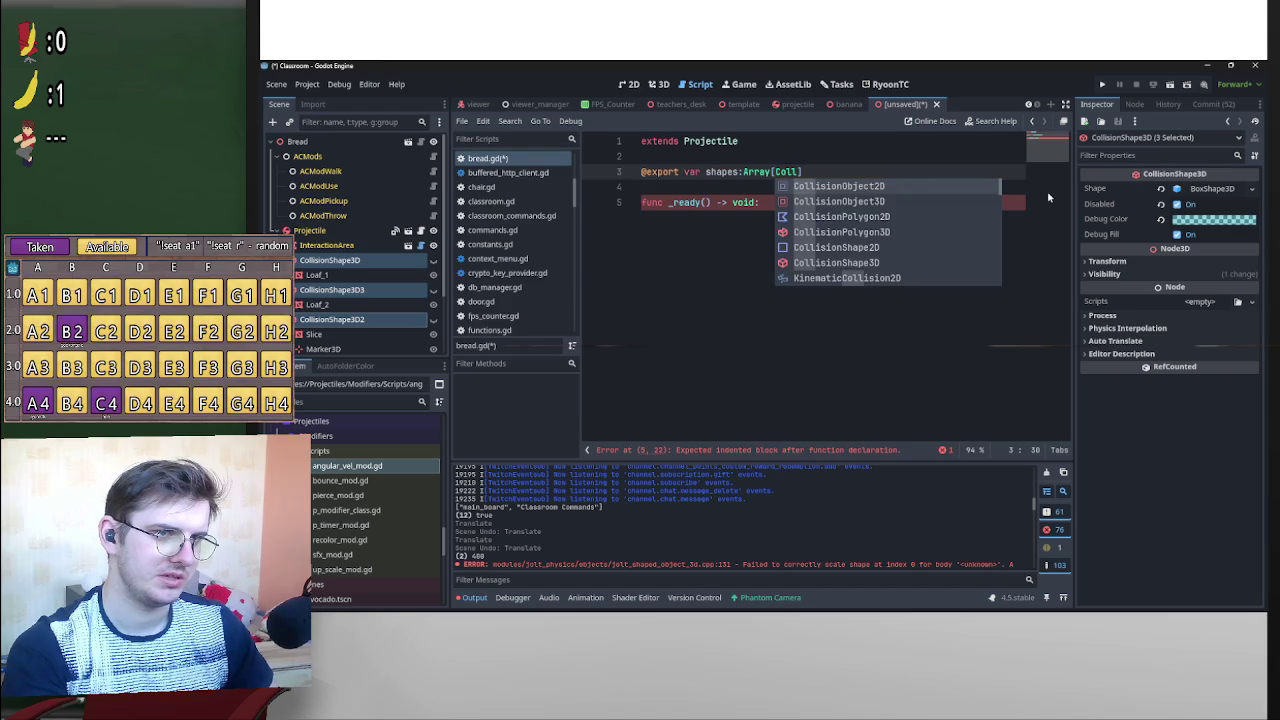
pyautogui.press('Down')
pyautogui.press('Down')
pyautogui.press('Down')
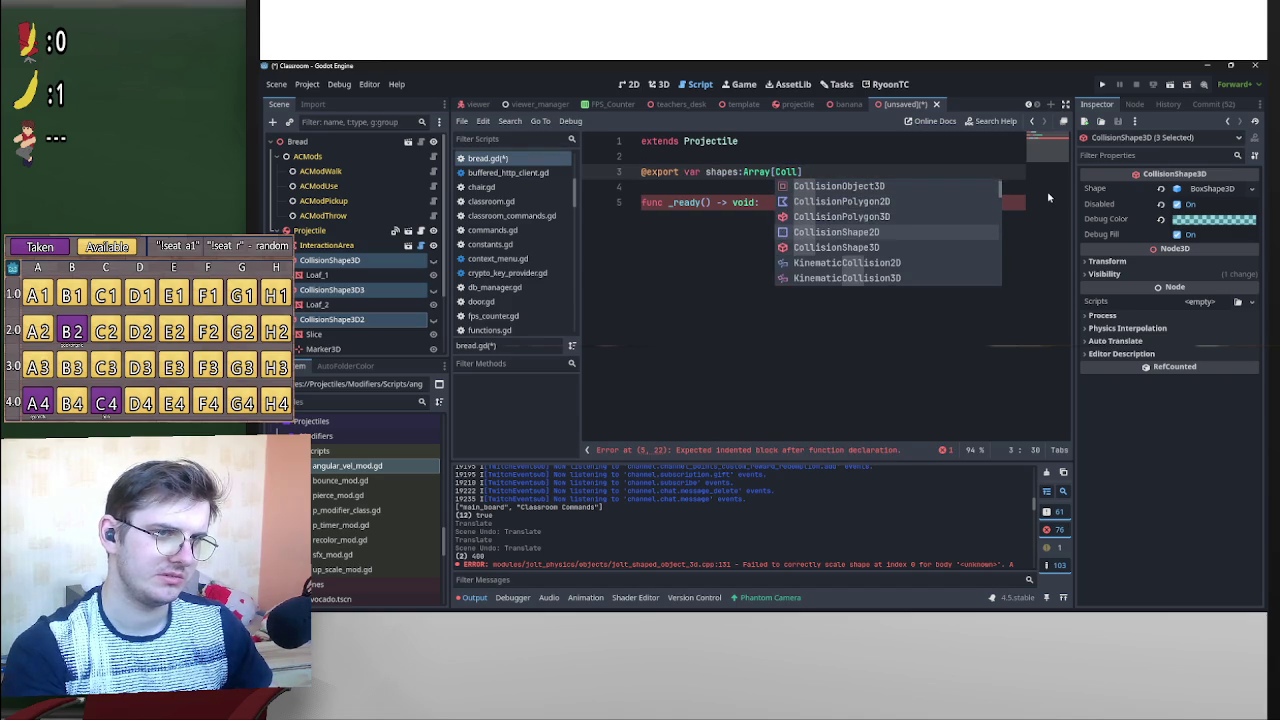
pyautogui.press('Return')
pyautogui.click(813, 202)
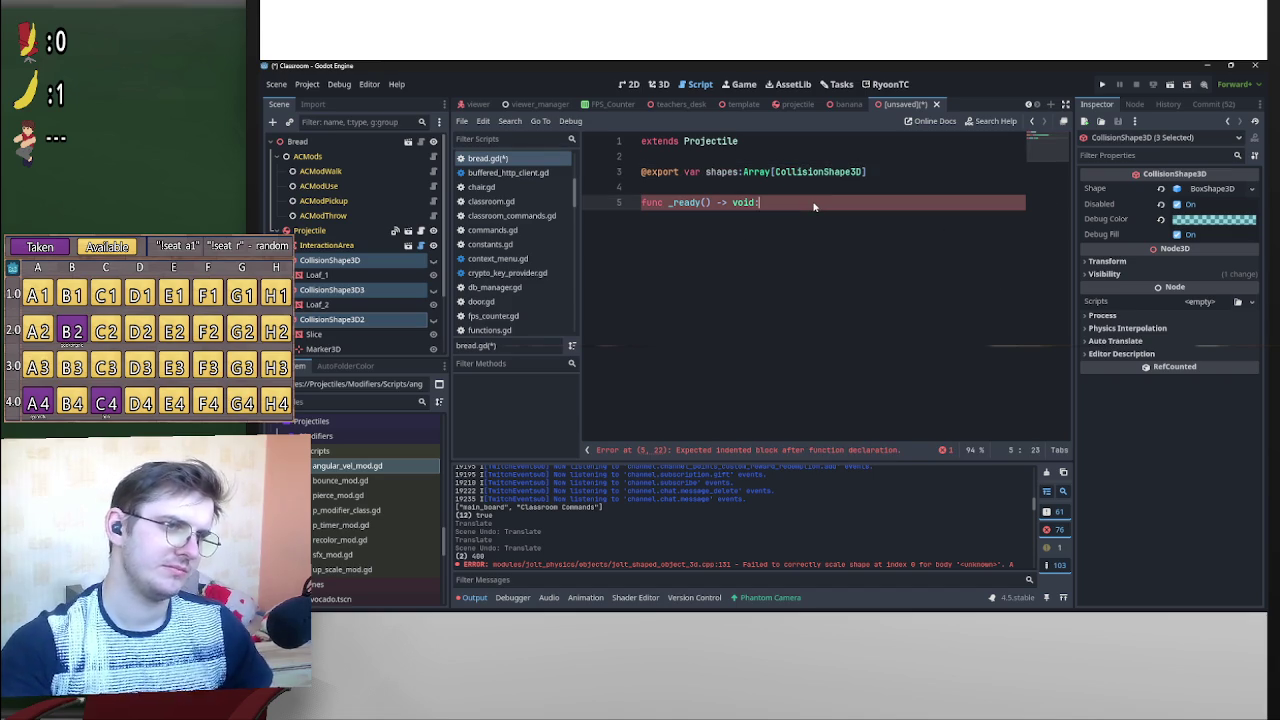
pyautogui.press('Return')
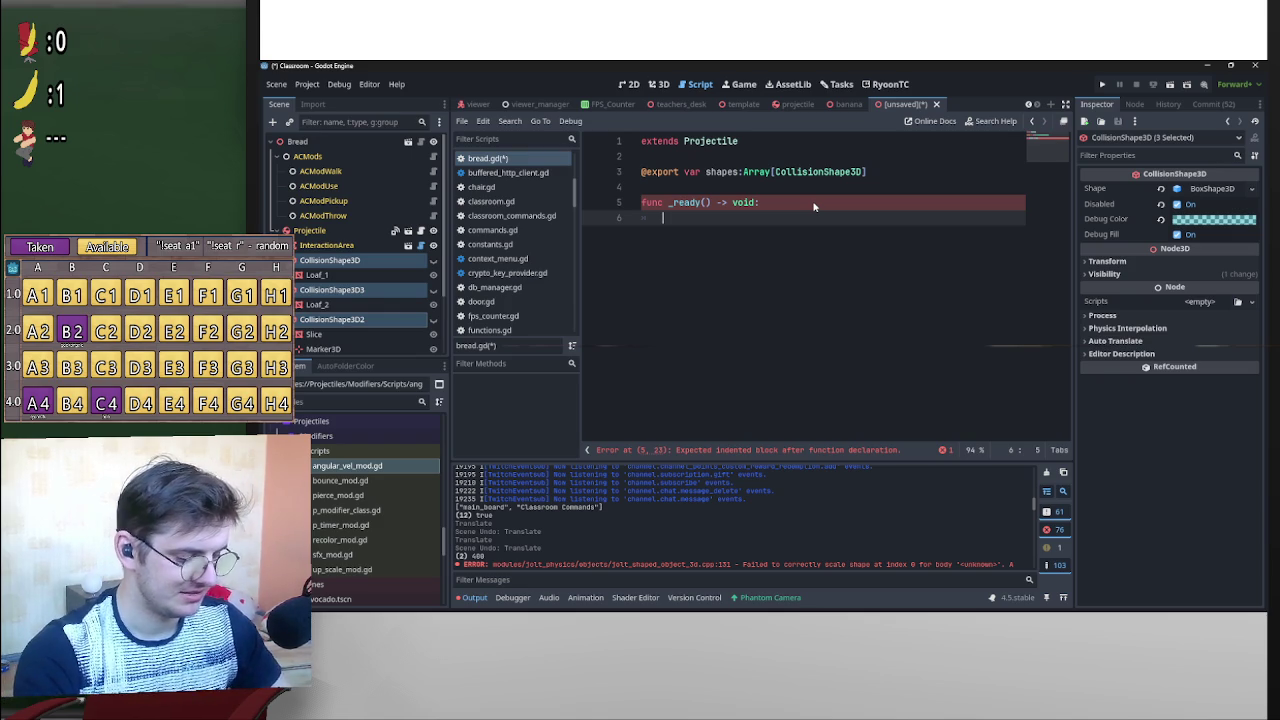
# Inside _ready, set 'i:int = randi_range(0,2)'.
pyautogui.write('var i:')
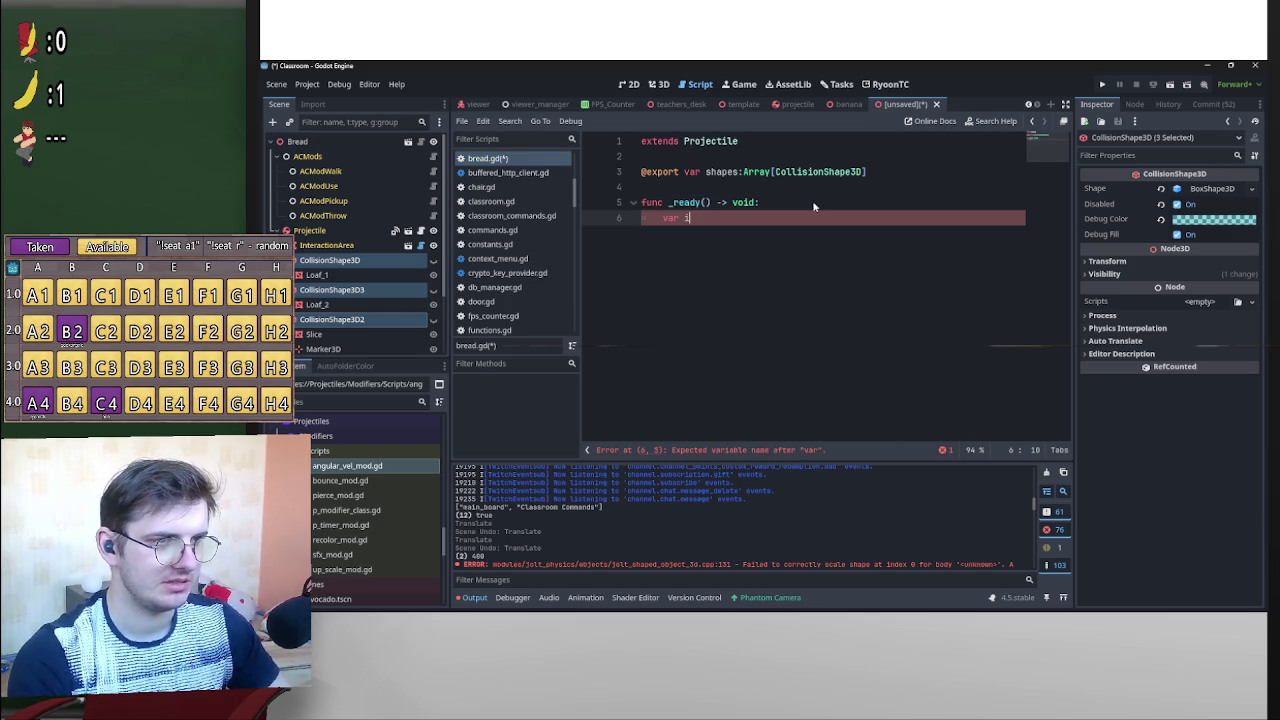
pyautogui.write('int = ')
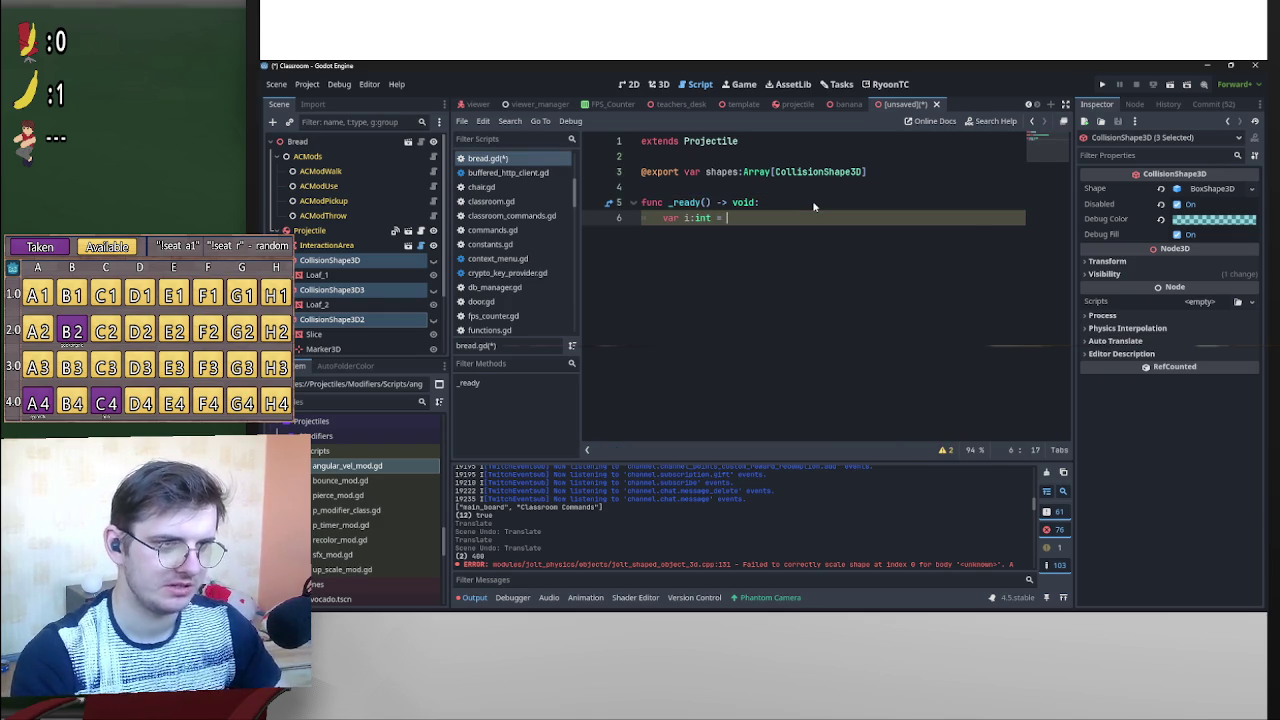
pyautogui.write('randi_')
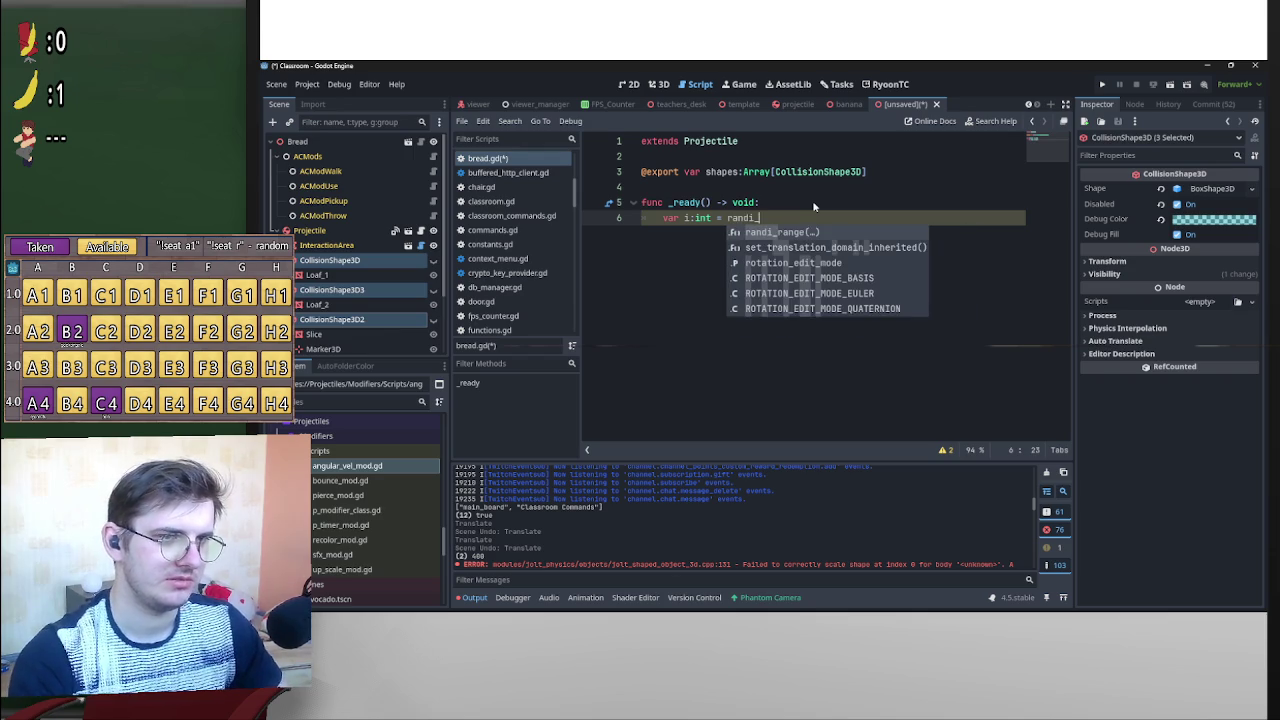
pyautogui.press('Return')
pyautogui.write('0,2')
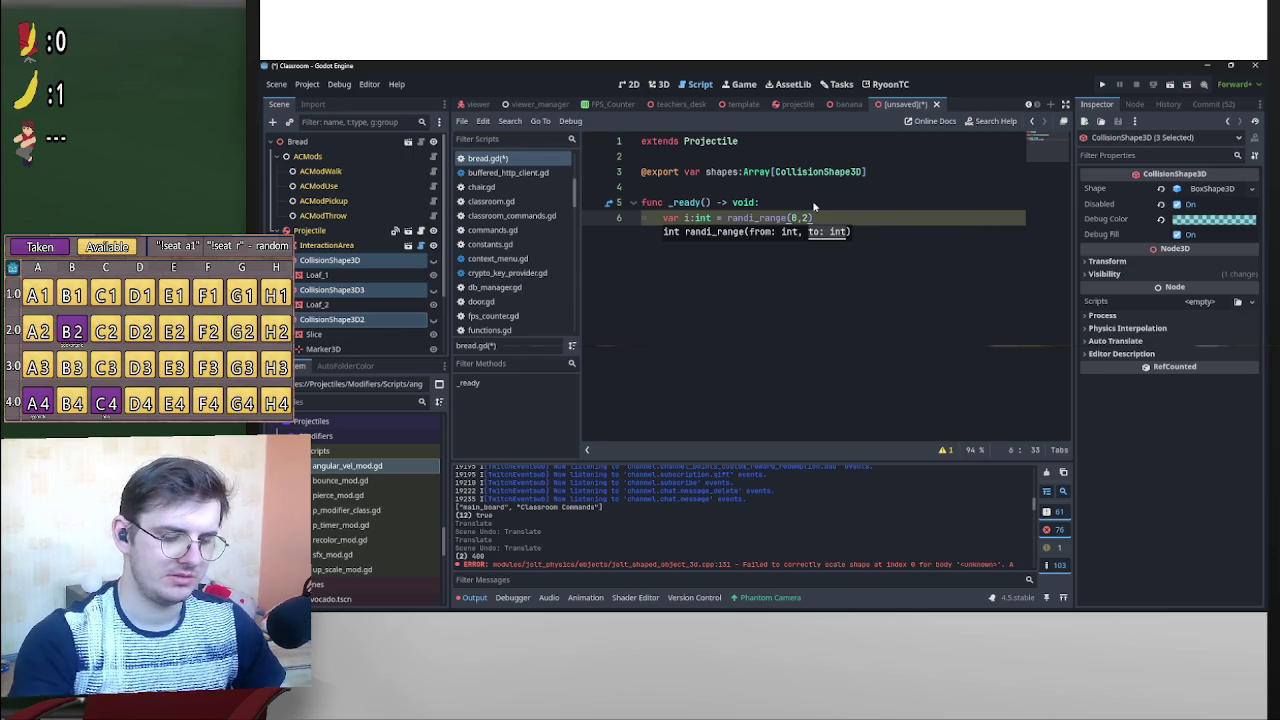
pyautogui.press('Return')
pyautogui.press('Return')
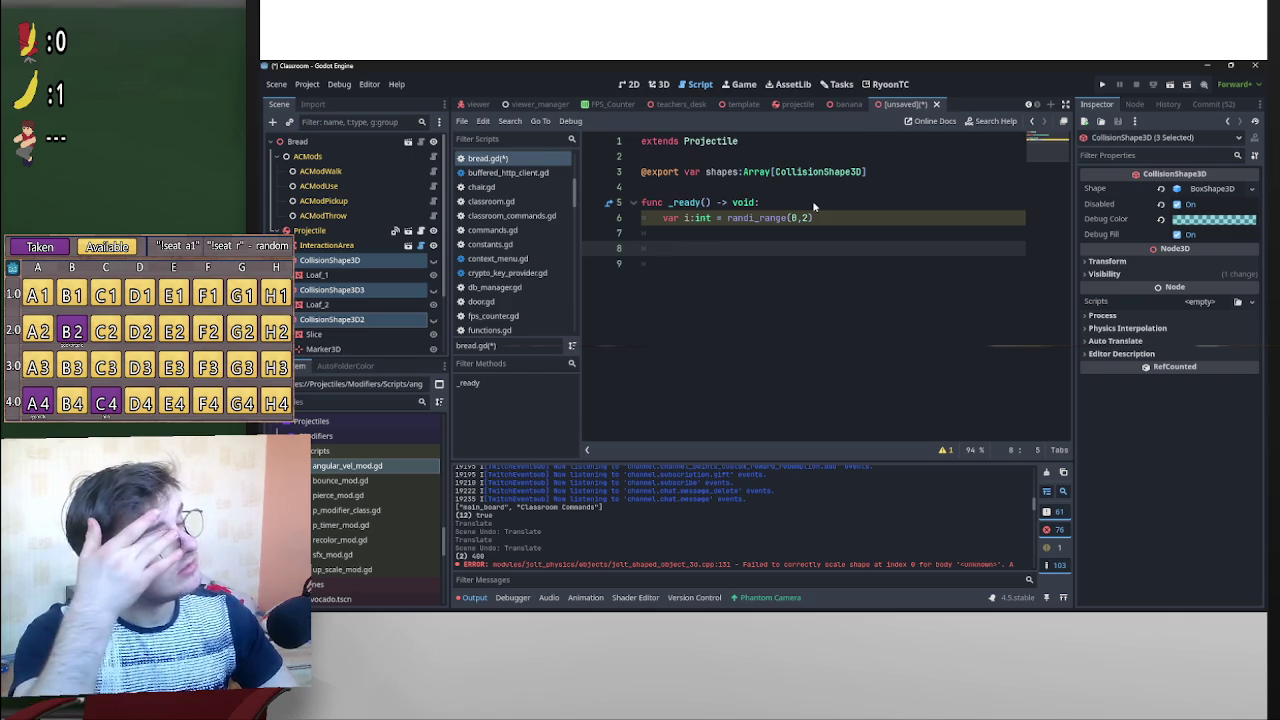
# Rename i to idx and add 'shapes[idx].disabled = false'.
pyautogui.write('shapes[i')
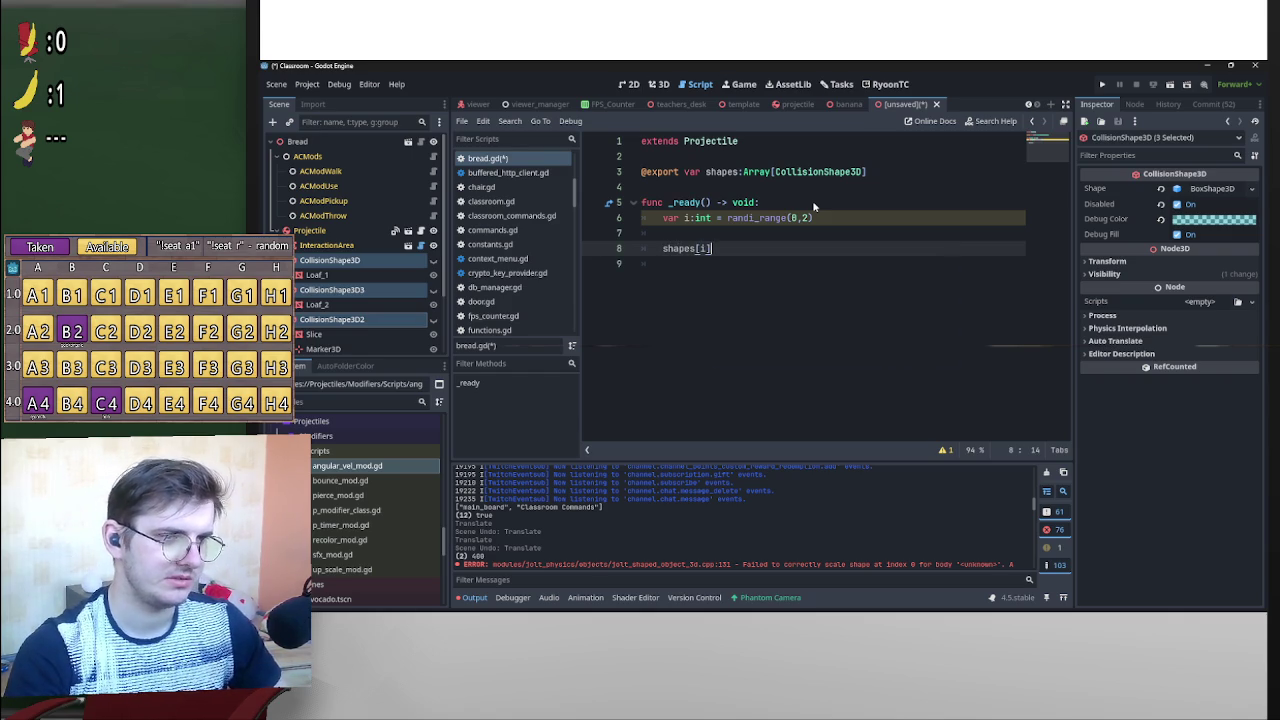
pyautogui.hotkey('ctrl', 'd')
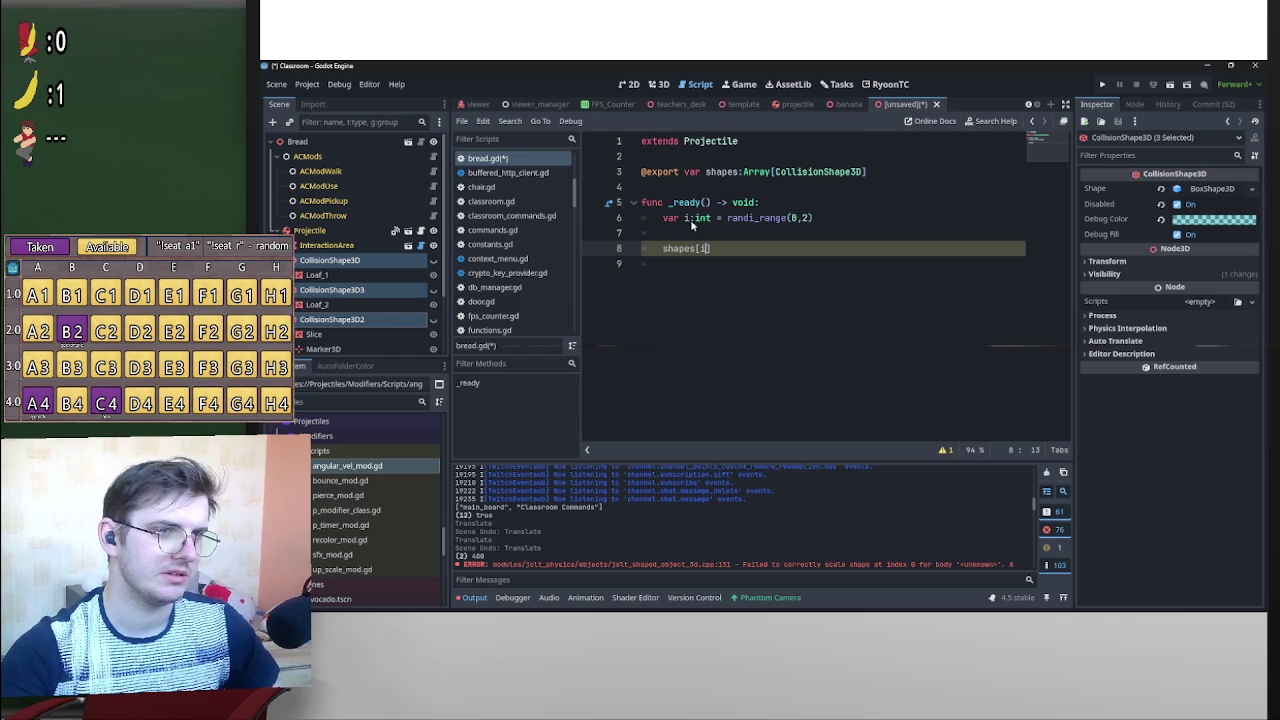
pyautogui.hotkey('ctrl', 'd')
pyautogui.write('idx')
pyautogui.click(758, 250)
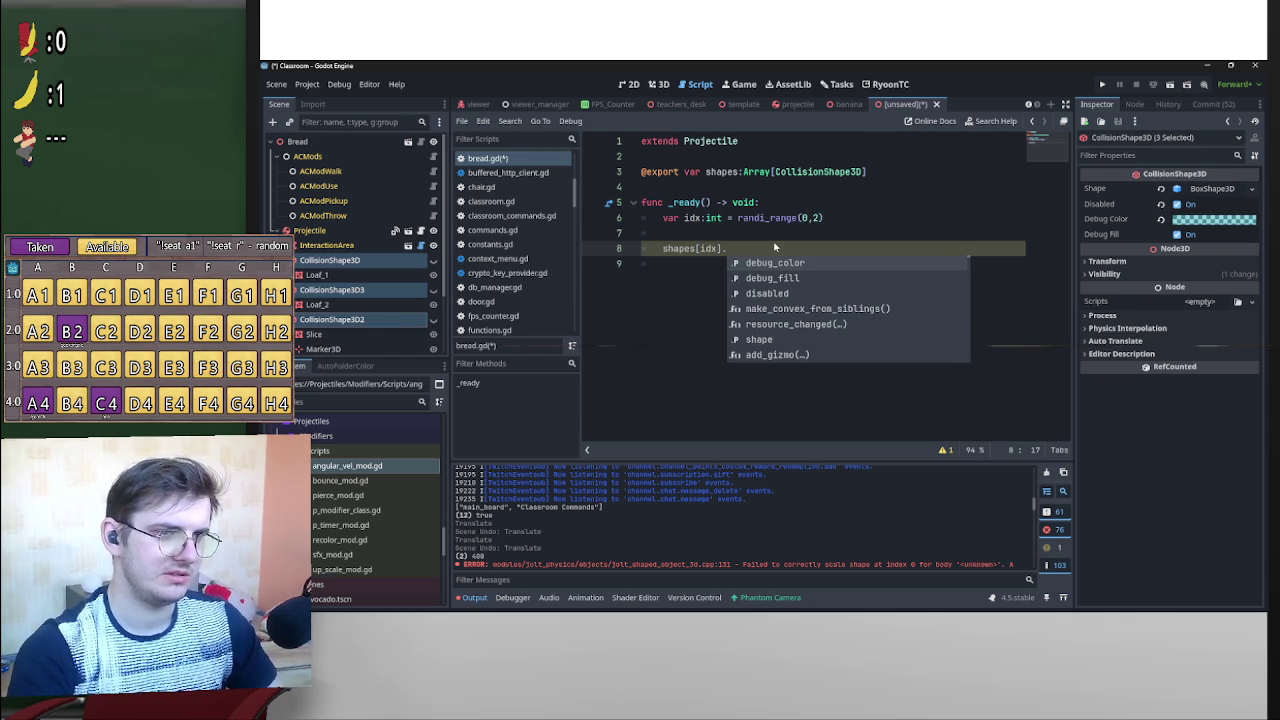
pyautogui.press('Down')
pyautogui.press('Down')
pyautogui.press('Return')
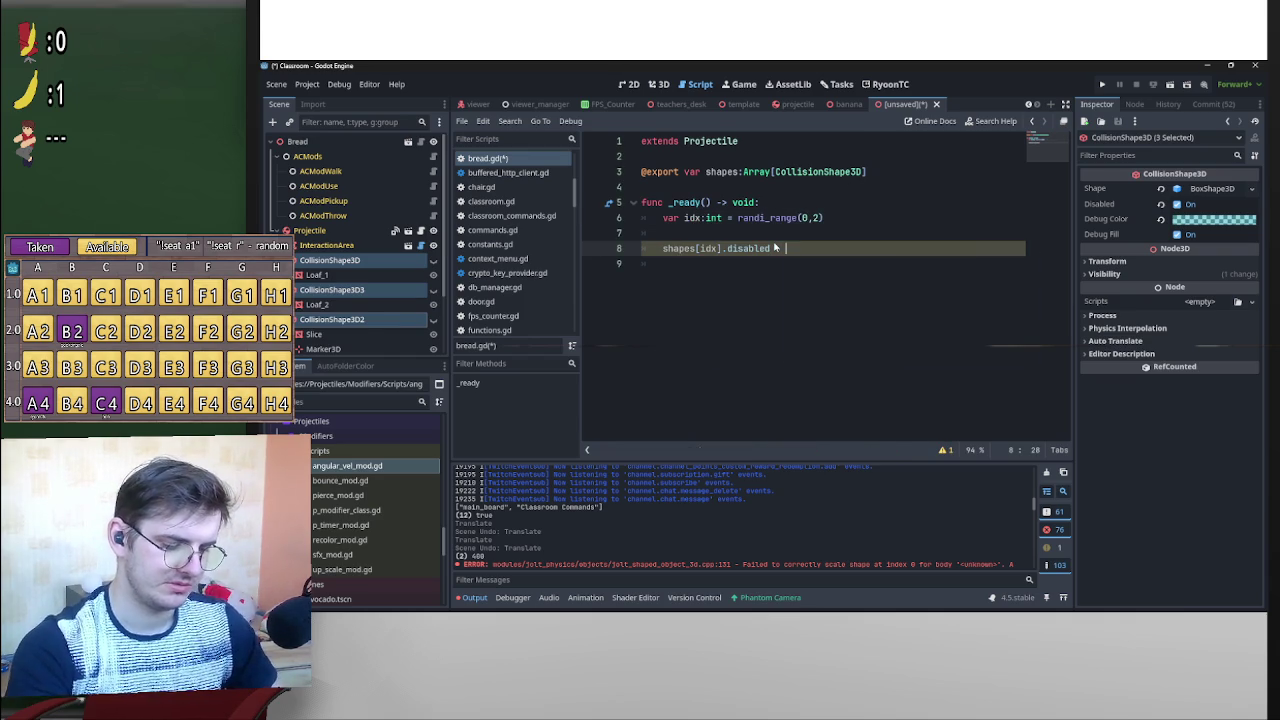
pyautogui.write('false')
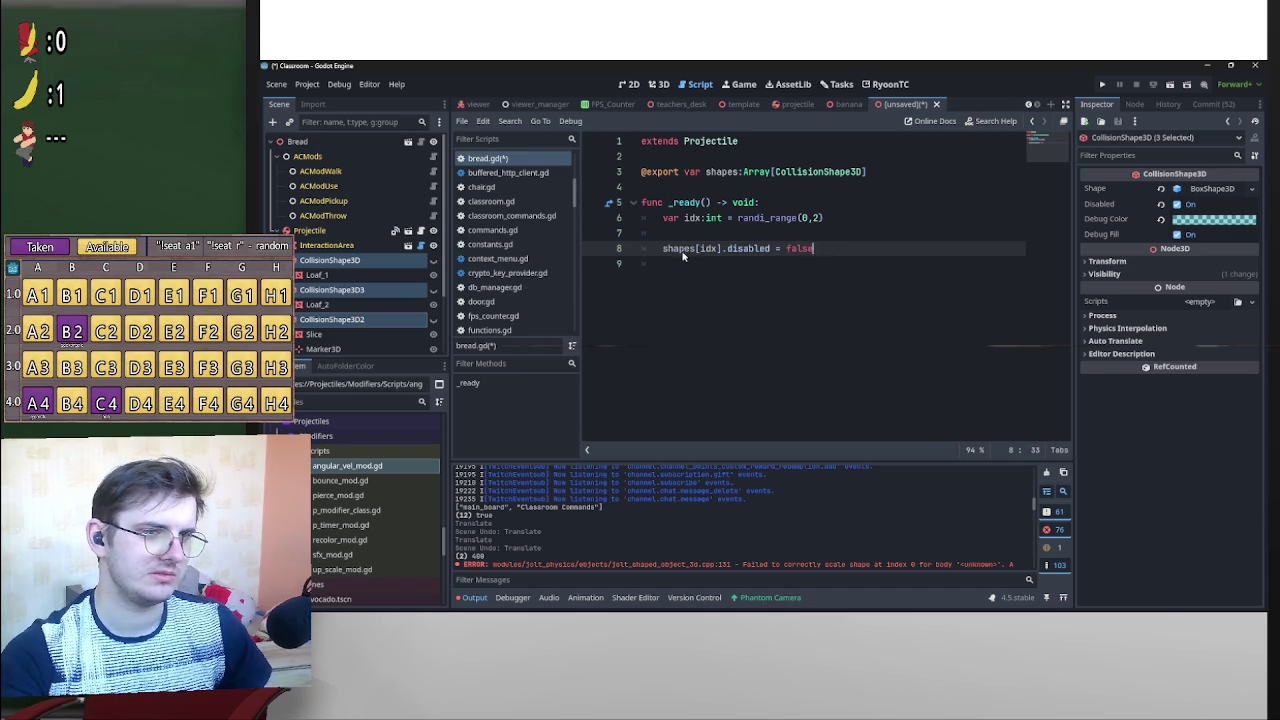
# Copy that statement onto line 9 as 'shapes[idx].visible = true'.
pyautogui.hotkey('shift', 'Home')
pyautogui.hotkey('ctrl', 'c')
pyautogui.click(708, 270)
pyautogui.hotkey('ctrl', 'v')
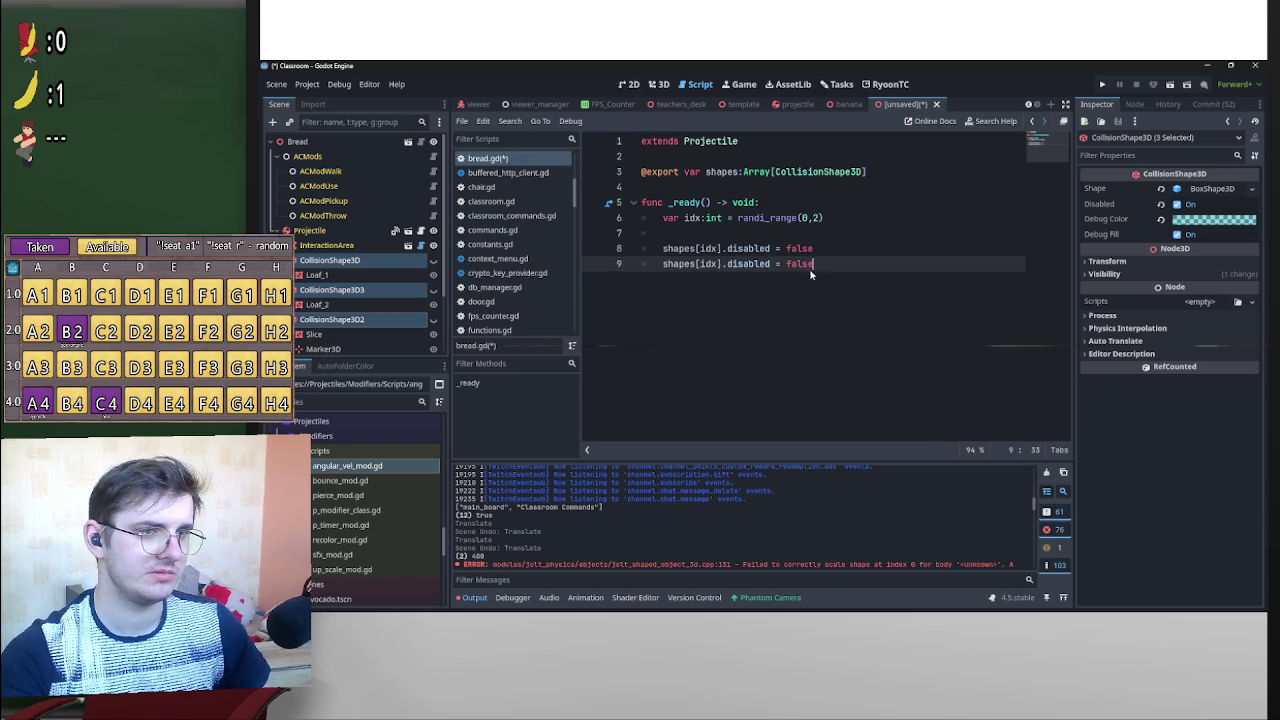
pyautogui.moveTo(814, 267); pyautogui.dragTo(771, 264)
pyautogui.write('true')
pyautogui.write('visible')
pyautogui.click(831, 266)
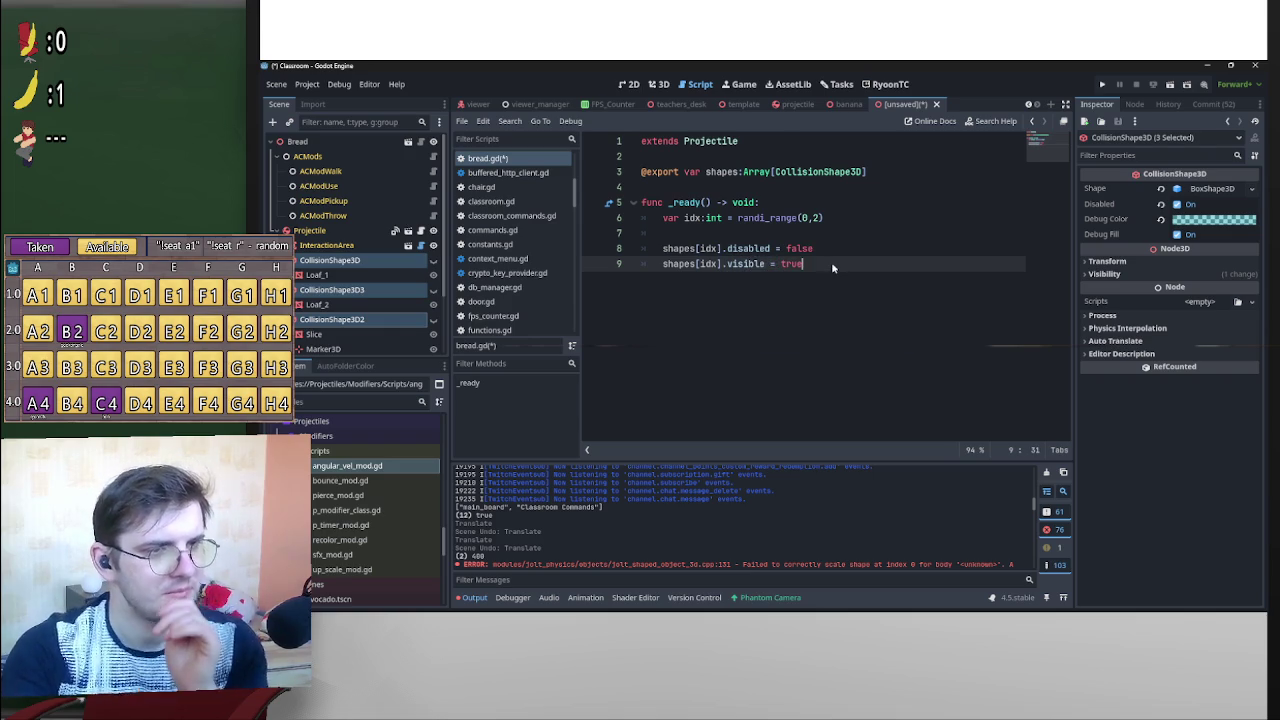
pyautogui.press('Return')
pyautogui.press('Return')
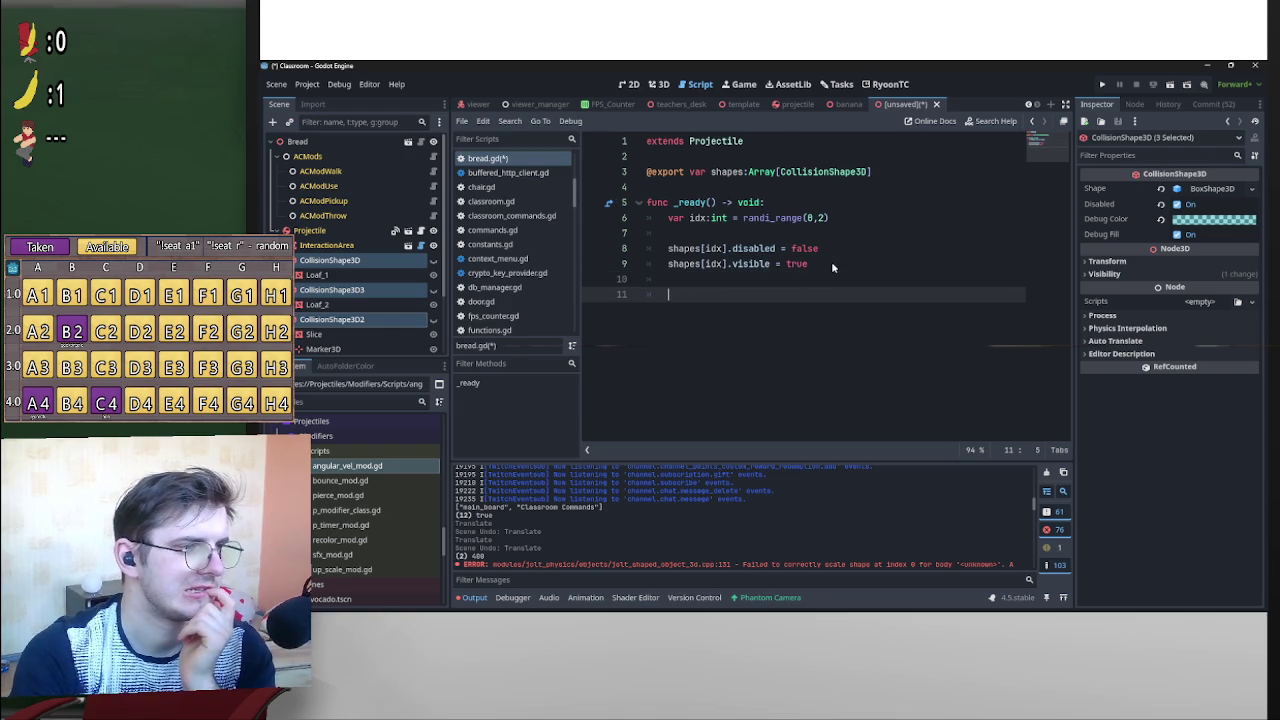
# Begin an 'if idx == 2:' check below the visibility line.
pyautogui.scroll(-2, 395, 293)
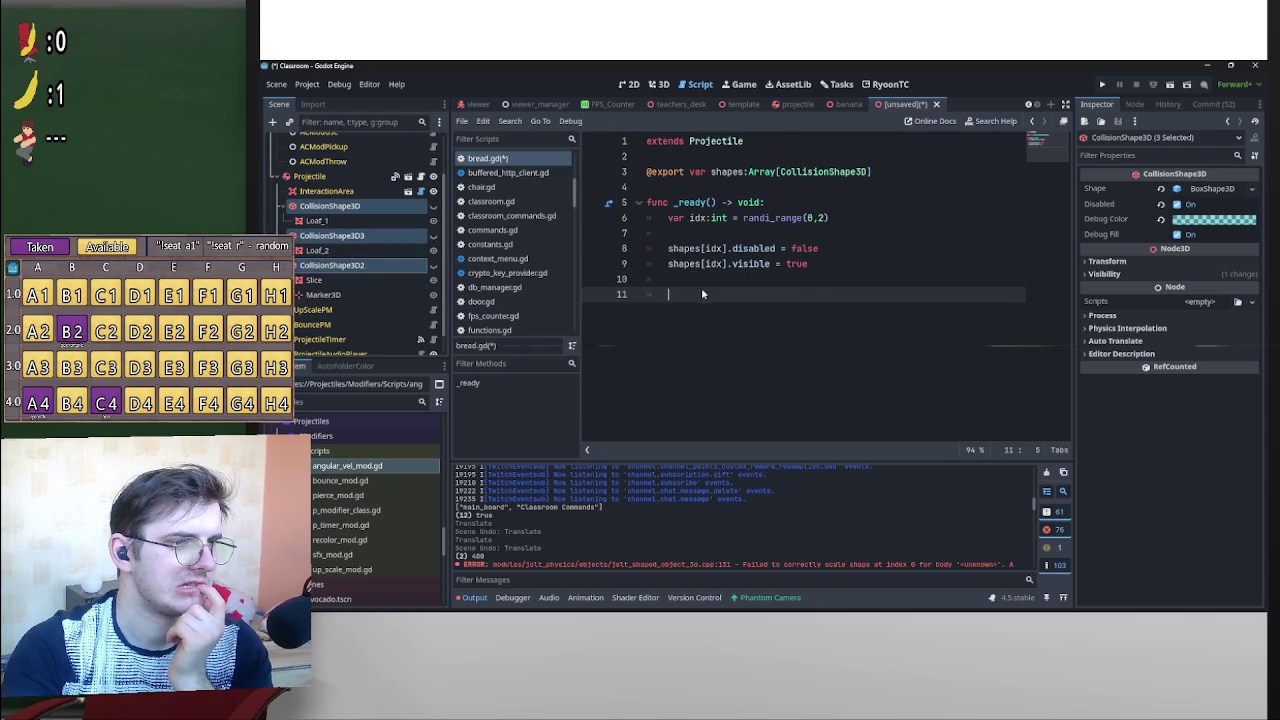
pyautogui.press('Return')
pyautogui.press('Up')
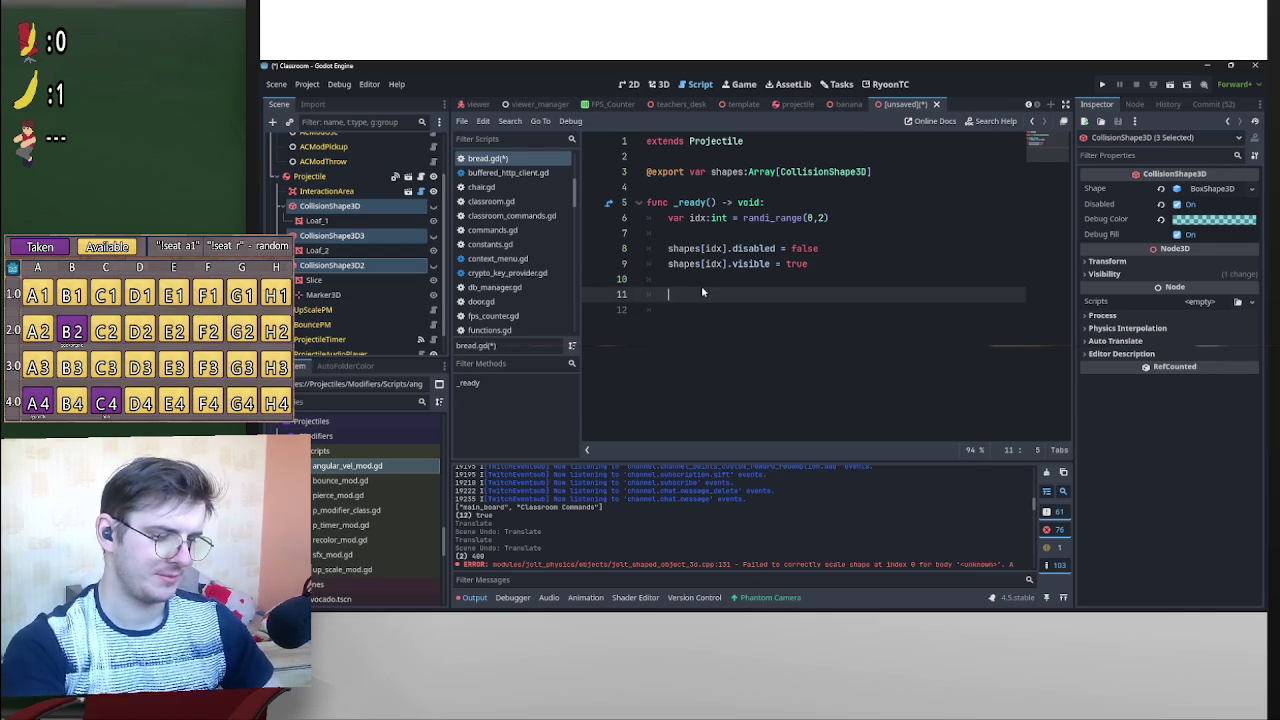
pyautogui.write('if idx == 2:')
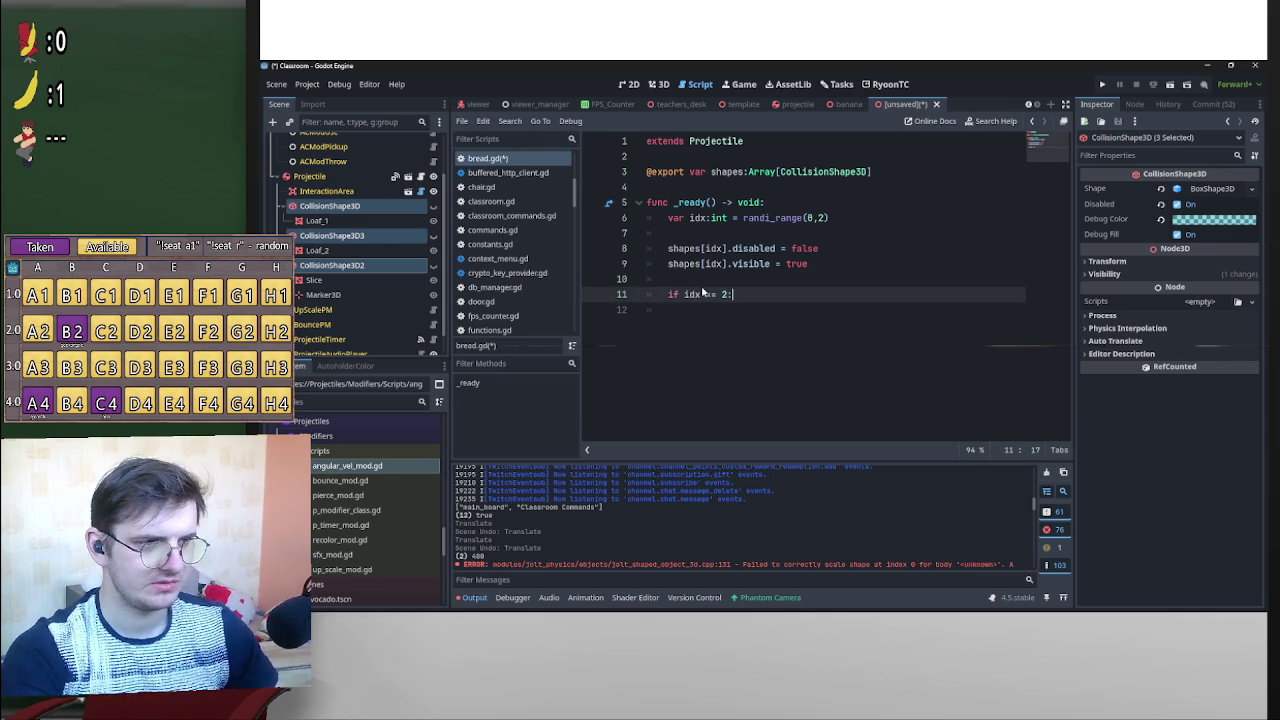
pyautogui.press('Return')
pyautogui.moveTo(323, 294)
pyautogui.mouseDown()
pyautogui.moveTo(656, 218)
pyautogui.moveTo(620, 190)
pyautogui.moveTo(391, 302)
pyautogui.mouseUp()
pyautogui.scroll(-1, 390, 290)
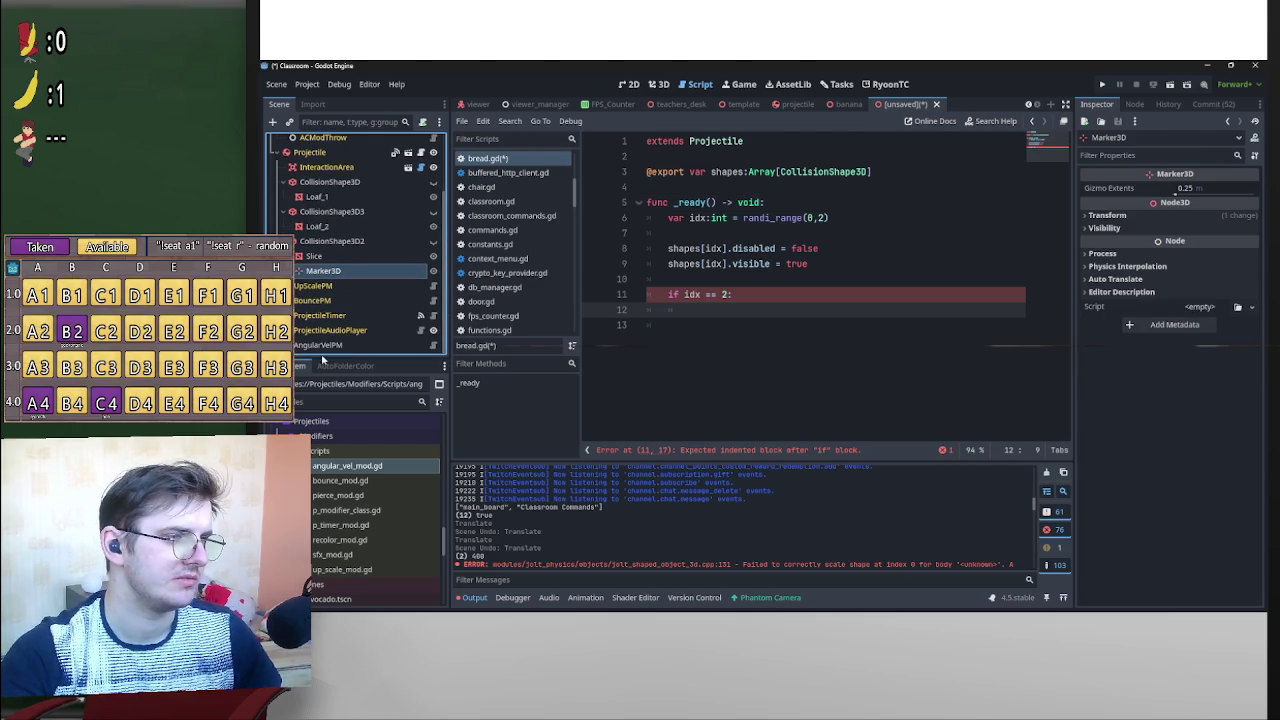
pyautogui.click(722, 187)
pyautogui.press('Return')
pyautogui.press('Up')
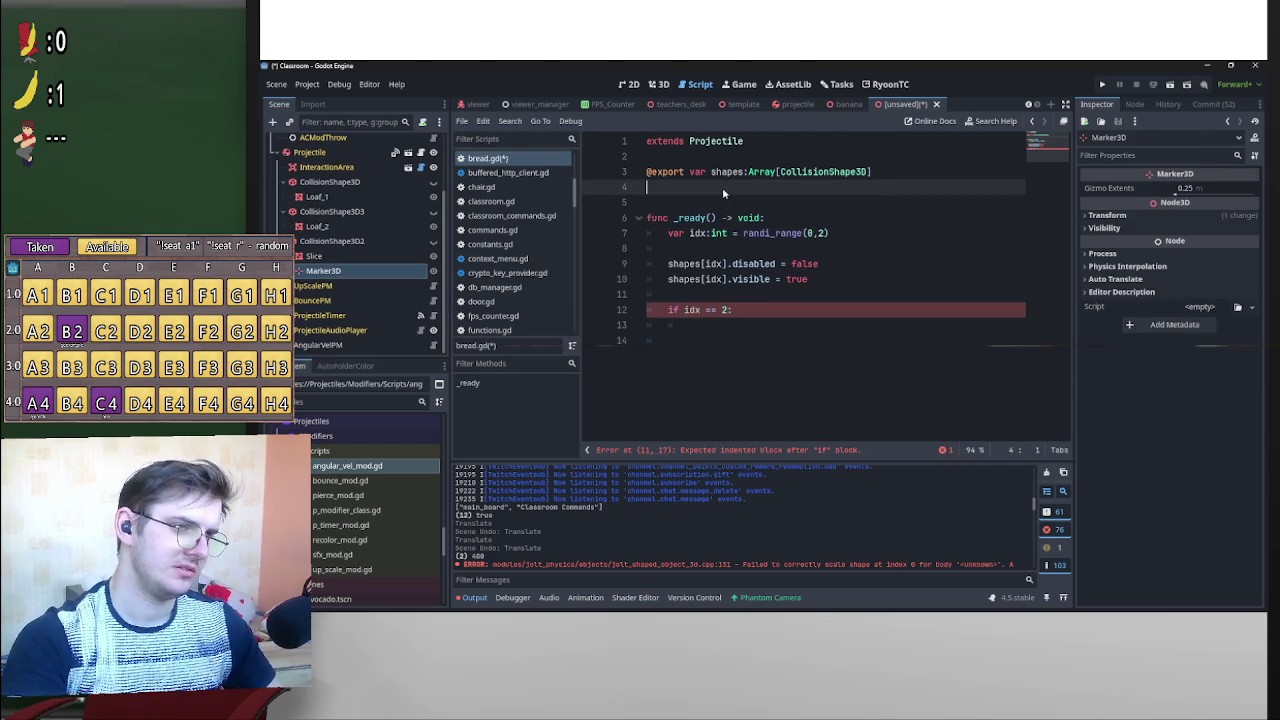
pyautogui.write('@export ')
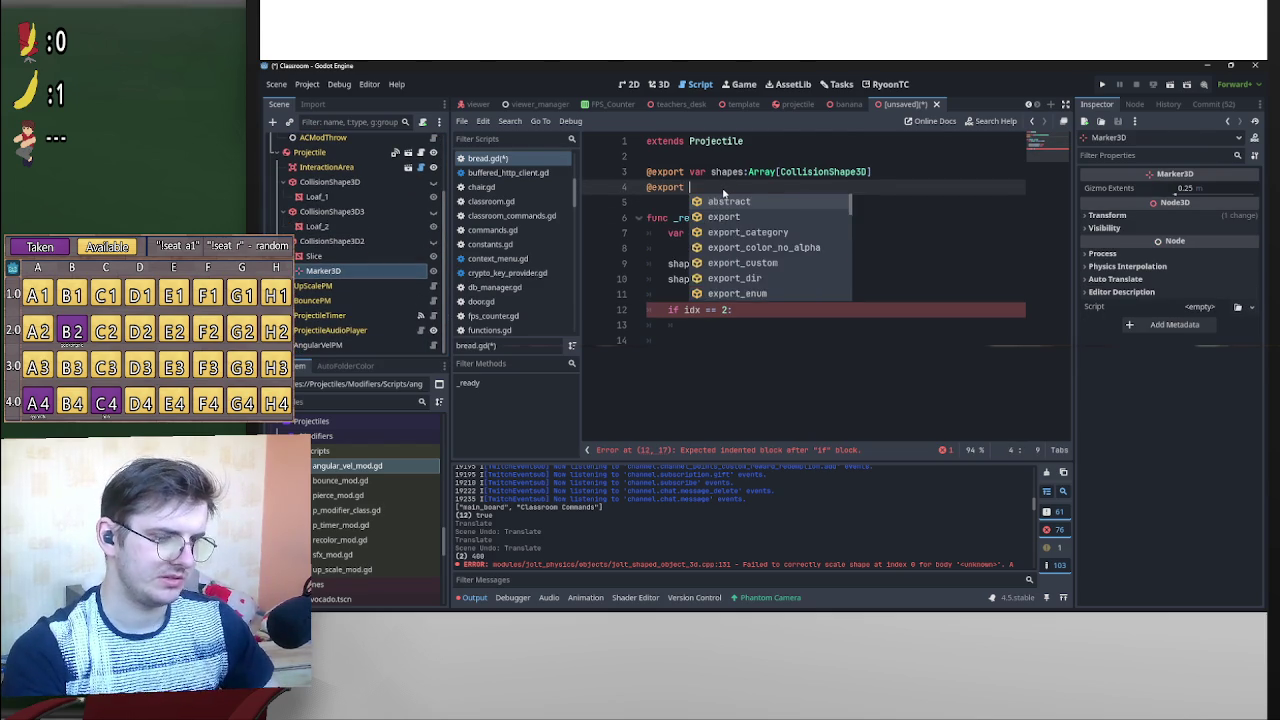
pyautogui.write('var a')
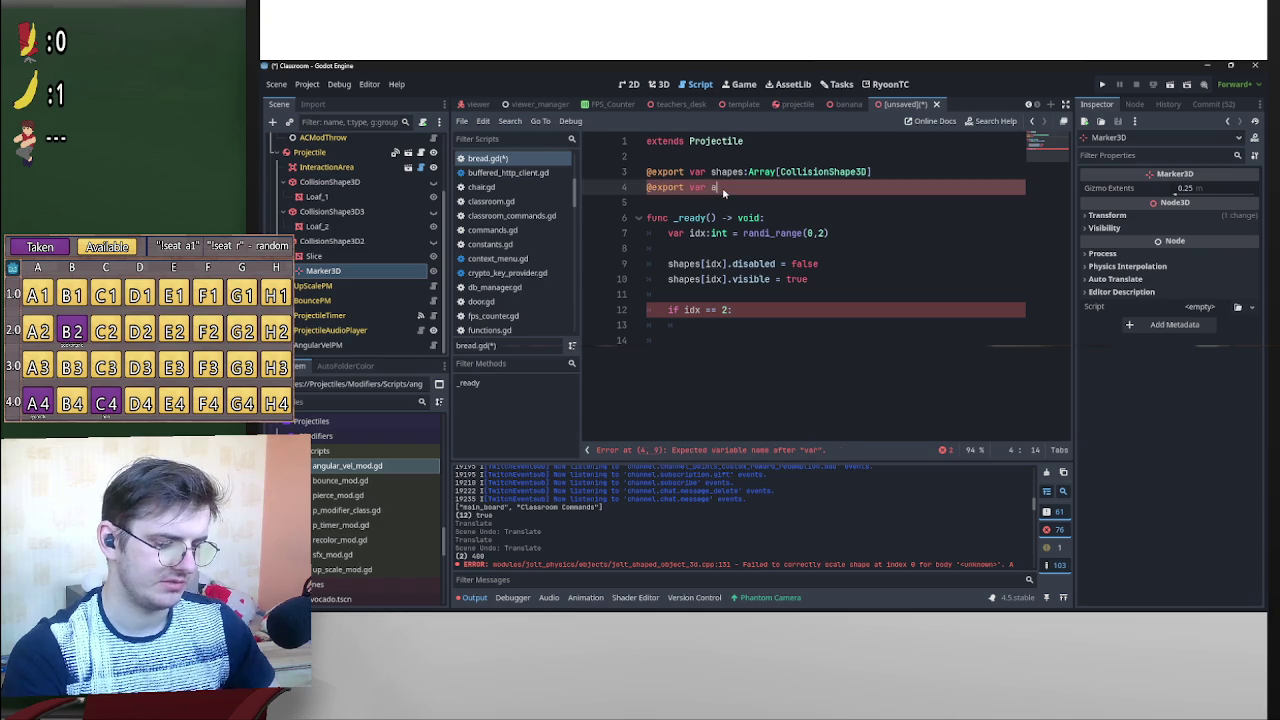
pyautogui.write('vom')
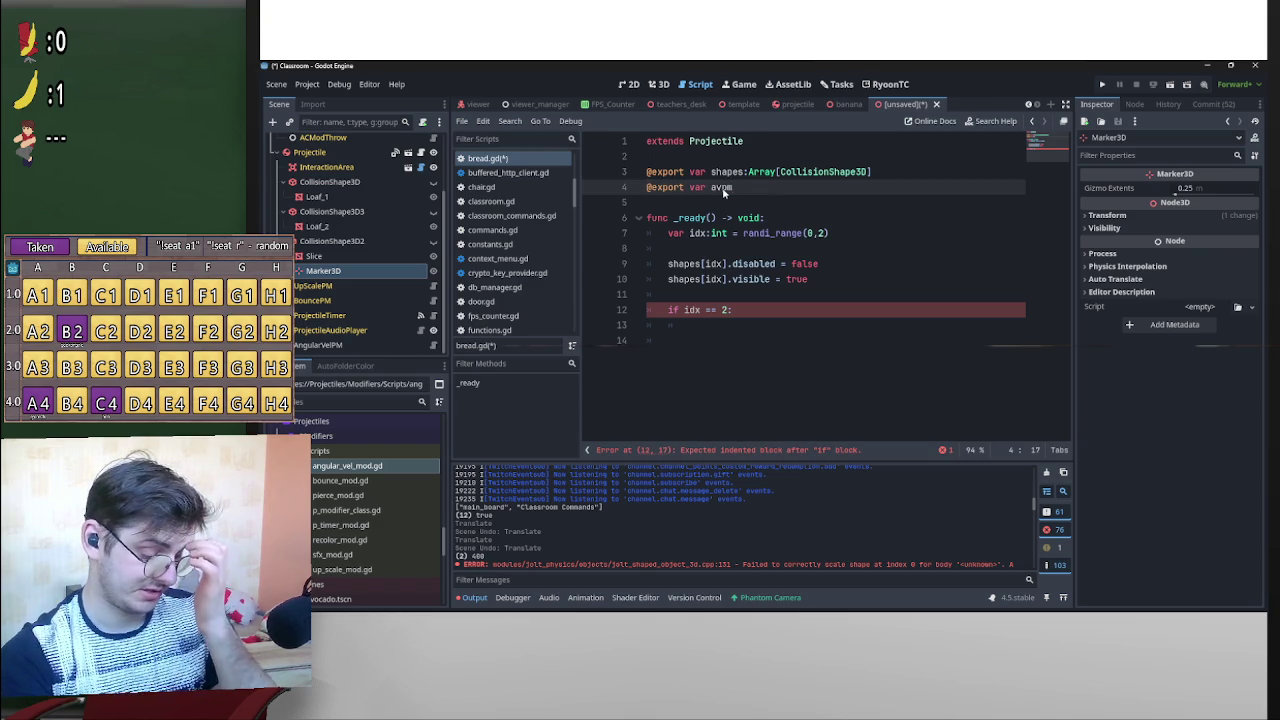
pyautogui.write(':ang')
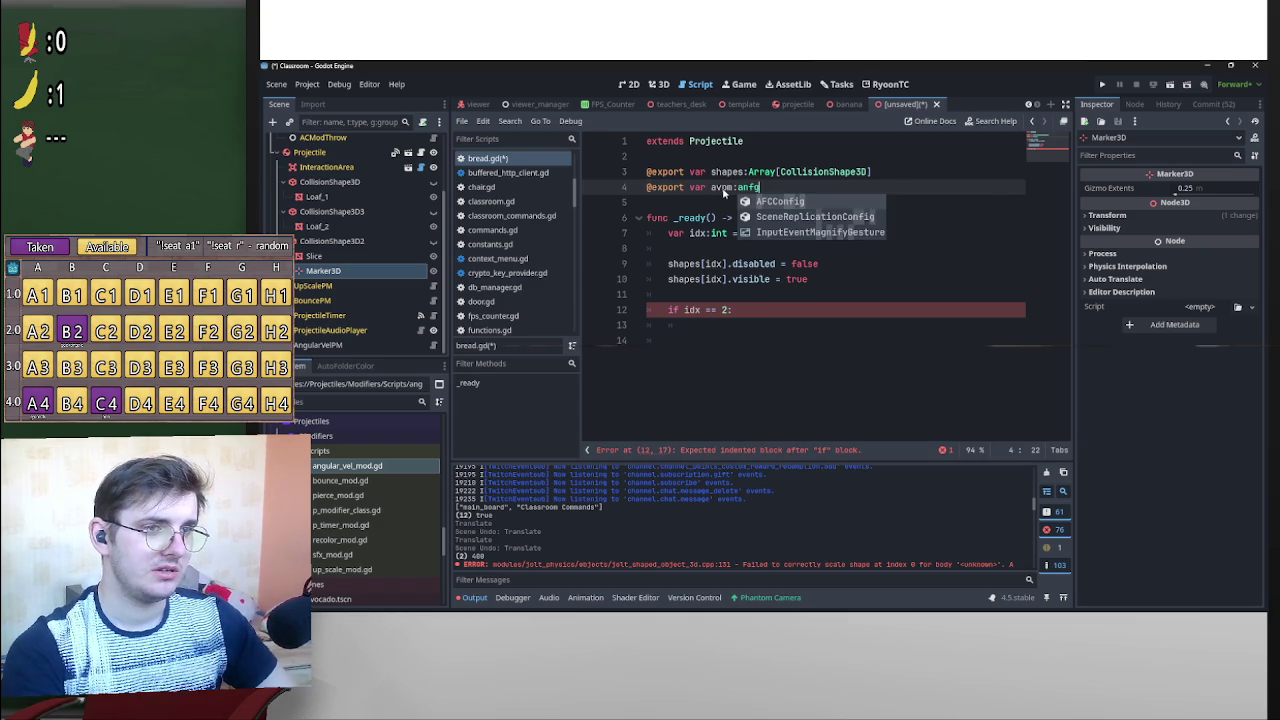
pyautogui.press('Return')
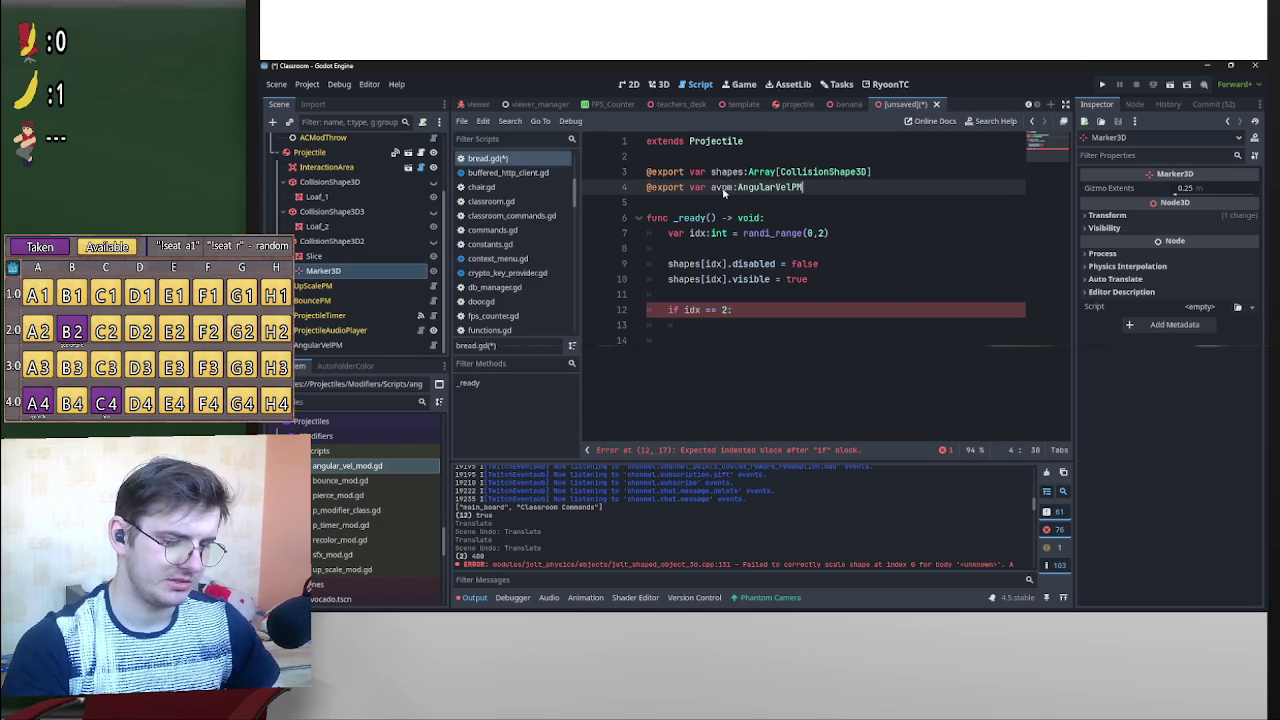
pyautogui.click(725, 331)
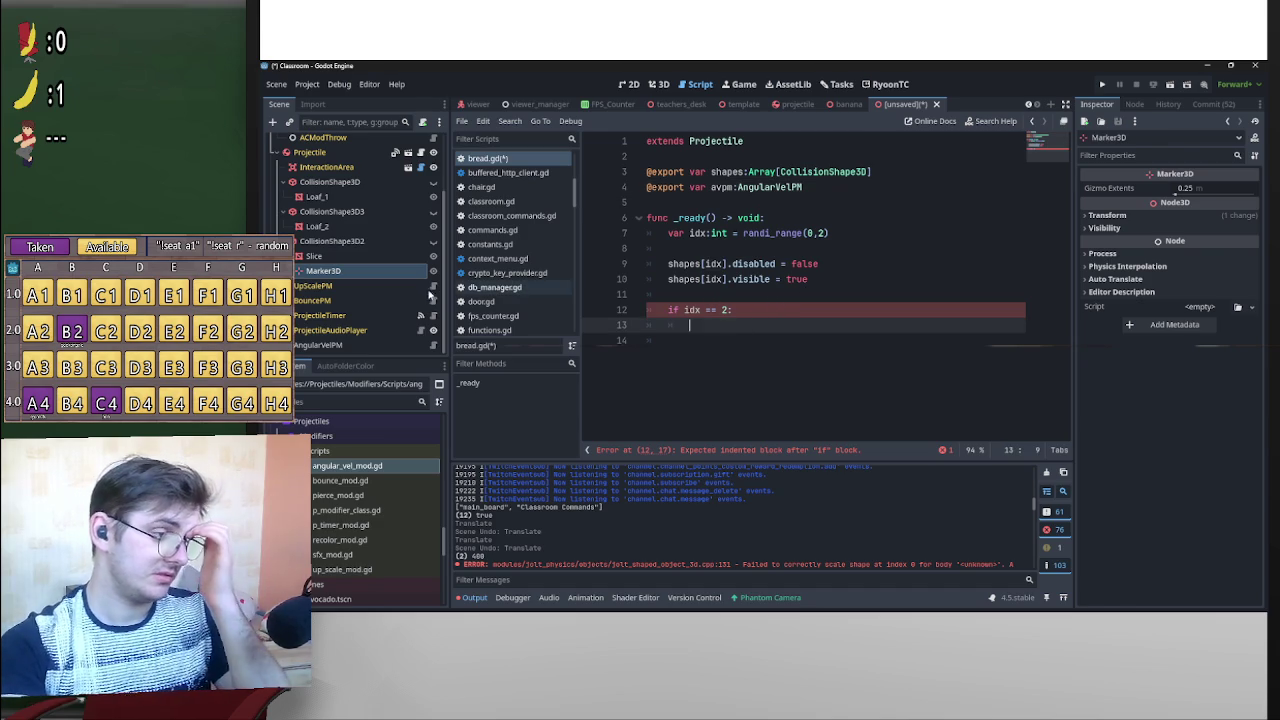
pyautogui.click(397, 345)
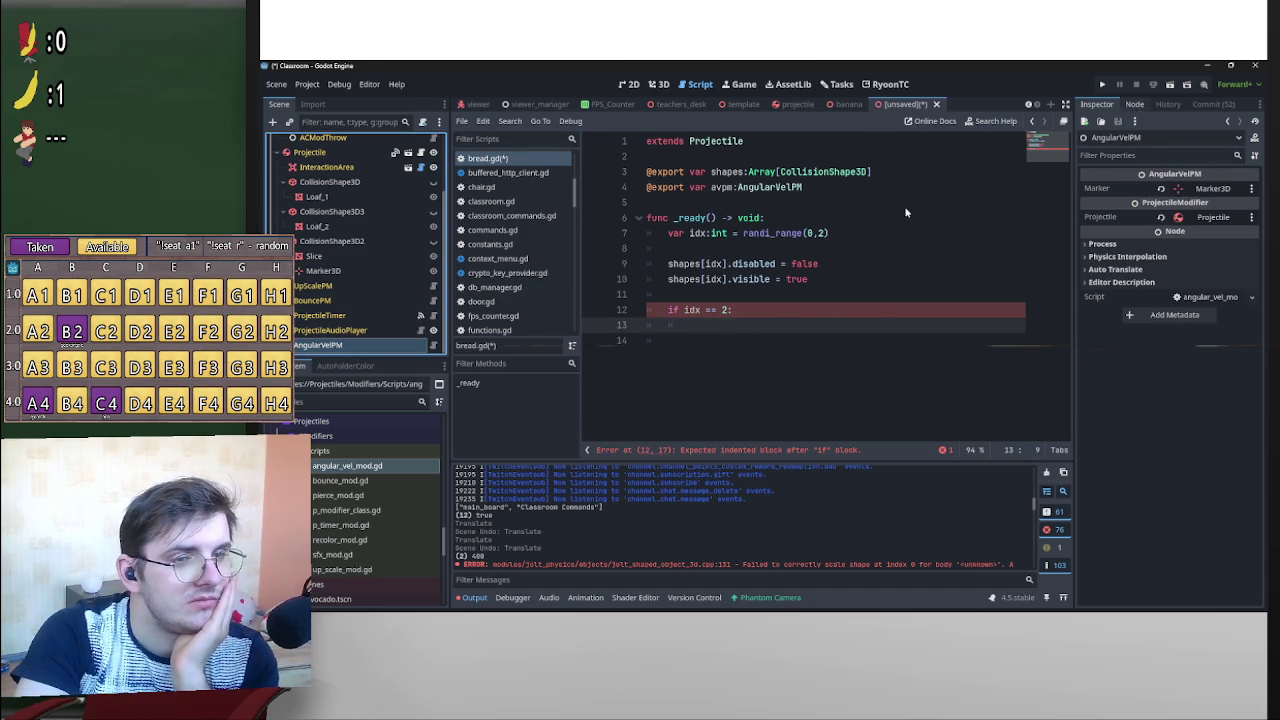
# Under the idx check, connect object_thrown to avpm._on_projectile_object_thrown, then press Ctrl+S.
pyautogui.click(433, 345)
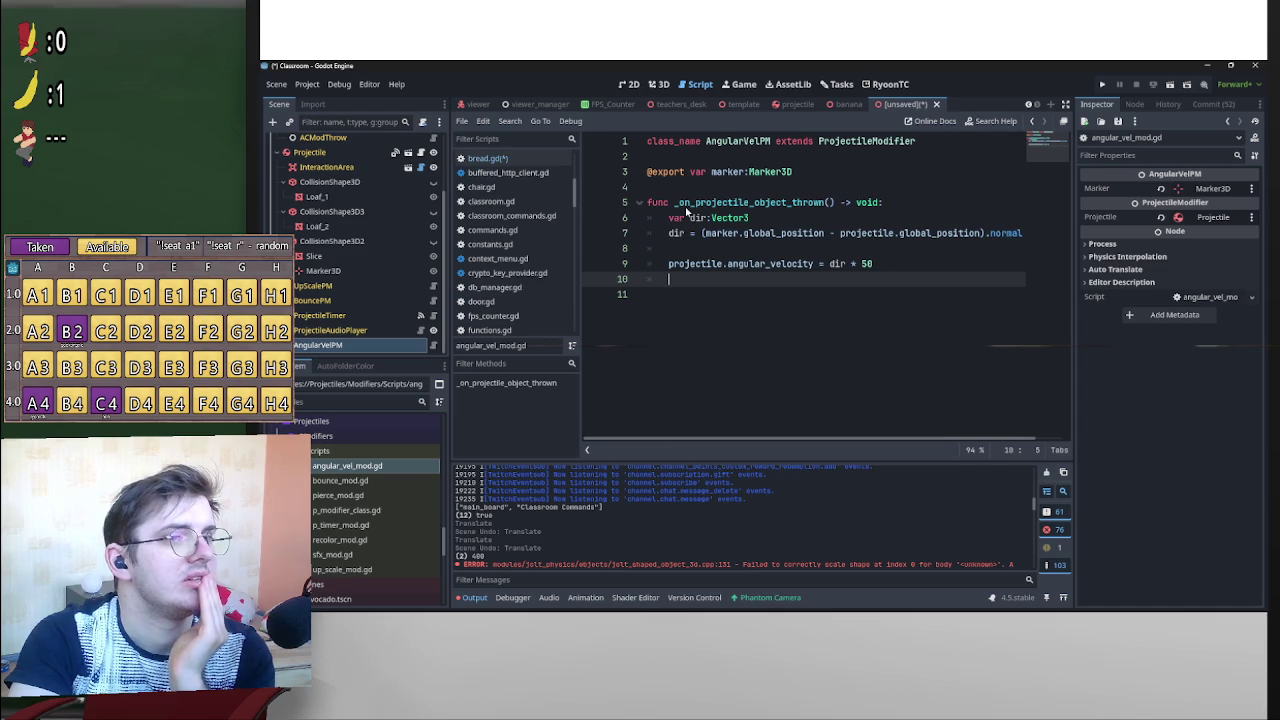
pyautogui.hotkey('alt', 'Left')
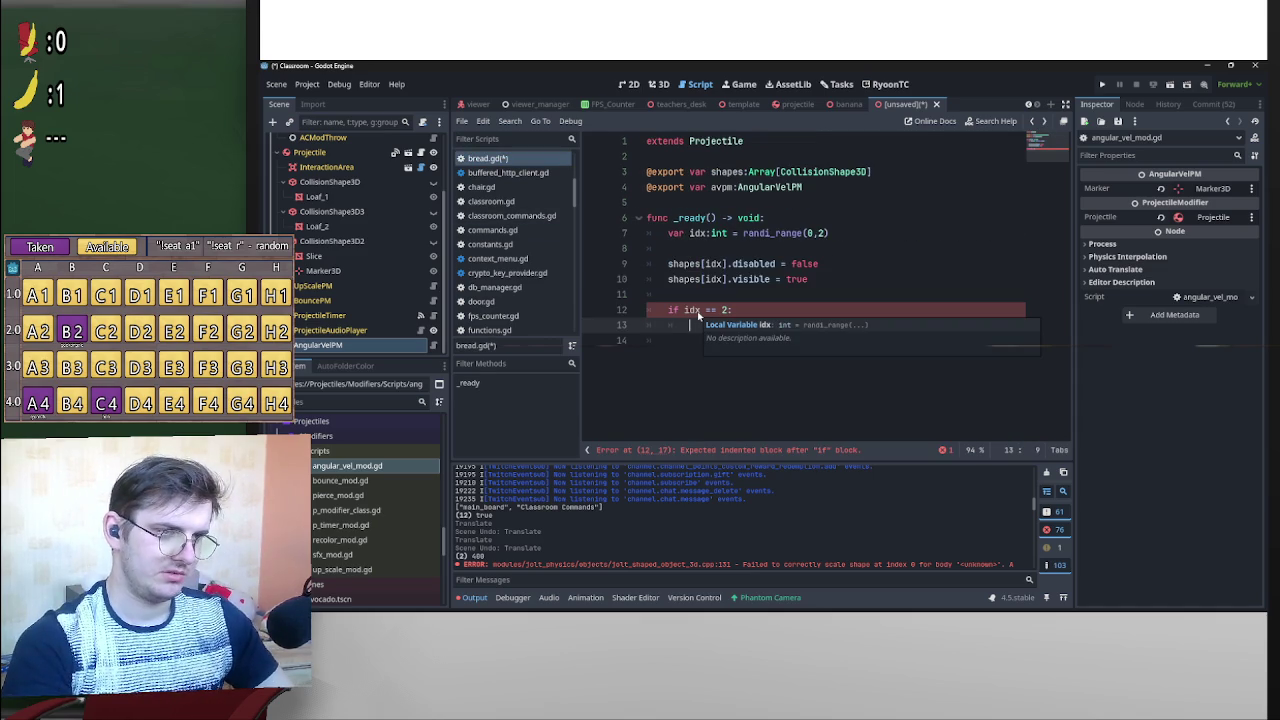
pyautogui.write('thr')
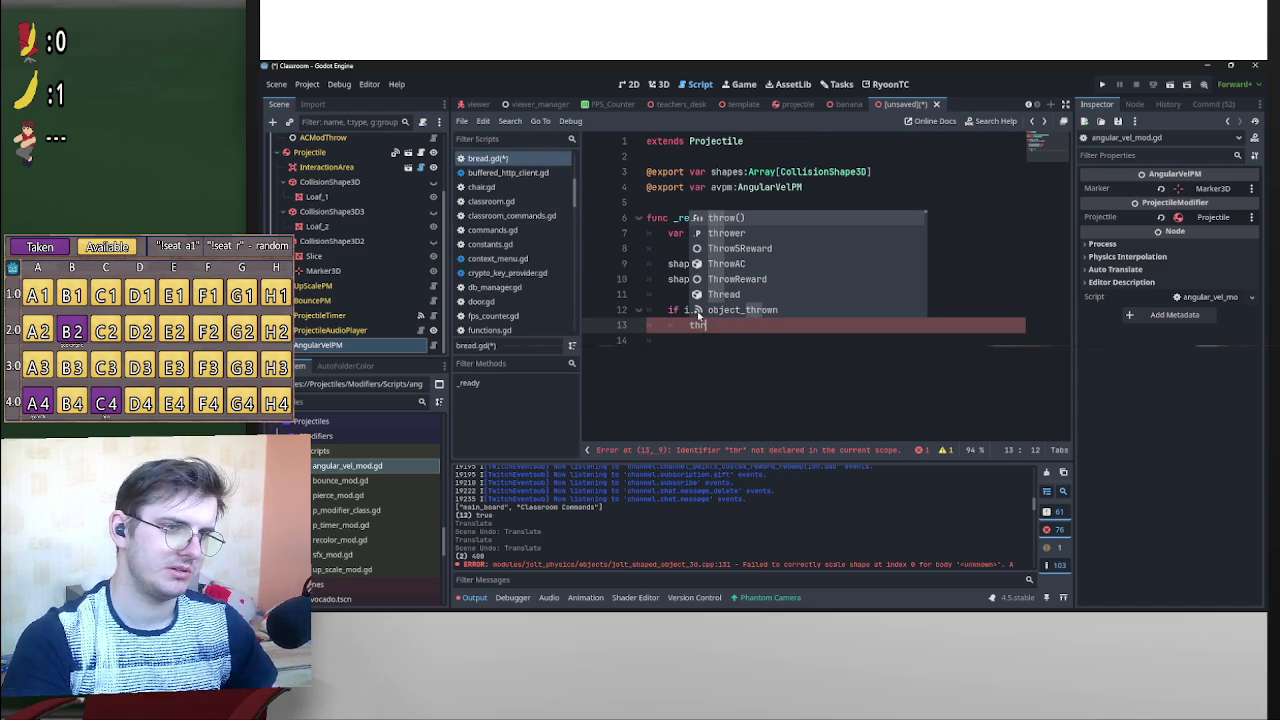
pyautogui.press('Down')
pyautogui.press('Down')
pyautogui.press('Down')
pyautogui.press('Return')
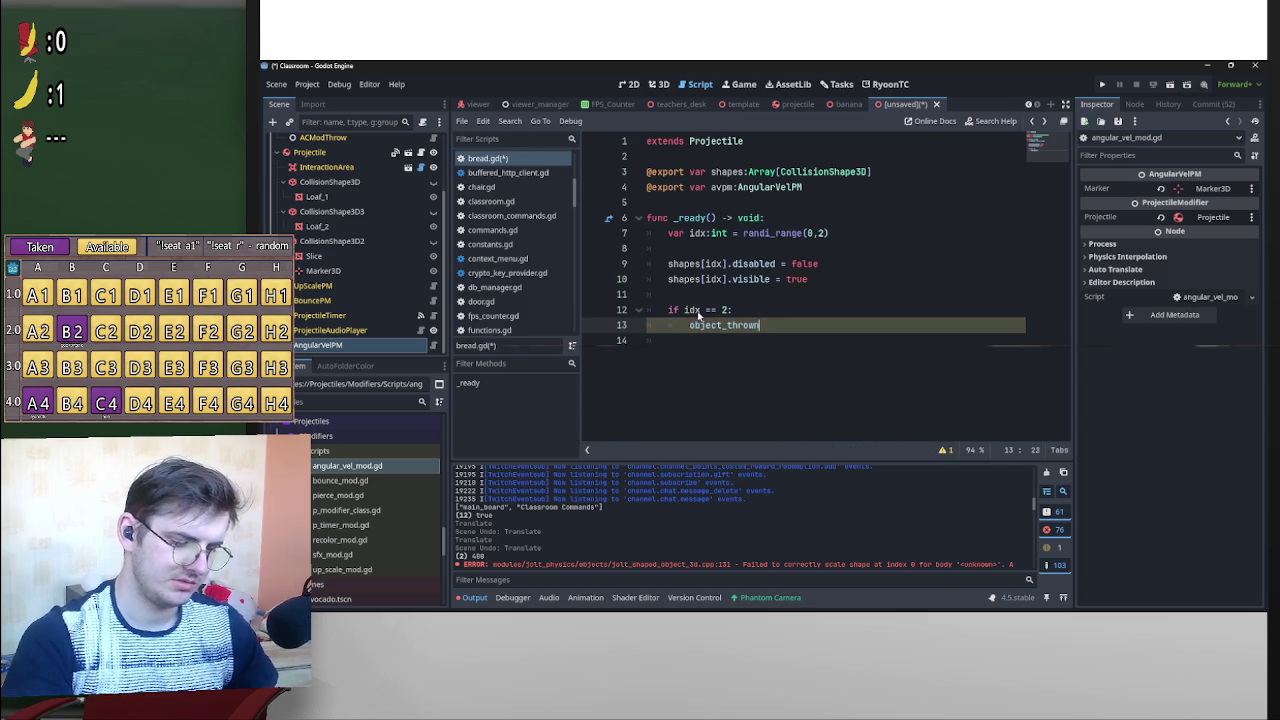
pyautogui.write('.co')
pyautogui.press('Return')
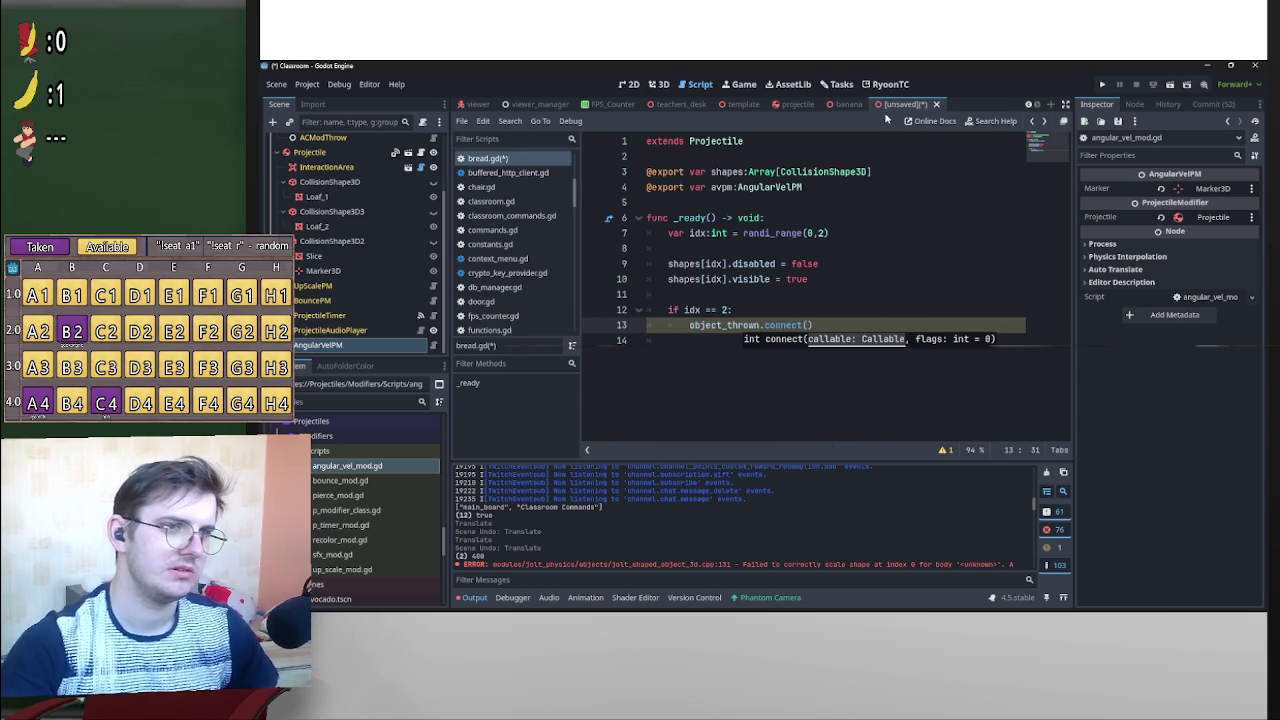
pyautogui.write('avpm')
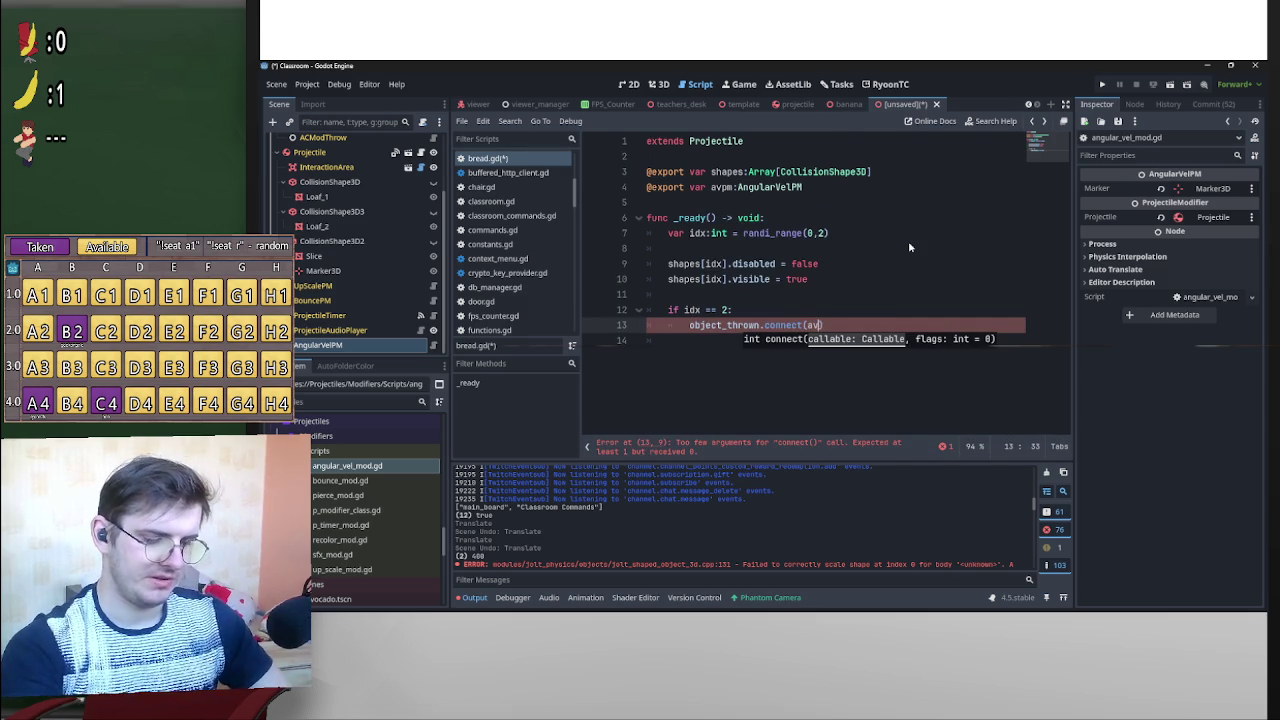
pyautogui.write('.')
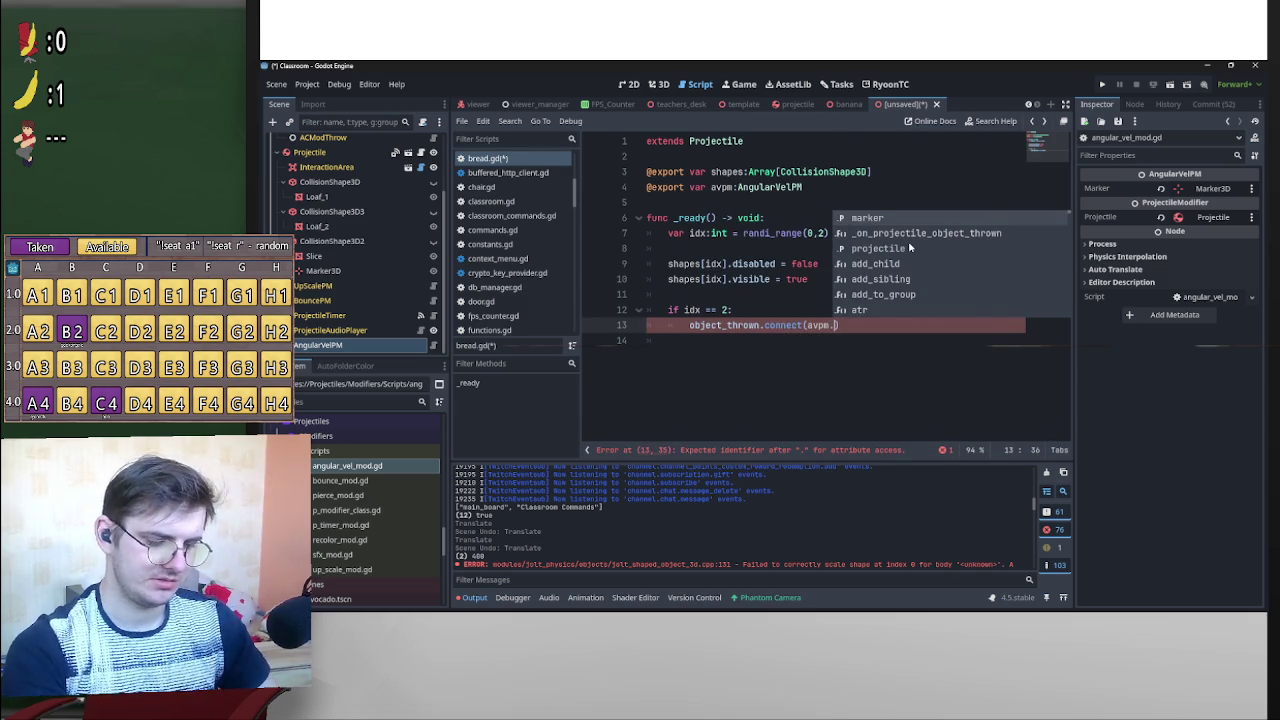
pyautogui.press('Return')
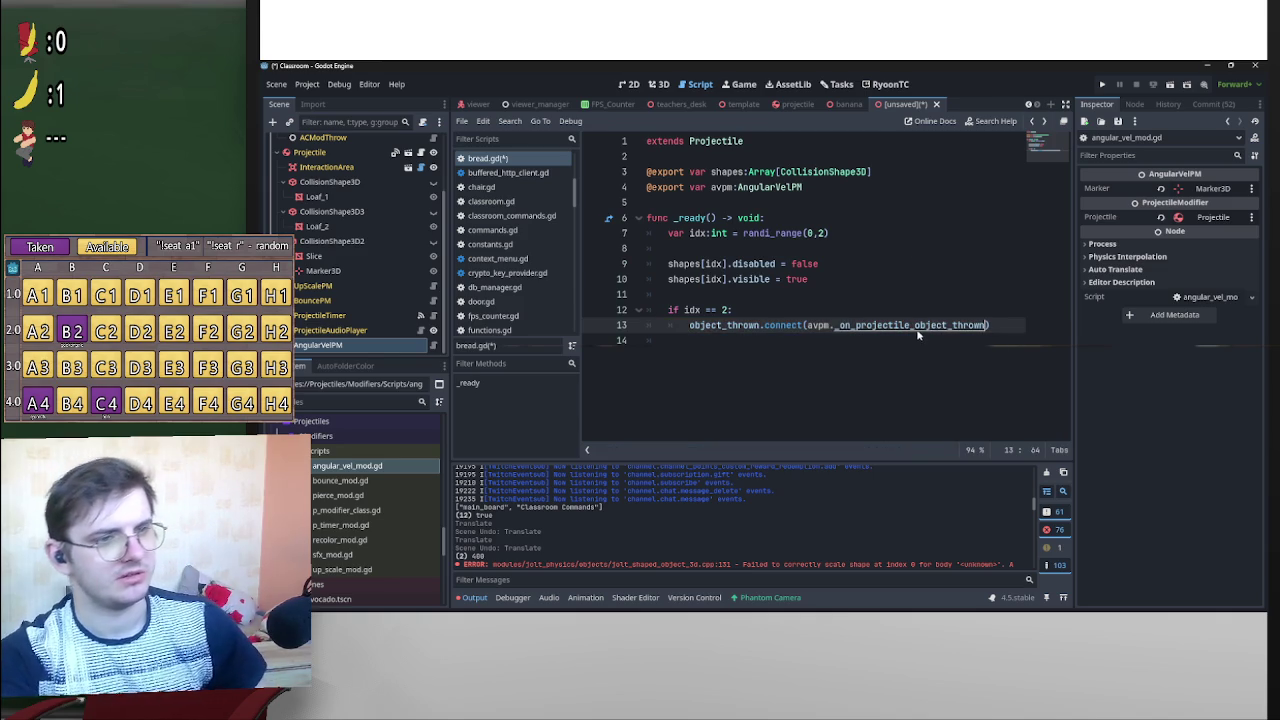
pyautogui.hotkey('ctrl', 's')
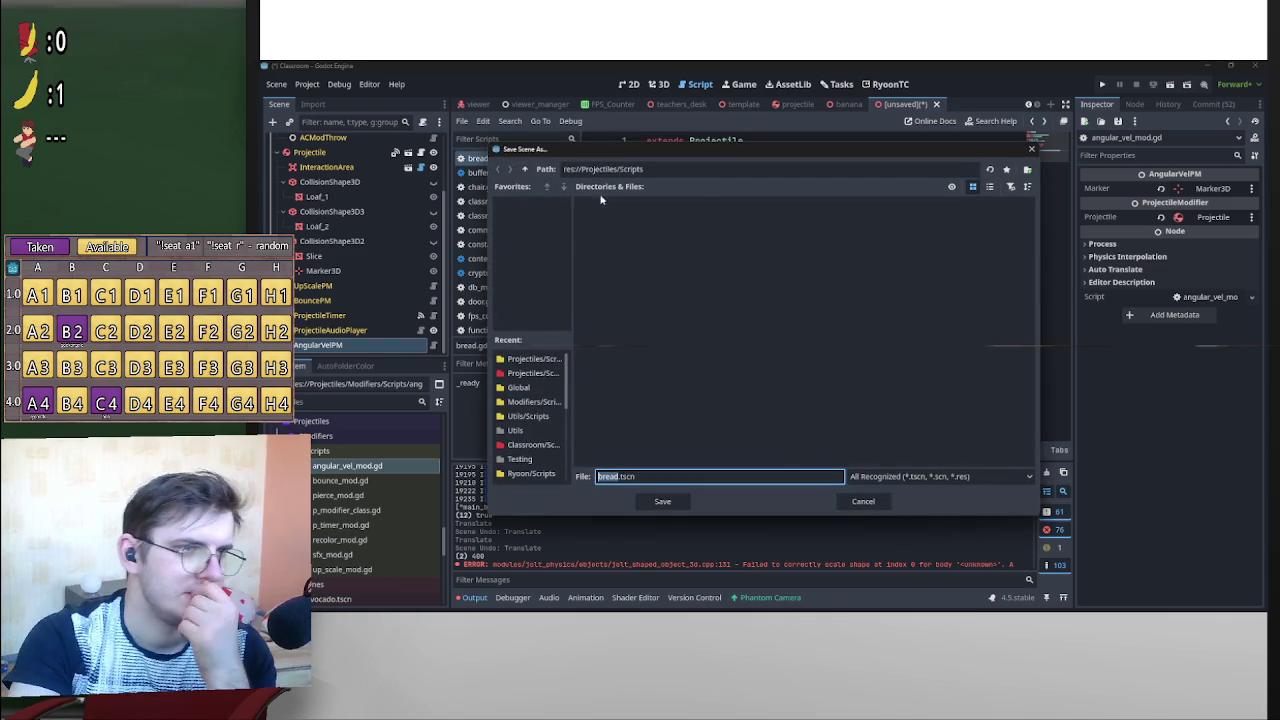
# Save the scene as bread.tscn in the res://Projectiles/Scenes folder.
pyautogui.click(525, 170)
pyautogui.doubleClick(657, 225)
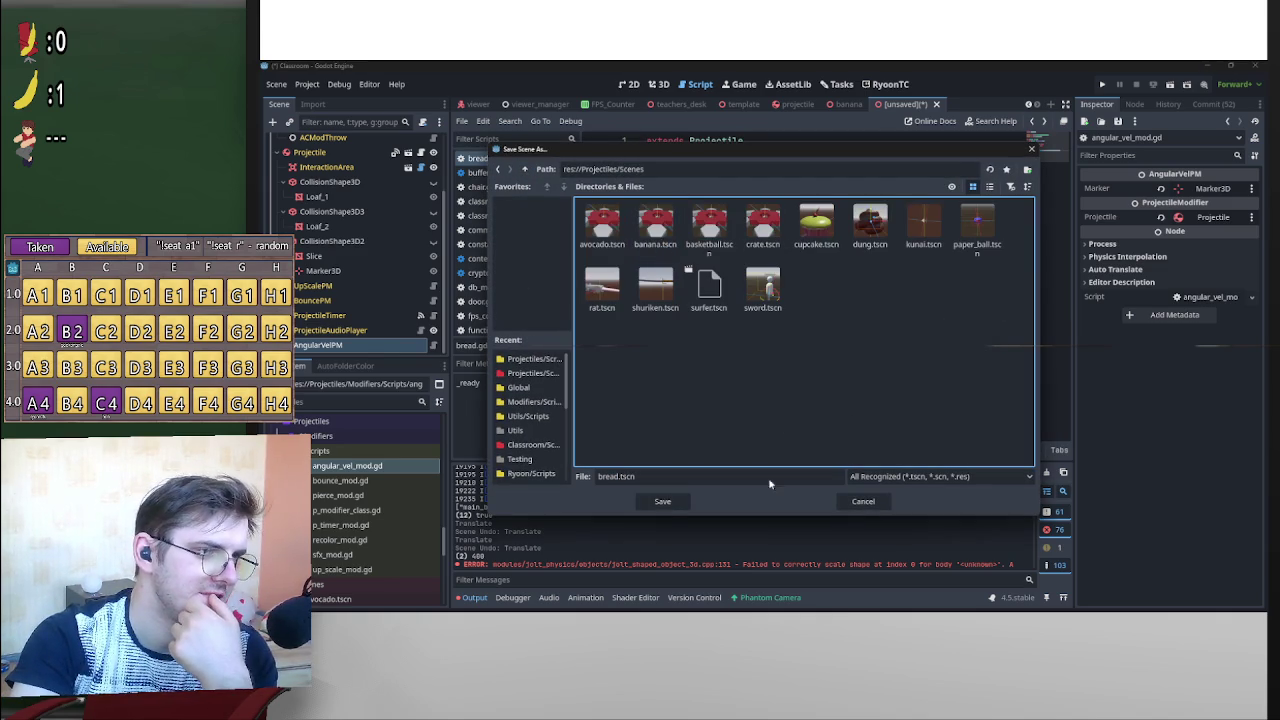
pyautogui.click(663, 502)
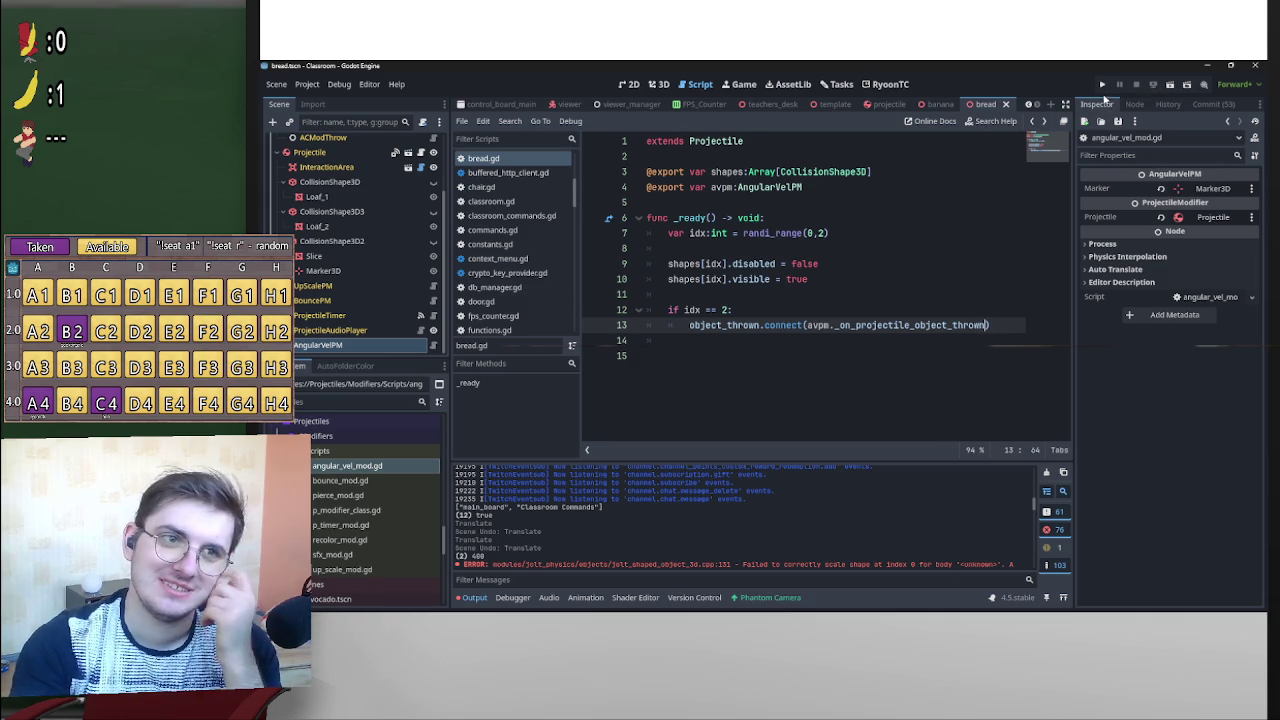
# Scroll the FileSystem and Scripts lists and open constants.gd in the script editor.
pyautogui.scroll(3, 422, 497)
pyautogui.scroll(-3, 422, 497)
pyautogui.moveTo(438, 527); pyautogui.dragTo(448, 598)
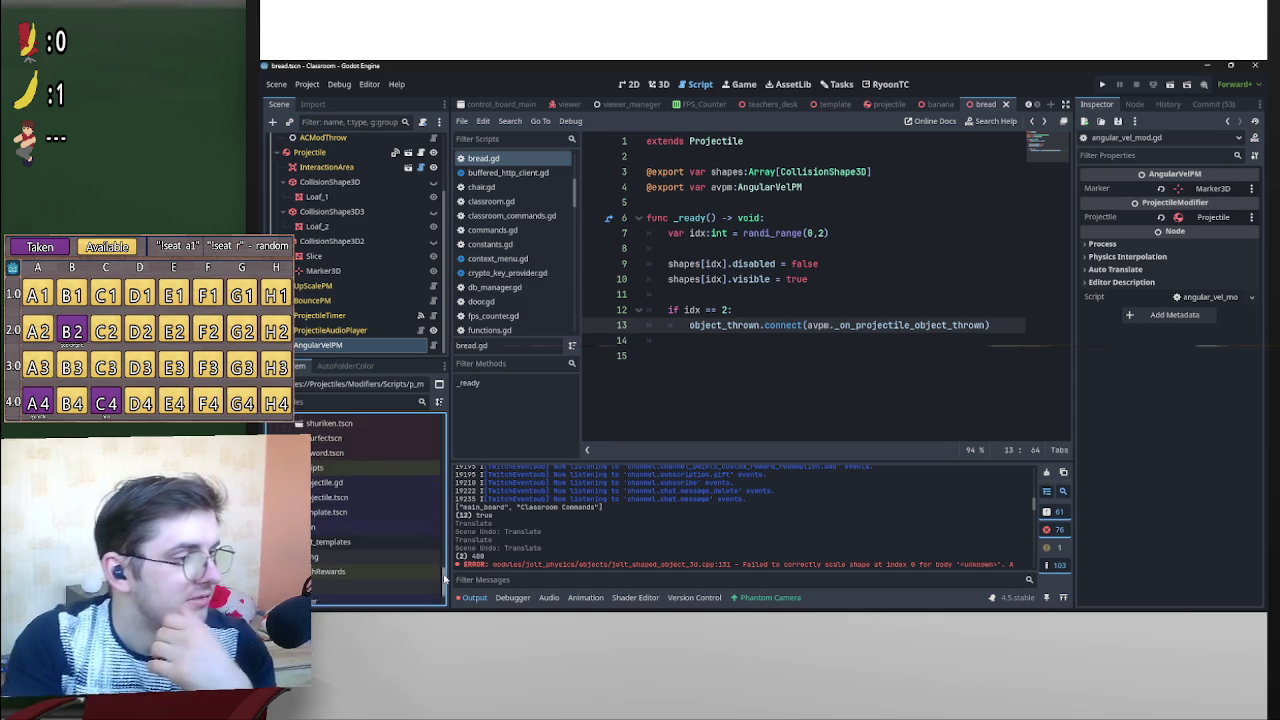
pyautogui.scroll(5, 447, 535)
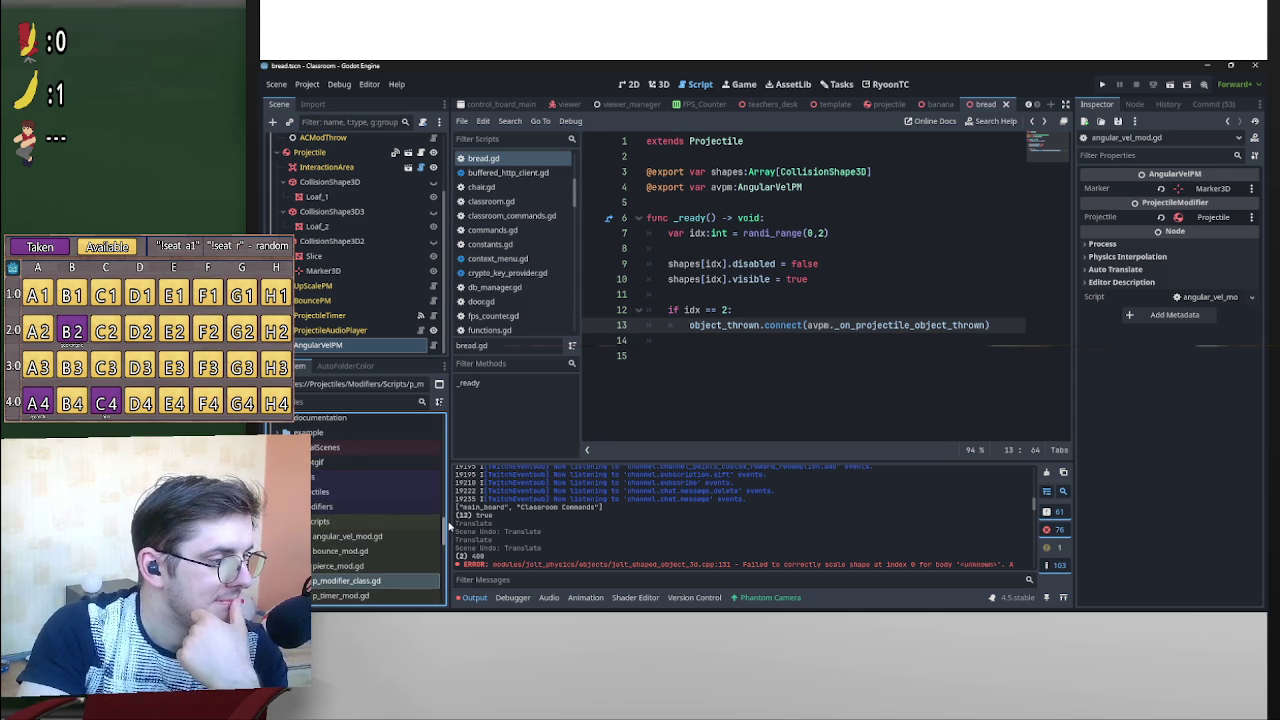
pyautogui.scroll(-5, 447, 525)
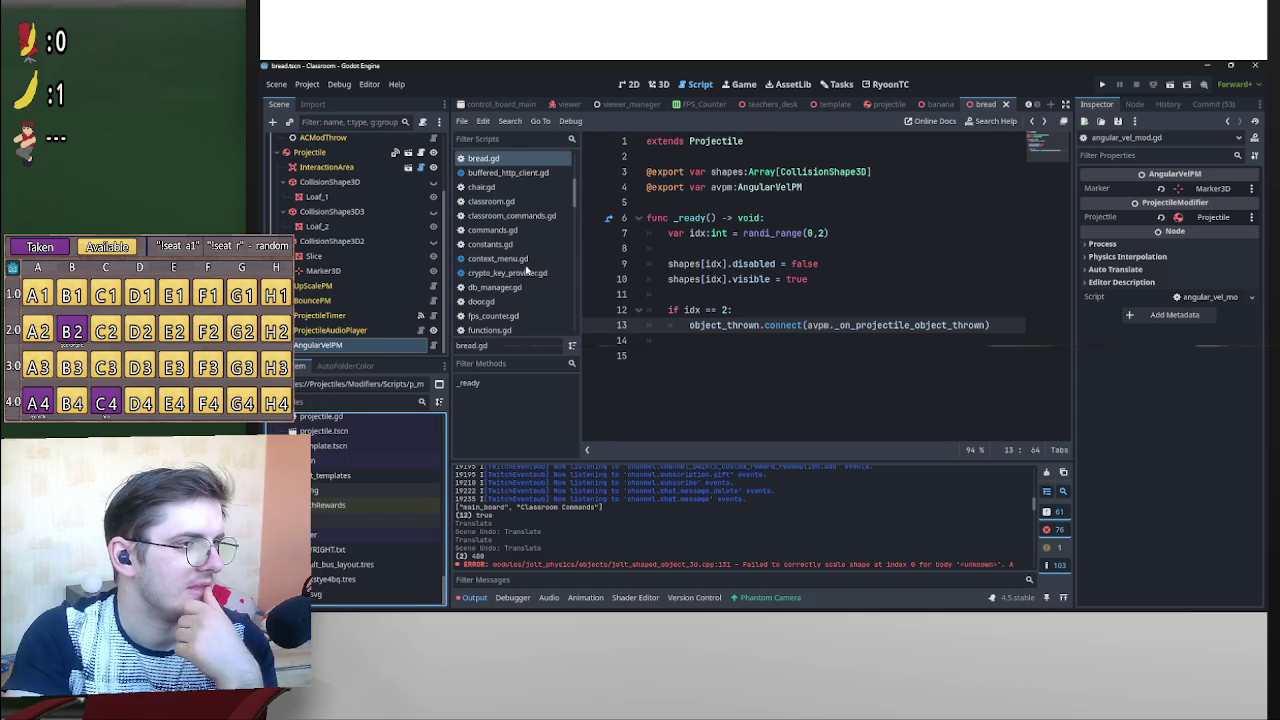
pyautogui.scroll(3, 527, 263)
pyautogui.scroll(-1, 508, 275)
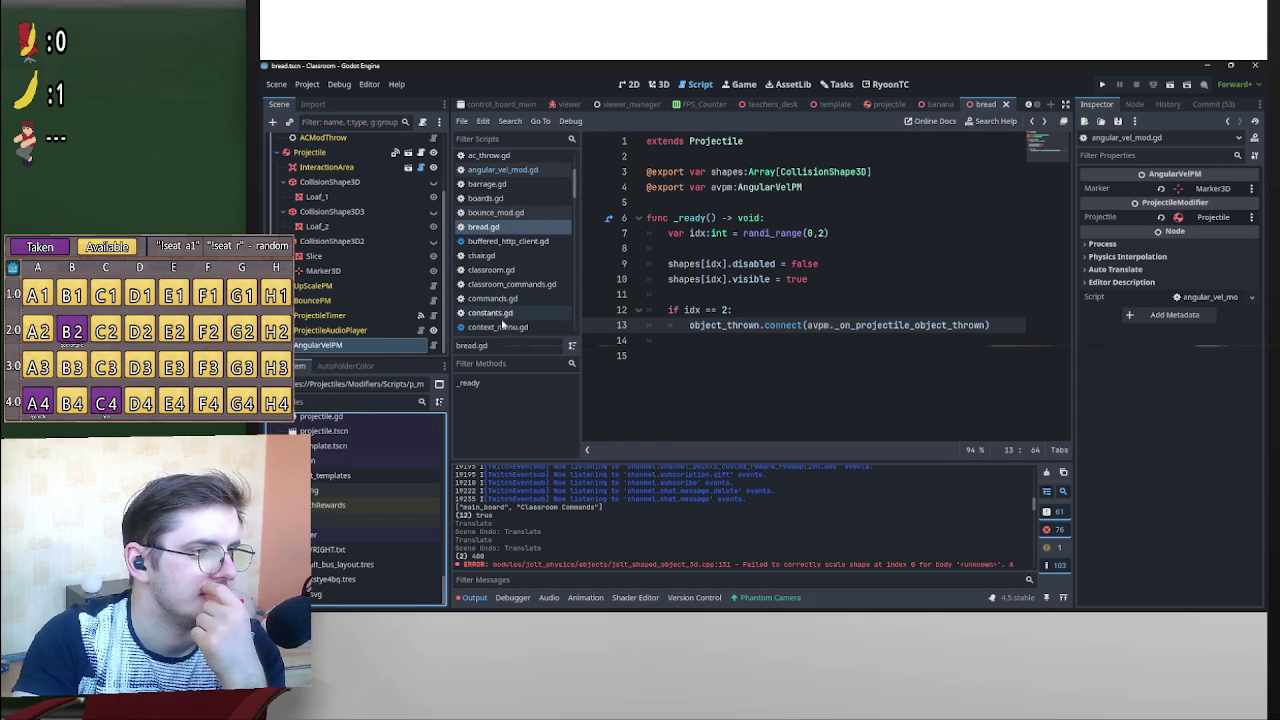
pyautogui.click(502, 314)
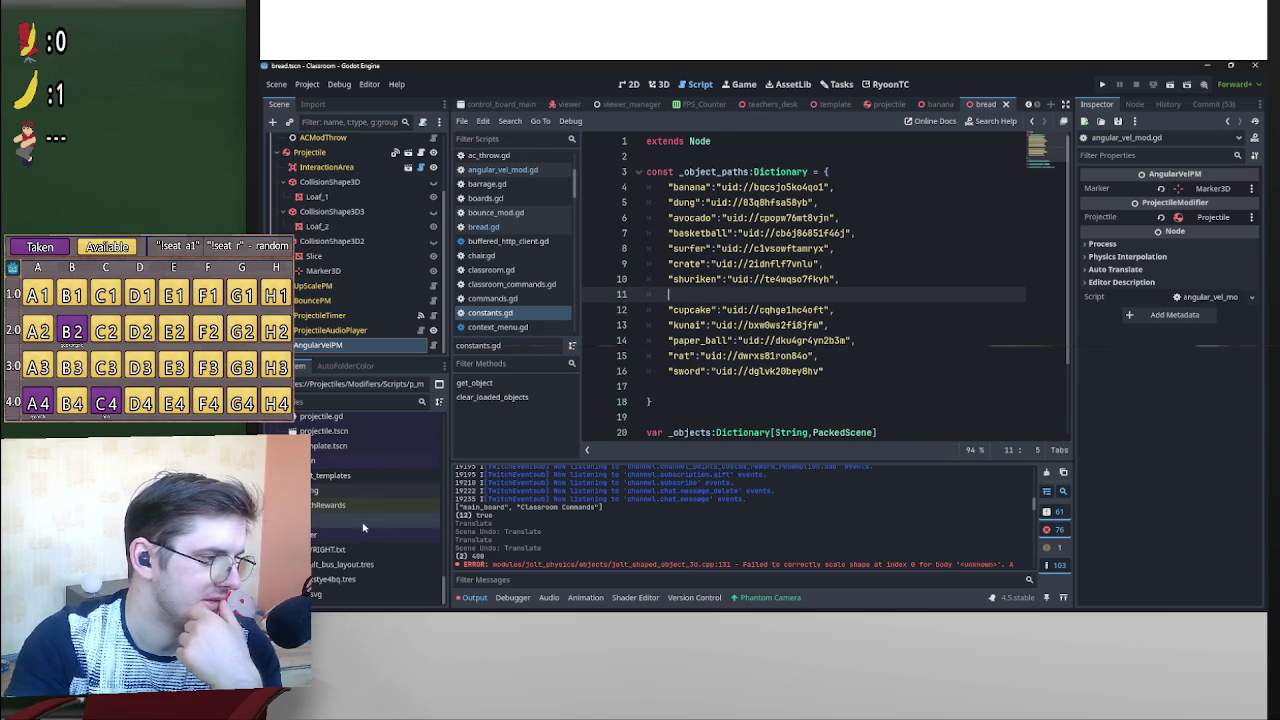
# Drop a preload of bread.tscn into constants.gd and lowercase its BREAD name.
pyautogui.scroll(-5, 340, 515)
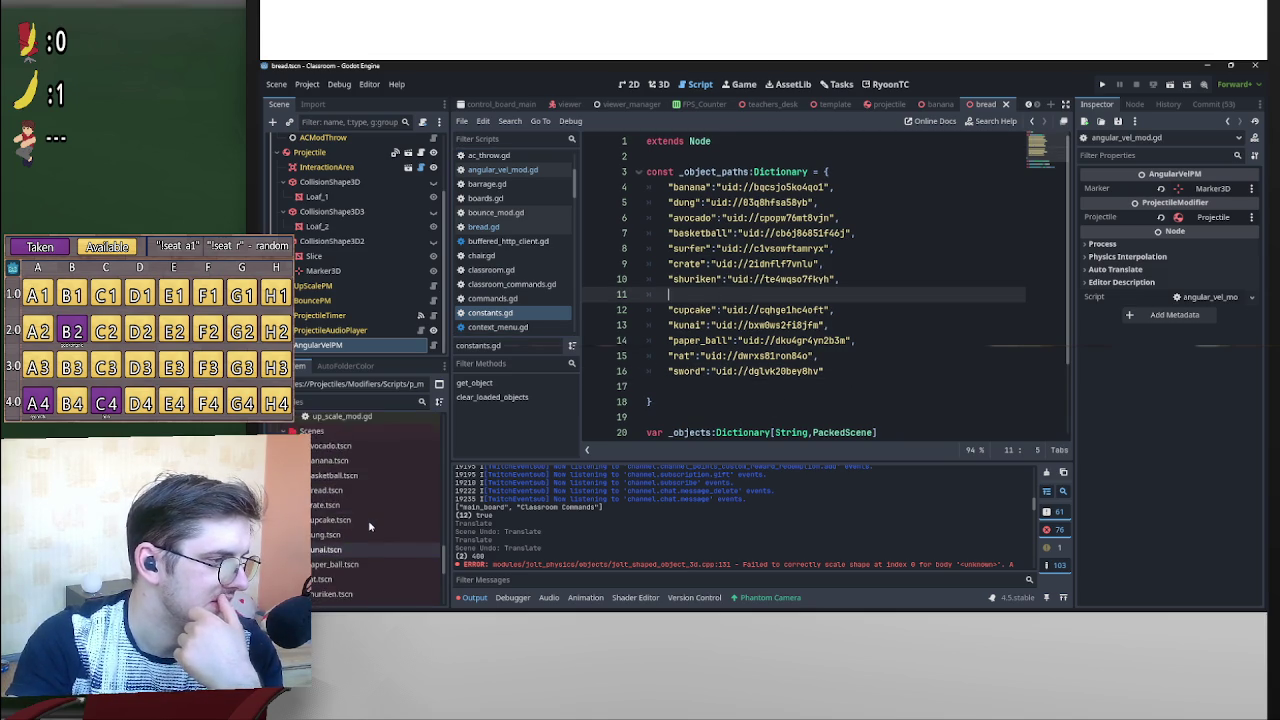
pyautogui.moveTo(340, 515)
pyautogui.mouseDown()
pyautogui.moveTo(643, 429)
pyautogui.moveTo(749, 294)
pyautogui.moveTo(712, 300)
pyautogui.mouseUp()
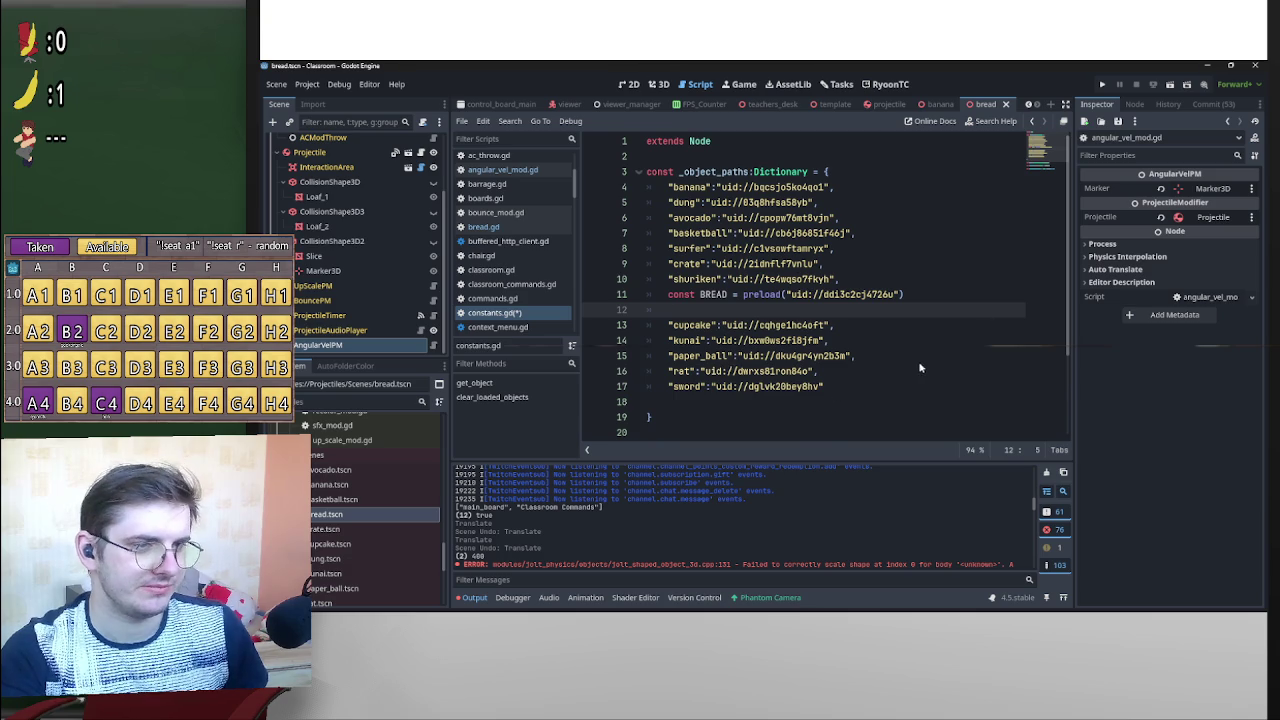
pyautogui.doubleClick(714, 295)
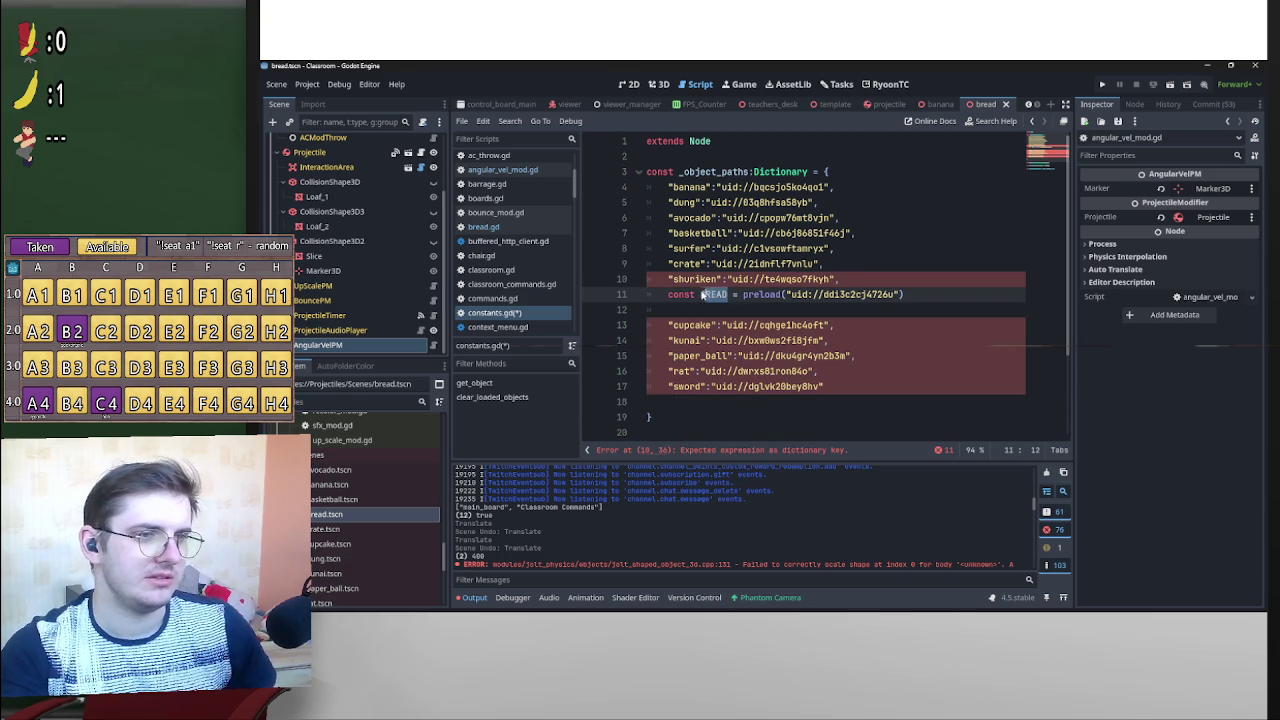
pyautogui.rightClick(707, 293)
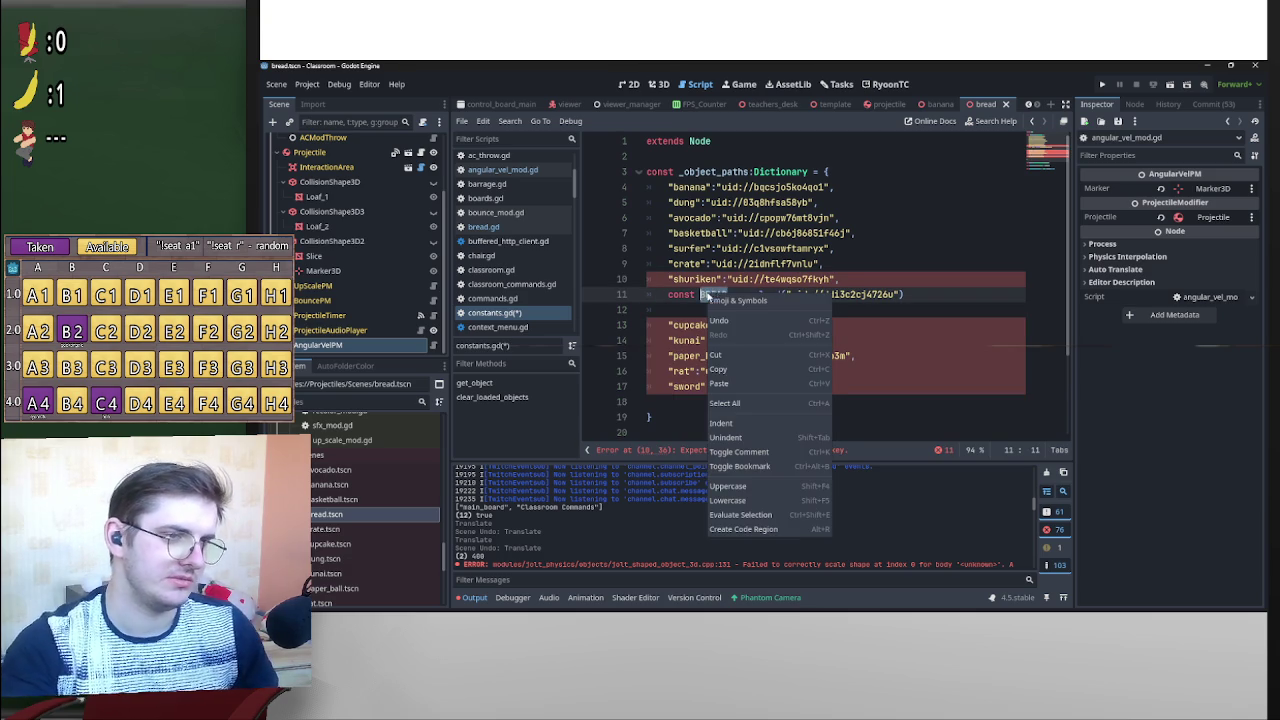
pyautogui.click(733, 500)
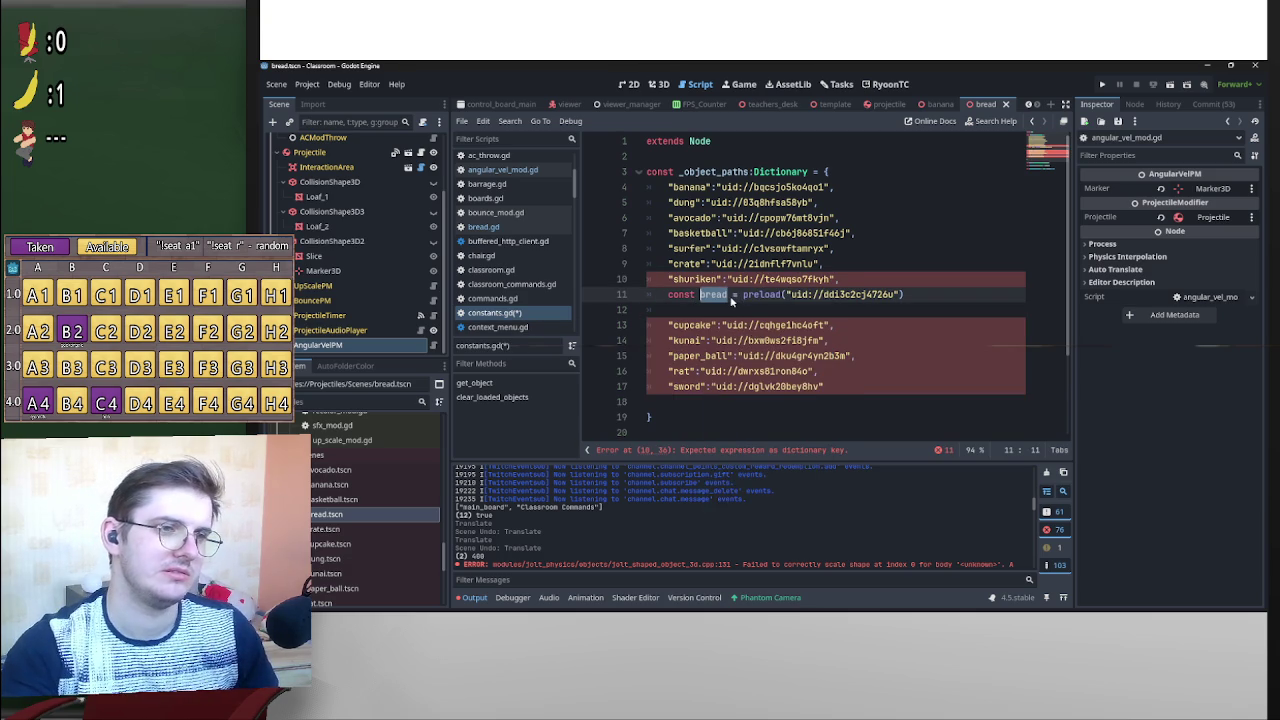
pyautogui.moveTo(728, 294); pyautogui.dragTo(789, 296)
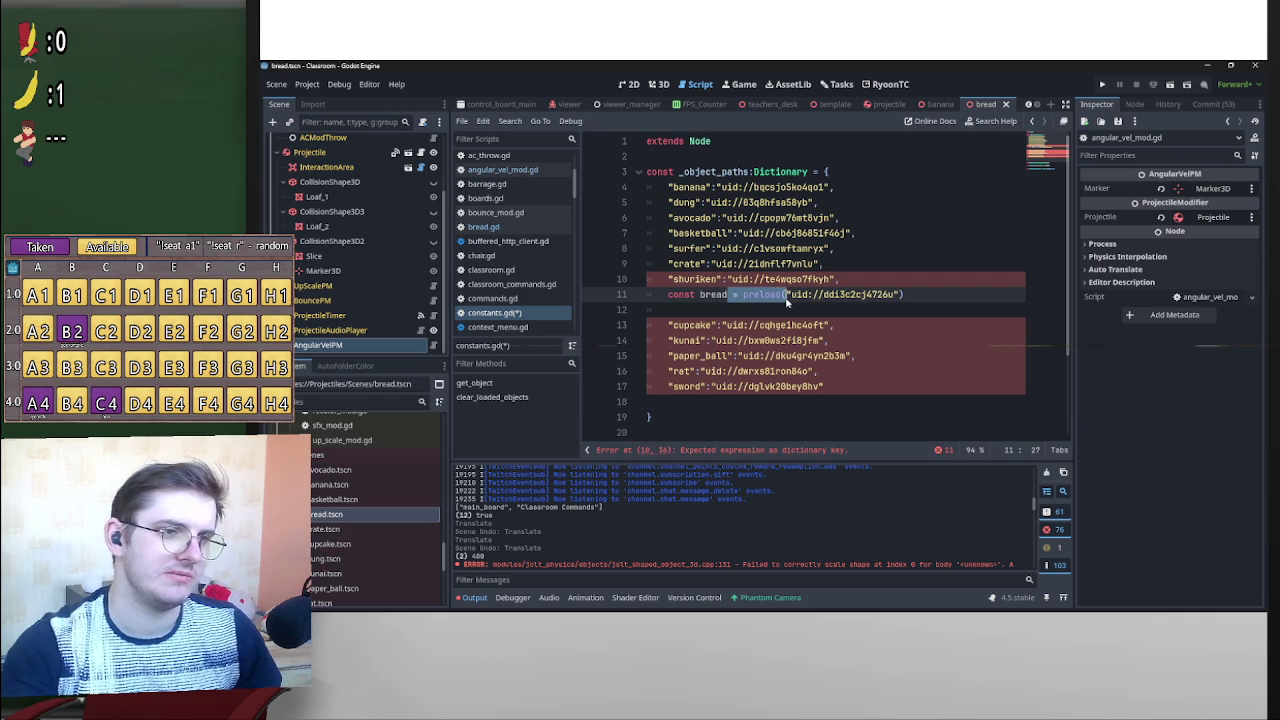
# Reformat line 11 into a quoted "bread": entry with trailing comma, dropping const and the blank line.
pyautogui.write(':')
pyautogui.press('Up')
pyautogui.press('End')
pyautogui.press('Down')
pyautogui.write(',')
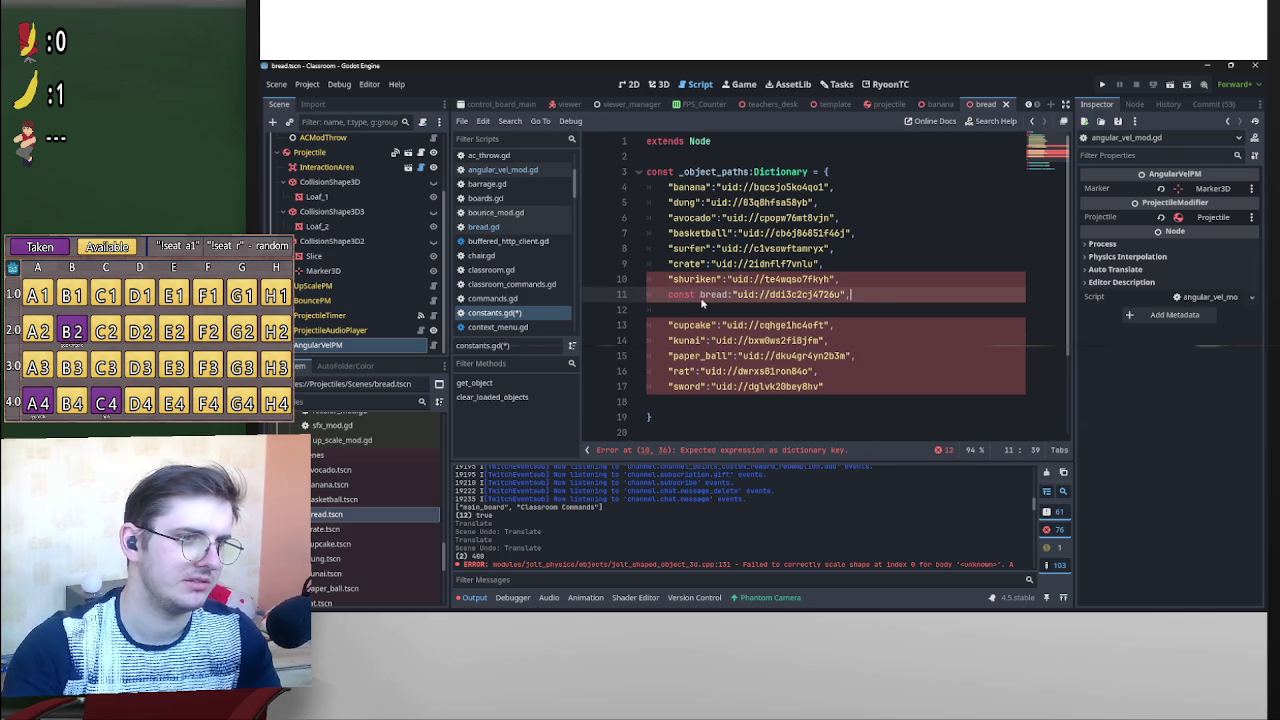
pyautogui.moveTo(668, 295)
pyautogui.mouseDown()
pyautogui.moveTo(701, 295)
pyautogui.moveTo(584, 308)
pyautogui.mouseUp()
pyautogui.press('BackSpace')
pyautogui.write('"')
pyautogui.press('BackSpace')
pyautogui.press('BackSpace')
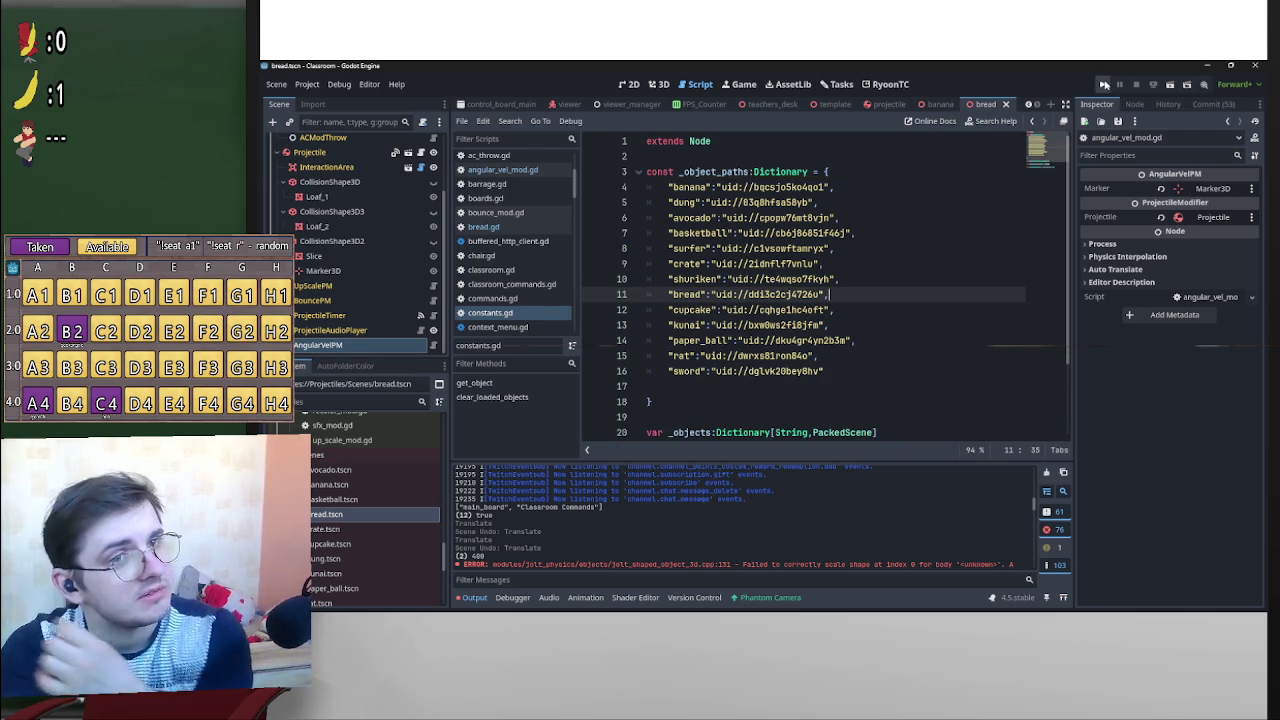
# Run the project, enable game input and connect the game to Twitch.
pyautogui.click(1103, 84)
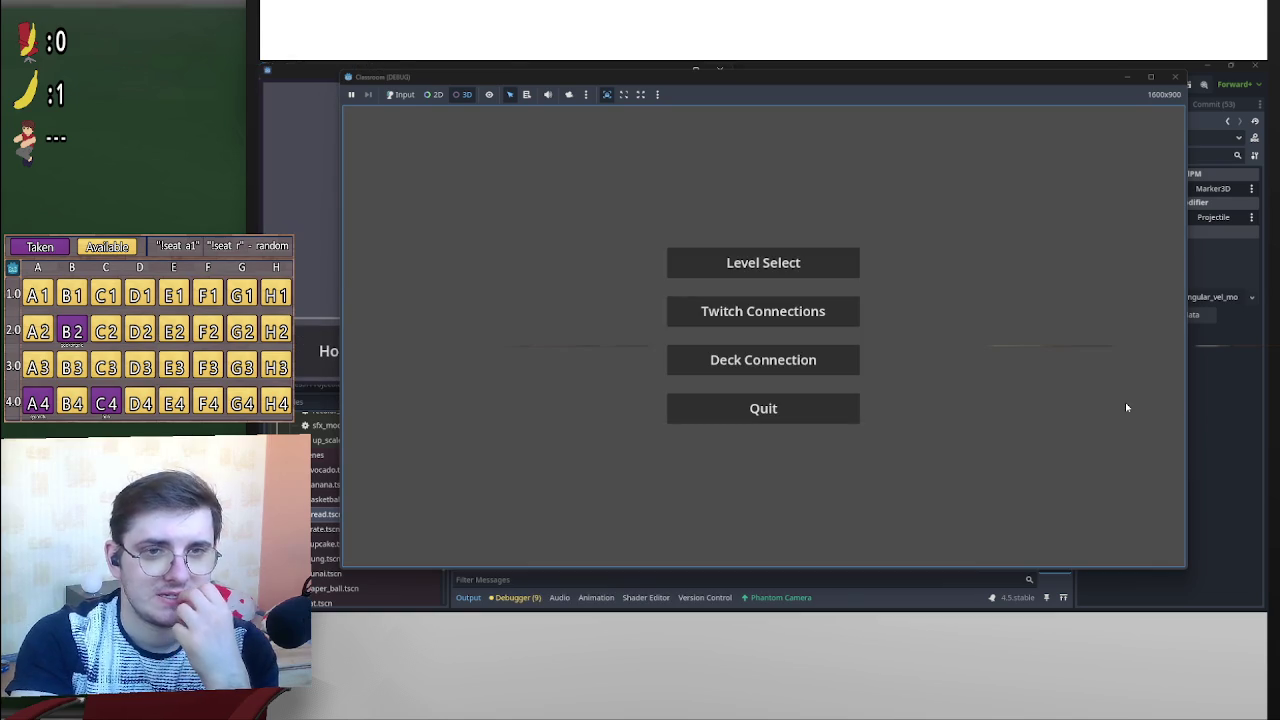
pyautogui.click(401, 94)
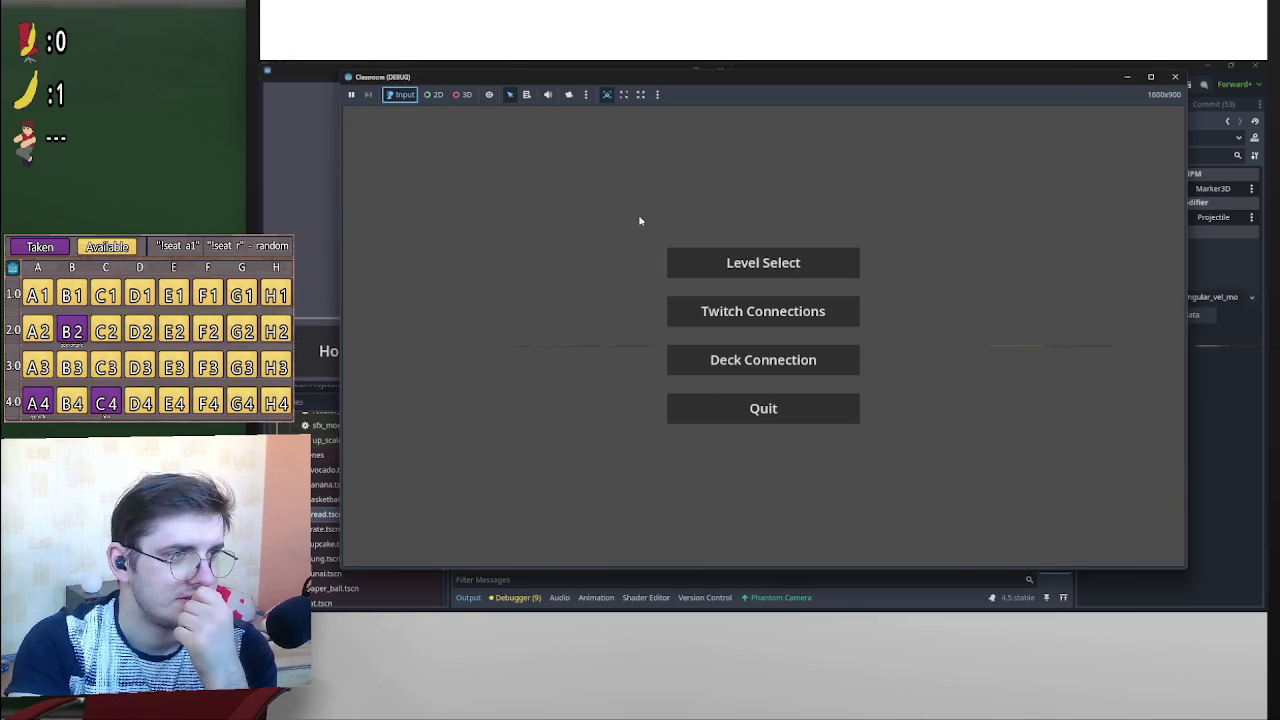
pyautogui.click(812, 312)
pyautogui.click(755, 328)
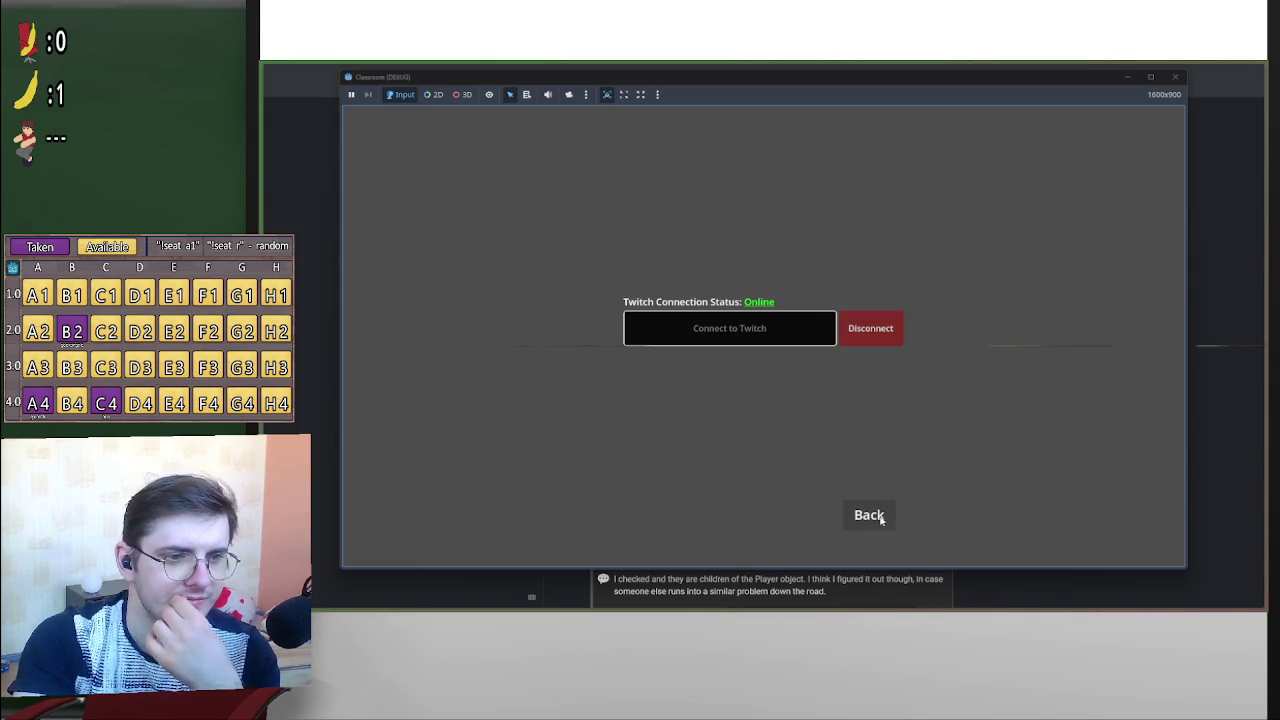
pyautogui.click(880, 518)
# Load the classroom level and paste the saved projectile-change chat command from clipboard history.
pyautogui.click(834, 263)
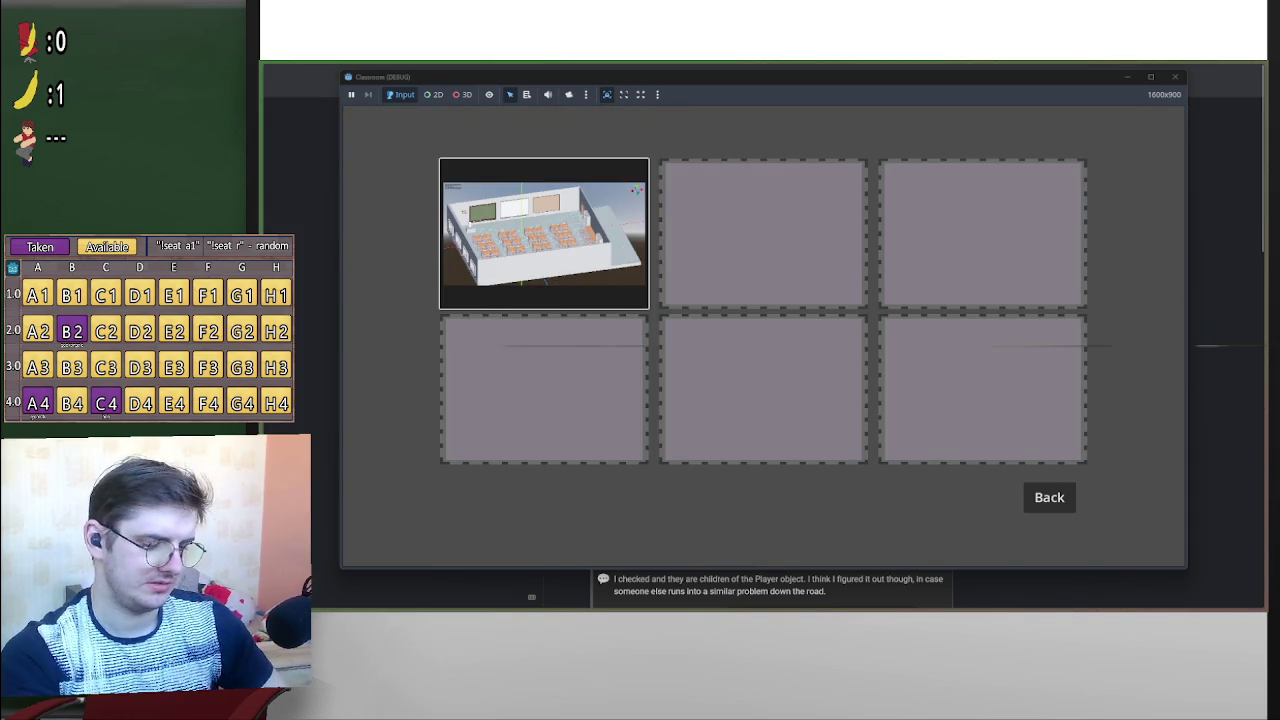
pyautogui.click(543, 233)
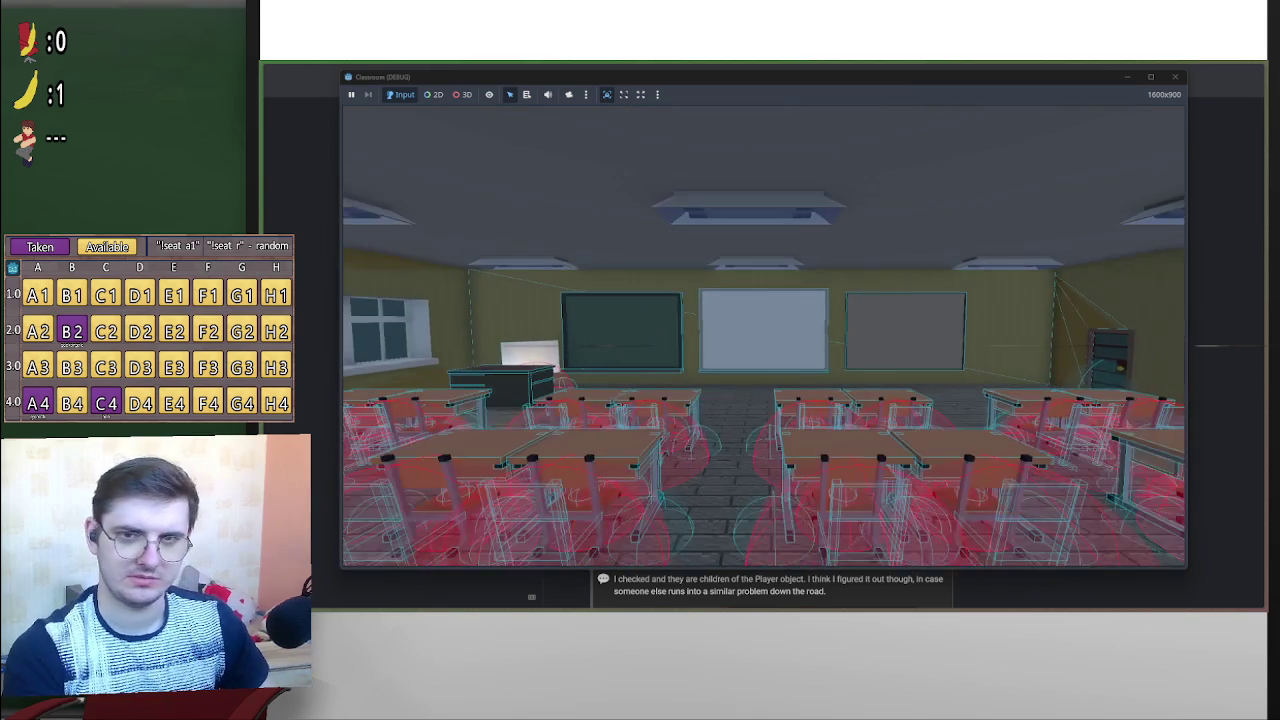
pyautogui.press('super+v')
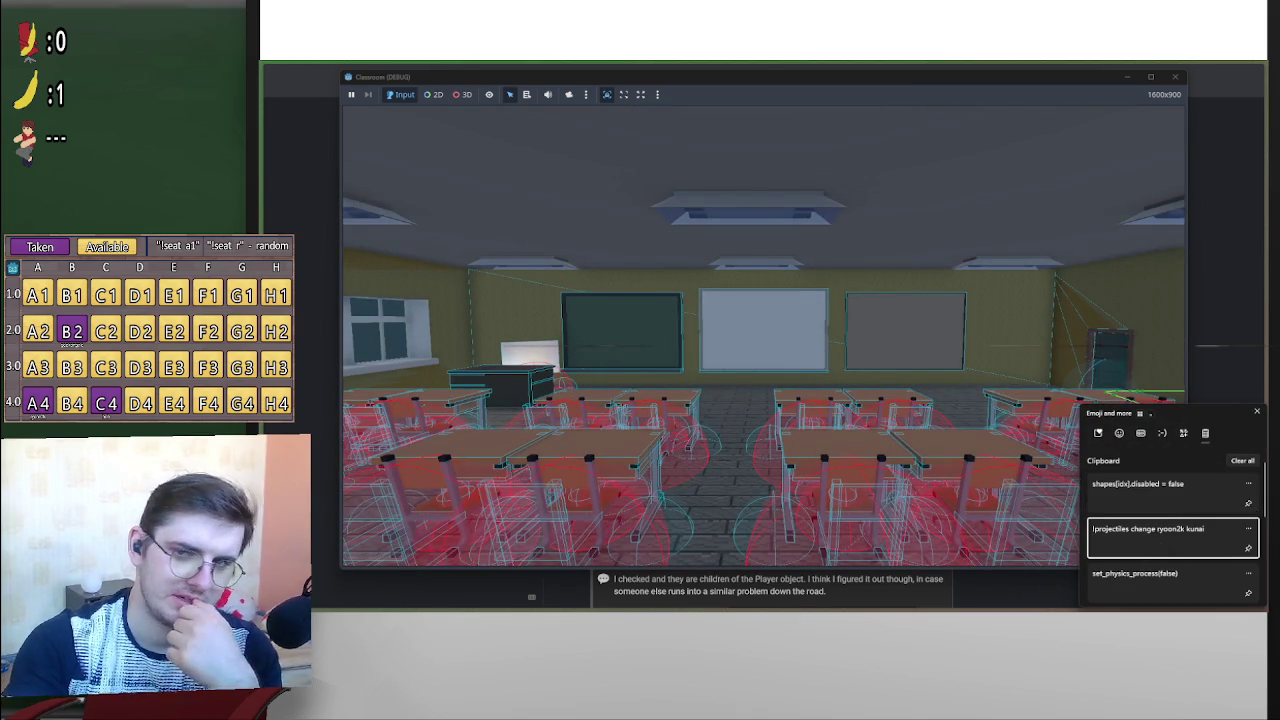
pyautogui.click(1146, 545)
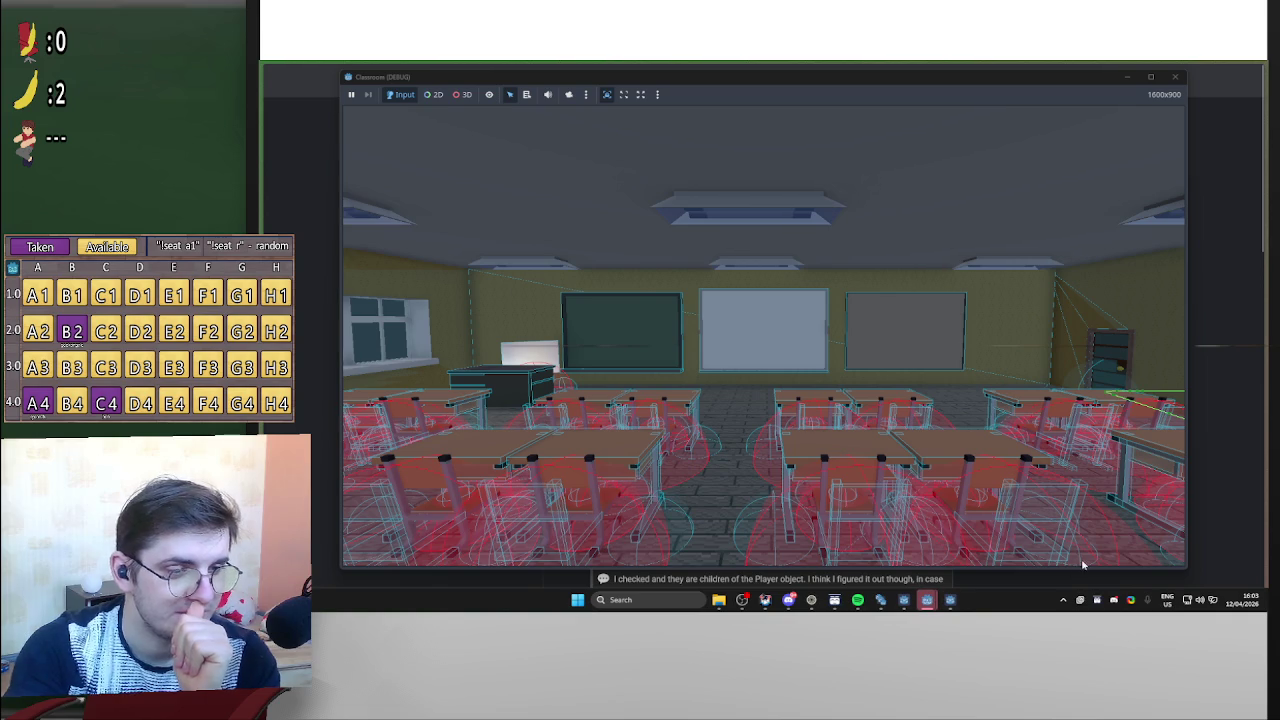
# Bring the editor forward and select Bread's three CollisionShape3D nodes.
pyautogui.moveTo(927, 601)
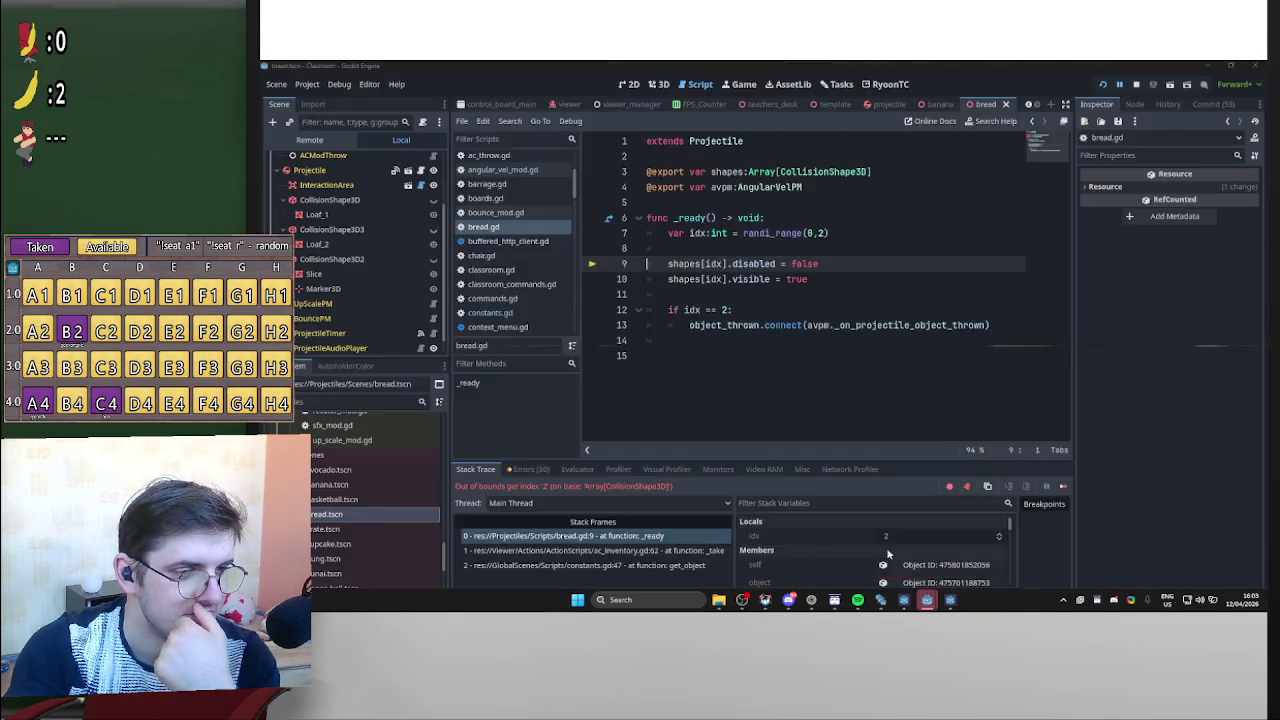
pyautogui.click(886, 547)
pyautogui.moveTo(1082, 84)
pyautogui.mouseDown()
pyautogui.moveTo(1100, 610)
pyautogui.moveTo(1108, 479)
pyautogui.moveTo(933, 429)
pyautogui.moveTo(986, 487)
pyautogui.mouseUp()
pyautogui.click(340, 259)
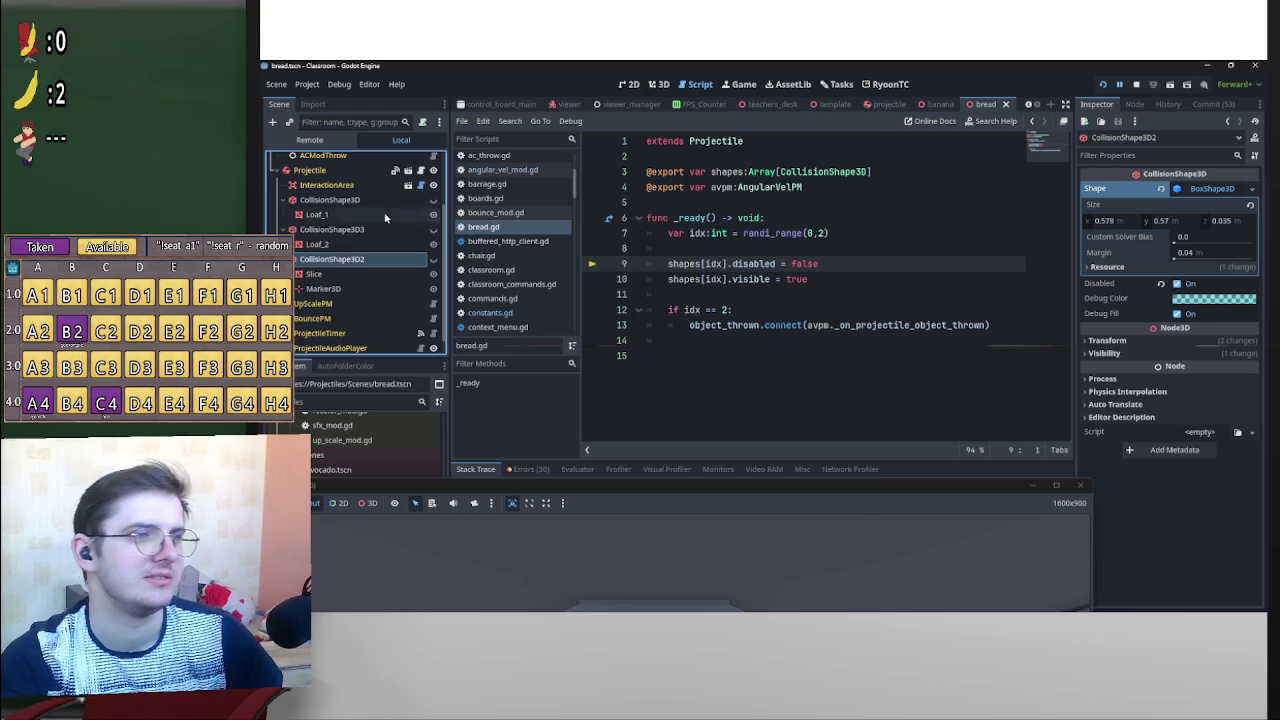
pyautogui.scroll(3, 386, 213)
pyautogui.click(349, 161)
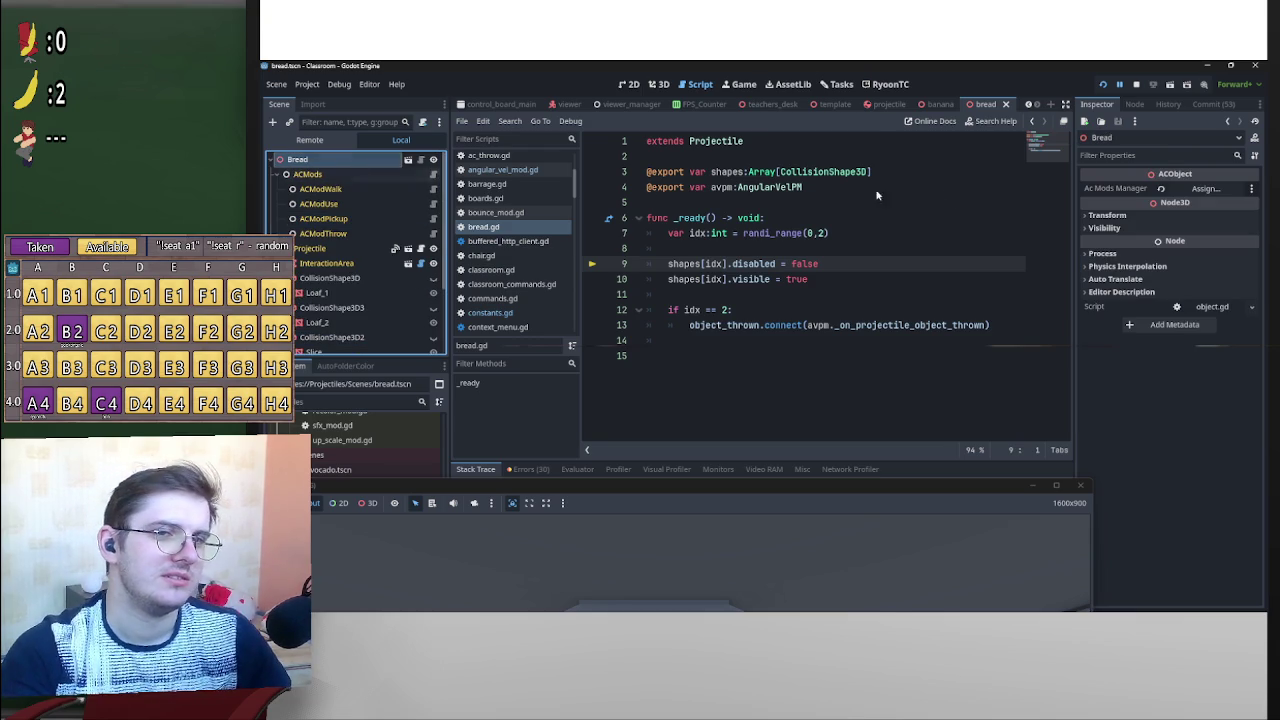
pyautogui.keyDown('ctrl'); pyautogui.click(347, 280); pyautogui.keyUp('ctrl')
pyautogui.keyDown('ctrl'); pyautogui.click(340, 307); pyautogui.keyUp('ctrl')
pyautogui.keyDown('ctrl'); pyautogui.click(355, 338); pyautogui.keyUp('ctrl')
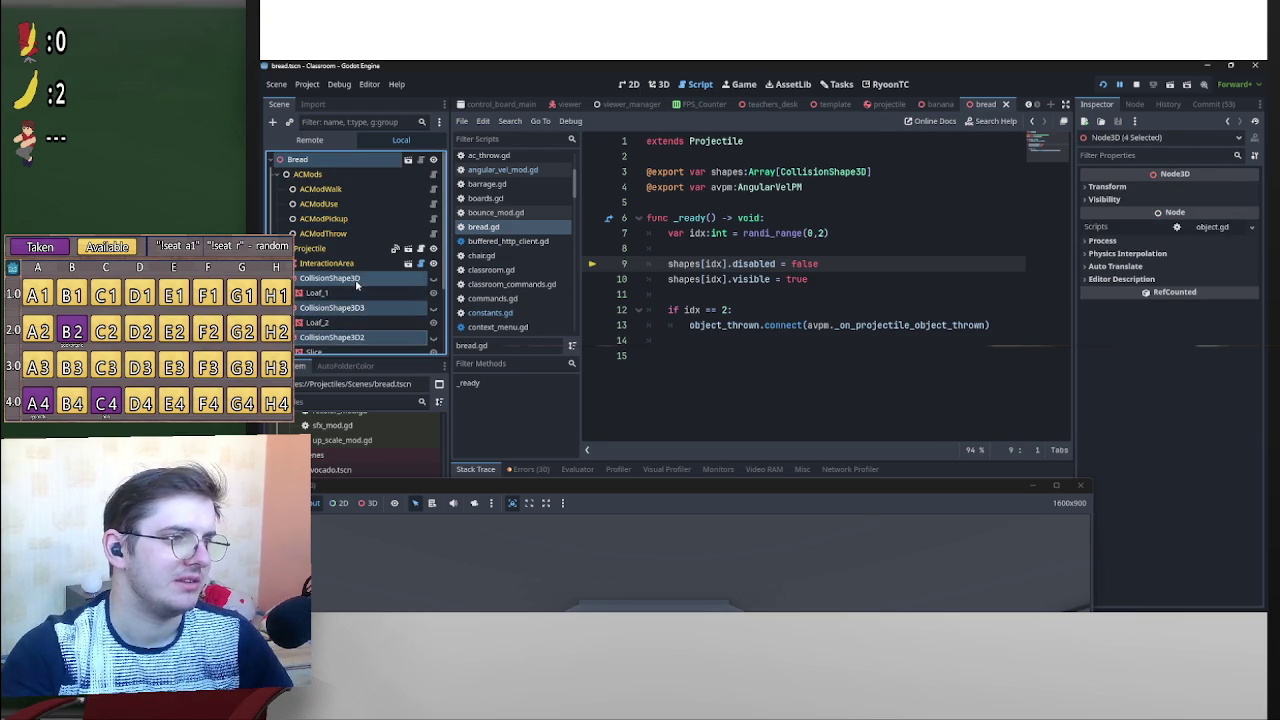
pyautogui.click(340, 278)
pyautogui.keyDown('ctrl'); pyautogui.click(340, 307); pyautogui.keyUp('ctrl')
pyautogui.keyDown('ctrl'); pyautogui.click(340, 337); pyautogui.keyUp('ctrl')
# Put the three collision shapes into Bread's Shapes list, set Avpm to AngularVelPM, and save.
pyautogui.moveTo(363, 283)
pyautogui.mouseDown()
pyautogui.moveTo(375, 205)
pyautogui.moveTo(333, 163)
pyautogui.moveTo(1140, 175)
pyautogui.moveTo(1220, 197)
pyautogui.moveTo(375, 213)
pyautogui.moveTo(343, 251)
pyautogui.moveTo(685, 249)
pyautogui.moveTo(1228, 189)
pyautogui.moveTo(1210, 188)
pyautogui.mouseUp()
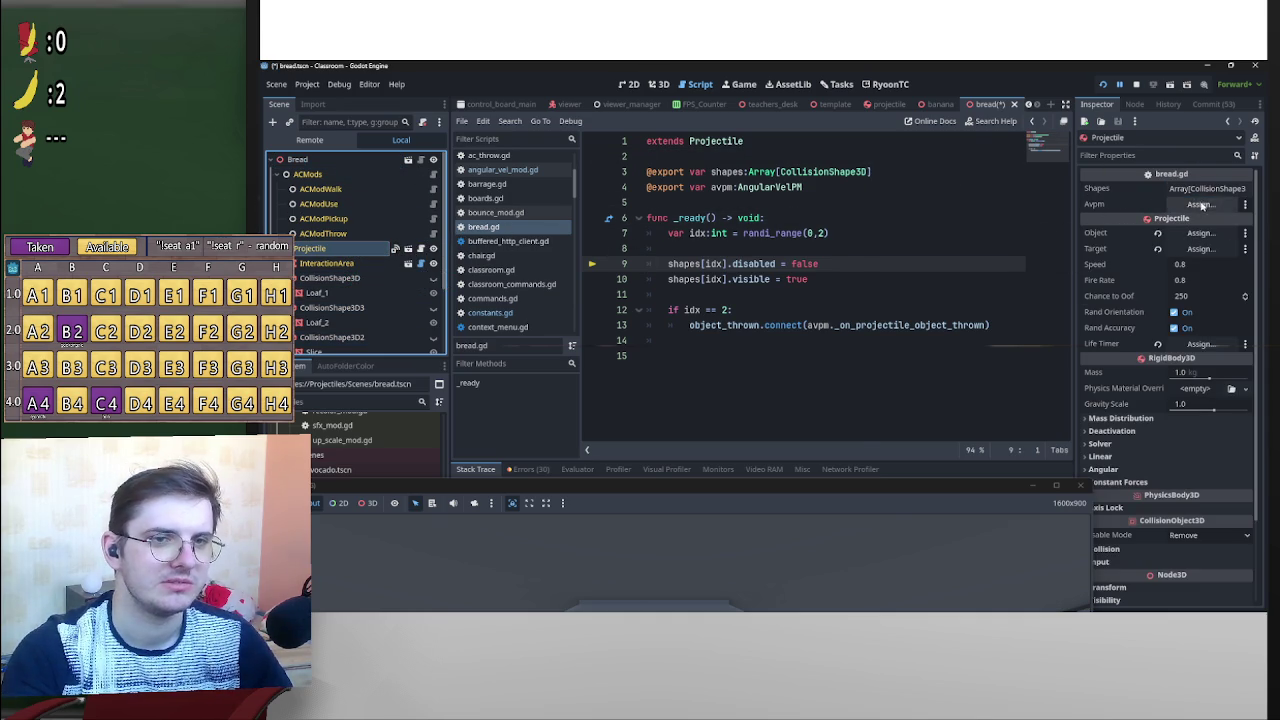
pyautogui.click(1200, 205)
pyautogui.doubleClick(727, 220)
pyautogui.hotkey('ctrl', 's')
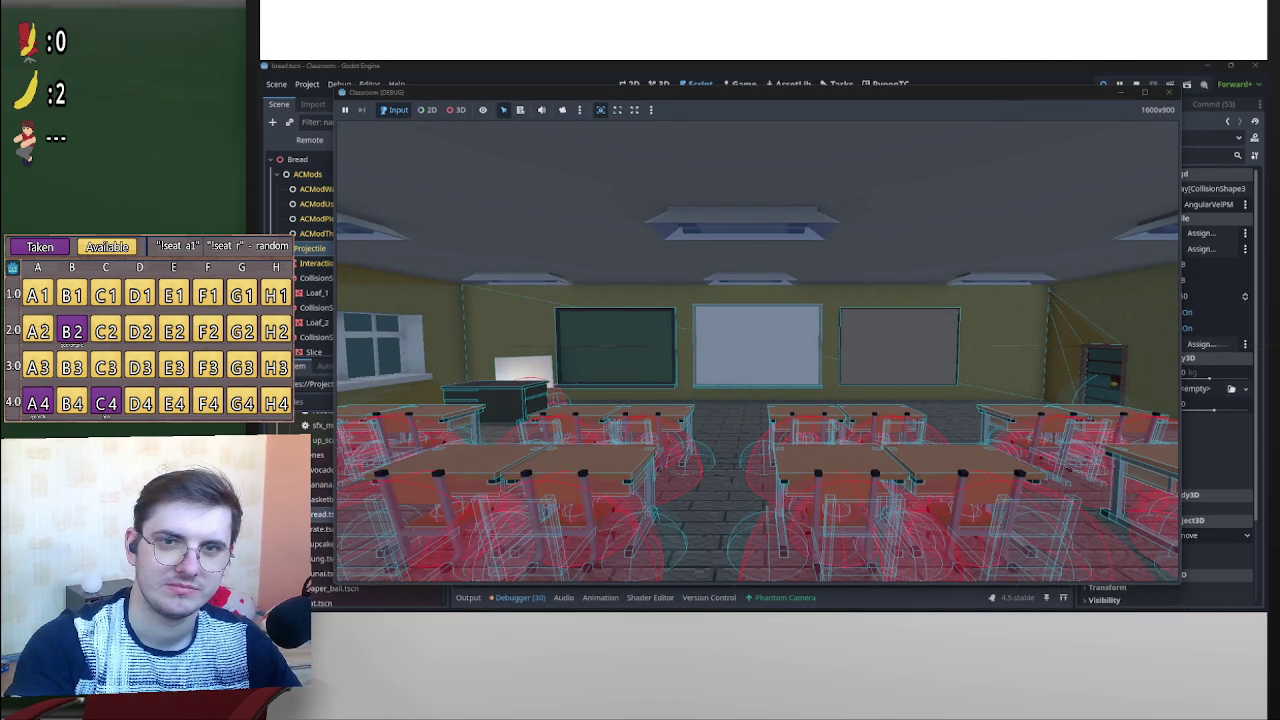
# Switch the running game to 3D mode with camera override, orbit to inspect the landed bread, then stop it.
pyautogui.press('Escape')
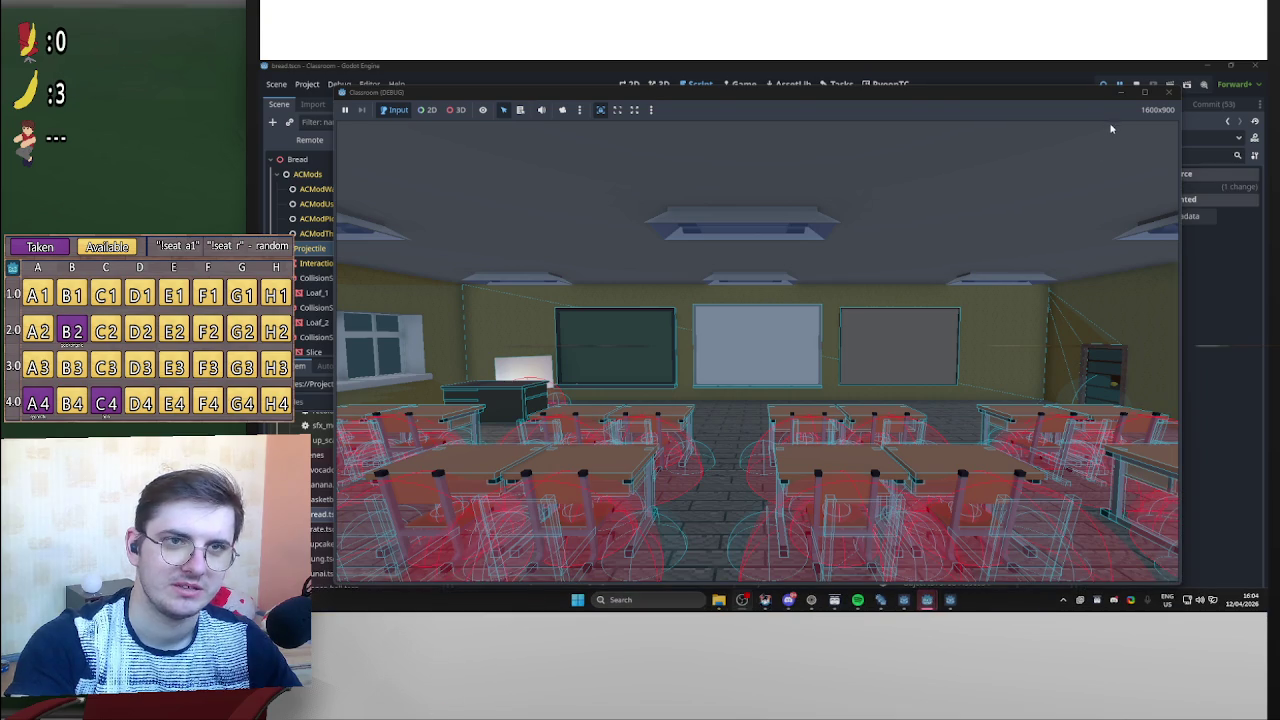
pyautogui.moveTo(1062, 109); pyautogui.dragTo(1006, 263)
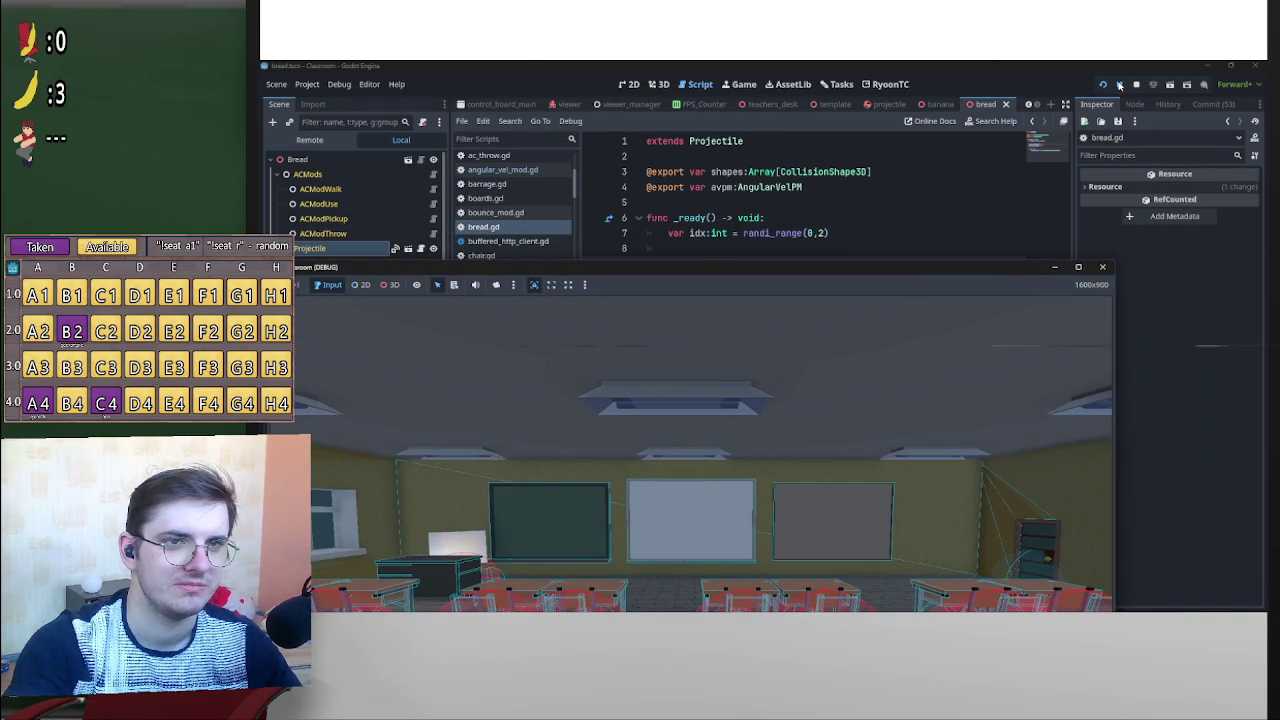
pyautogui.moveTo(967, 271); pyautogui.dragTo(1060, 89)
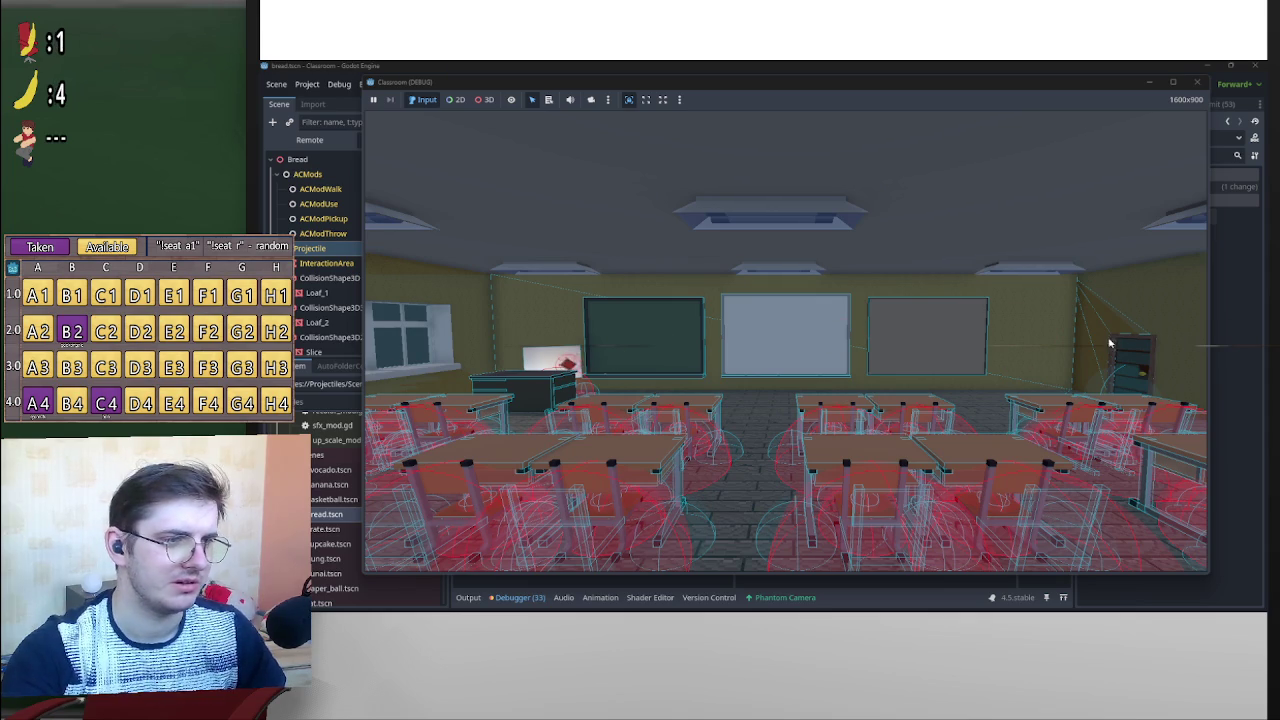
pyautogui.click(484, 99)
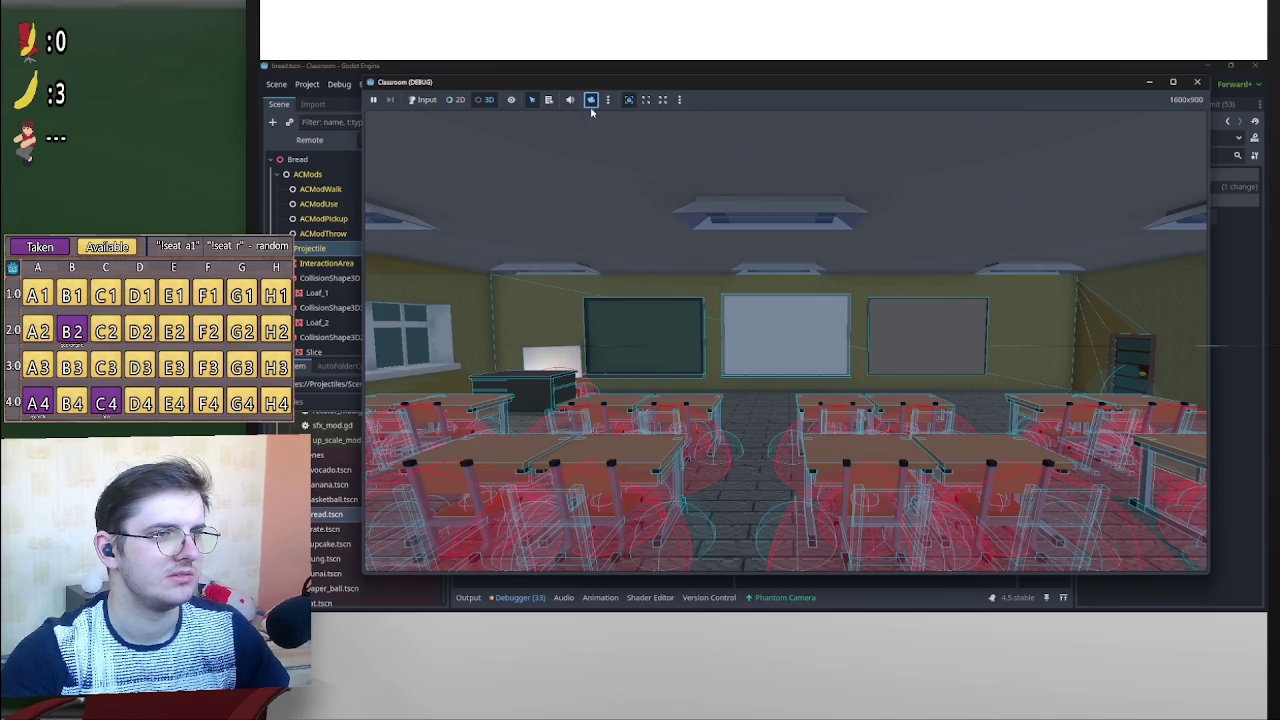
pyautogui.click(590, 99)
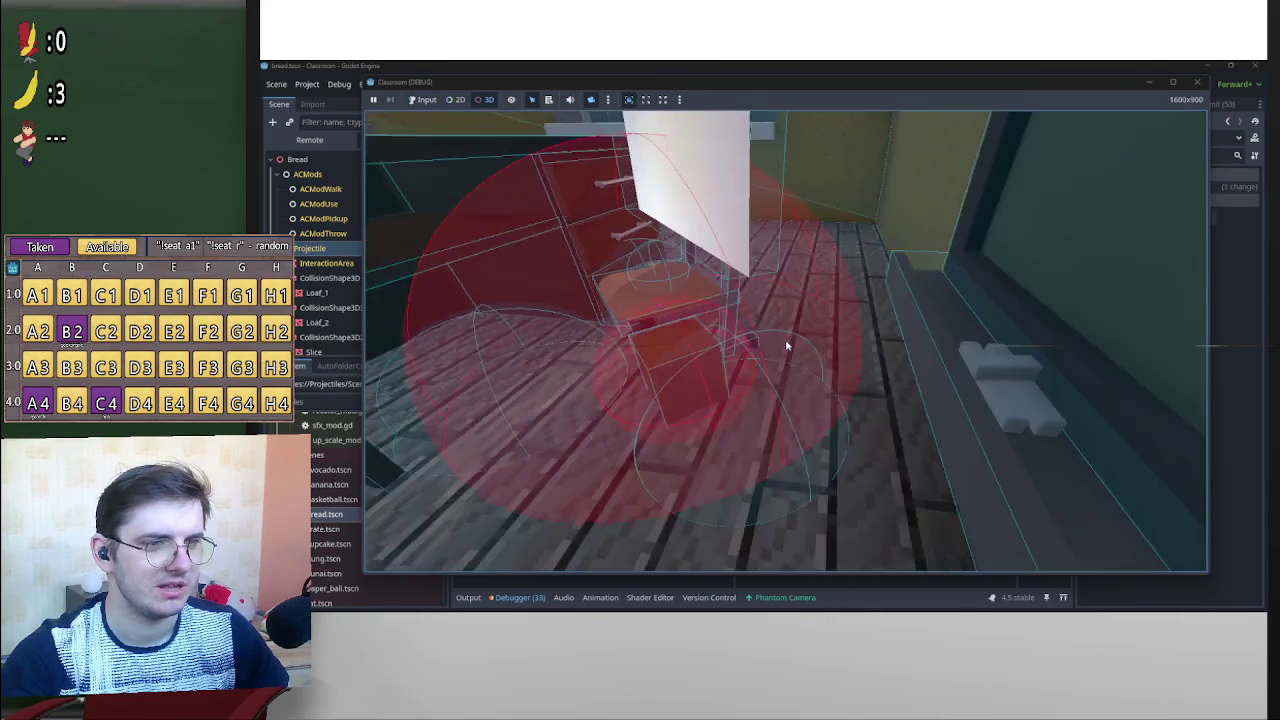
pyautogui.scroll(-5, 796, 345)
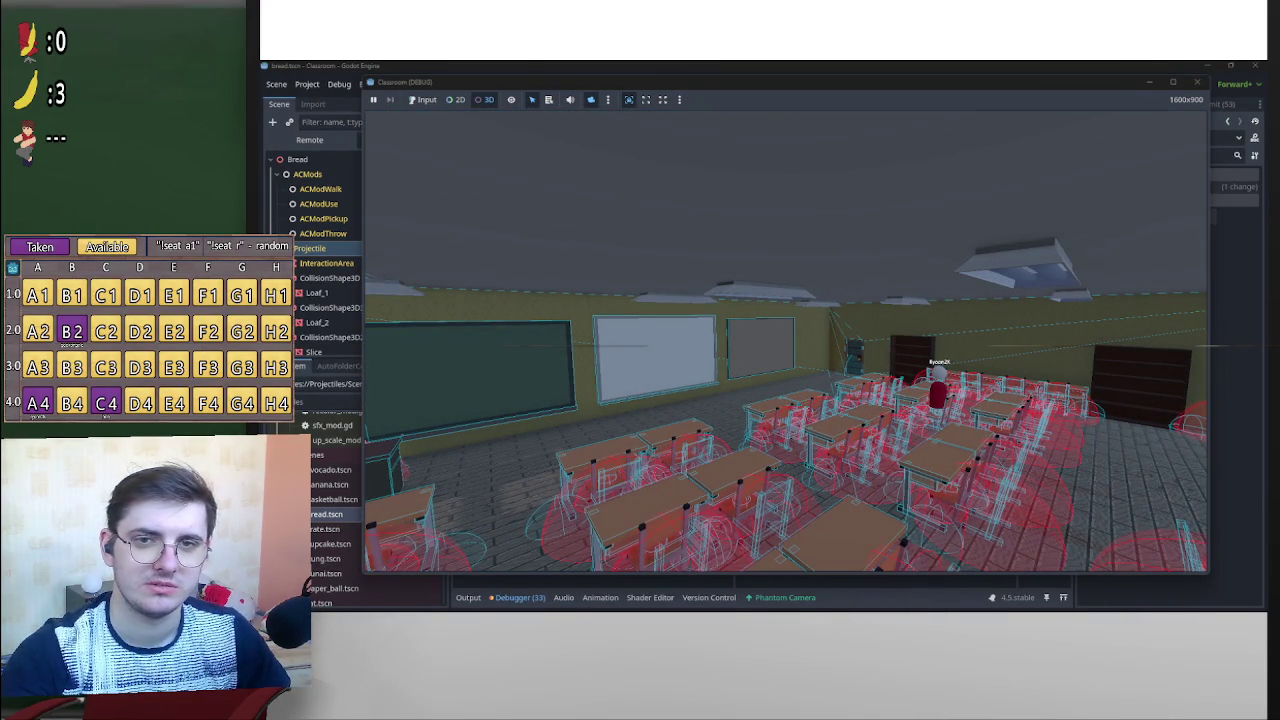
pyautogui.moveTo(929, 309); pyautogui.dragTo(786, 346)
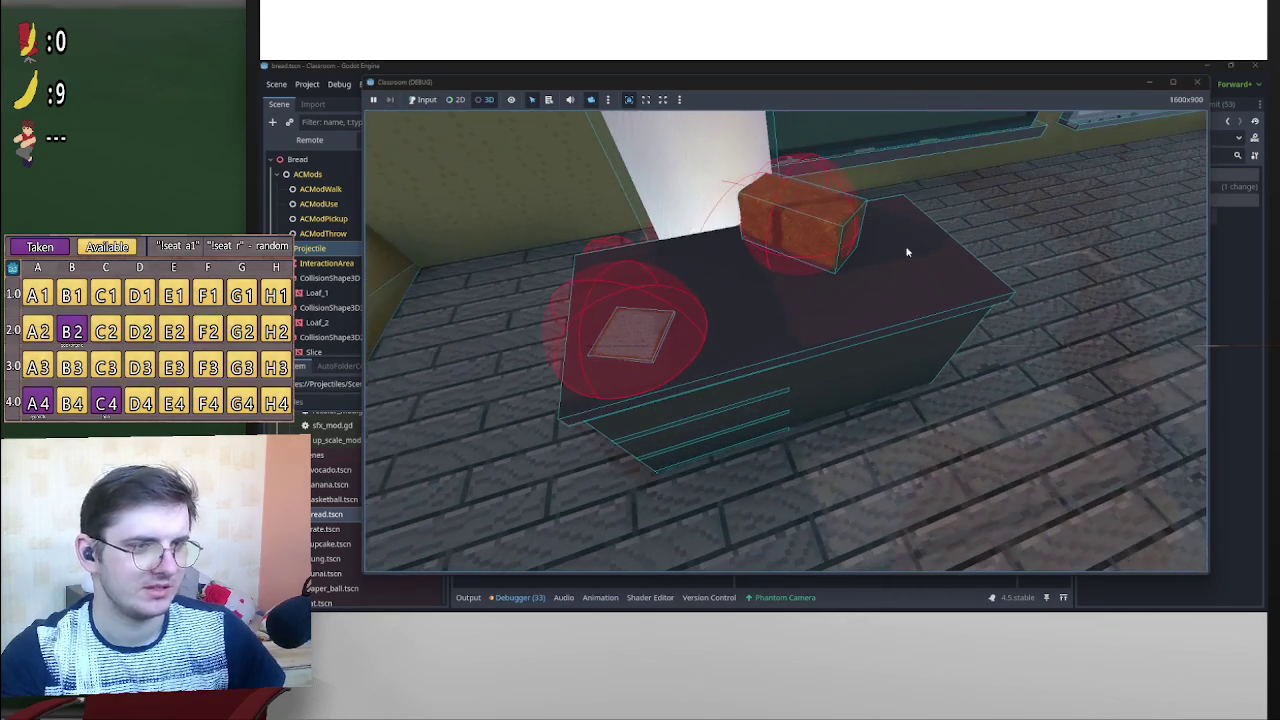
pyautogui.click(1197, 81)
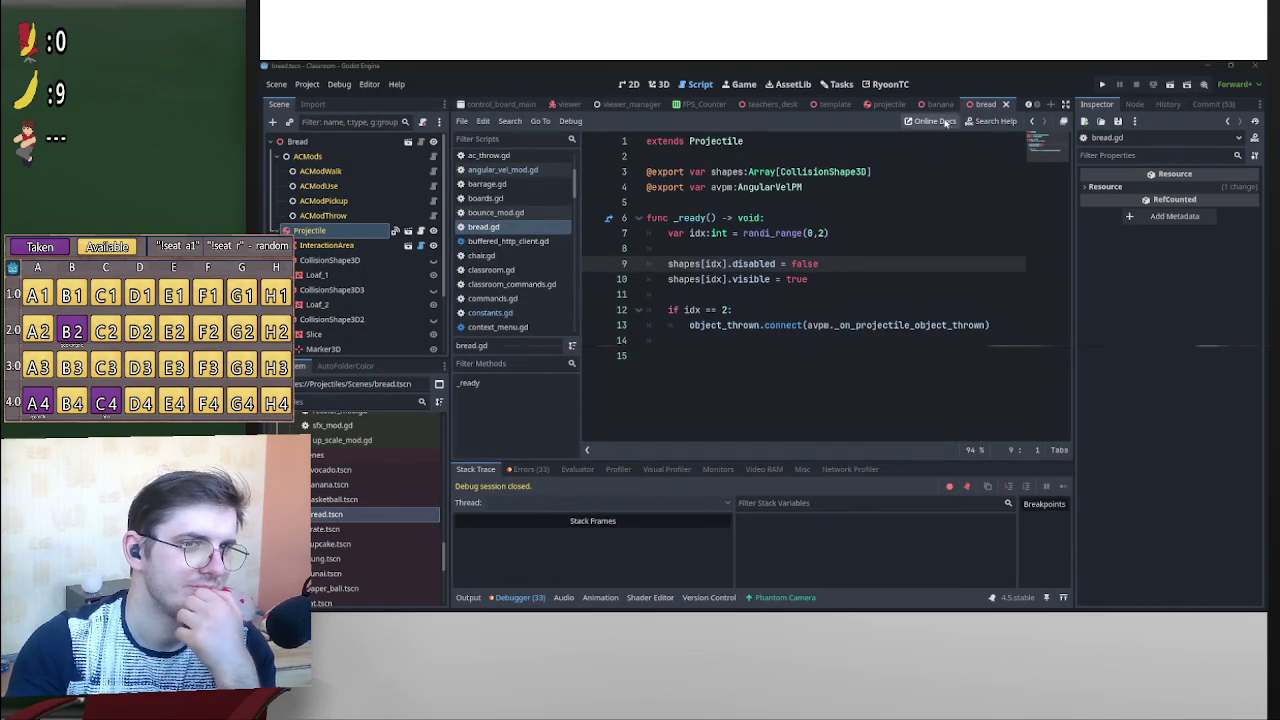
# Set the scale of Loaf_1, Loaf_2 and Slice to 0.2.
pyautogui.click(656, 86)
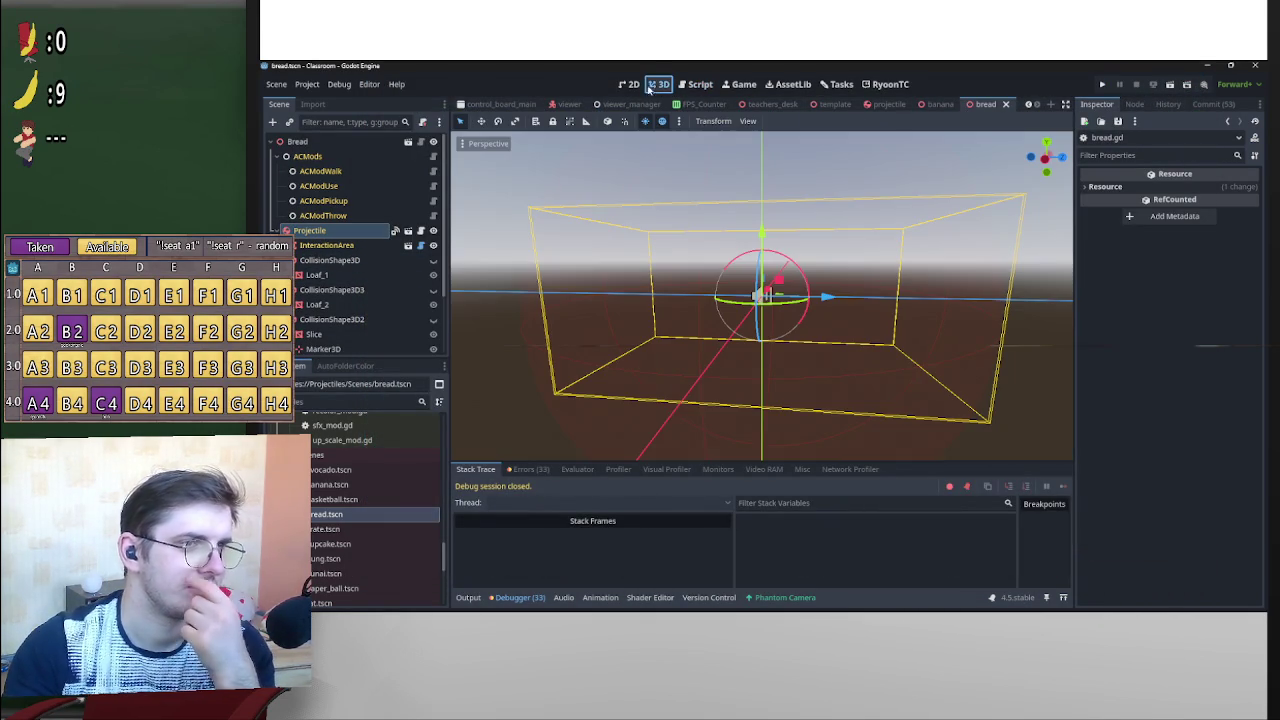
pyautogui.click(352, 274)
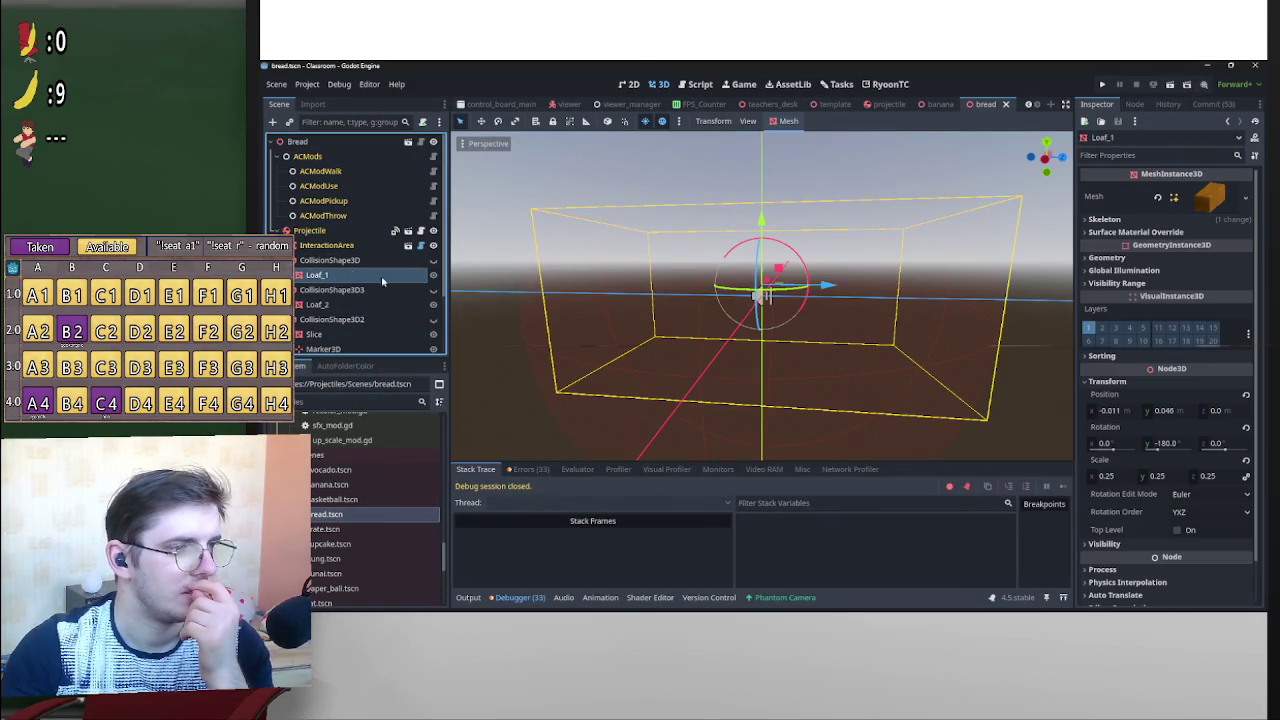
pyautogui.click(1121, 479)
pyautogui.write('0.2')
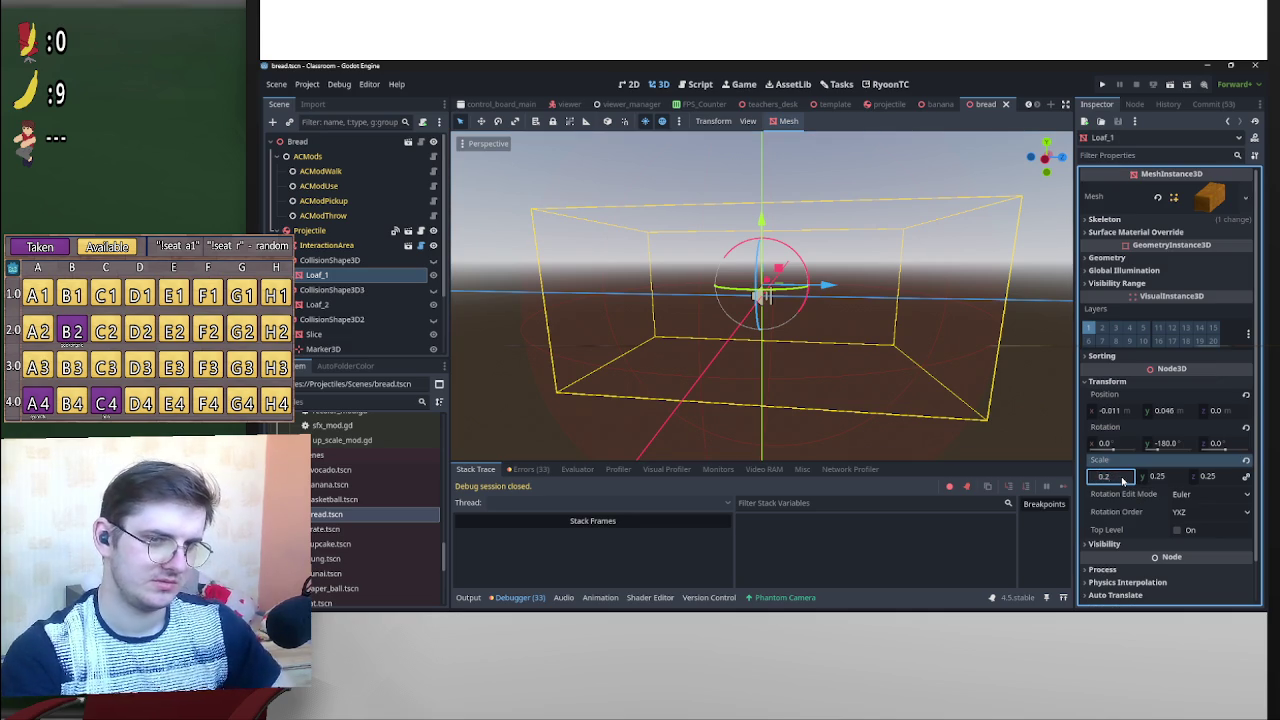
pyautogui.press('Return')
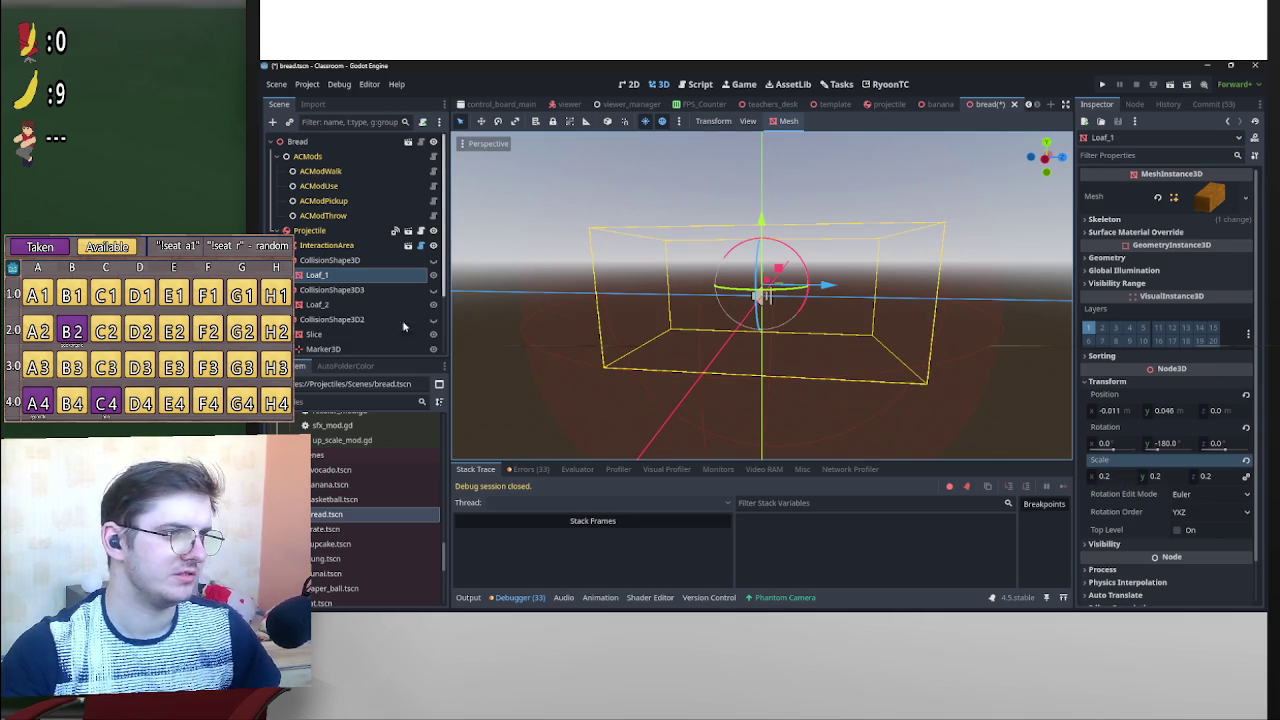
pyautogui.click(318, 304)
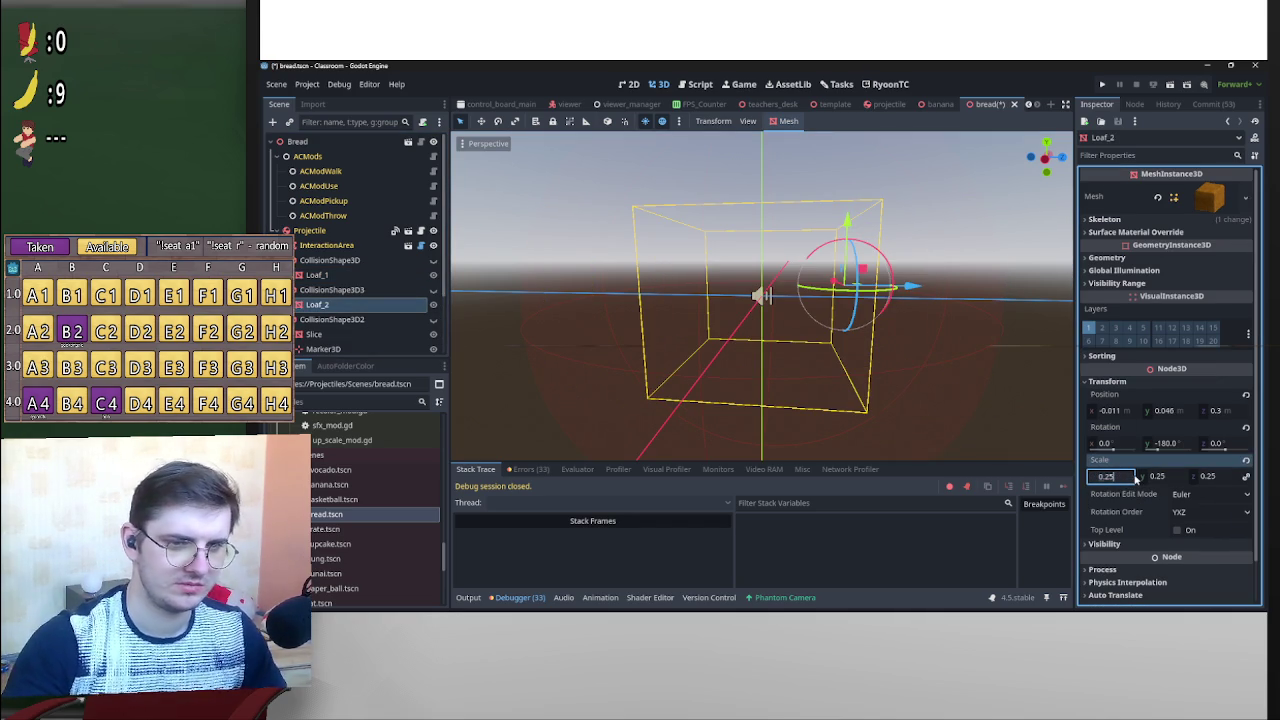
pyautogui.write('0.2')
pyautogui.press('Return')
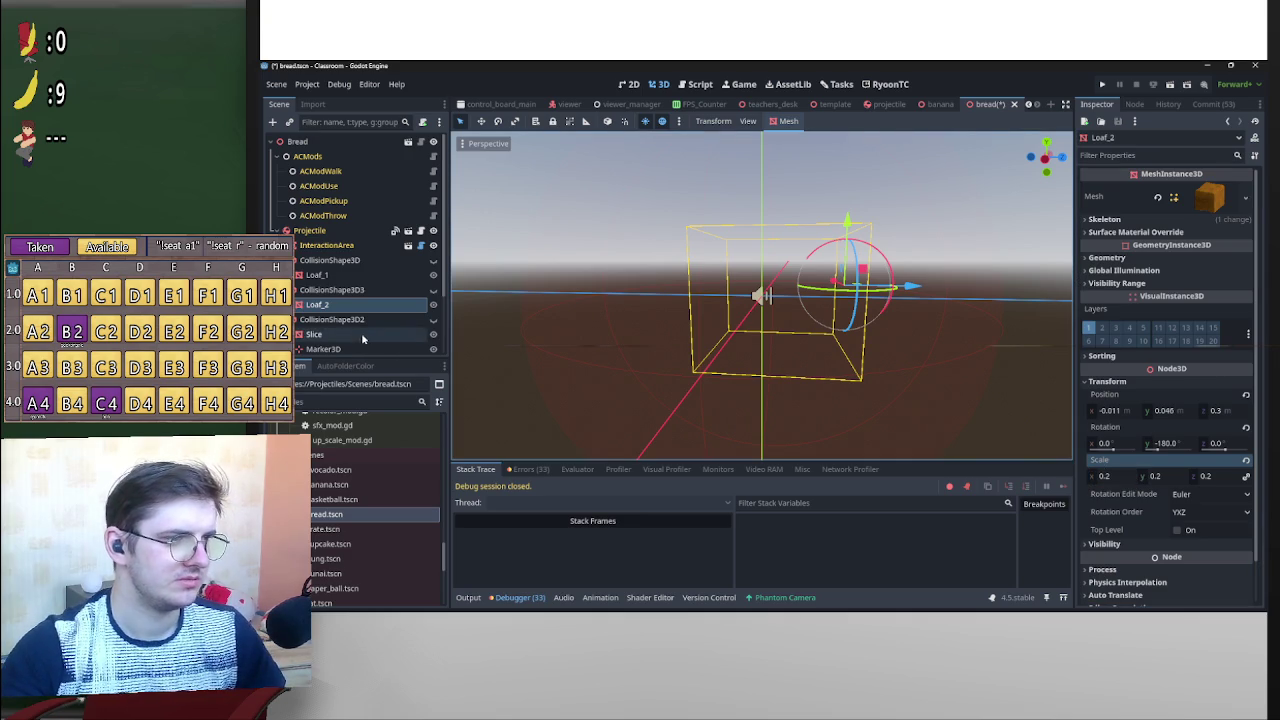
pyautogui.click(335, 334)
pyautogui.click(1133, 477)
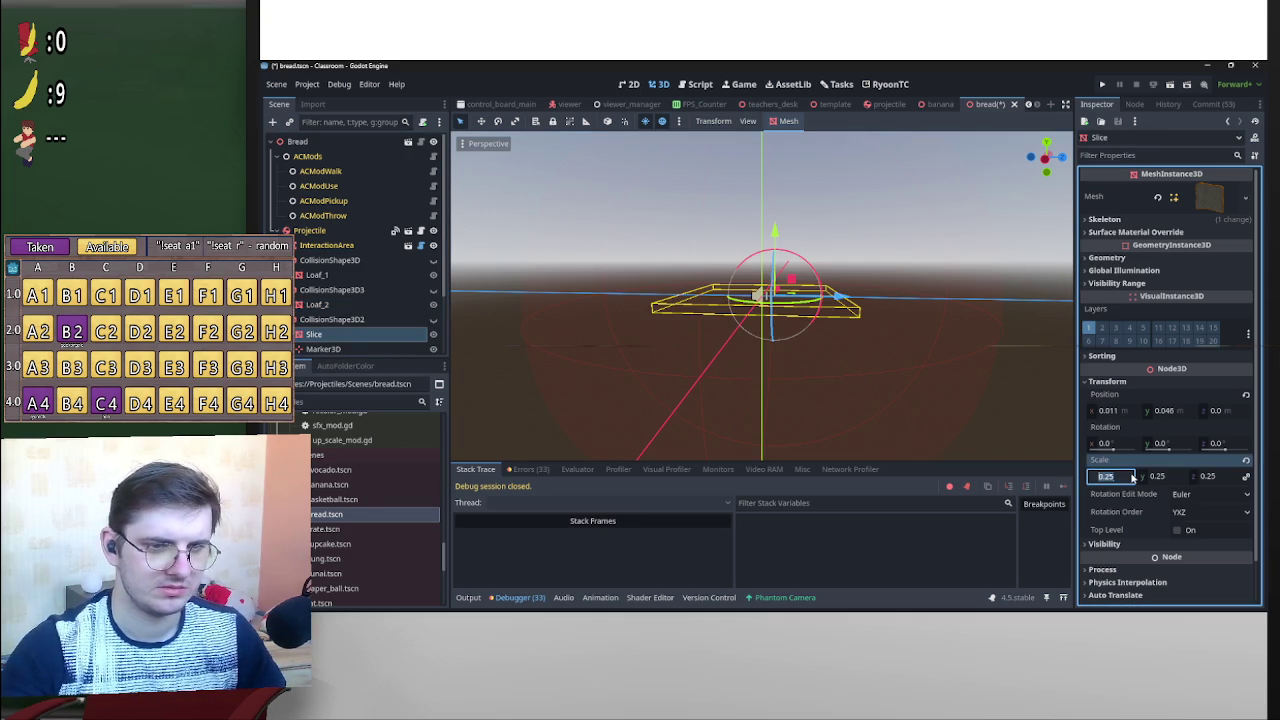
pyautogui.write('0.2')
pyautogui.press('Return')
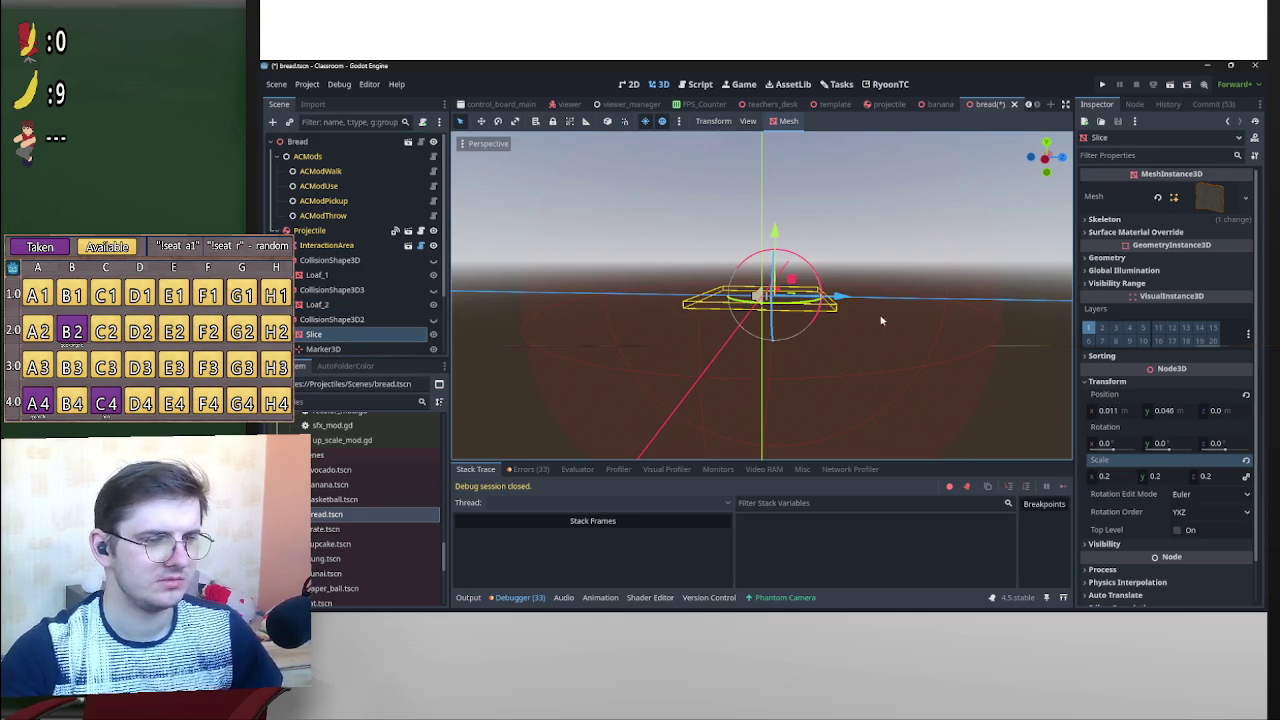
# Hide the loaf meshes so only the slice shows, and view it from the top.
pyautogui.click(434, 319)
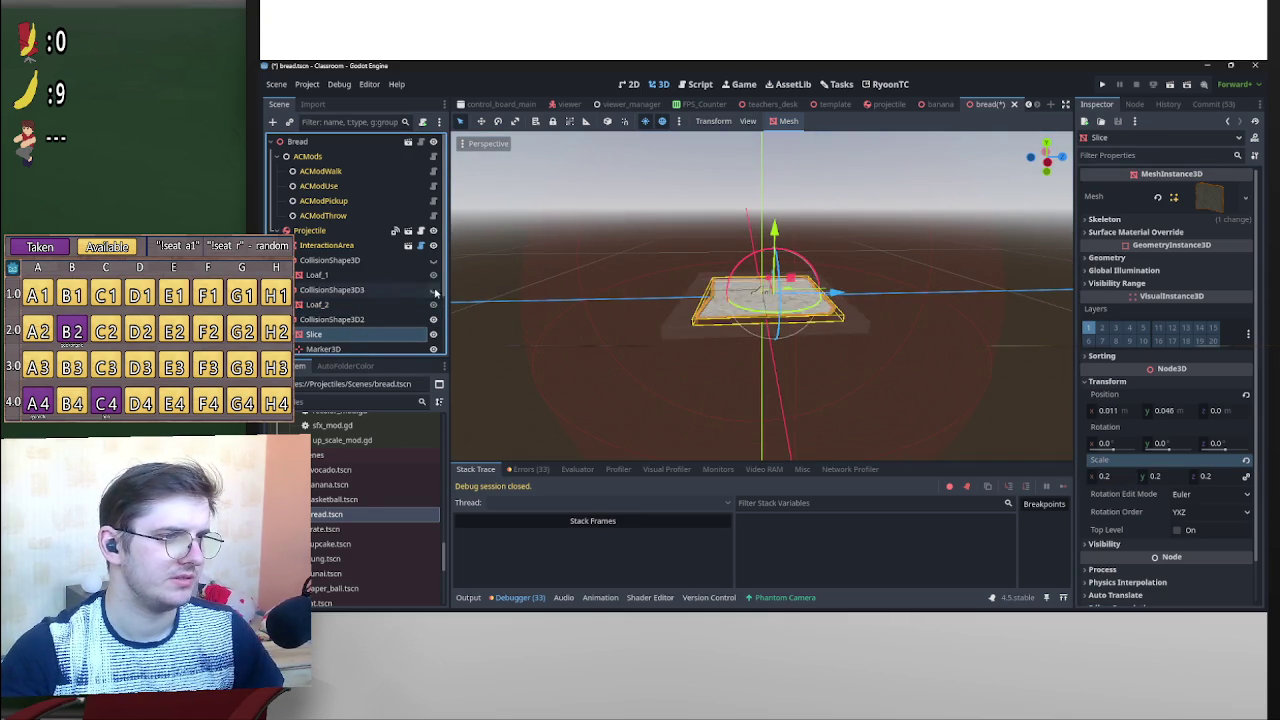
pyautogui.click(433, 274)
pyautogui.click(433, 289)
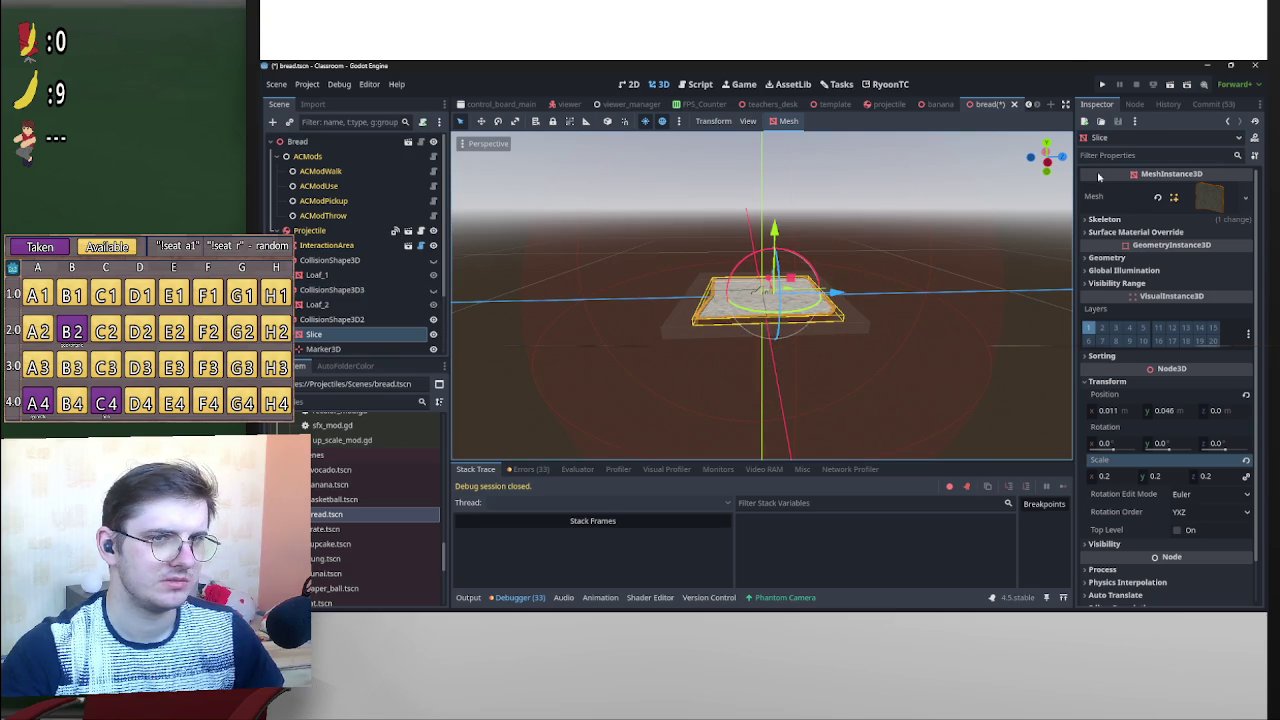
pyautogui.click(1046, 145)
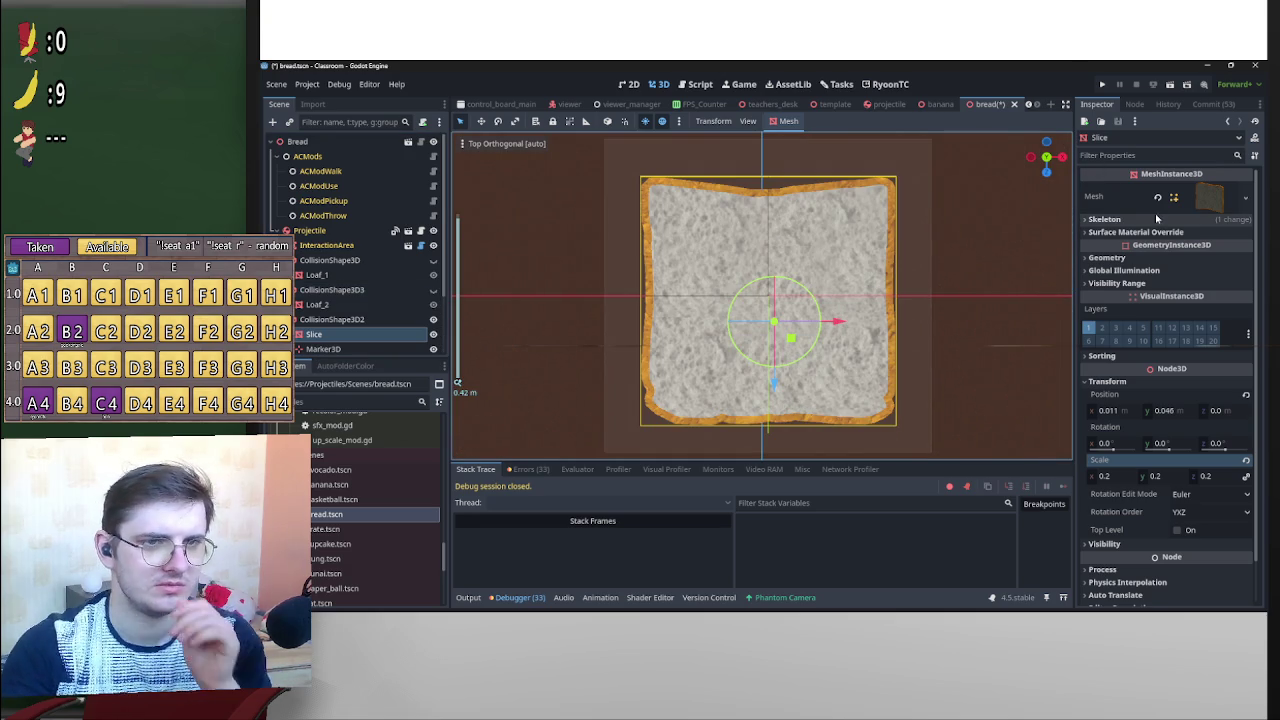
# Shrink CollisionShape3D2 toward the slice and reset the Slice mesh's position to the origin.
pyautogui.click(1221, 197)
pyautogui.click(1219, 202)
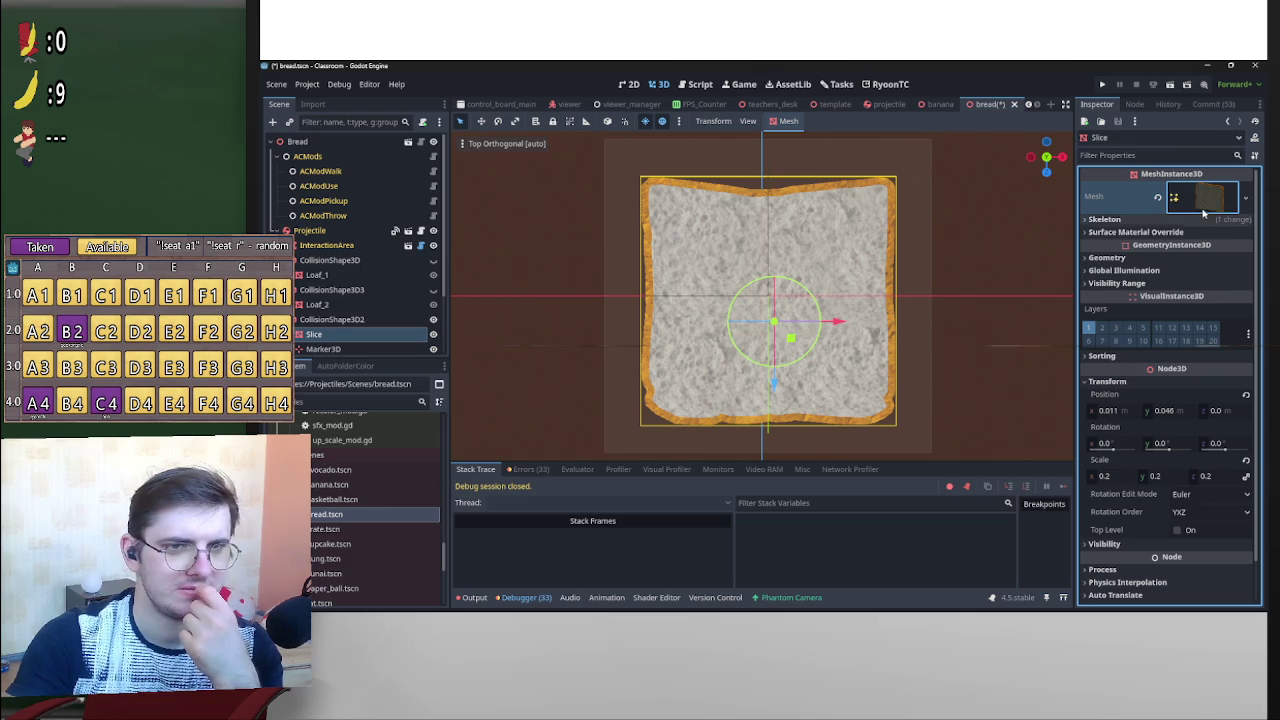
pyautogui.click(355, 319)
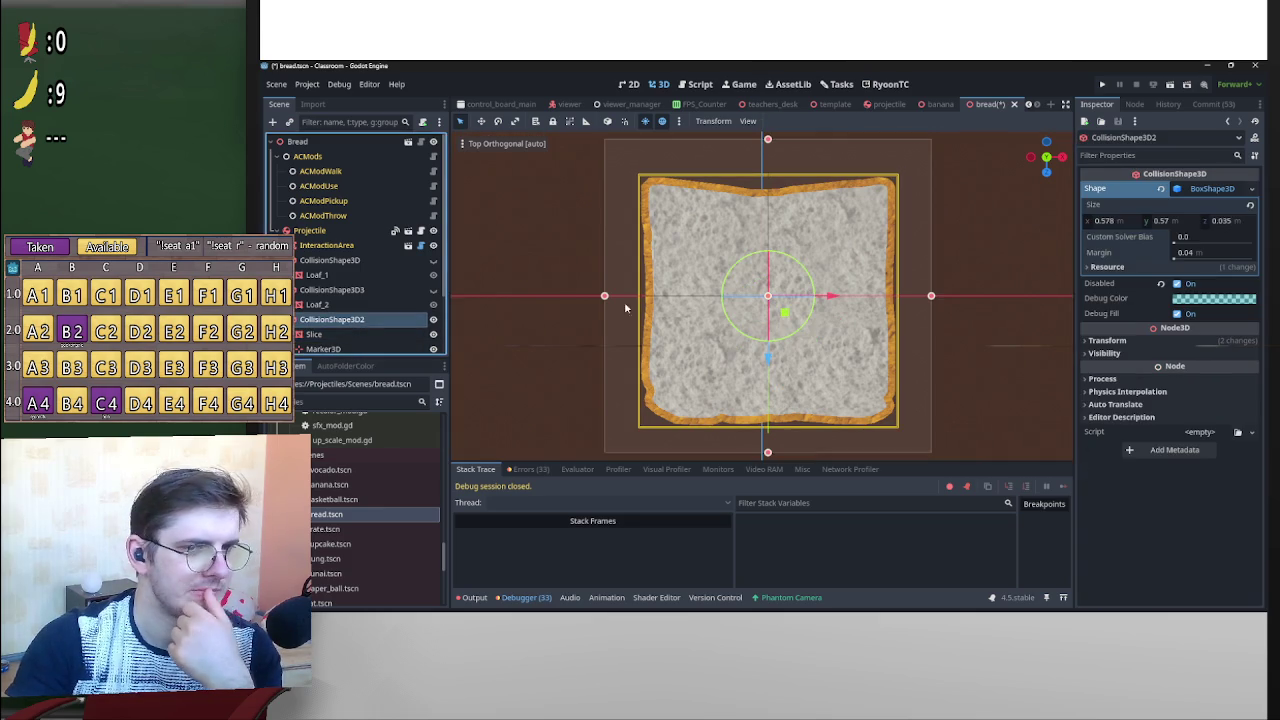
pyautogui.moveTo(1126, 221)
pyautogui.mouseDown()
pyautogui.moveTo(1100, 221)
pyautogui.moveTo(1160, 221)
pyautogui.moveTo(1137, 221)
pyautogui.mouseUp()
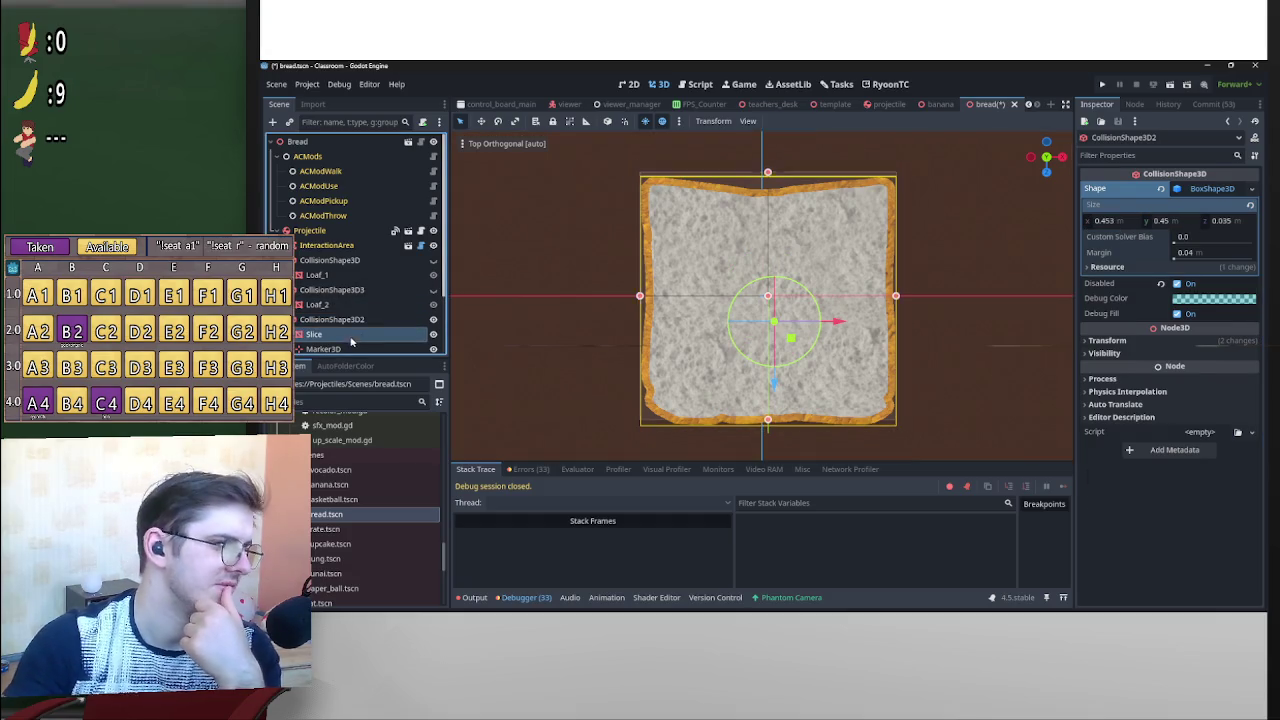
pyautogui.click(320, 334)
pyautogui.moveTo(775, 380); pyautogui.dragTo(789, 380)
pyautogui.click(1246, 396)
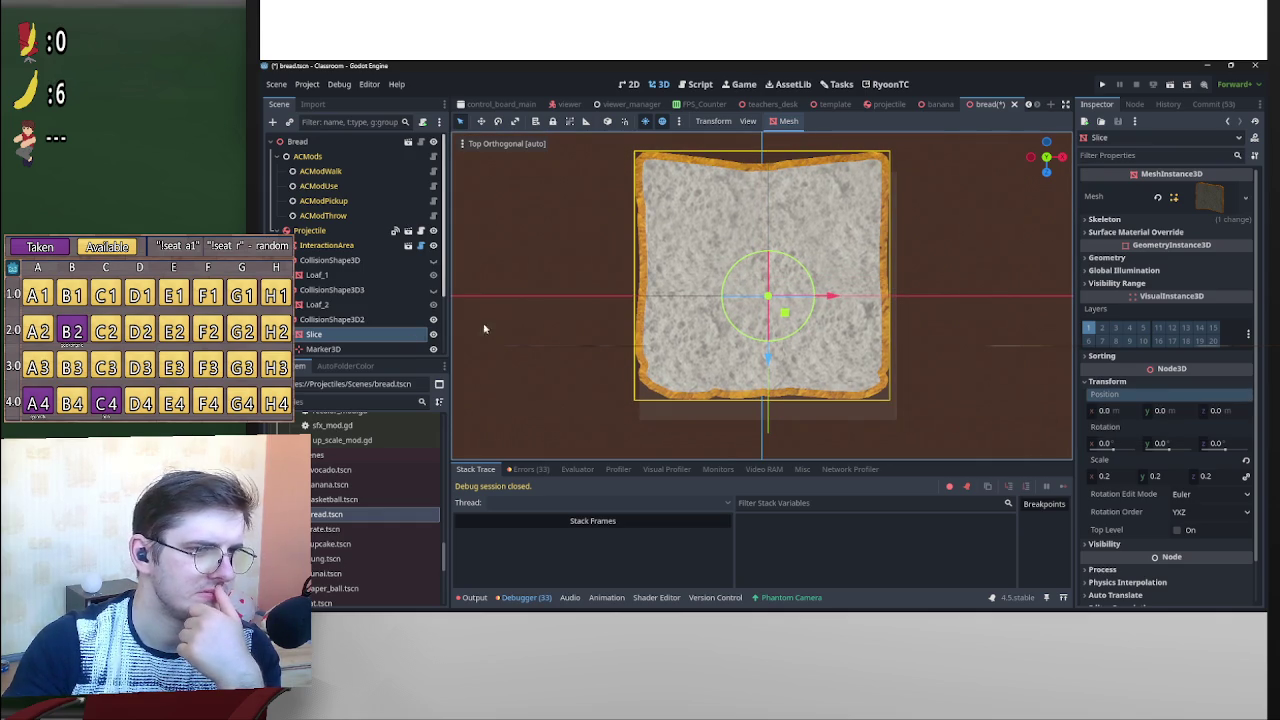
# From the top view, drag CollisionShape3D2's top, side and bottom edges to fit the slice.
pyautogui.click(336, 320)
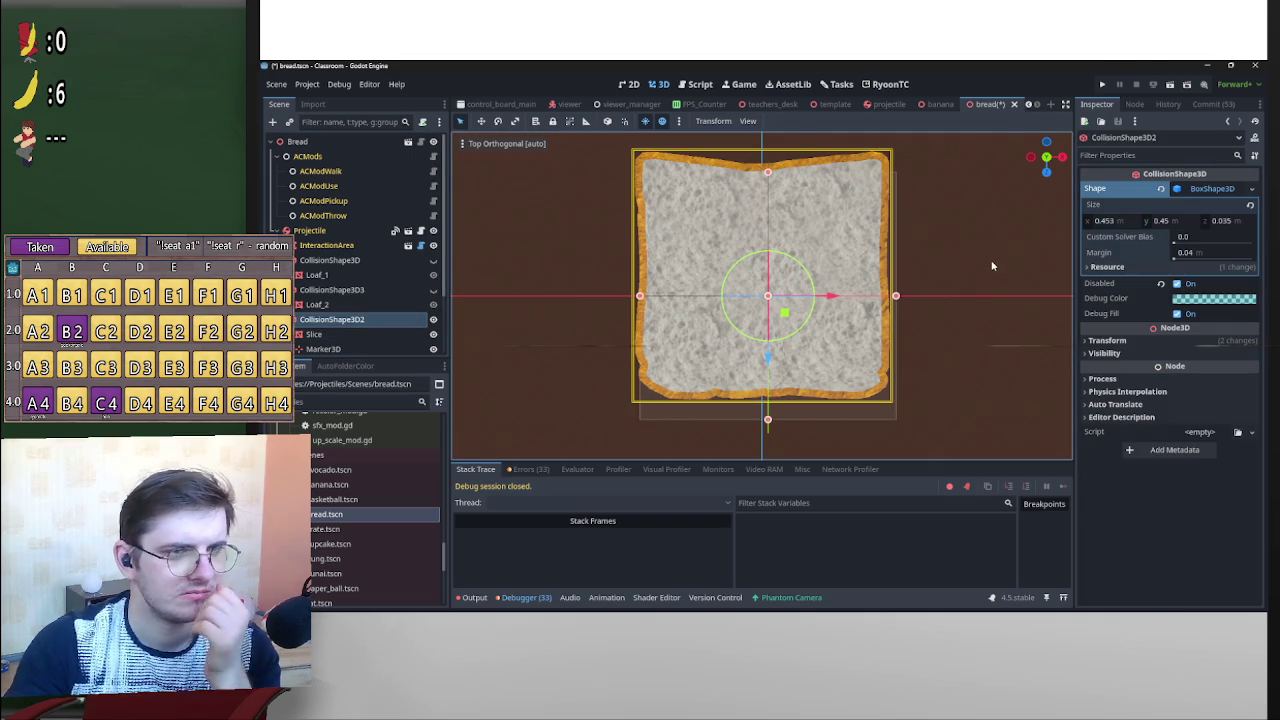
pyautogui.moveTo(769, 174); pyautogui.dragTo(788, 131)
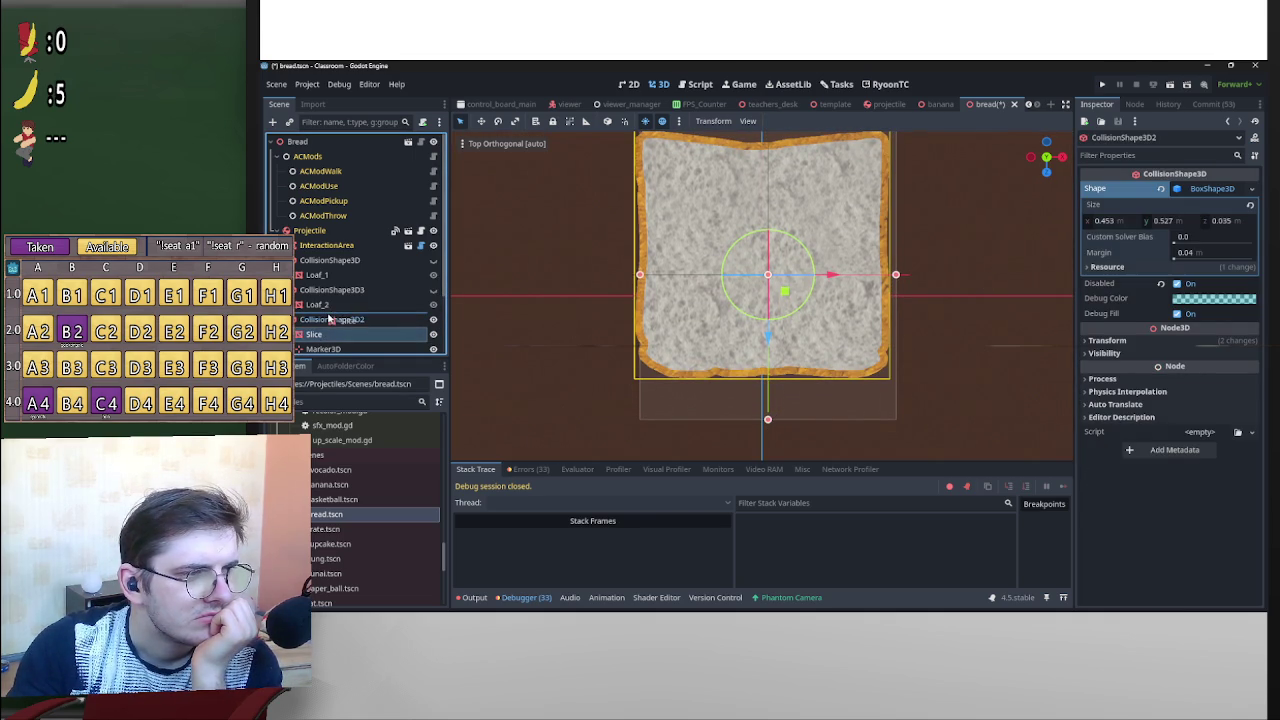
pyautogui.moveTo(330, 318); pyautogui.dragTo(330, 318)
pyautogui.moveTo(1046, 157); pyautogui.dragTo(1065, 160)
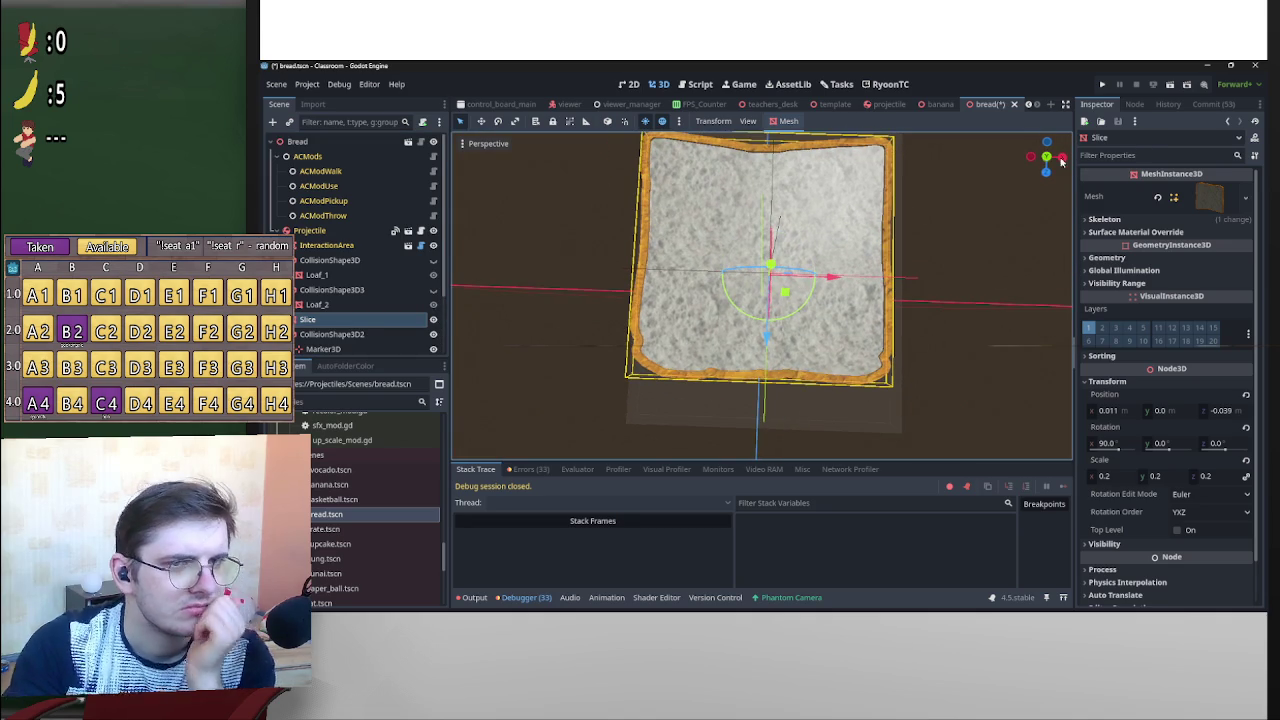
pyautogui.click(1046, 157)
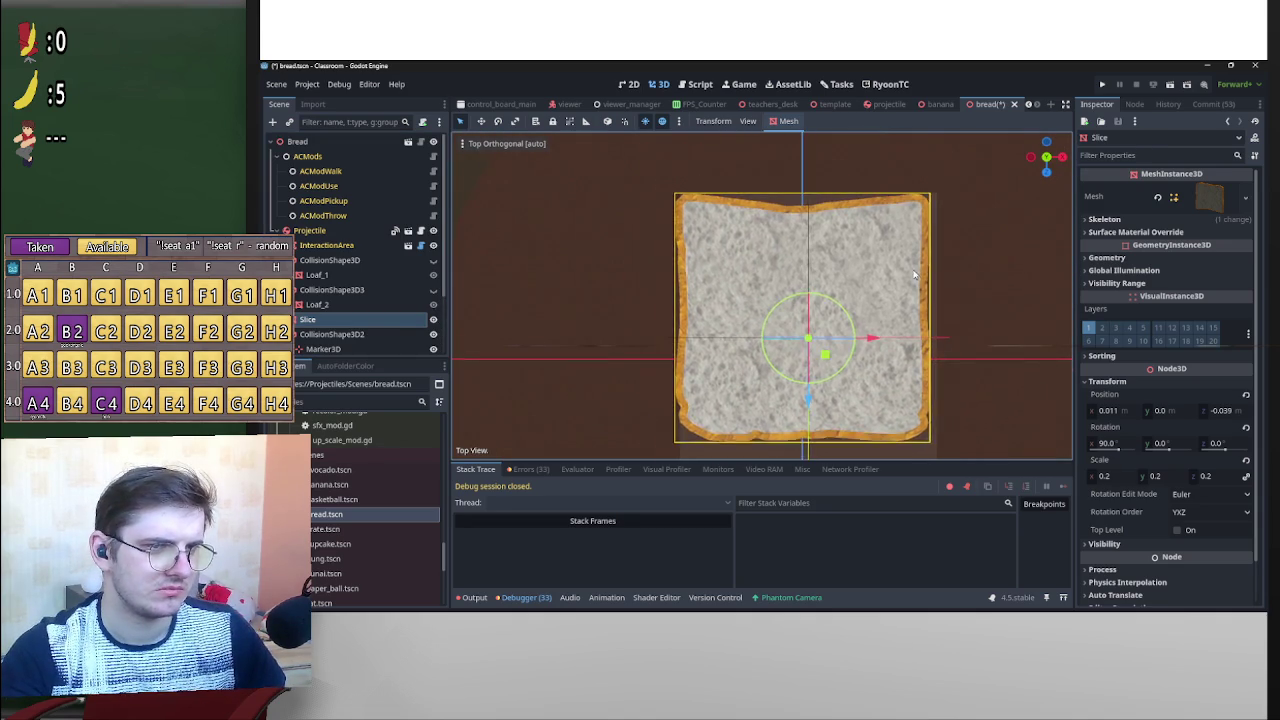
pyautogui.scroll(1, 913, 275)
pyautogui.click(330, 334)
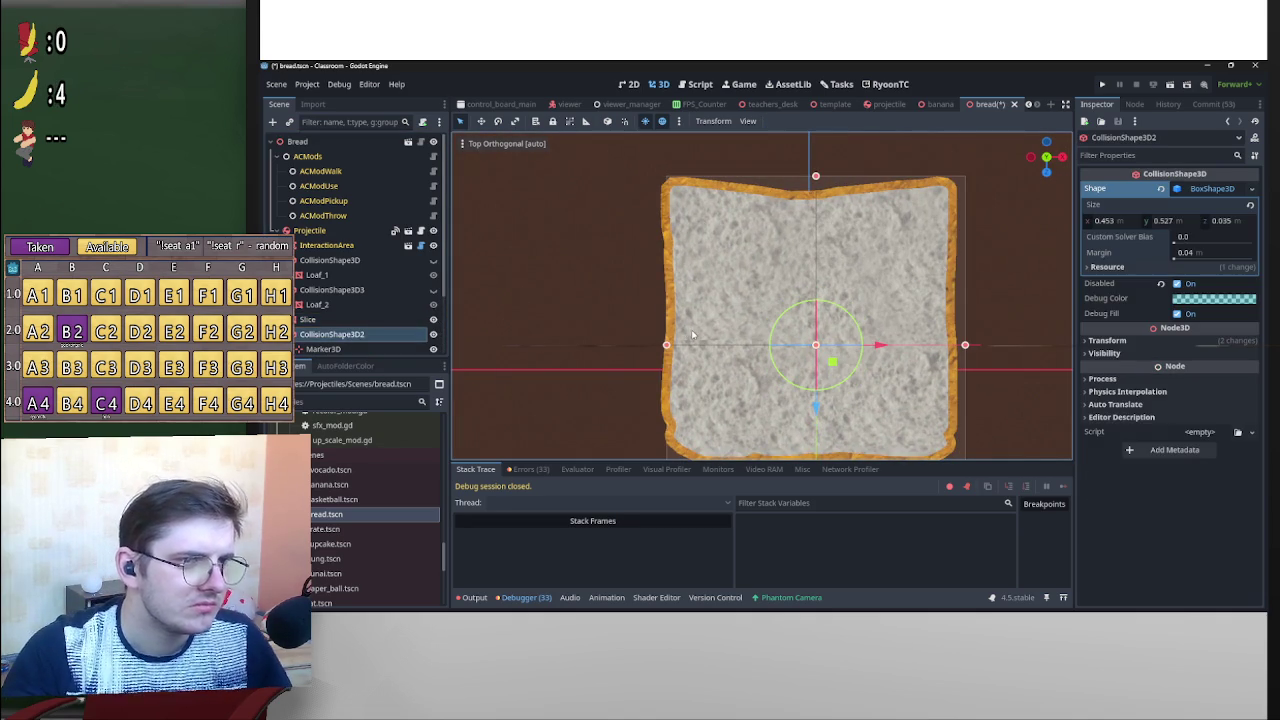
pyautogui.moveTo(667, 347); pyautogui.dragTo(660, 347)
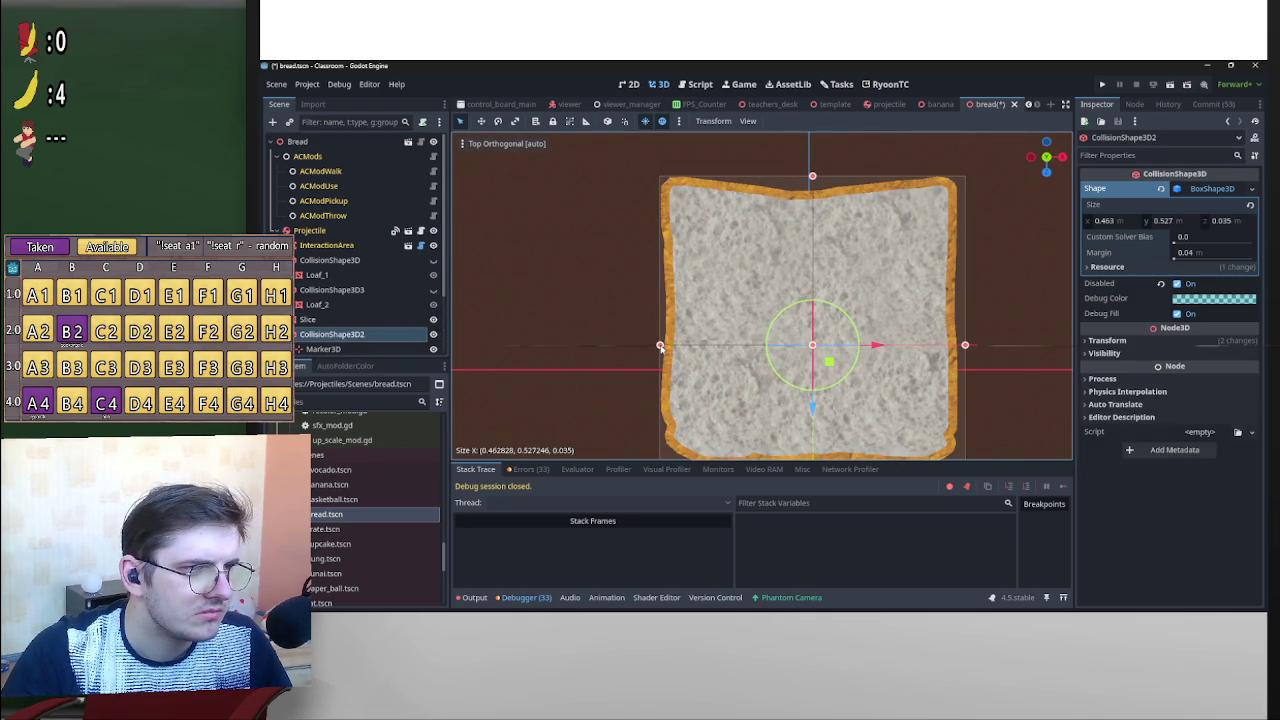
pyautogui.moveTo(967, 347); pyautogui.dragTo(962, 347)
pyautogui.scroll(-2, 866, 366)
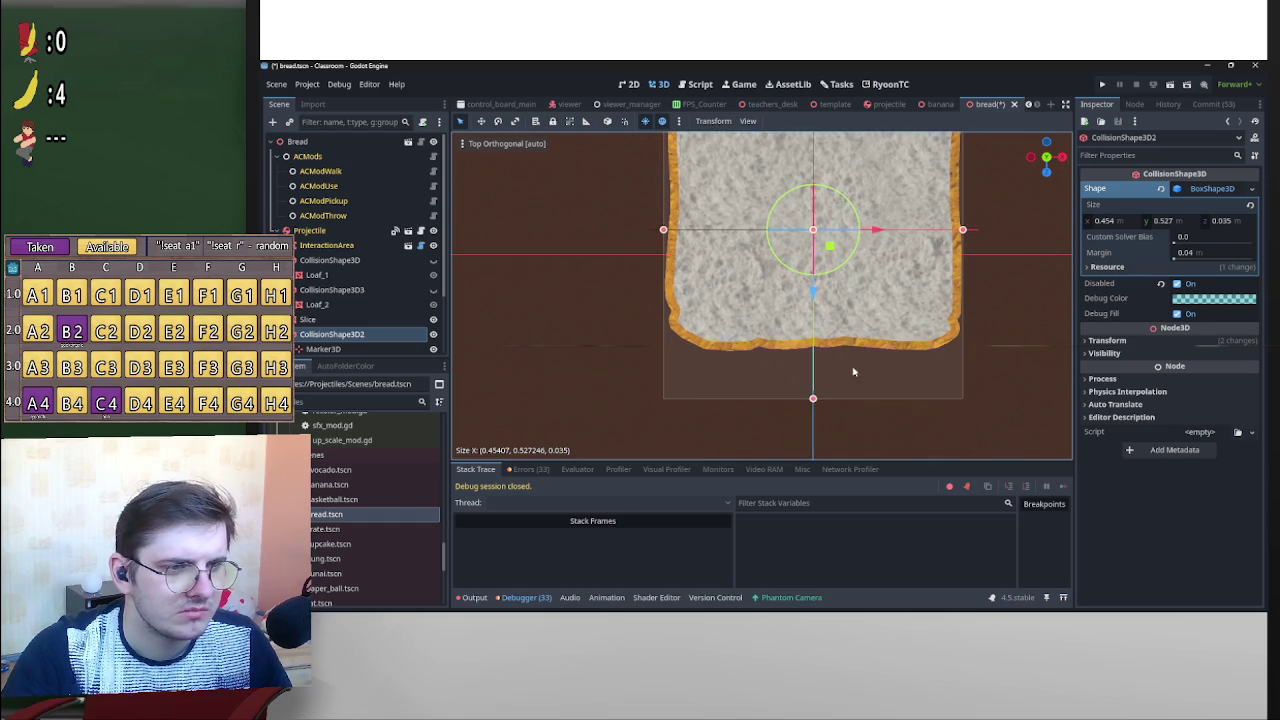
pyautogui.moveTo(813, 401)
pyautogui.mouseDown()
pyautogui.moveTo(817, 368)
pyautogui.moveTo(836, 355)
pyautogui.mouseUp()
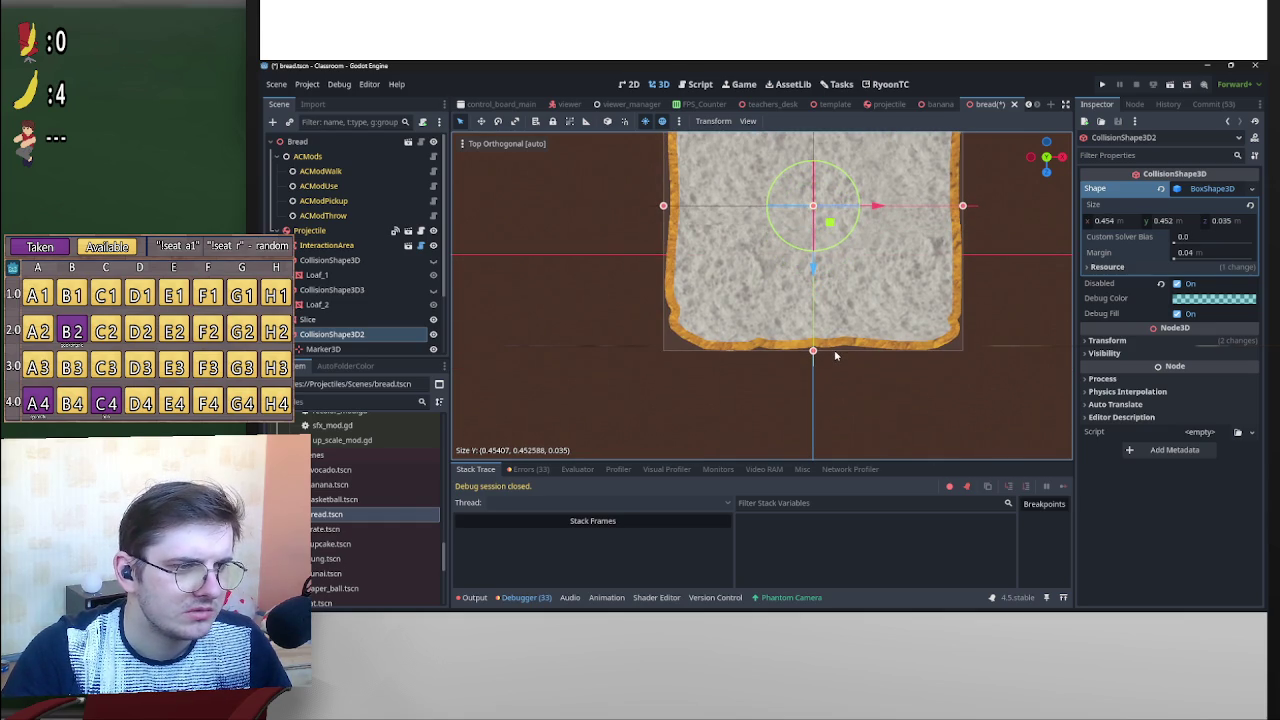
# Reorder Slice in the scene tree and reset CollisionShape3D2's position to the origin.
pyautogui.moveTo(348, 306)
pyautogui.mouseDown()
pyautogui.moveTo(353, 340)
pyautogui.moveTo(356, 310)
pyautogui.mouseUp()
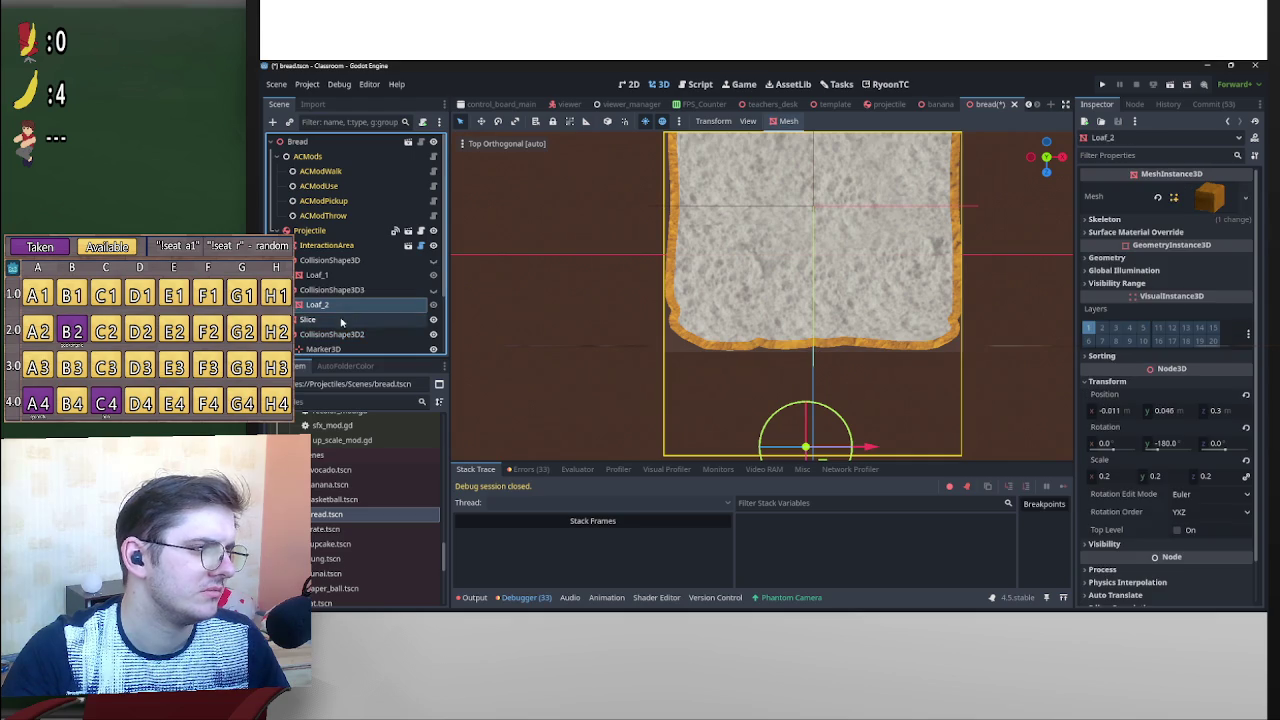
pyautogui.click(330, 335)
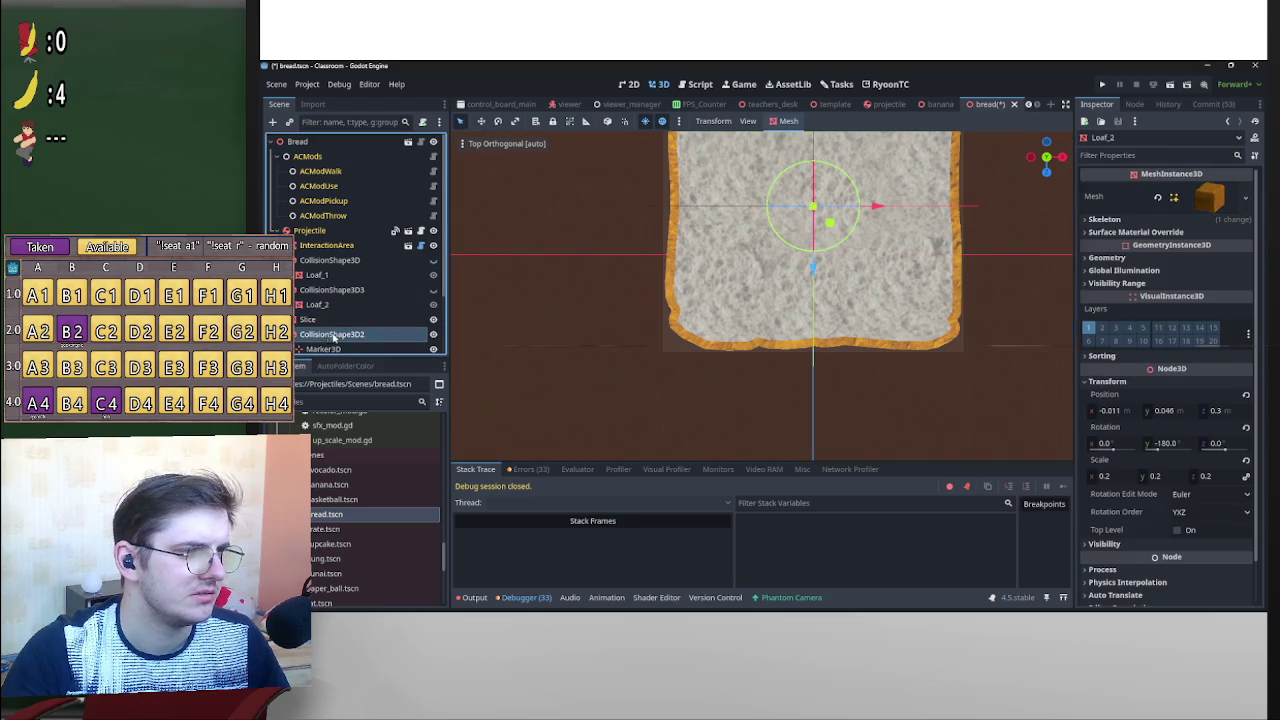
pyautogui.scroll(3, 901, 252)
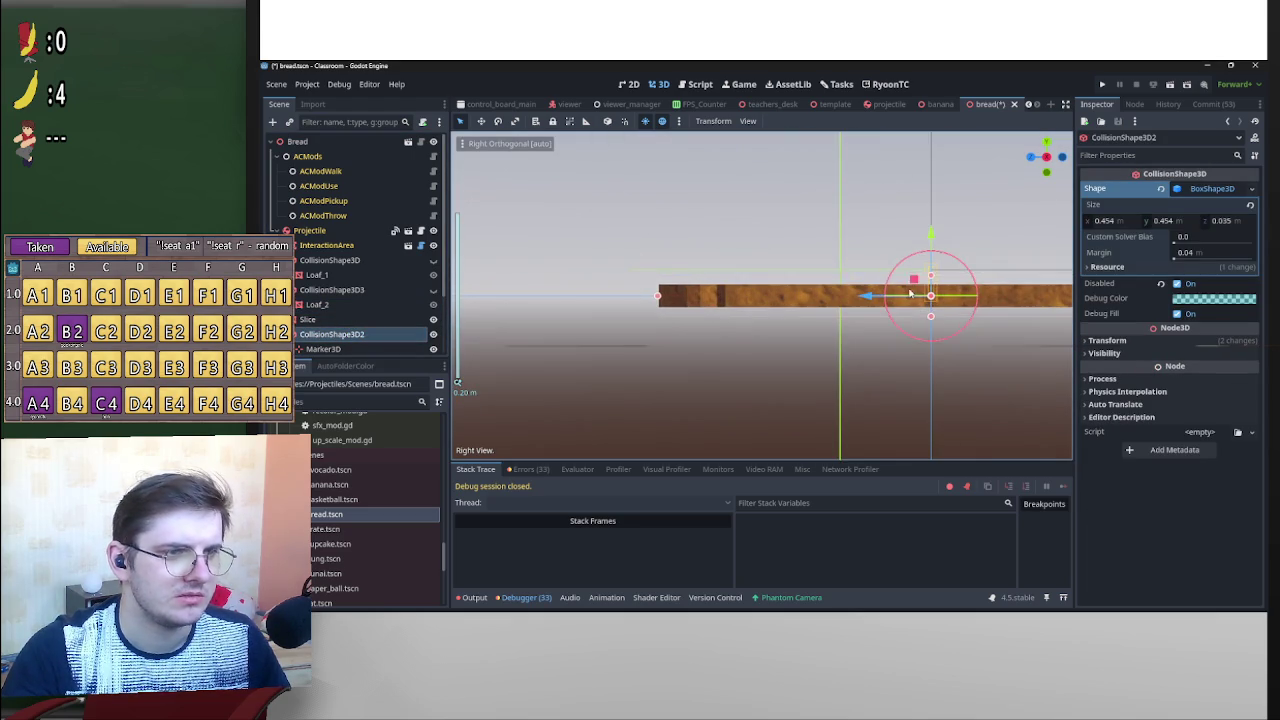
pyautogui.moveTo(348, 321)
pyautogui.mouseDown()
pyautogui.moveTo(350, 338)
pyautogui.moveTo(325, 330)
pyautogui.mouseUp()
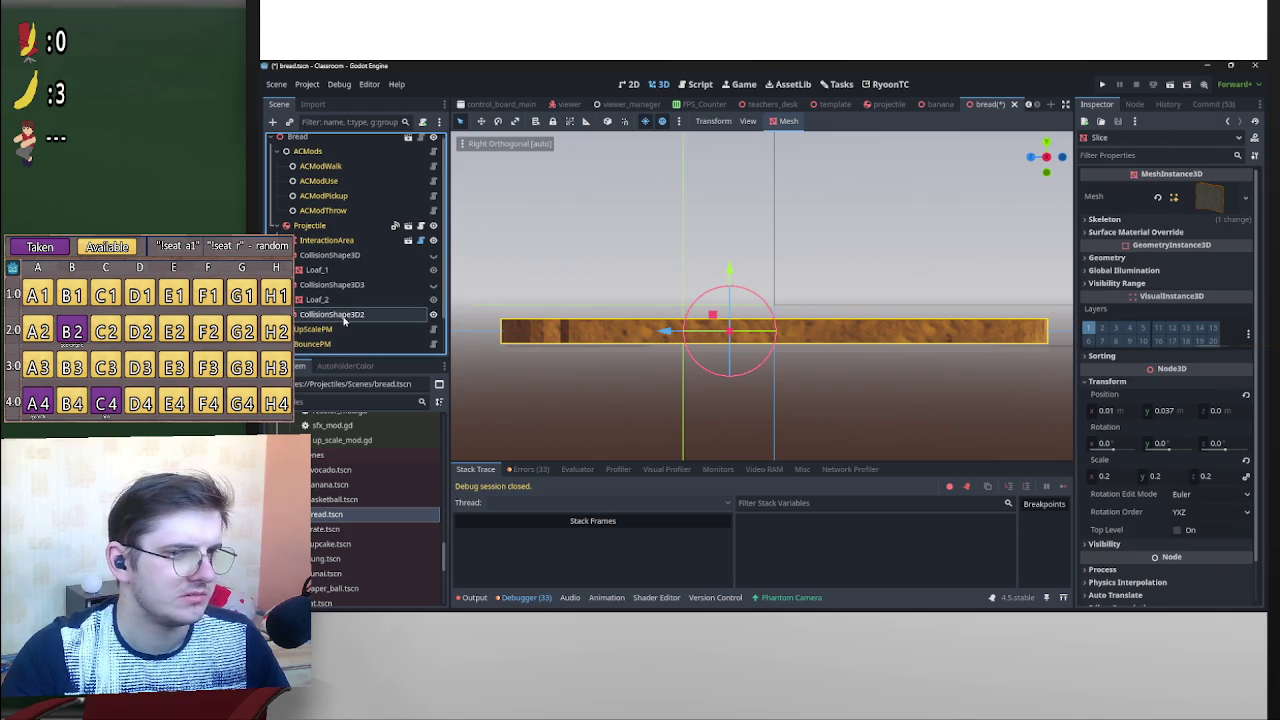
pyautogui.click(330, 314)
pyautogui.click(1246, 356)
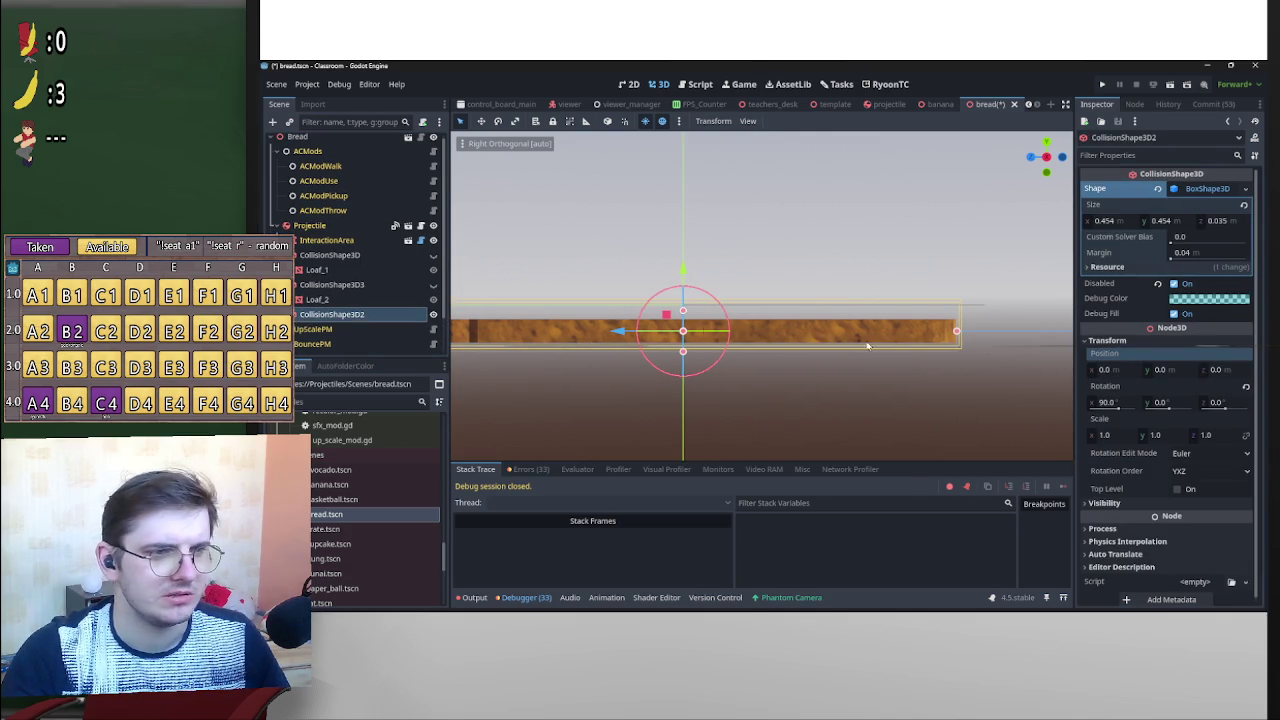
# Toggle Loaf_2's visibility to check the slice box, then select the loaf's CollisionShape3D3.
pyautogui.click(433, 299)
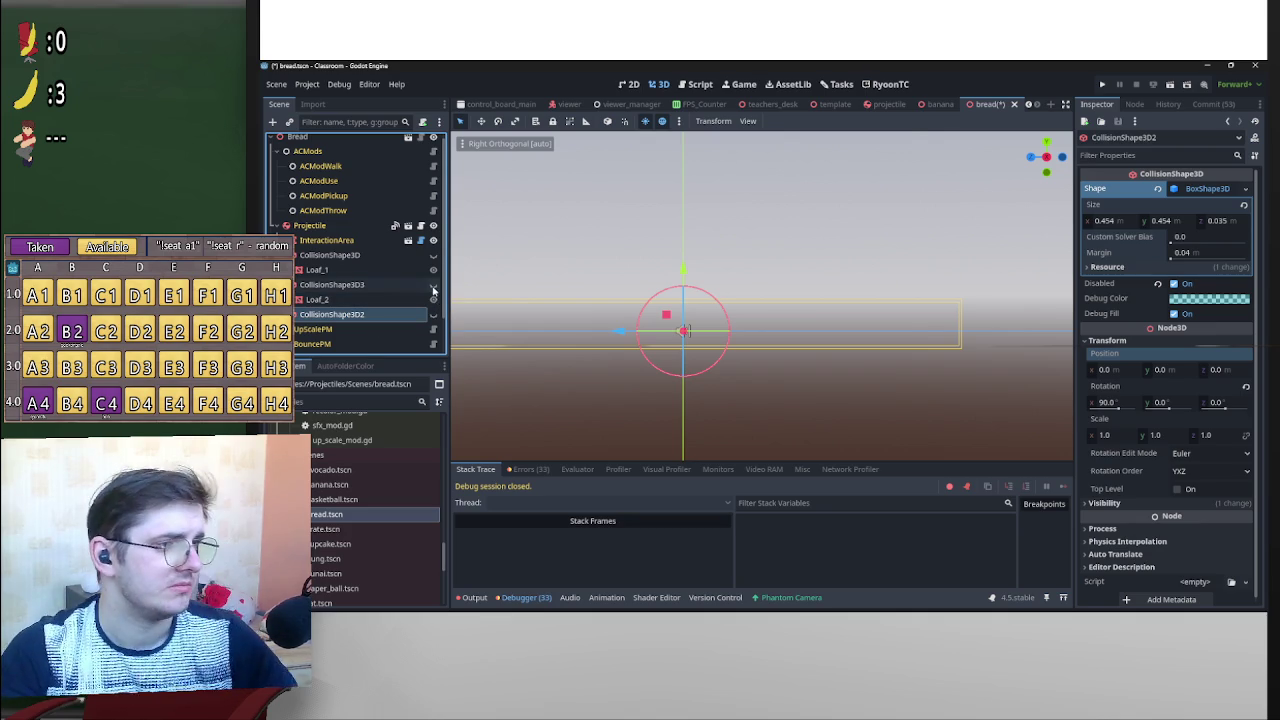
pyautogui.click(433, 299)
pyautogui.scroll(-1, 366, 314)
pyautogui.scroll(-1, 366, 314)
pyautogui.click(379, 242)
pyautogui.click(352, 257)
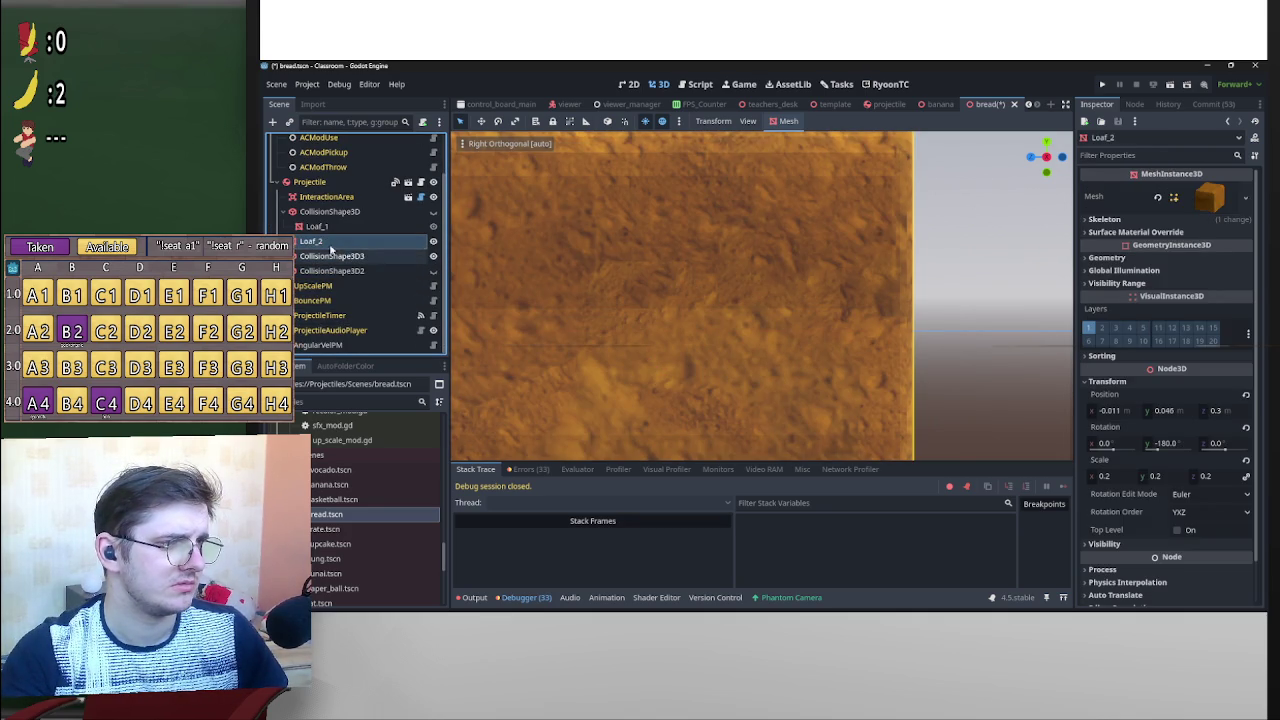
# In the front view, trim the loaf collision box's sides, top and bottom to fit Loaf_2.
pyautogui.click(1031, 159)
pyautogui.scroll(-5, 930, 253)
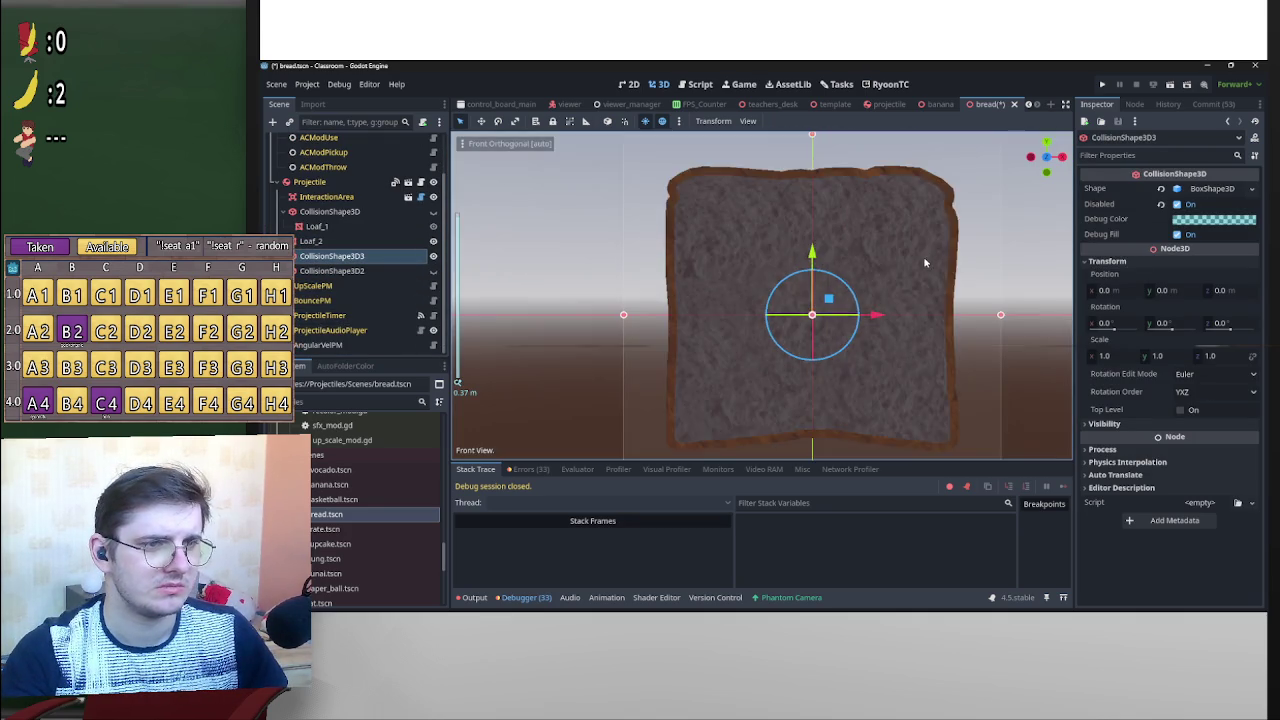
pyautogui.scroll(3, 945, 291)
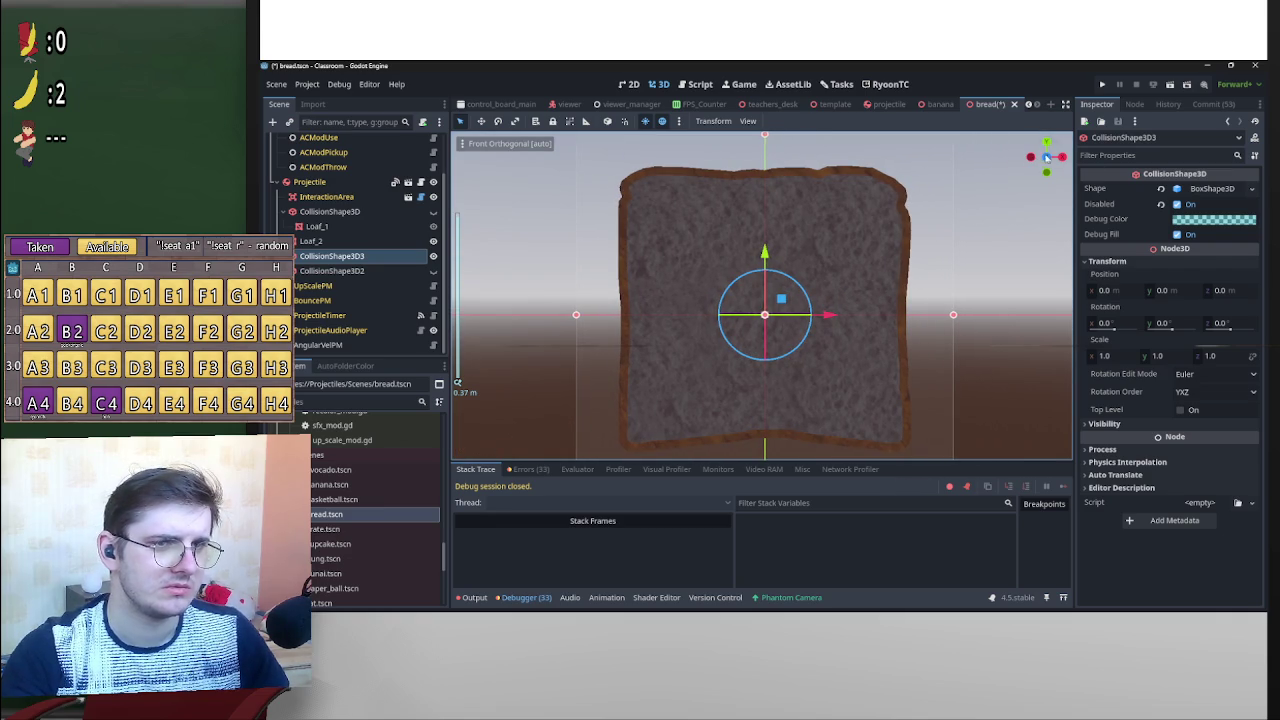
pyautogui.click(1048, 159)
pyautogui.scroll(-1, 912, 311)
pyautogui.moveTo(925, 311); pyautogui.dragTo(893, 324)
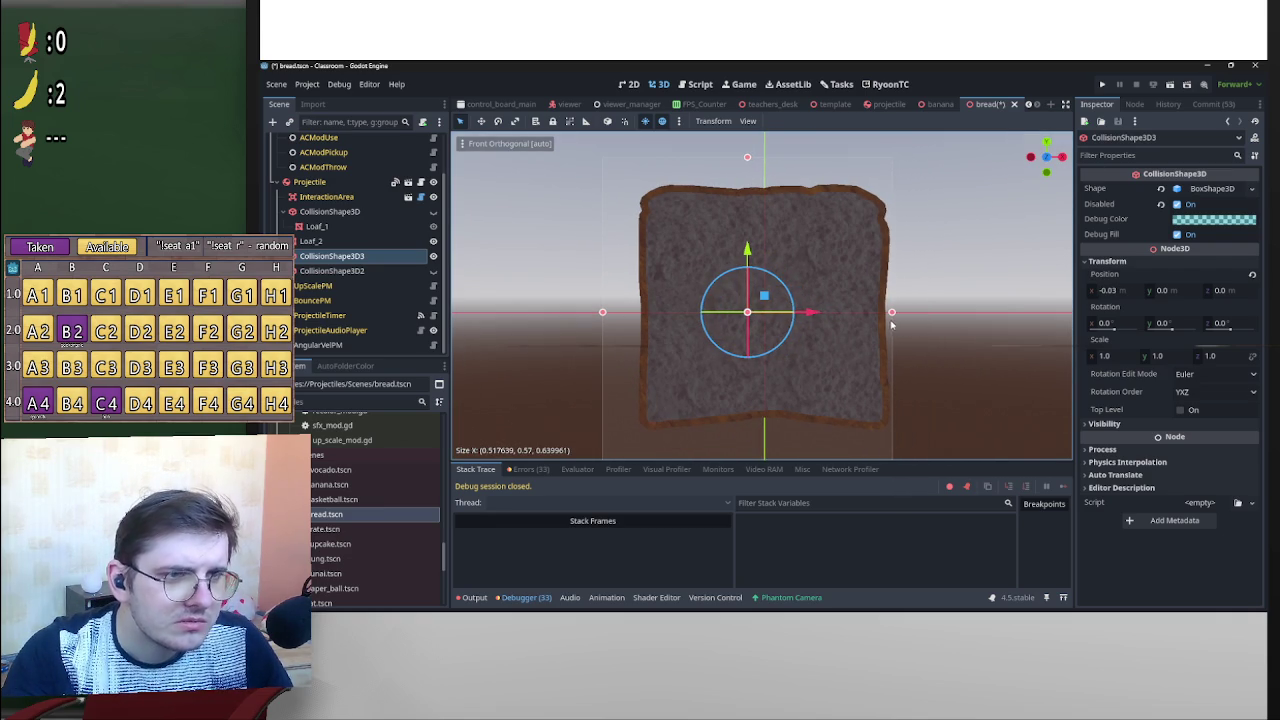
pyautogui.moveTo(605, 312); pyautogui.dragTo(637, 312)
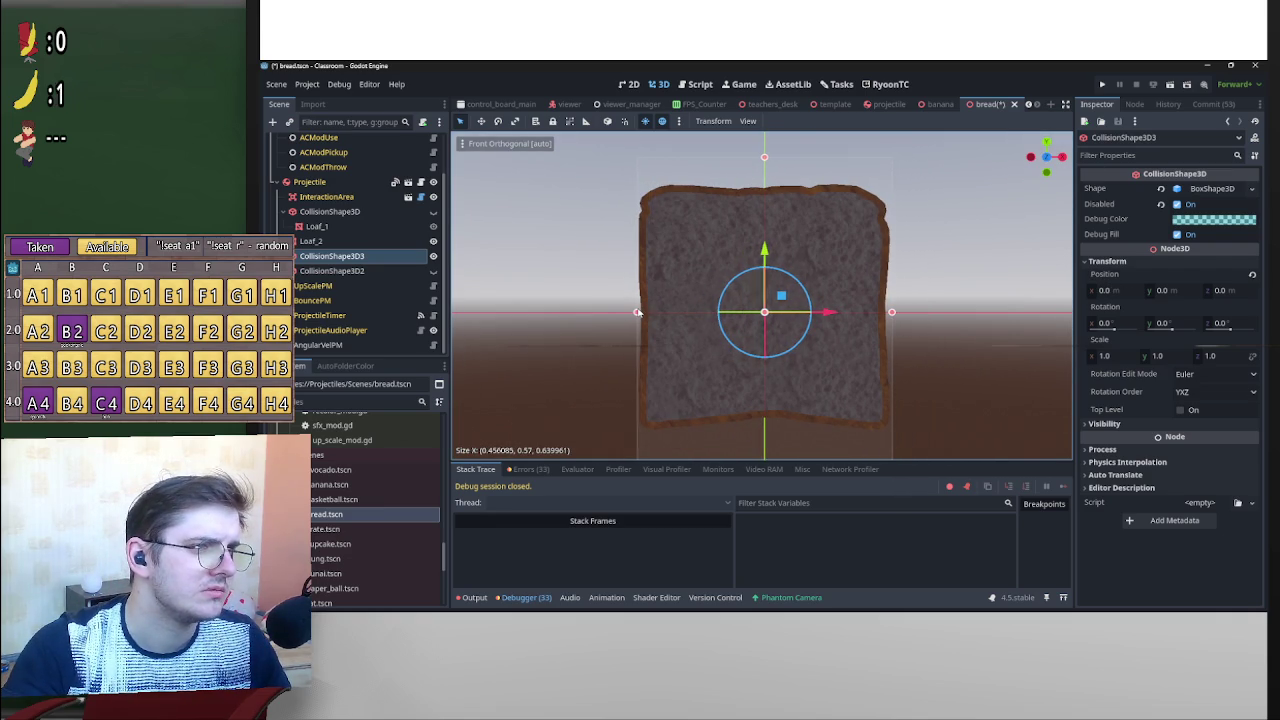
pyautogui.moveTo(765, 158)
pyautogui.mouseDown()
pyautogui.moveTo(766, 186)
pyautogui.moveTo(778, 185)
pyautogui.mouseUp()
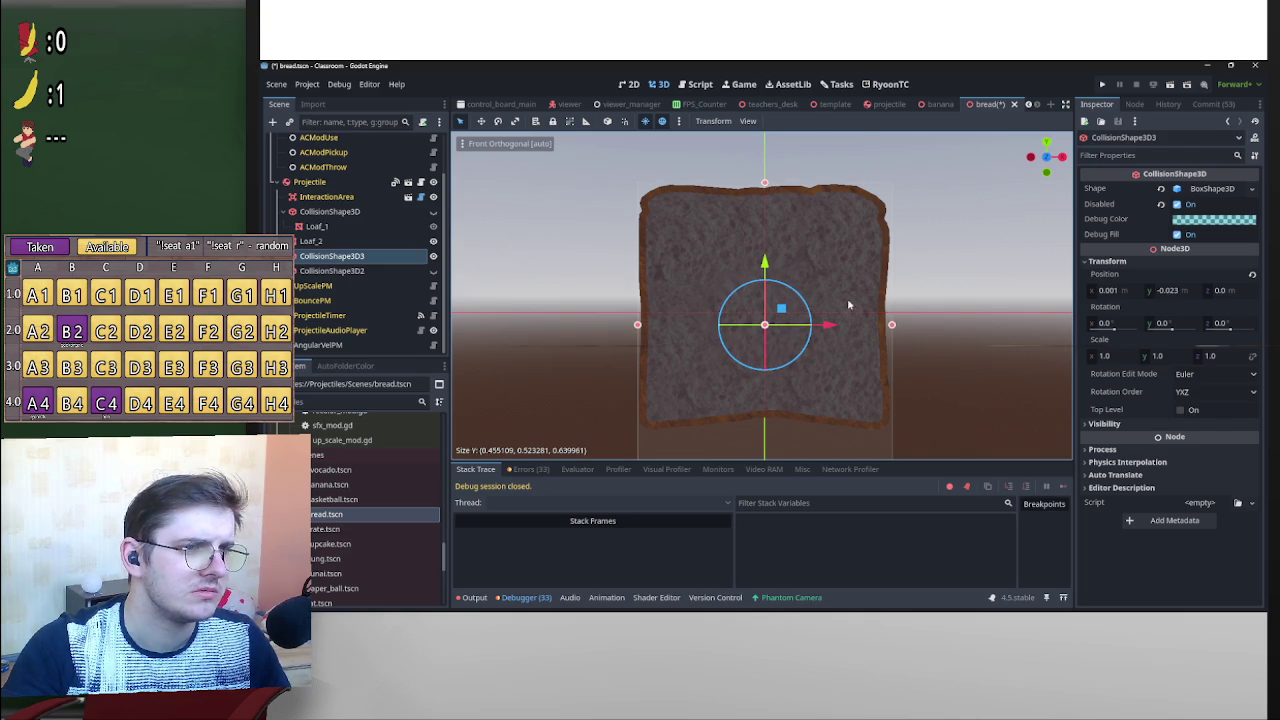
pyautogui.scroll(-2, 847, 298)
pyautogui.moveTo(766, 394); pyautogui.dragTo(774, 362)
# Shorten the box lengthwise in the right view, move it above Loaf_2, and recentre it at the origin.
pyautogui.click(1061, 157)
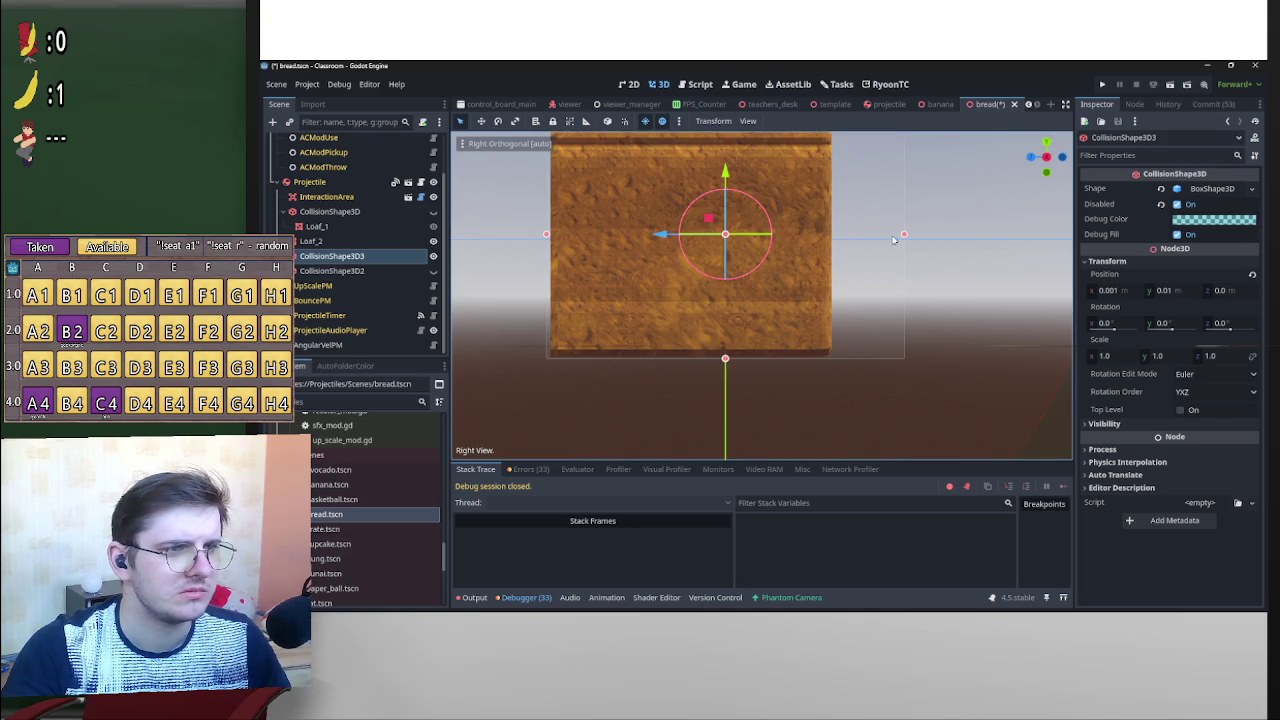
pyautogui.moveTo(901, 237); pyautogui.dragTo(834, 240)
pyautogui.moveTo(547, 235); pyautogui.dragTo(547, 235)
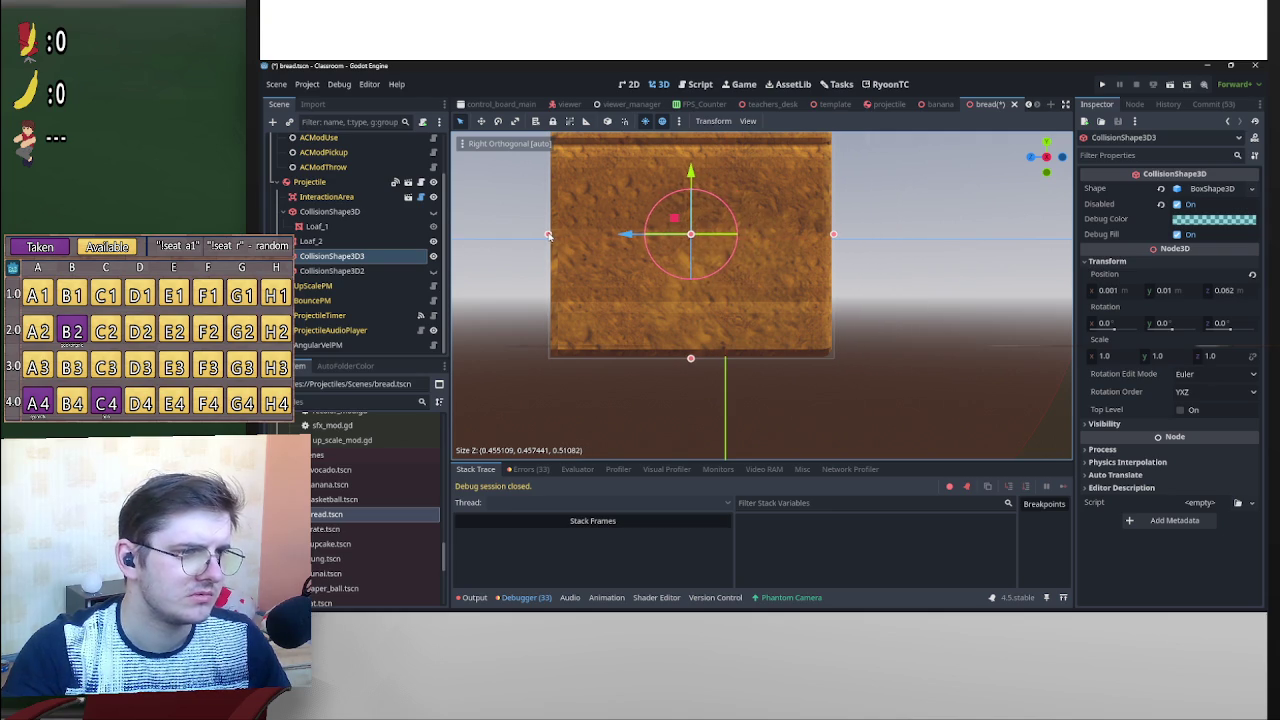
pyautogui.scroll(-3, 885, 237)
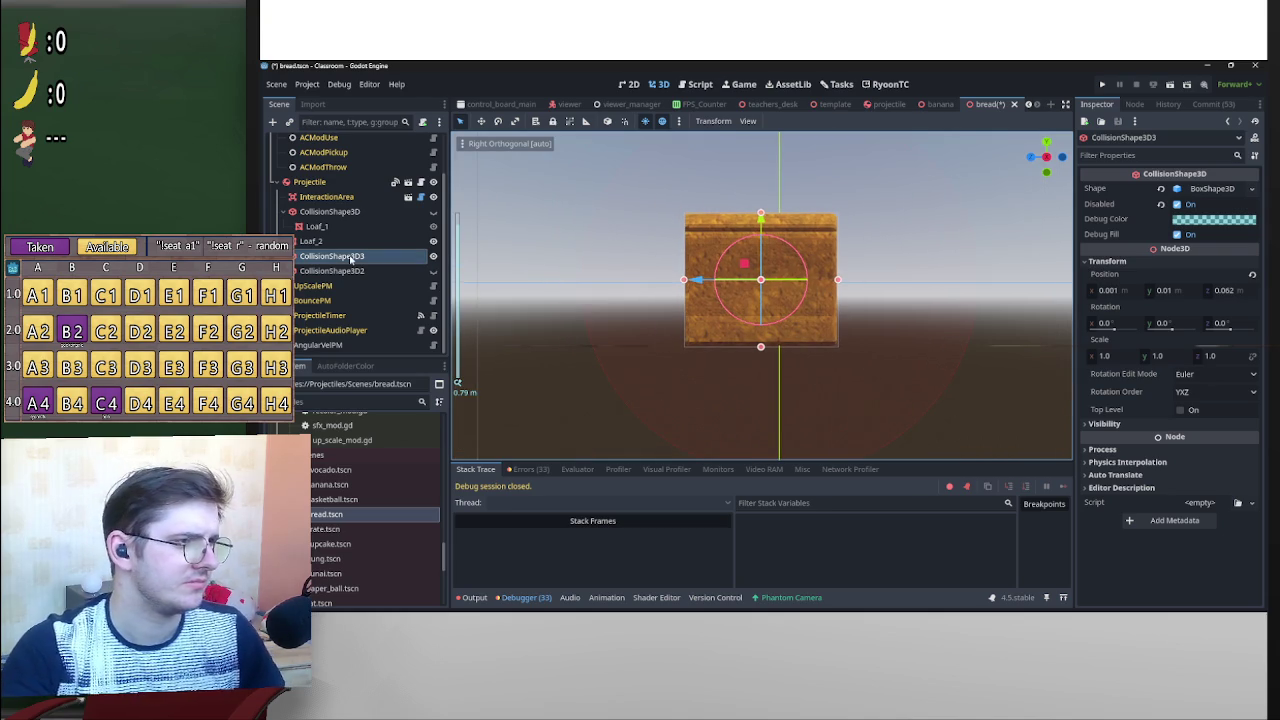
pyautogui.moveTo(332, 244); pyautogui.dragTo(346, 246)
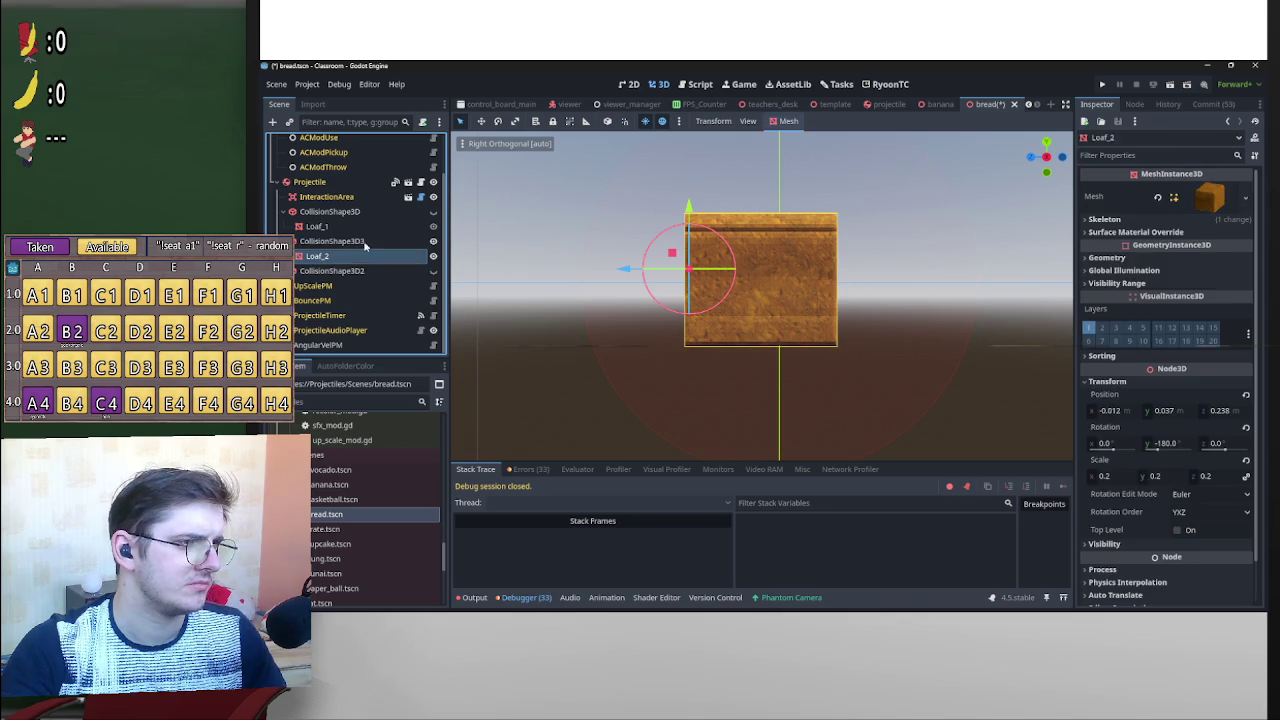
pyautogui.click(1252, 274)
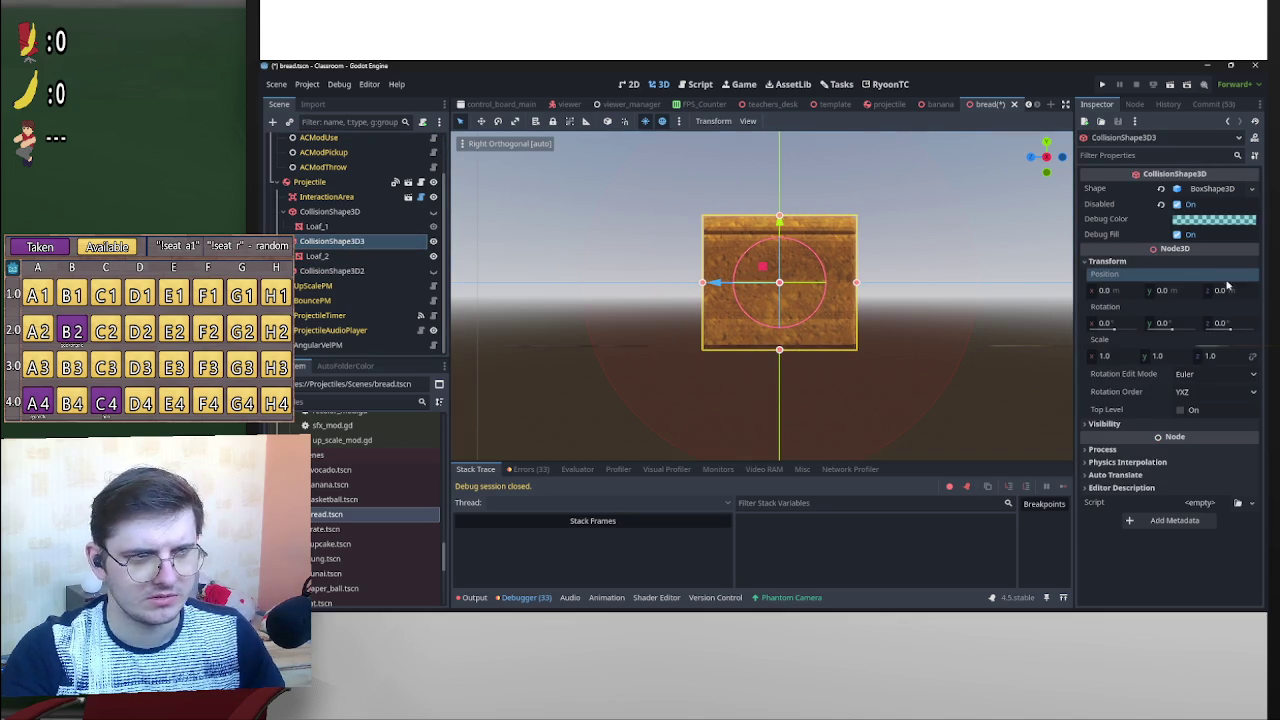
pyautogui.click(433, 256)
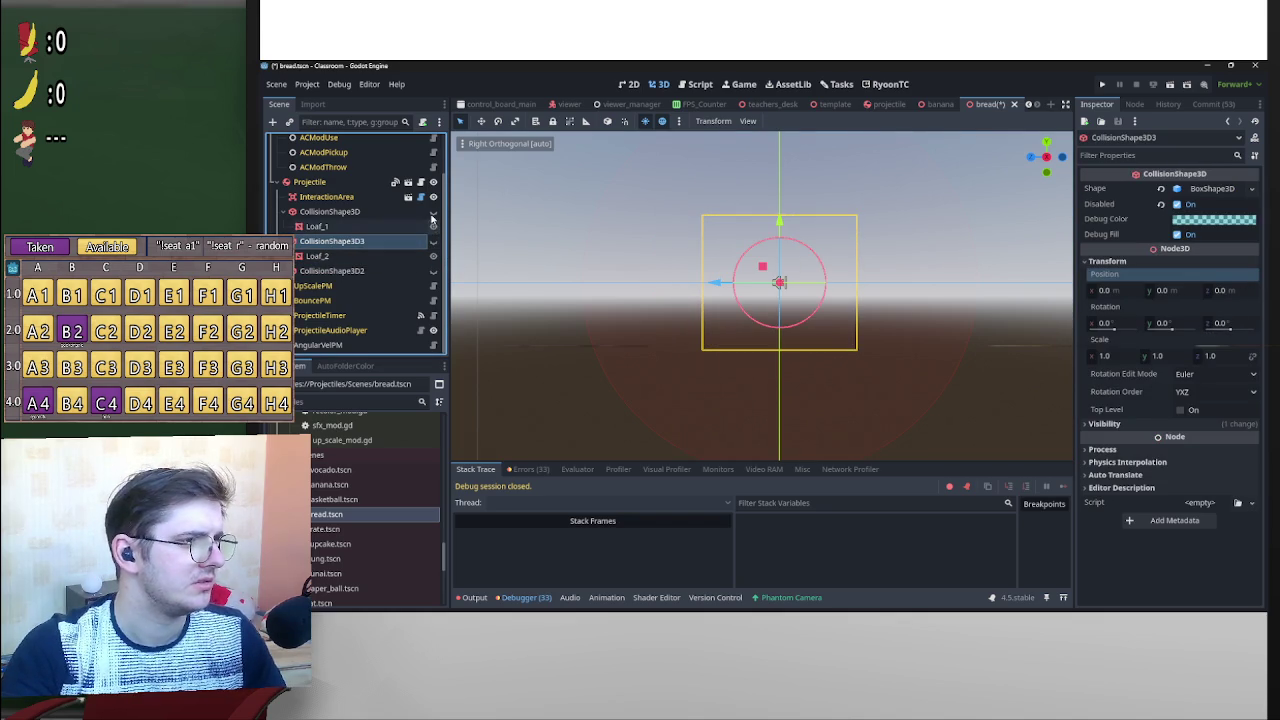
pyautogui.click(433, 226)
pyautogui.click(330, 211)
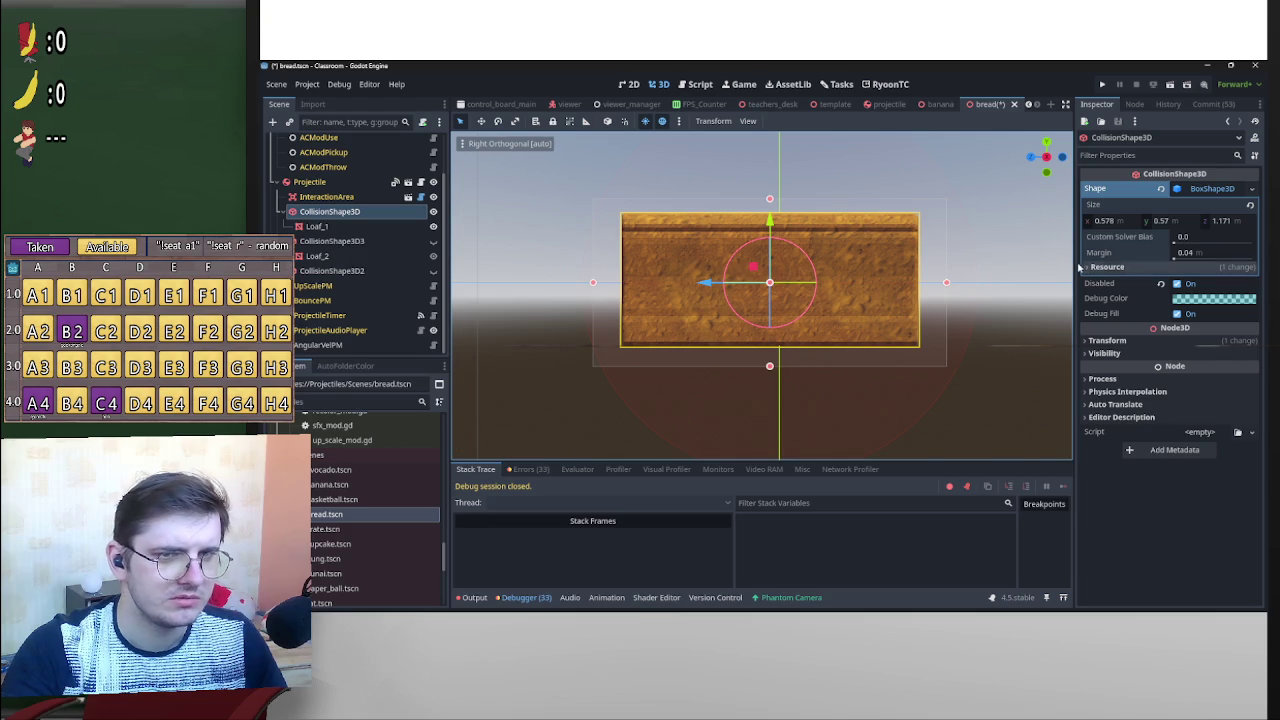
# In the right view, trim CollisionShape3D's length and height to hug Loaf_1.
pyautogui.moveTo(384, 230)
pyautogui.mouseDown()
pyautogui.moveTo(380, 212)
pyautogui.moveTo(360, 208)
pyautogui.mouseUp()
pyautogui.click(340, 226)
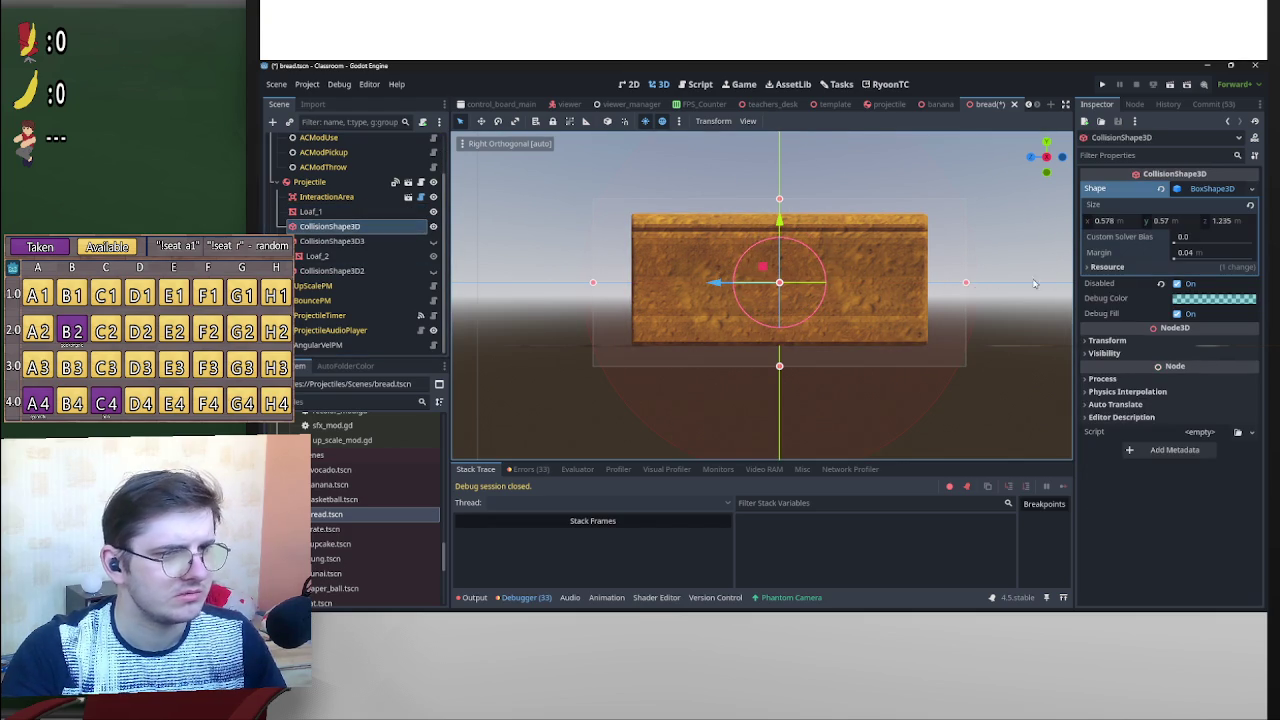
pyautogui.scroll(3, 1020, 260)
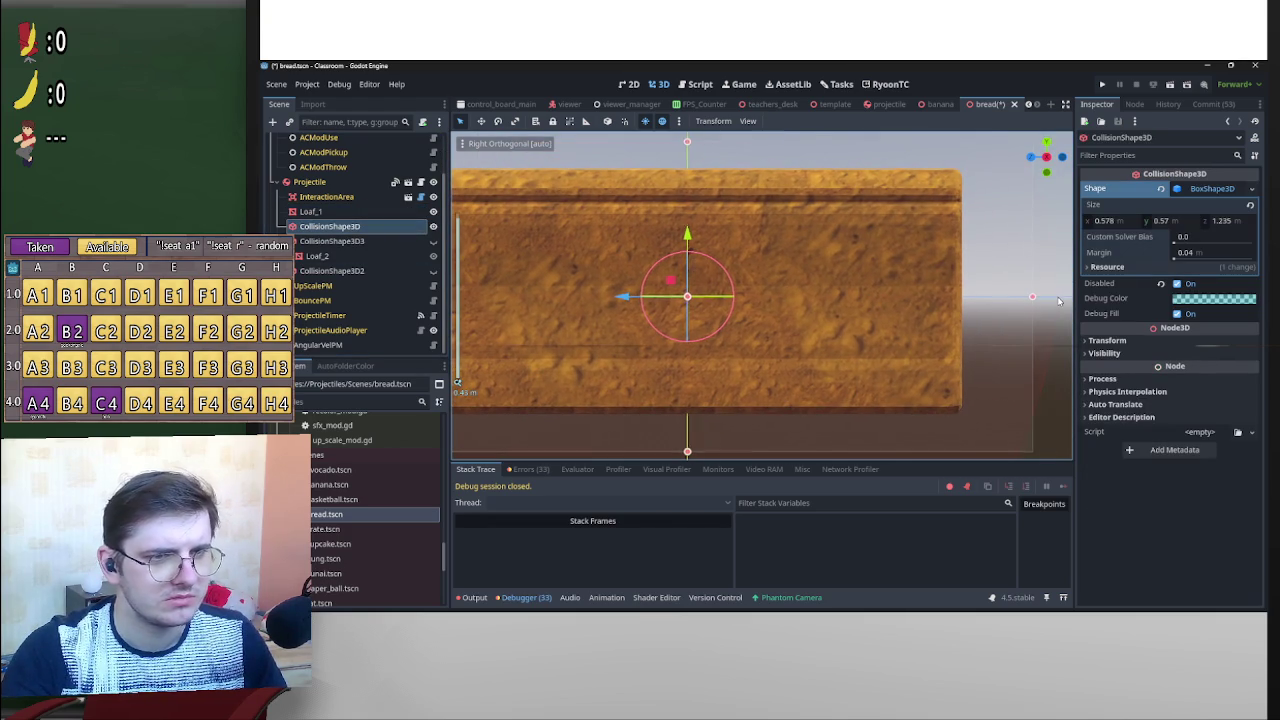
pyautogui.moveTo(1034, 300); pyautogui.dragTo(964, 300)
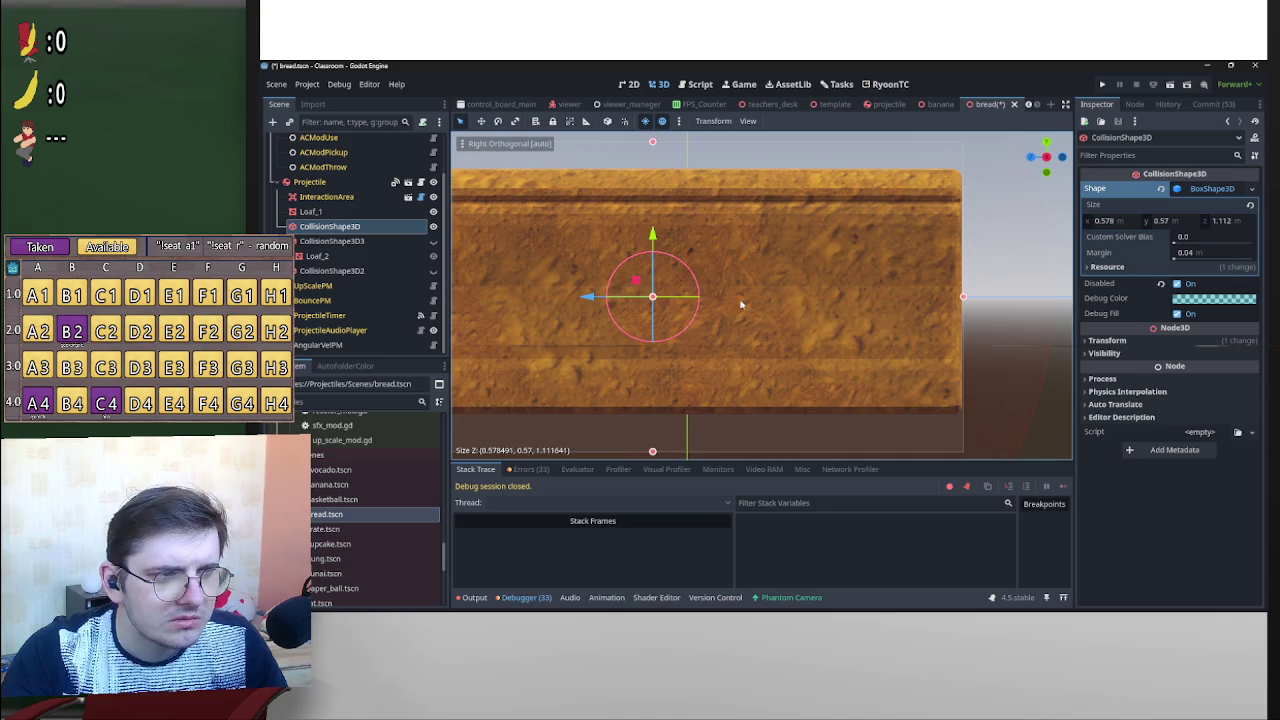
pyautogui.moveTo(612, 283); pyautogui.dragTo(682, 286)
pyautogui.moveTo(958, 437); pyautogui.dragTo(958, 403)
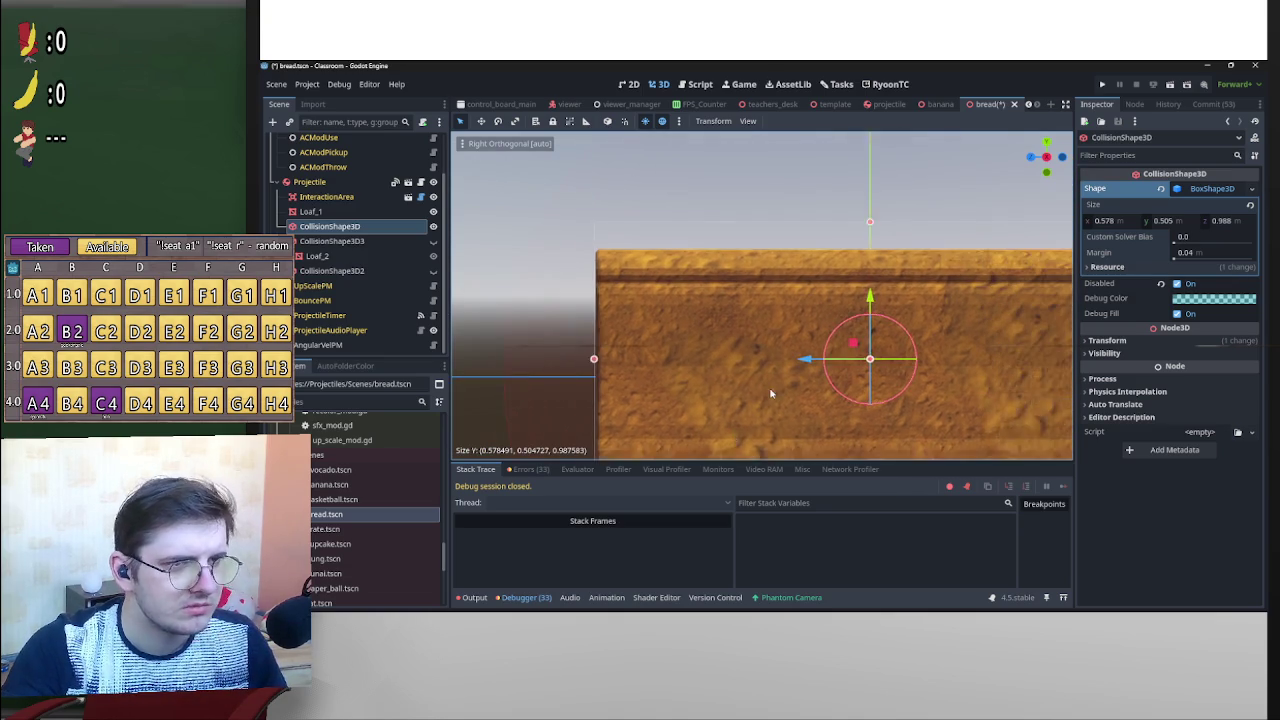
pyautogui.moveTo(842, 276); pyautogui.dragTo(843, 294)
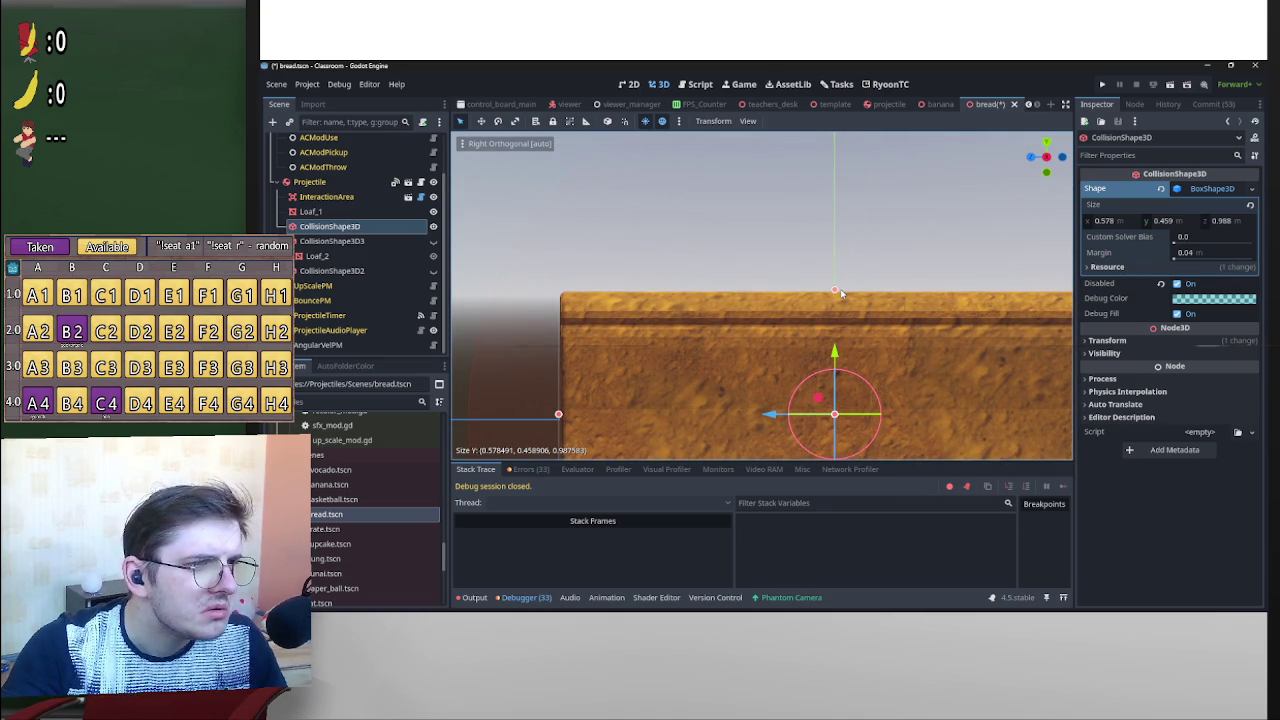
pyautogui.scroll(-4, 966, 222)
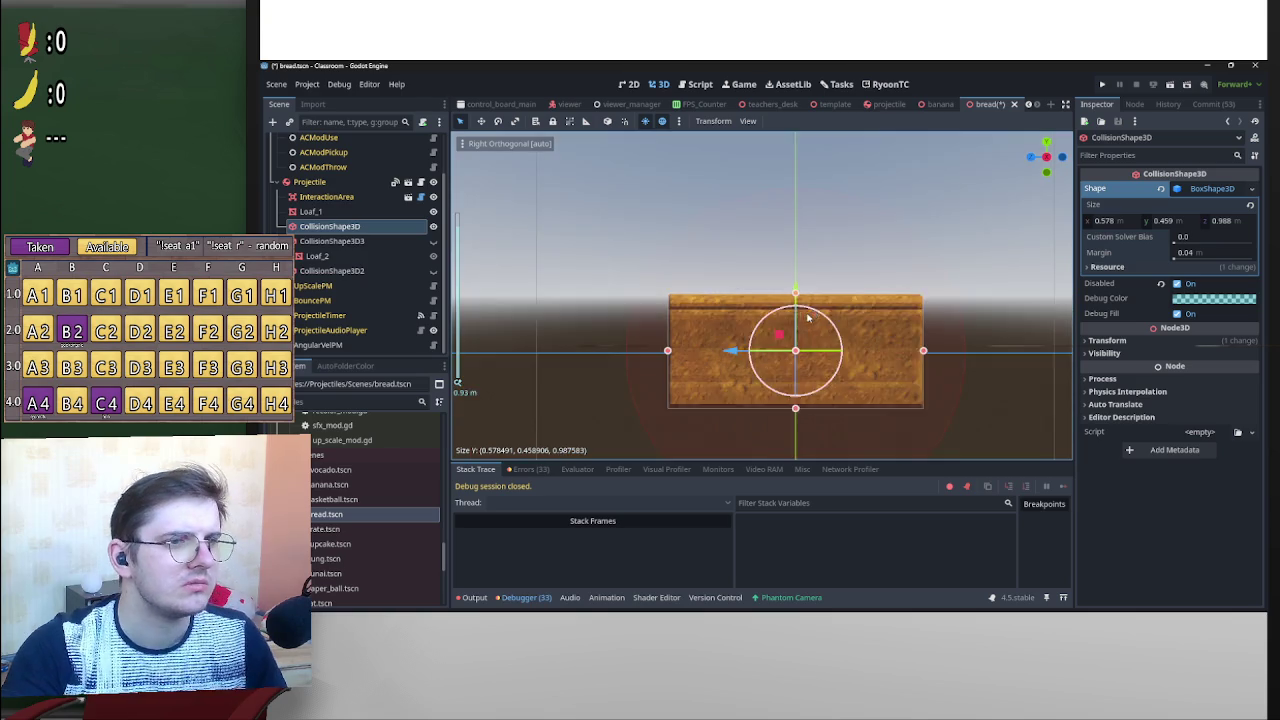
# Narrow the box's width in the front view, put Loaf_1 back under it, and save bread.tscn.
pyautogui.click(1033, 158)
pyautogui.scroll(6, 585, 344)
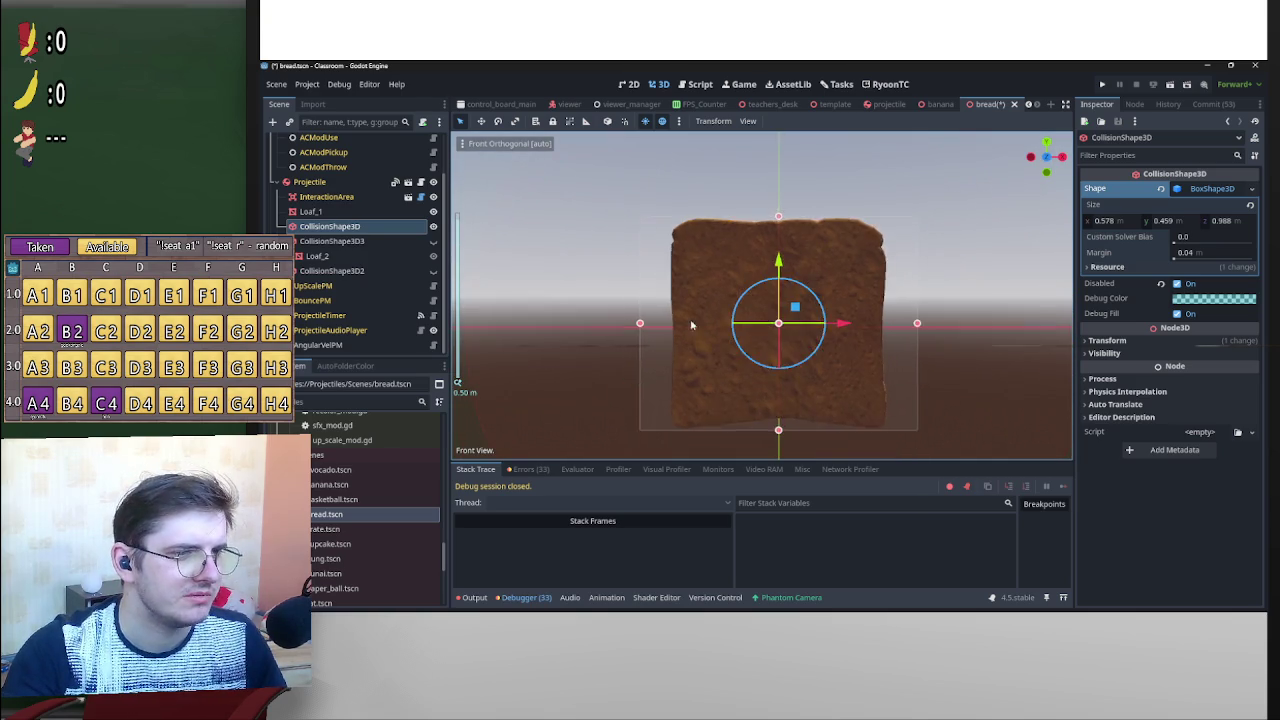
pyautogui.moveTo(569, 339); pyautogui.dragTo(616, 346)
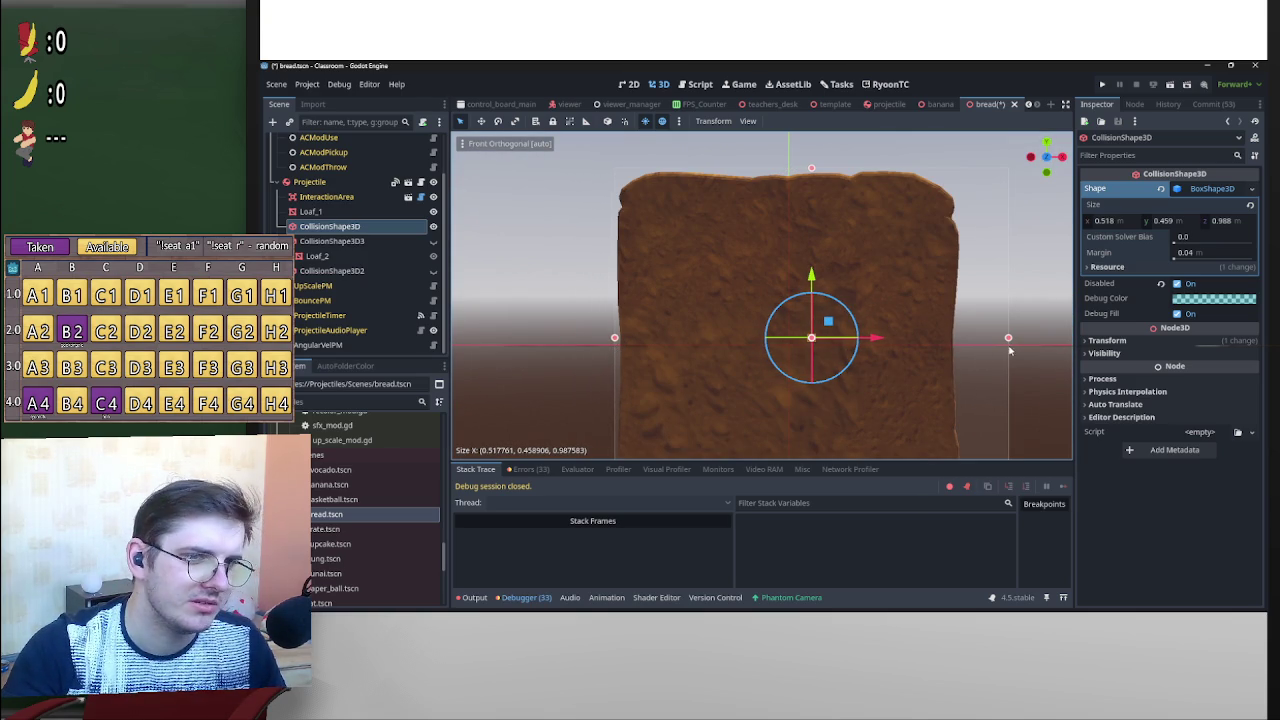
pyautogui.moveTo(1008, 338); pyautogui.dragTo(960, 340)
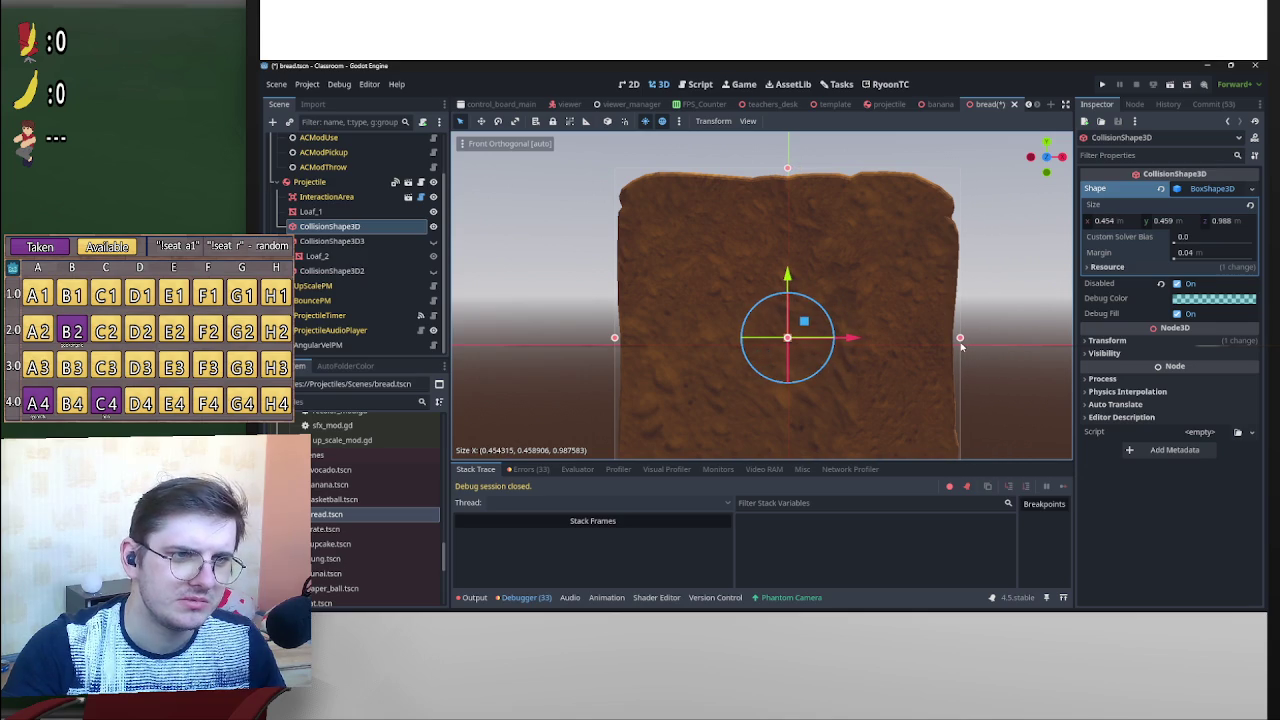
pyautogui.moveTo(380, 212); pyautogui.dragTo(387, 232)
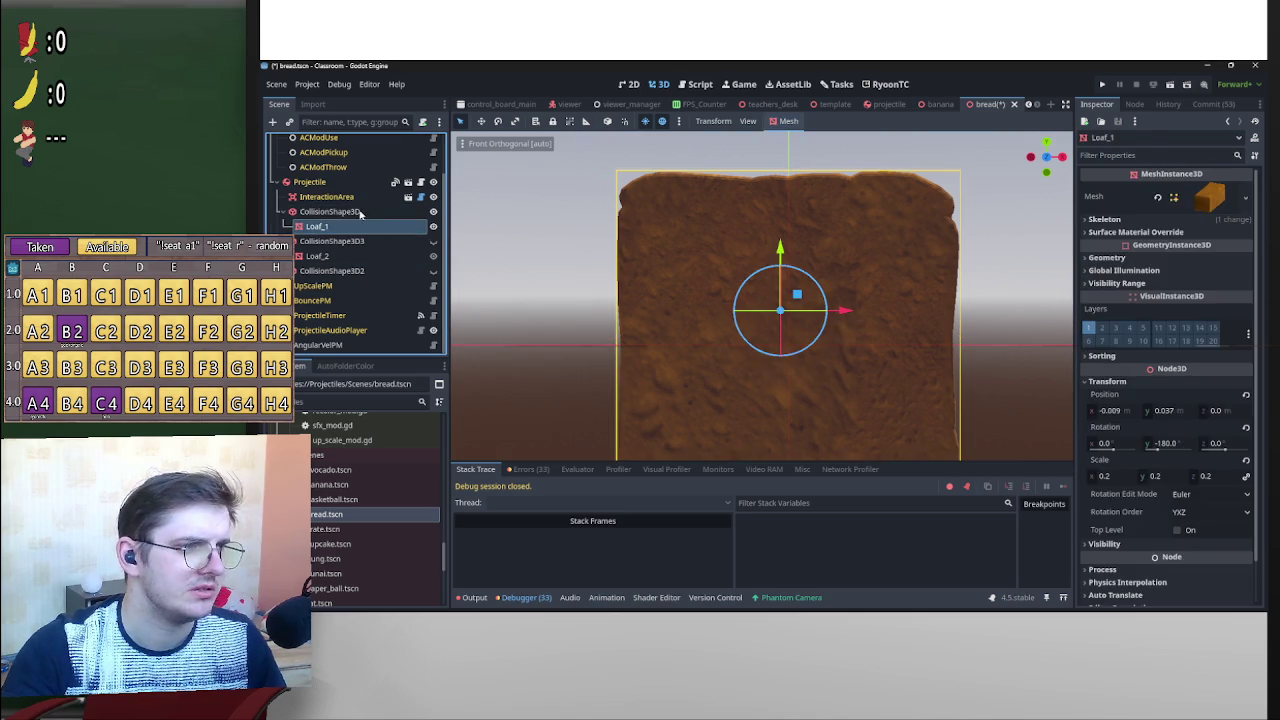
pyautogui.click(330, 211)
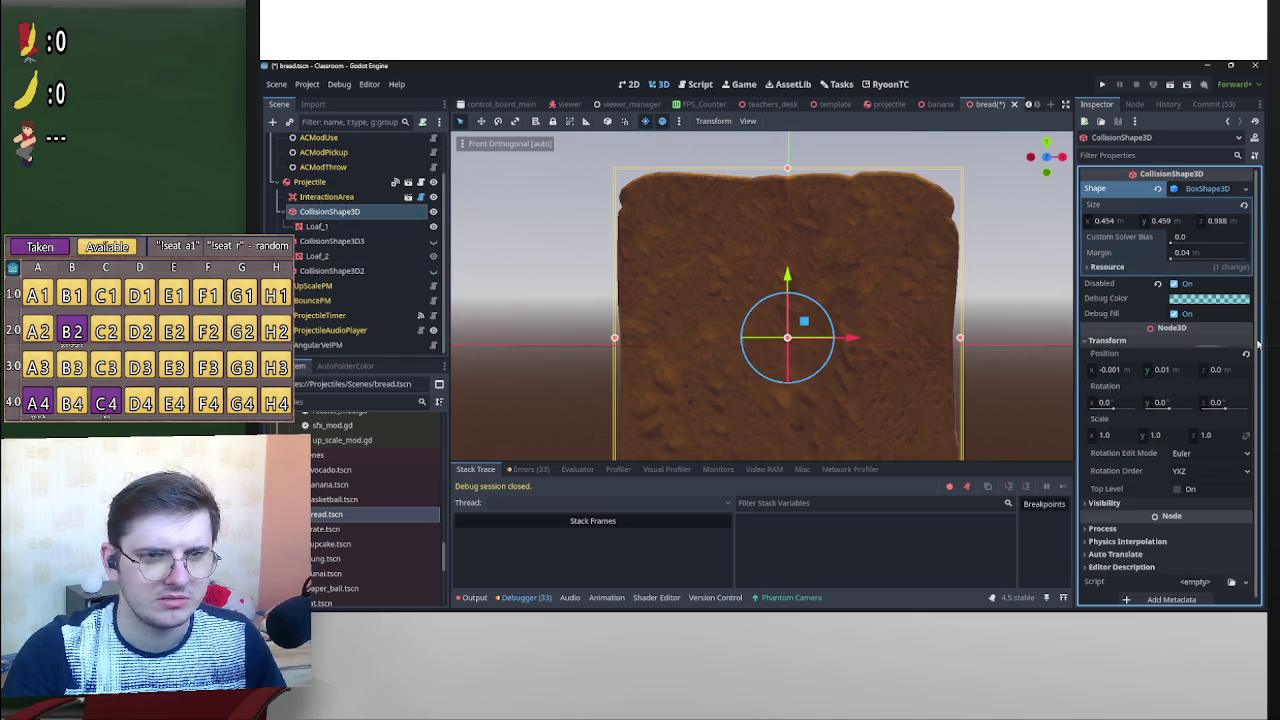
pyautogui.click(987, 264)
pyautogui.scroll(-3, 987, 264)
pyautogui.hotkey('ctrl', 's')
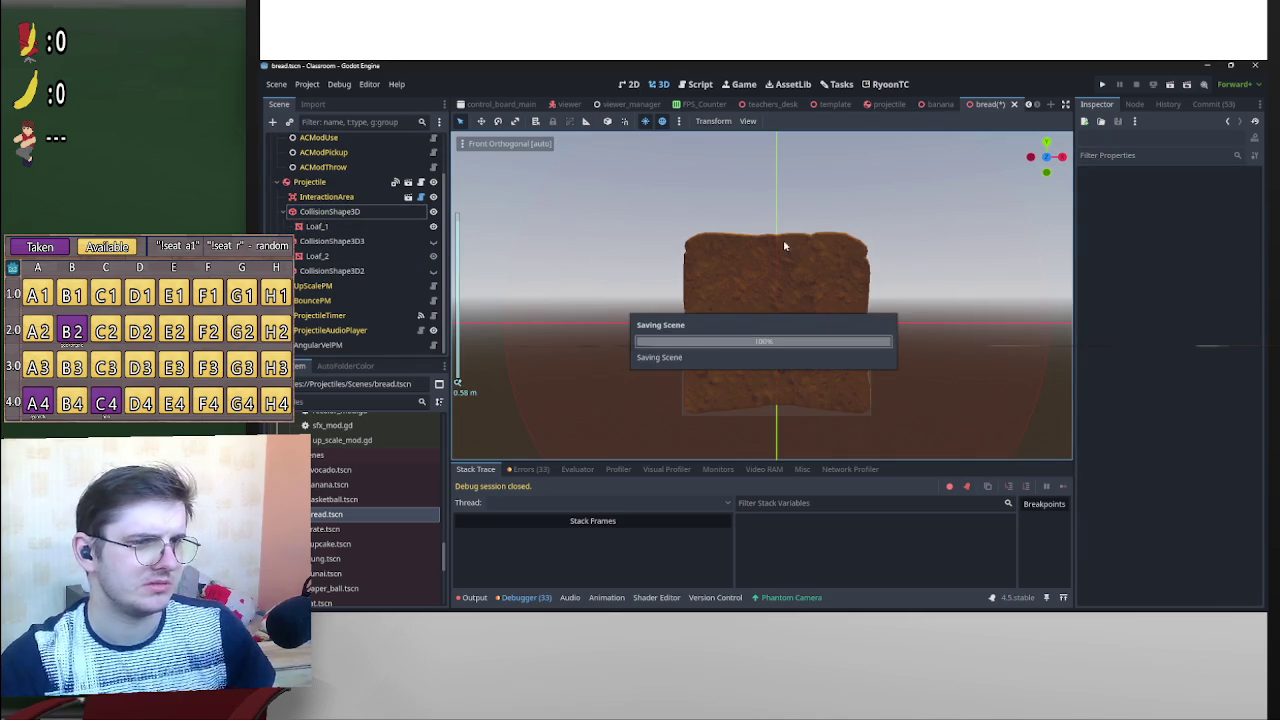
# Hide the brown loaf, briefly show then re-hide the grey loaf, and save bread.tscn.
pyautogui.click(433, 212)
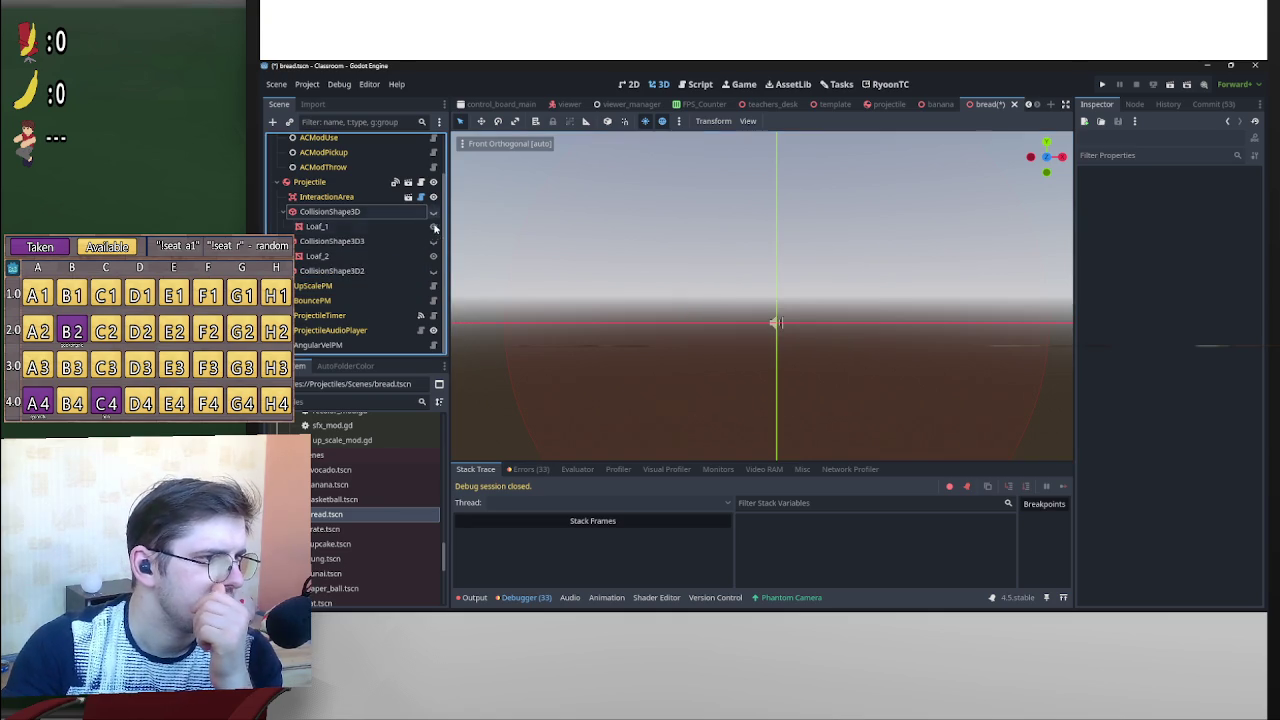
pyautogui.click(433, 241)
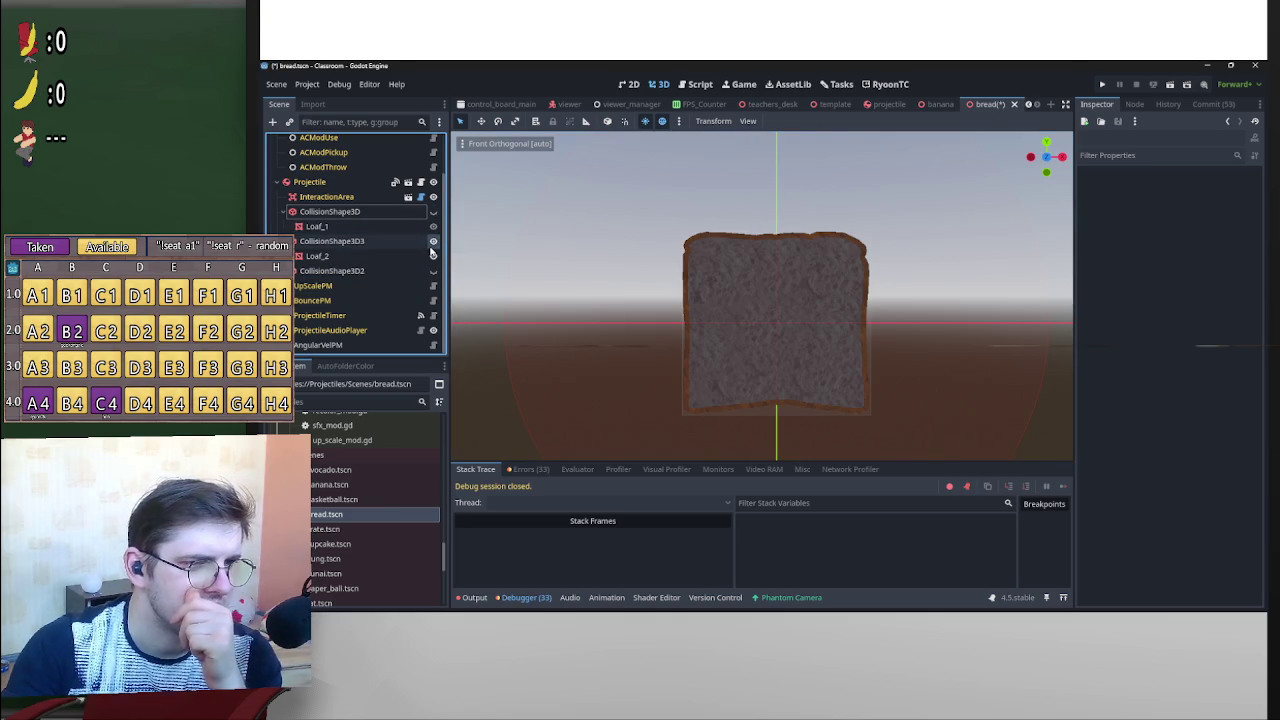
pyautogui.click(433, 241)
pyautogui.moveTo(891, 264)
pyautogui.mouseDown()
pyautogui.moveTo(847, 277)
pyautogui.moveTo(791, 229)
pyautogui.moveTo(766, 251)
pyautogui.moveTo(766, 234)
pyautogui.mouseUp()
pyautogui.hotkey('ctrl', 's')
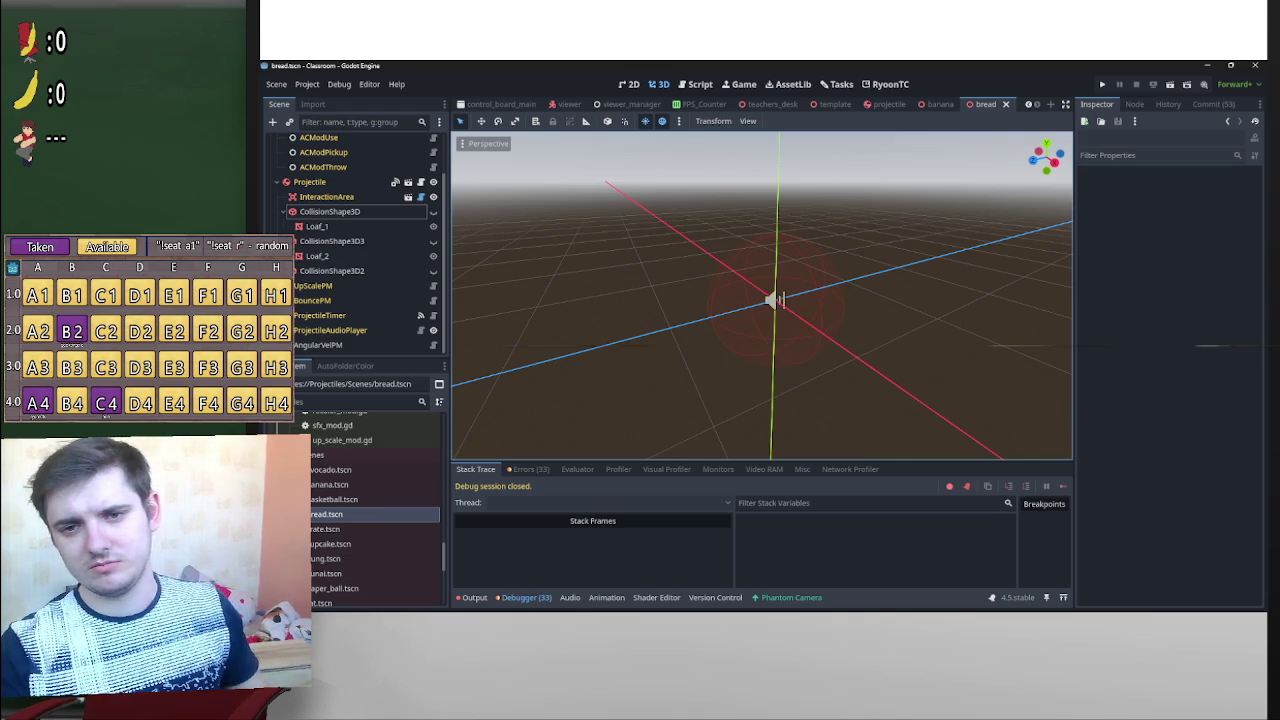
# Bring GodotDeck forward and switch the stream to the far camera overlooking the classroom.
pyautogui.hotkey('alt', 'Tab')
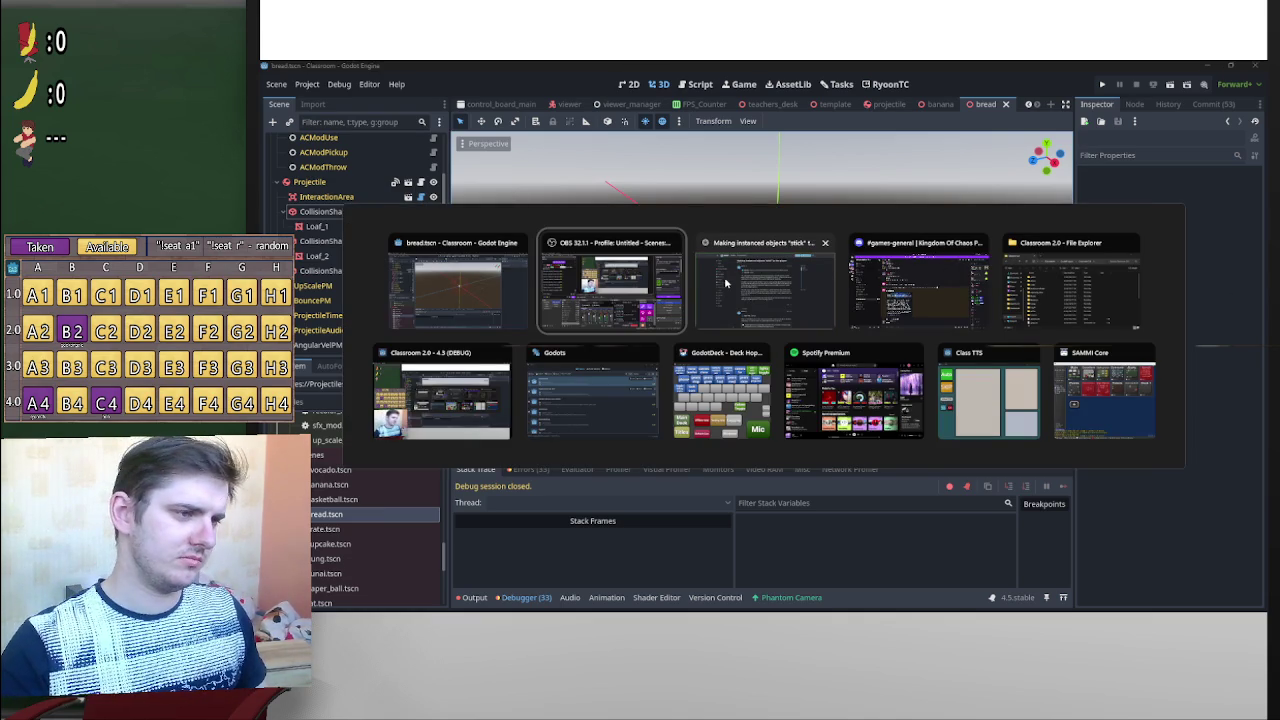
pyautogui.click(722, 392)
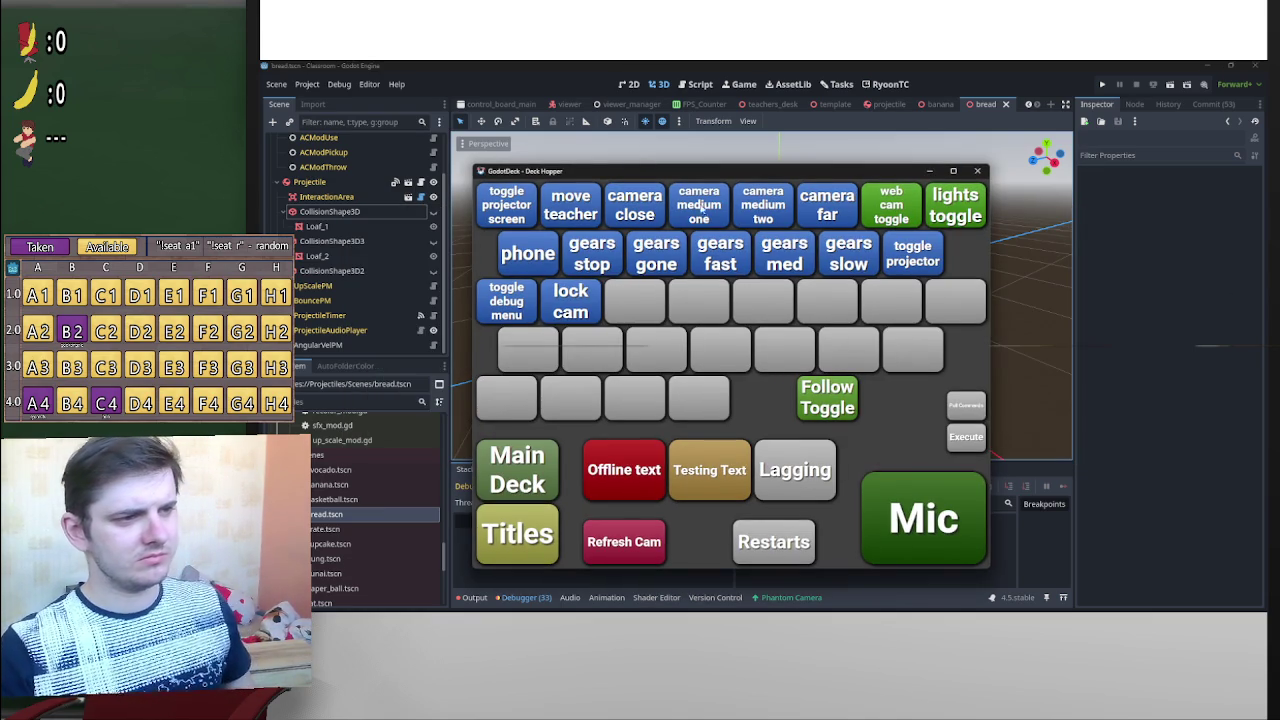
pyautogui.click(749, 206)
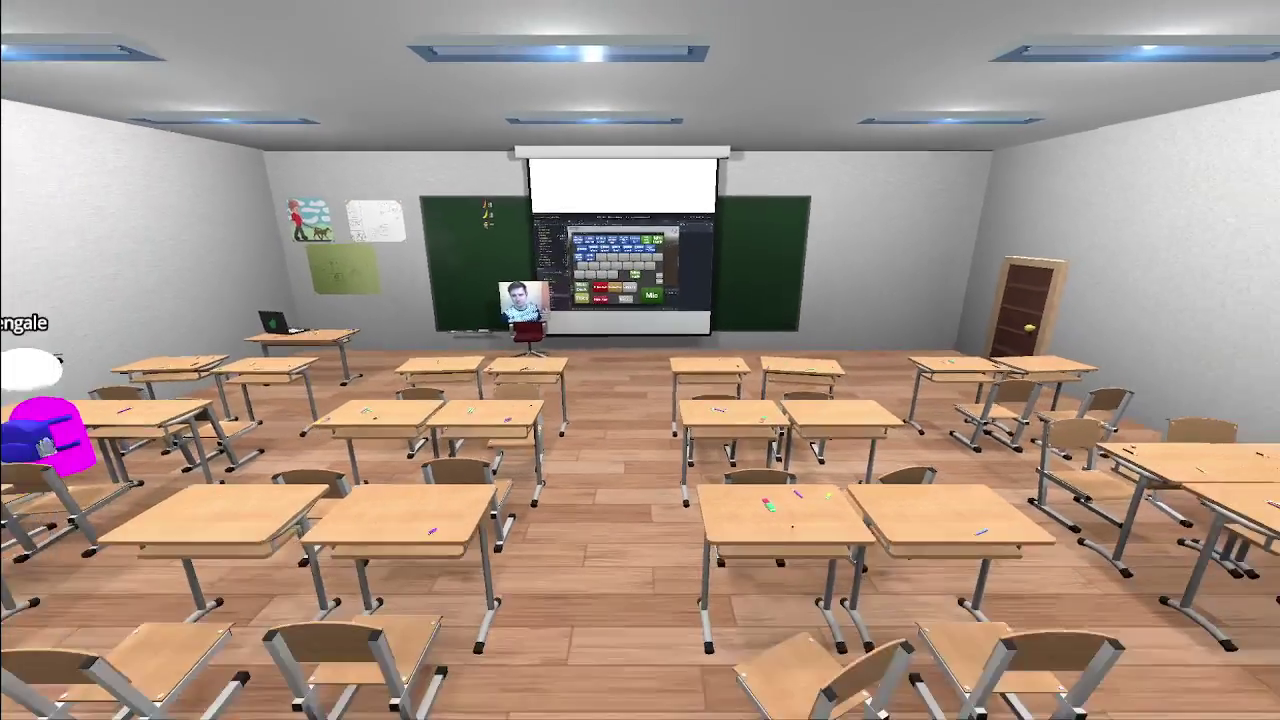
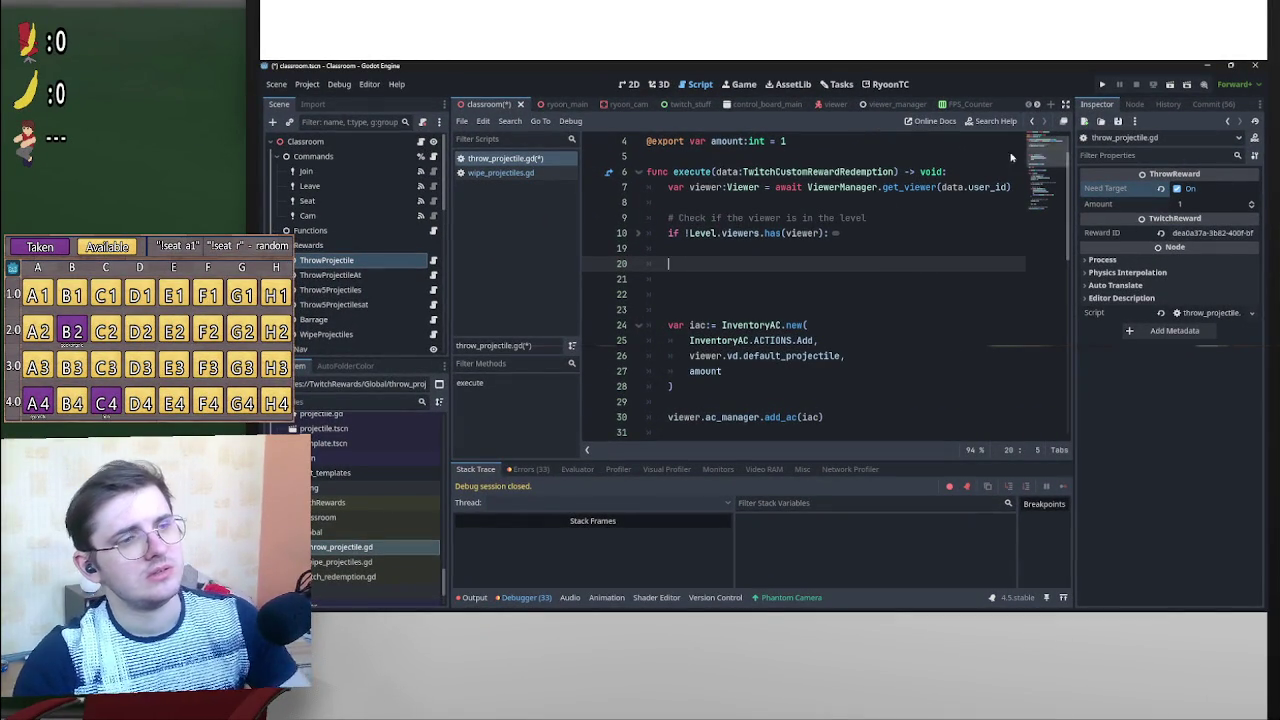
# Delete the update_redemption_status request and its print from the not-in-class branch, then save.
pyautogui.scroll(-10, 700, 280)
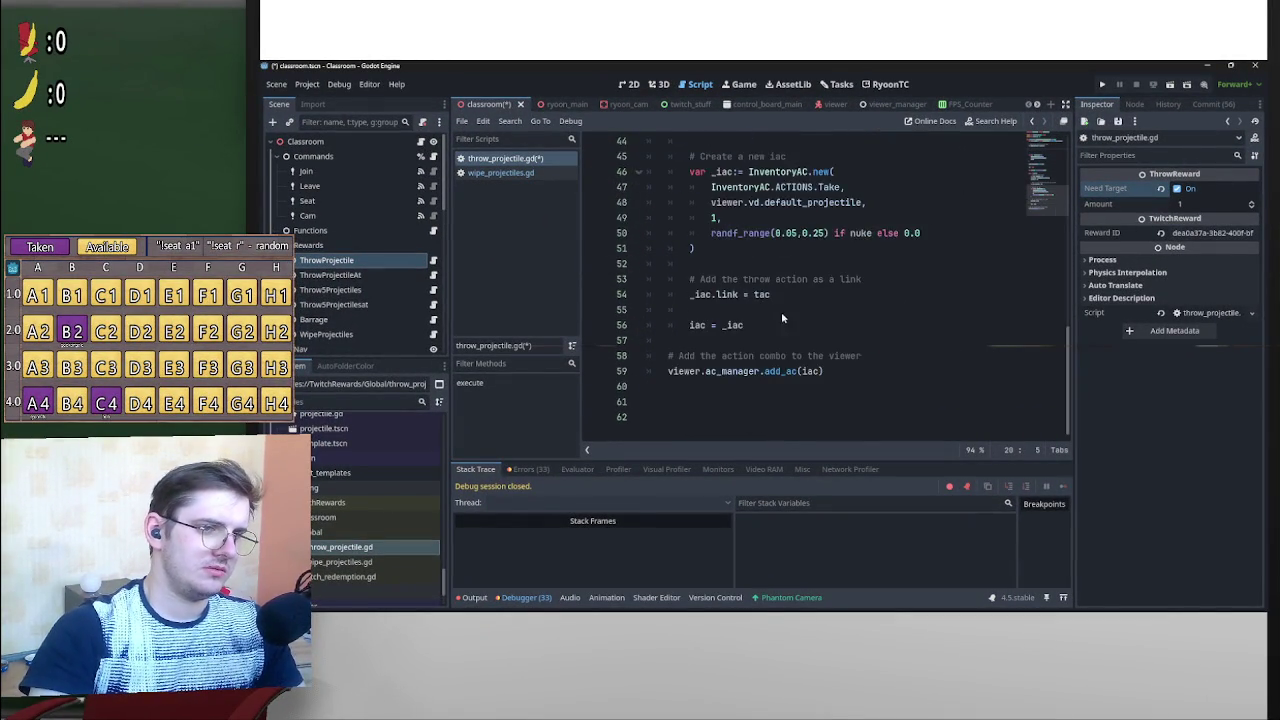
pyautogui.scroll(2, 781, 335)
pyautogui.scroll(8, 782, 354)
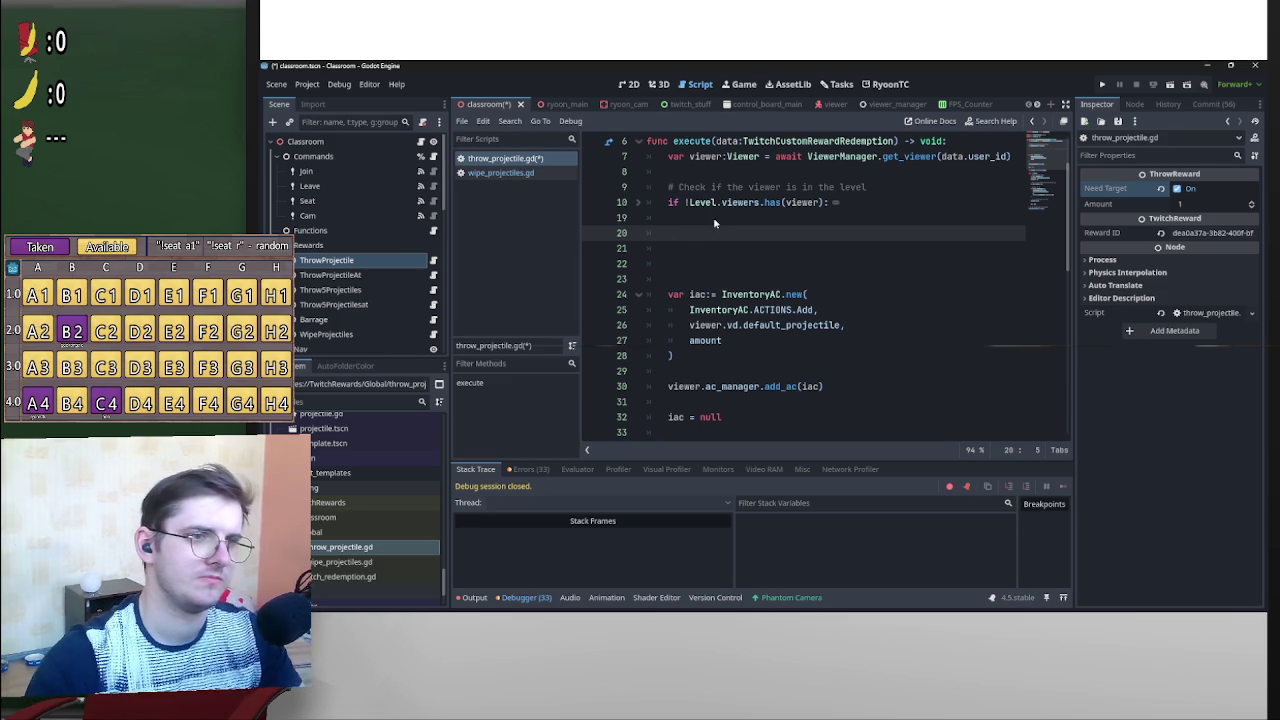
pyautogui.click(640, 203)
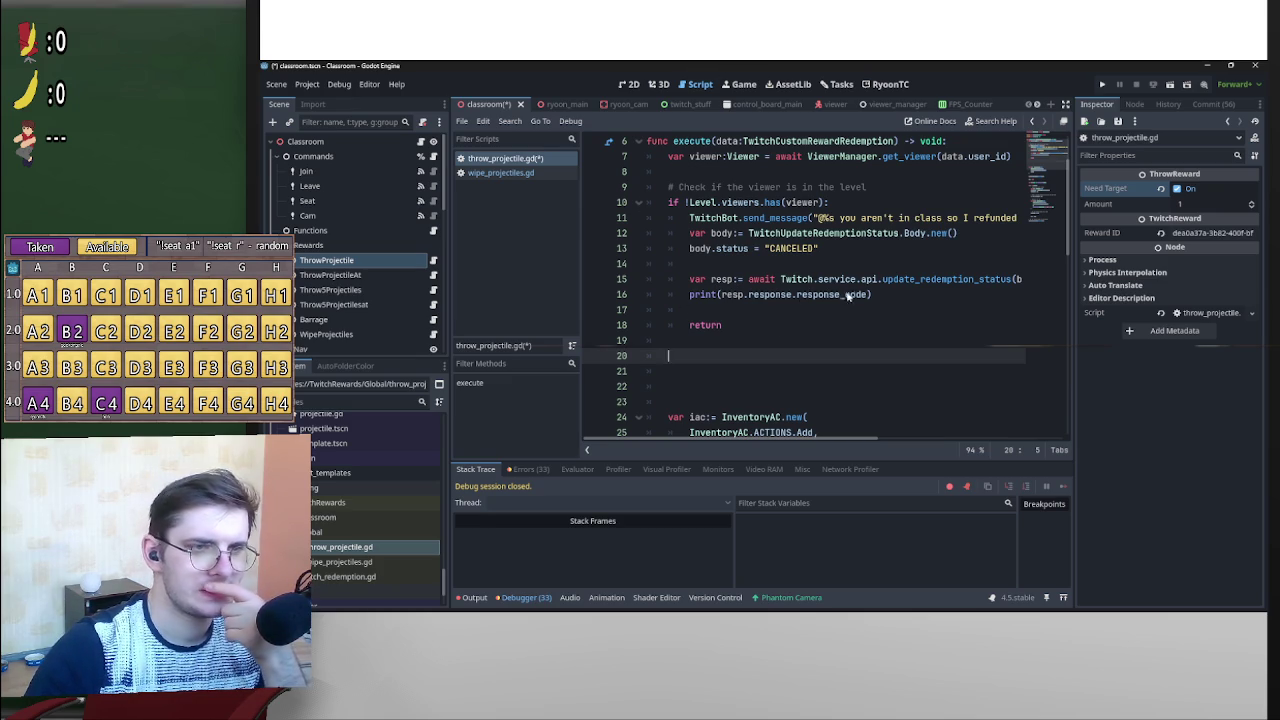
pyautogui.moveTo(880, 297); pyautogui.dragTo(683, 285)
pyautogui.press('BackSpace')
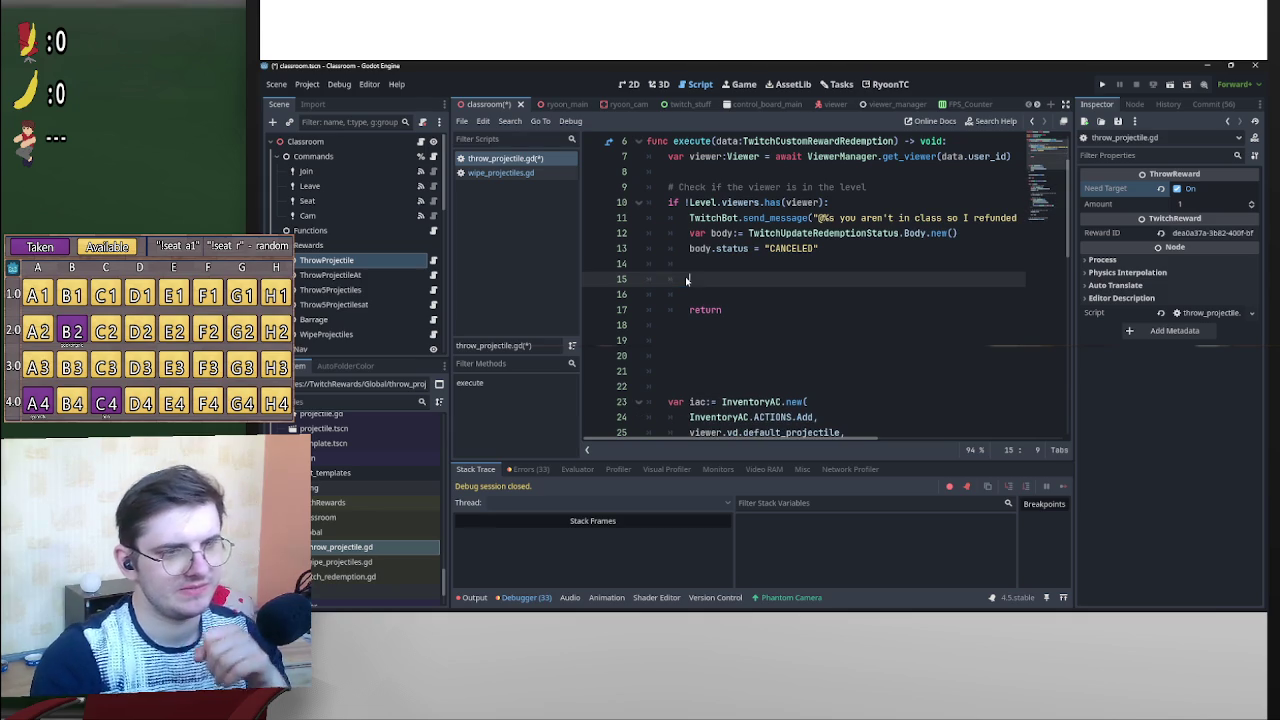
pyautogui.press('BackSpace')
pyautogui.press('BackSpace')
pyautogui.press('BackSpace')
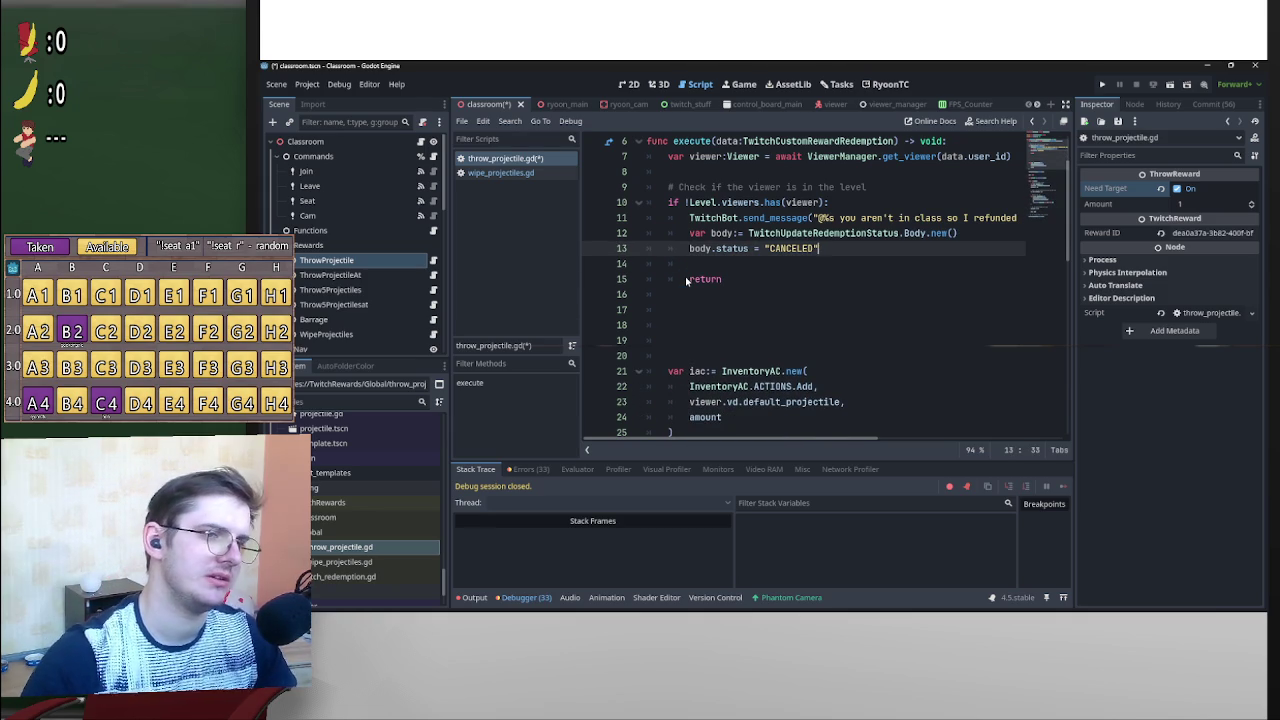
pyautogui.press('Delete')
pyautogui.moveTo(687, 264); pyautogui.dragTo(645, 268)
pyautogui.press('BackSpace')
pyautogui.press('BackSpace')
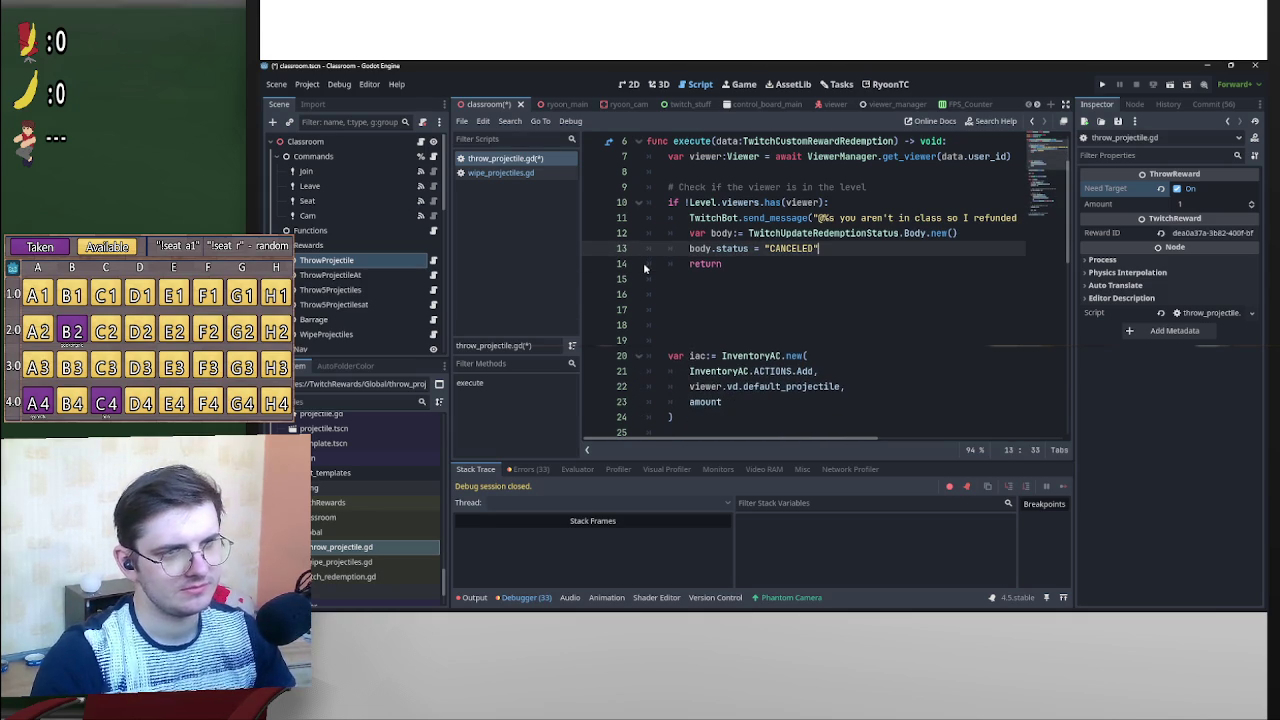
pyautogui.hotkey('ctrl', 's')
# Fold the not-in-class check and the execute function back up.
pyautogui.click(640, 203)
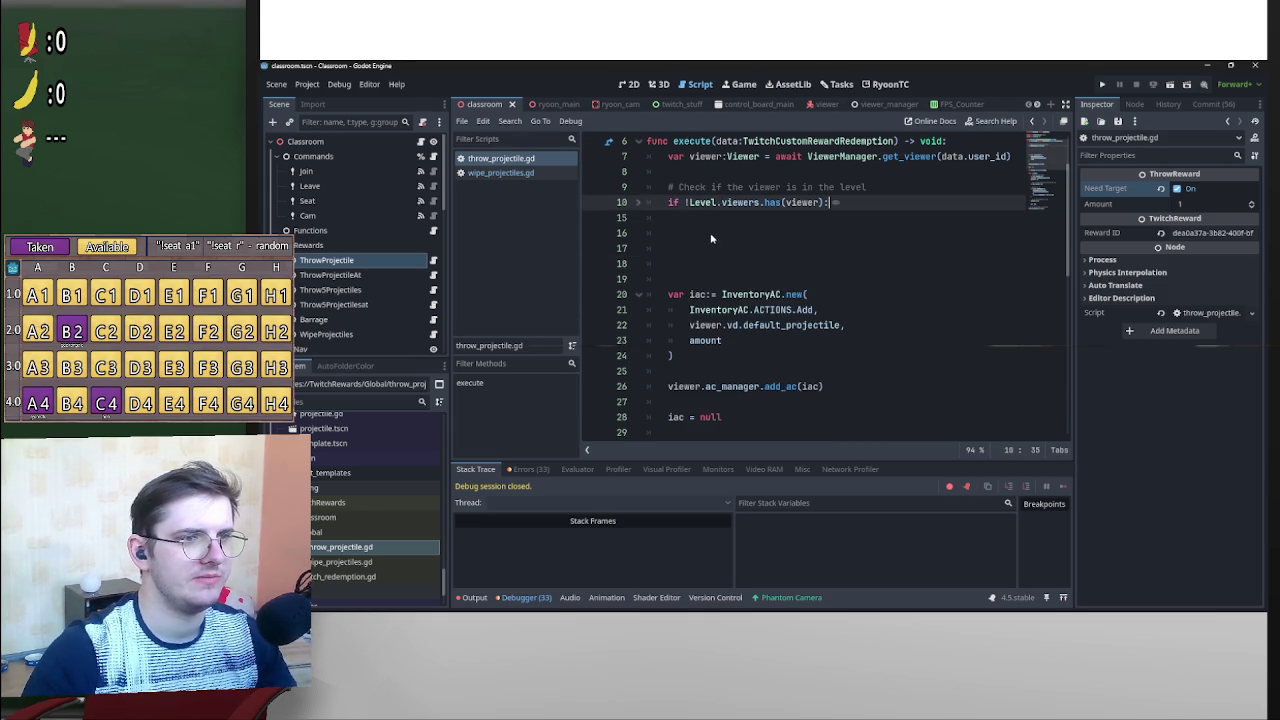
pyautogui.click(709, 232)
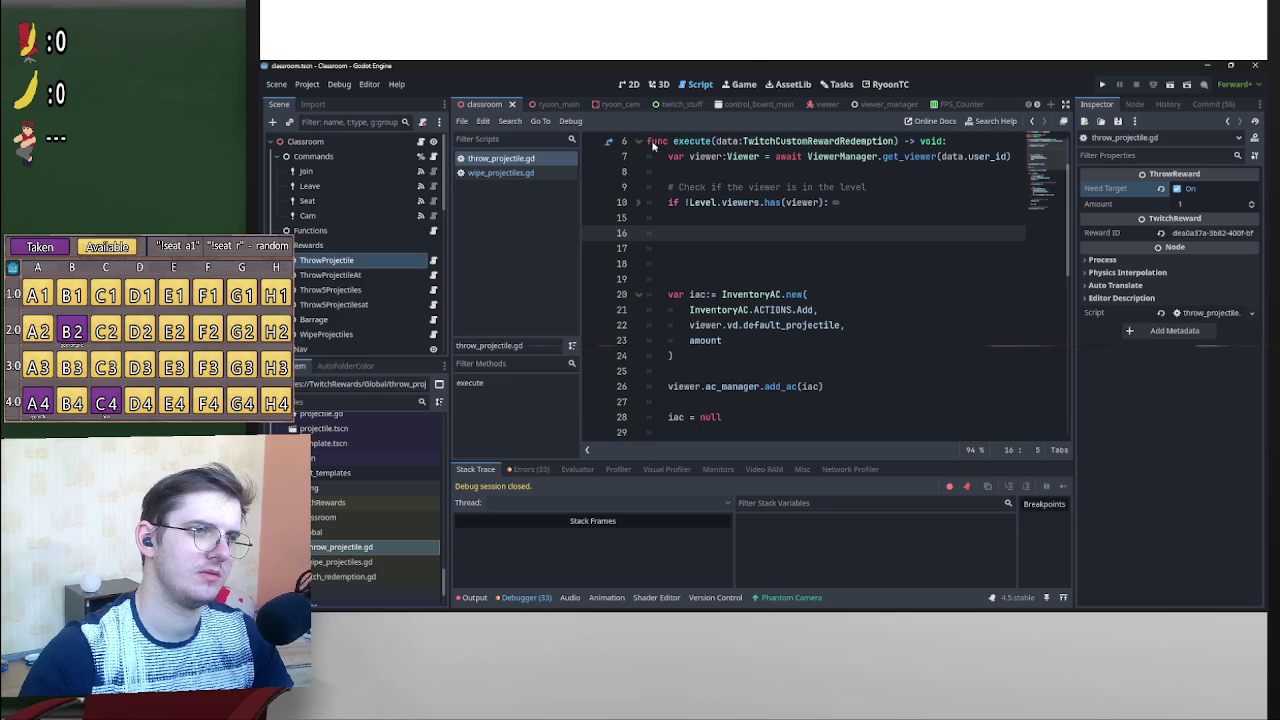
pyautogui.click(638, 141)
# Add a func _viewer_check() -> void: stub with a pass body below execute.
pyautogui.click(666, 246)
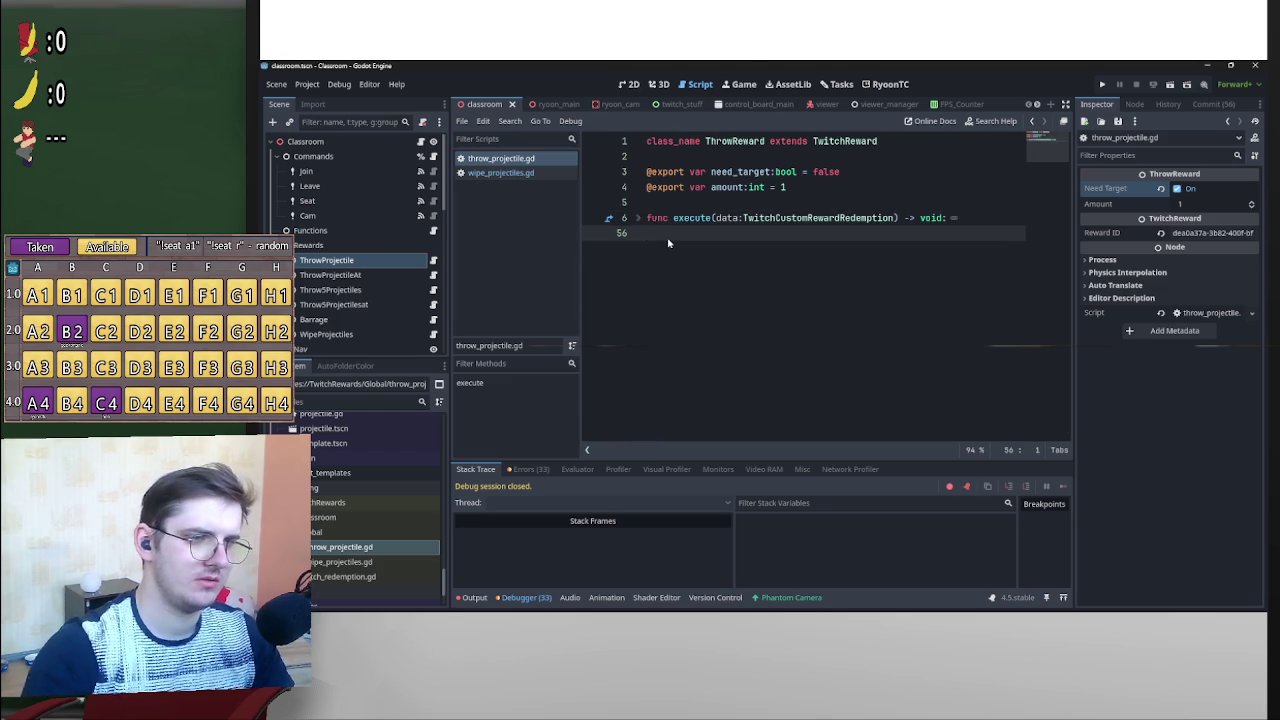
pyautogui.press('Return')
pyautogui.press('Return')
pyautogui.write('func')
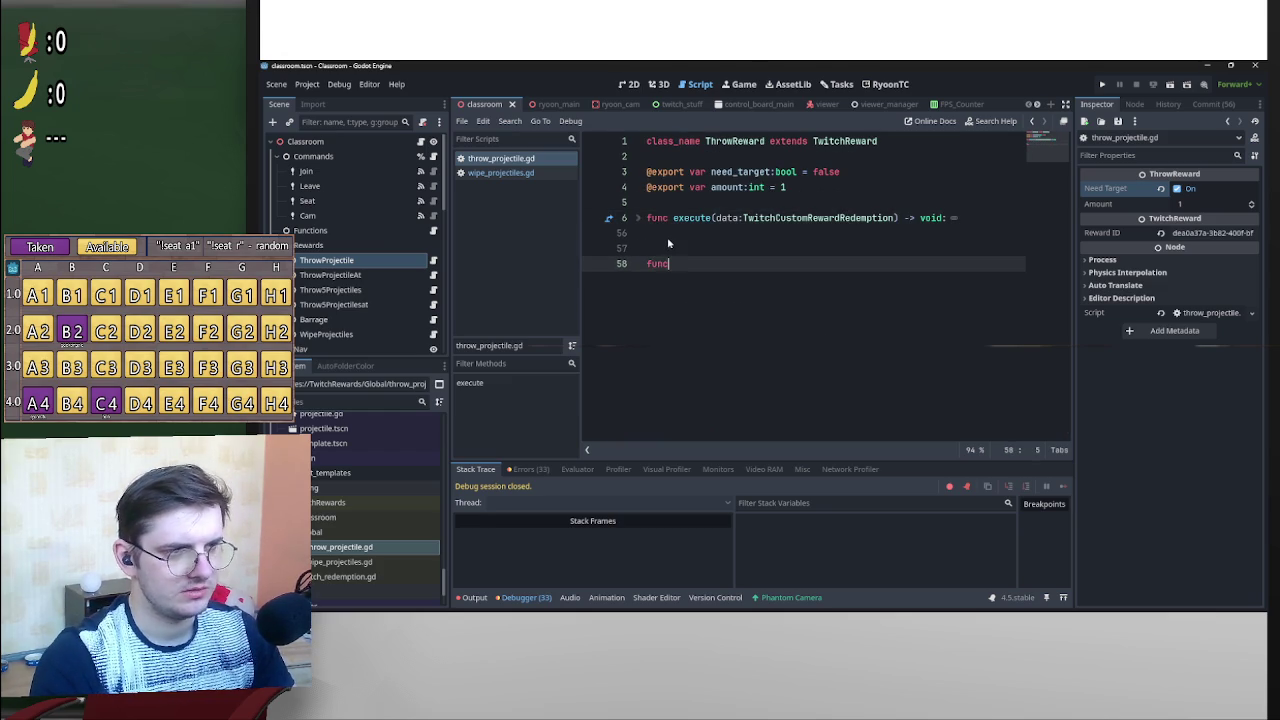
pyautogui.write(' _viewer')
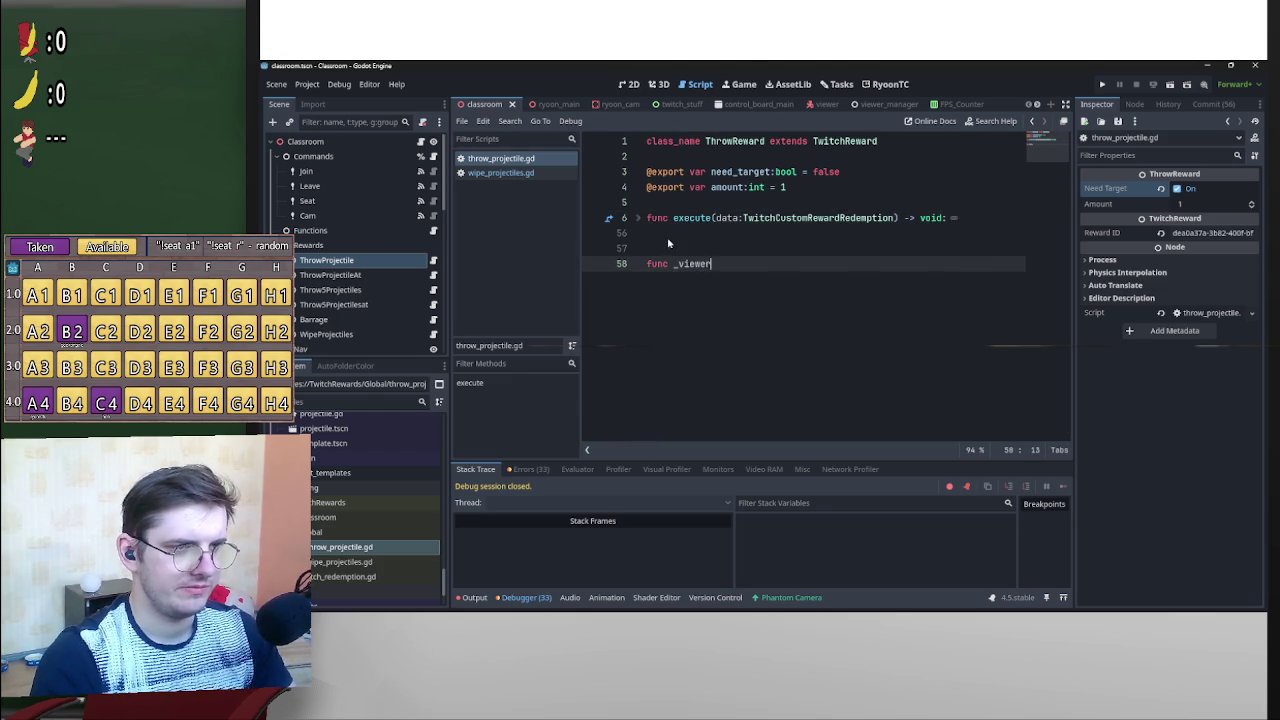
pyautogui.write('_check')
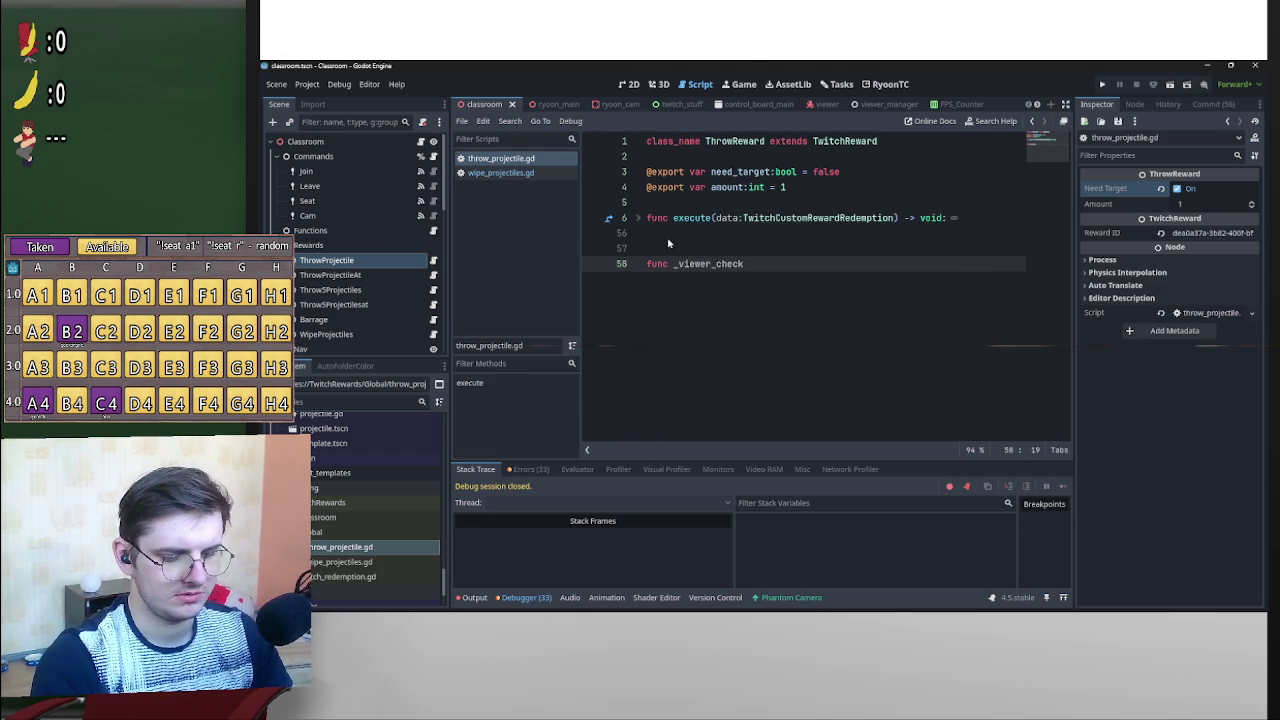
pyautogui.write('() ->')
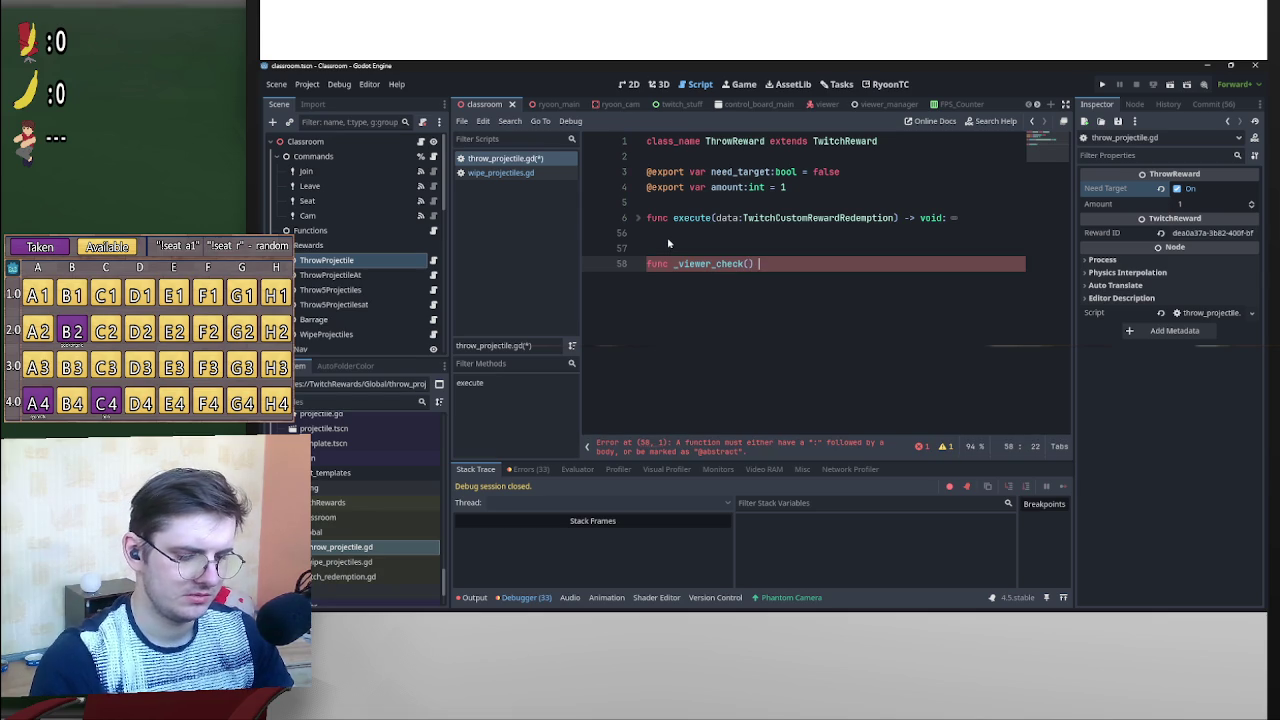
pyautogui.write(' void:')
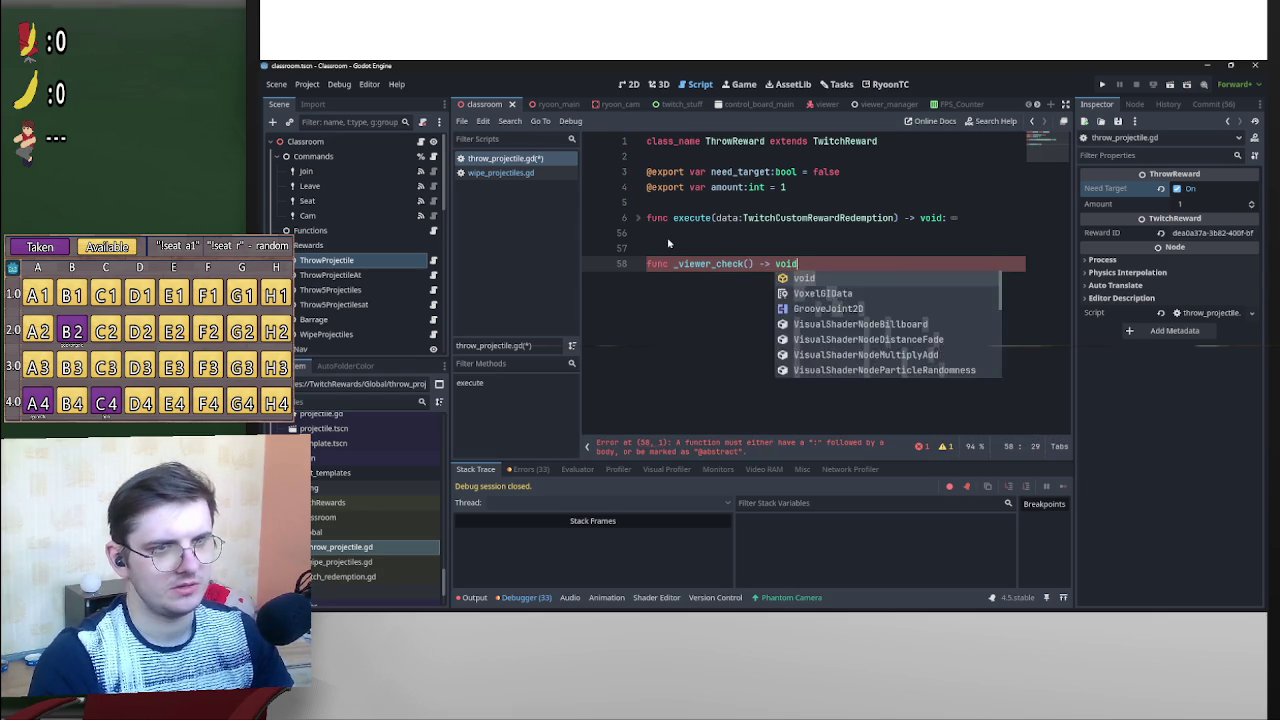
pyautogui.press('Return')
pyautogui.press('Return')
pyautogui.write('pass')
# Change _viewer_check's return type to Viewer and start a 'var viewer' line in its body.
pyautogui.moveTo(777, 265); pyautogui.dragTo(798, 264)
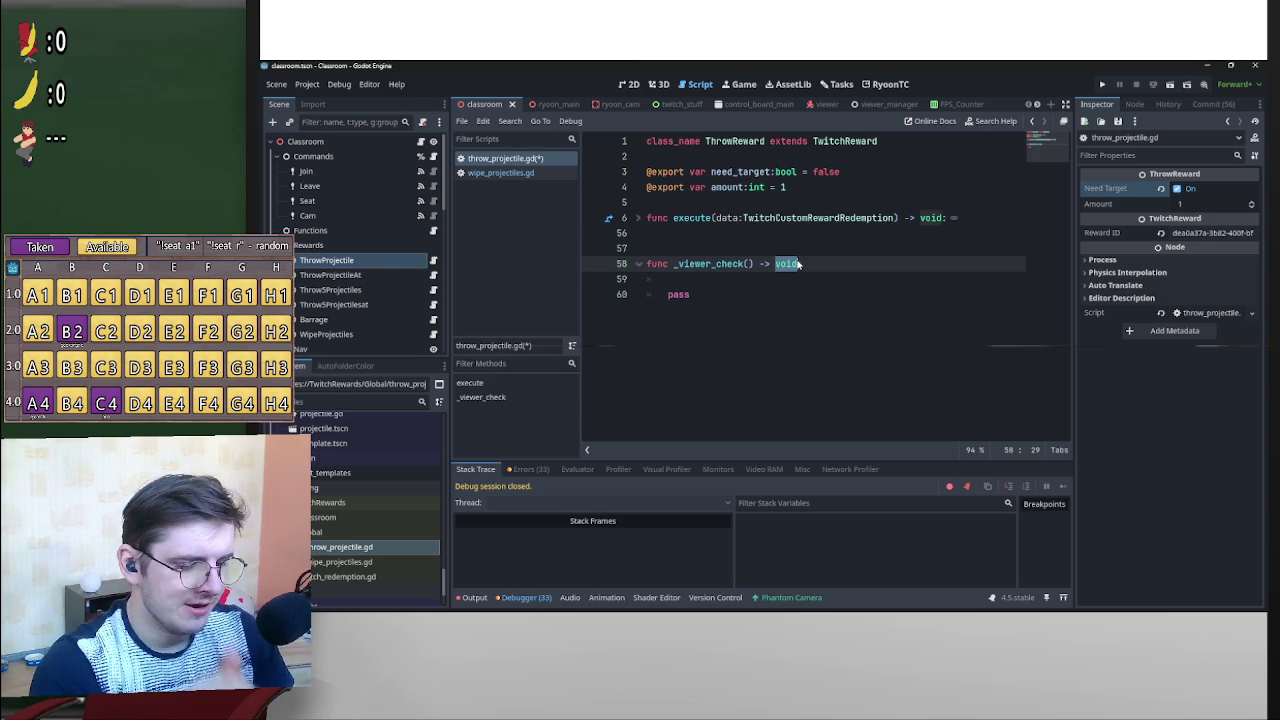
pyautogui.write('Vie')
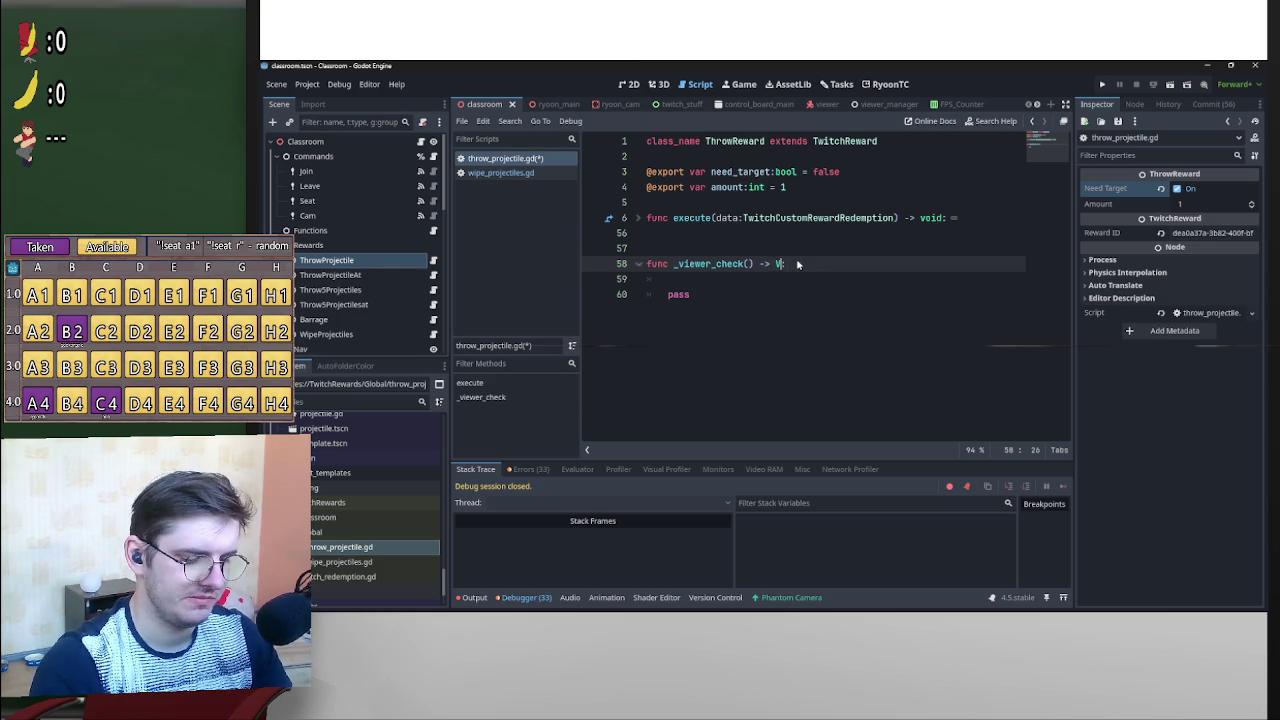
pyautogui.write('wer')
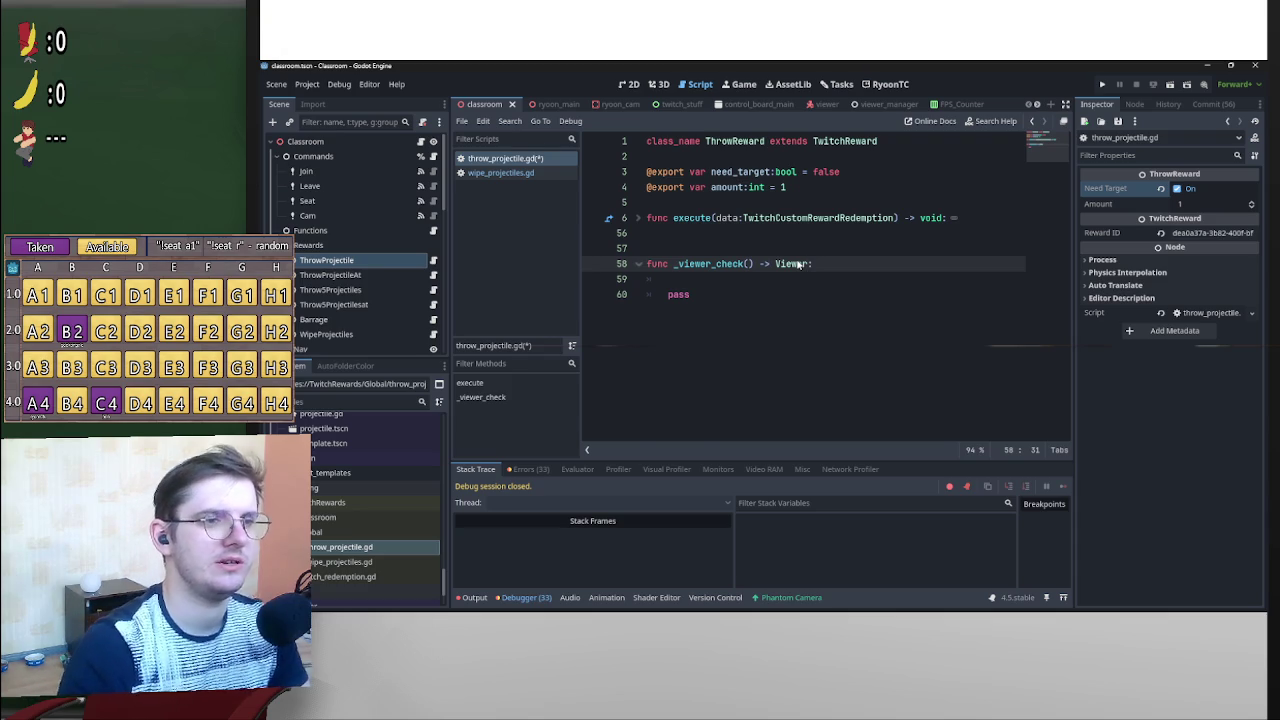
pyautogui.write(':')
pyautogui.click(730, 279)
pyautogui.write('var viewer')
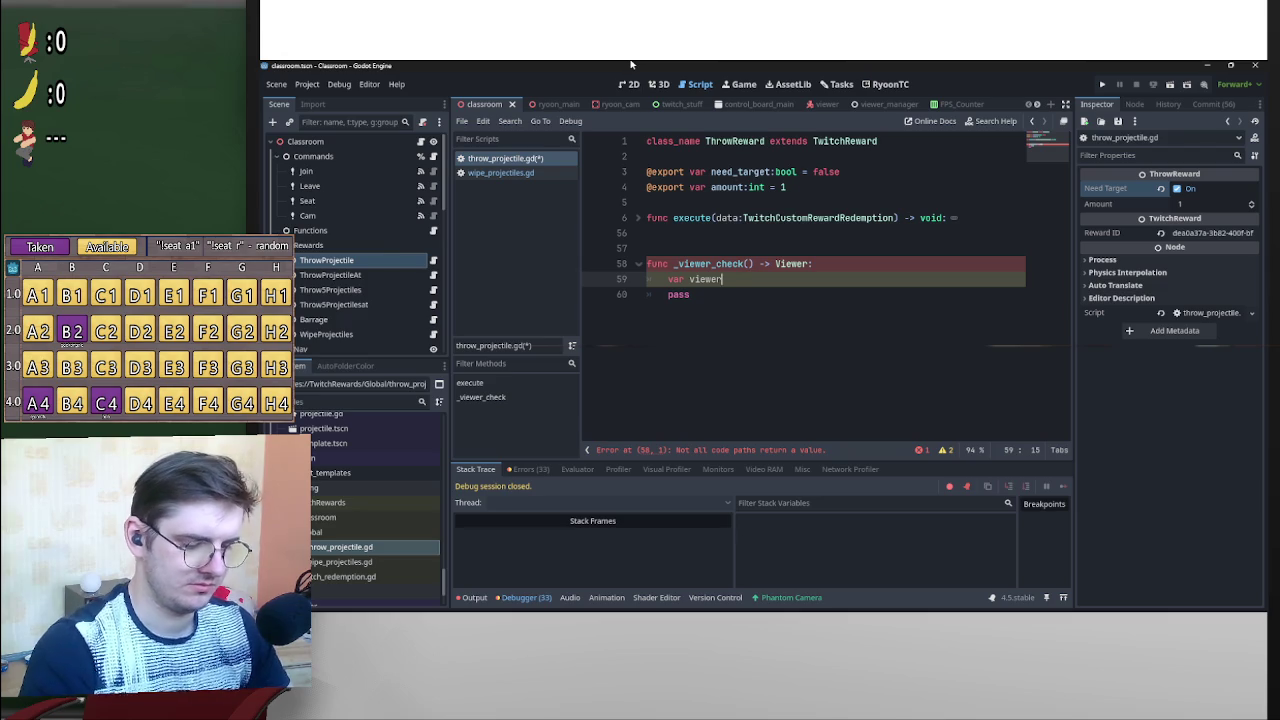
# Type the variable as _viewer: Viewer and replace pass with return _viewer.
pyautogui.hotkey('ctrl', 'Left')
pyautogui.write('_viewer')
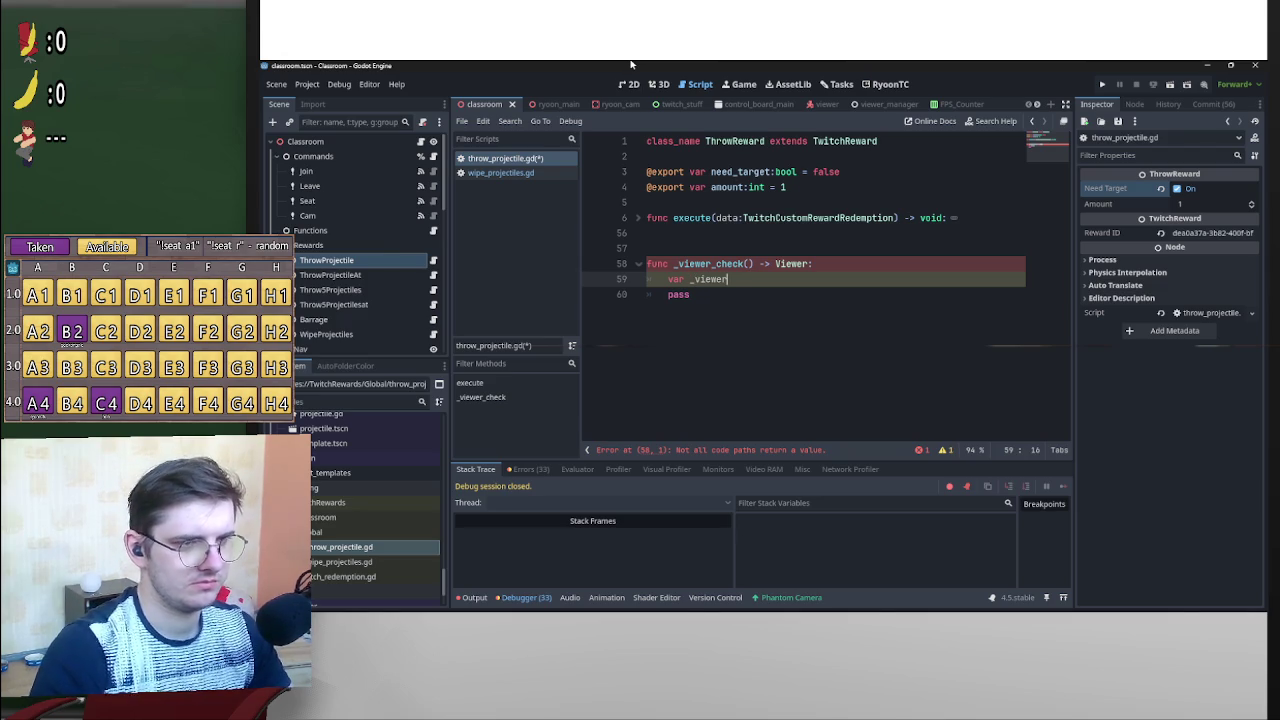
pyautogui.write(':View')
pyautogui.press('Return')
pyautogui.press('Down')
pyautogui.press('BackSpace')
pyautogui.press('BackSpace')
pyautogui.press('BackSpace')
pyautogui.write('return vi')
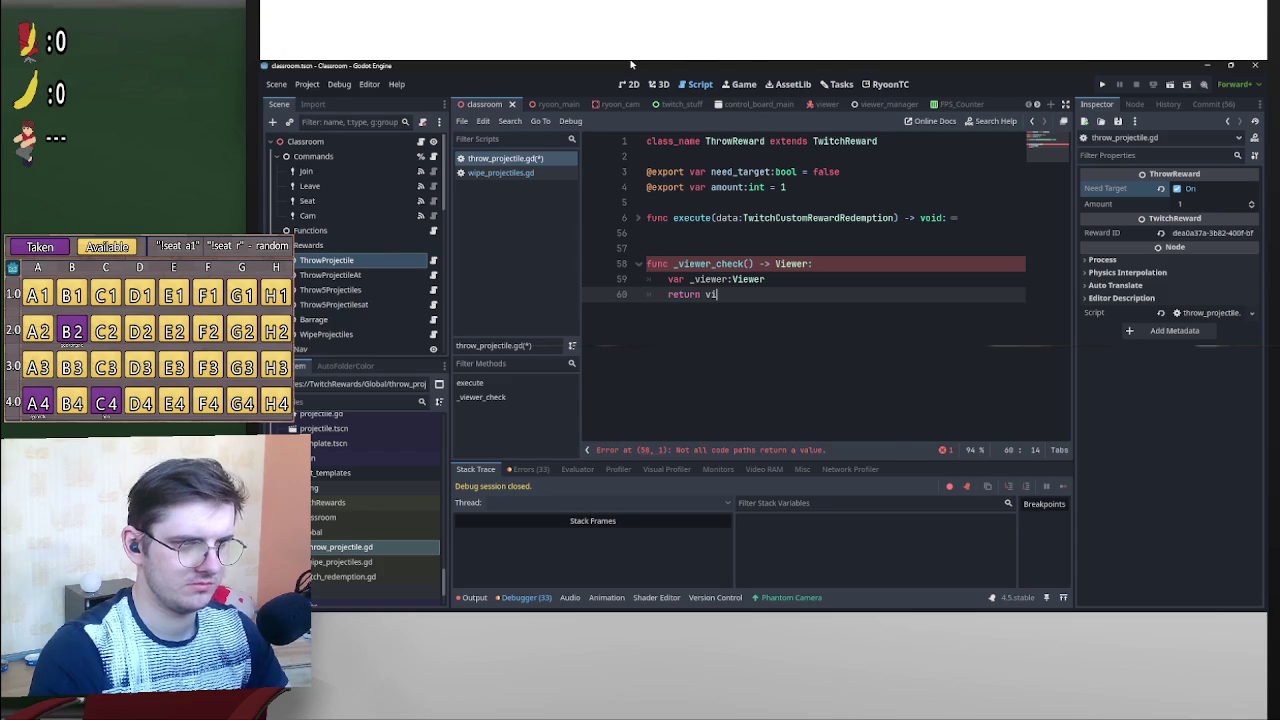
pyautogui.press('BackSpace')
pyautogui.press('BackSpace')
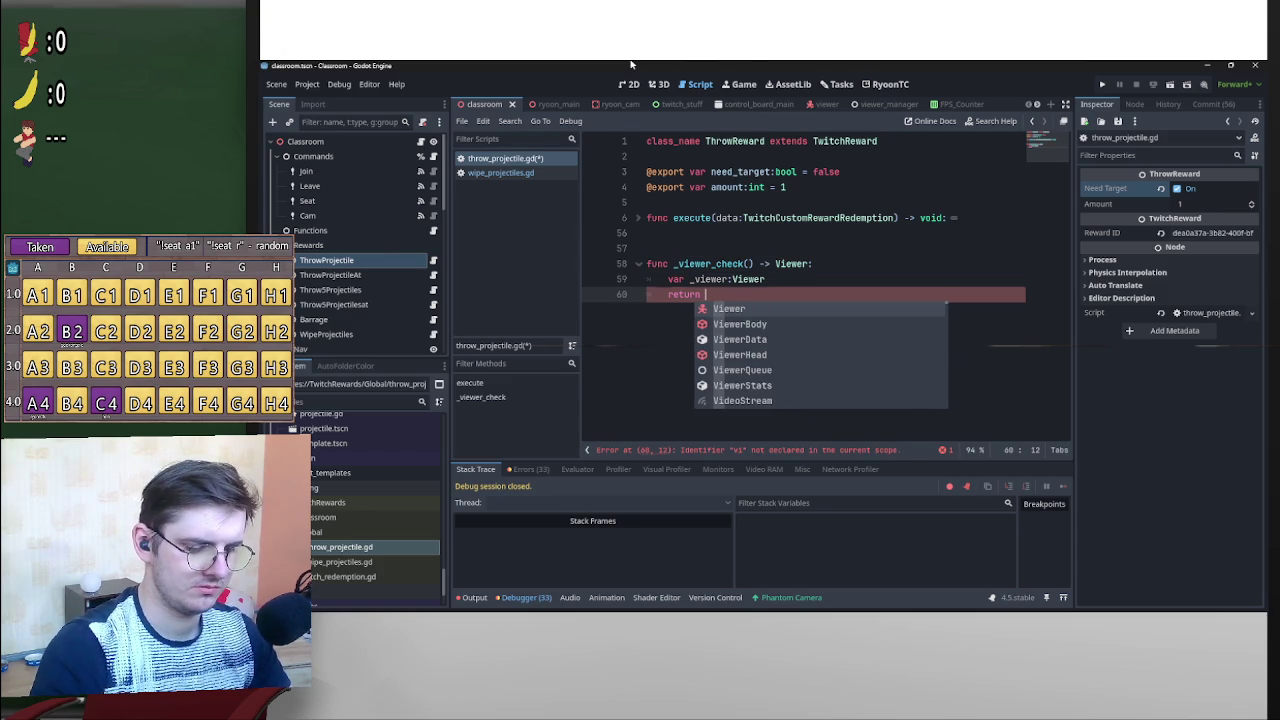
pyautogui.write('_viewer')
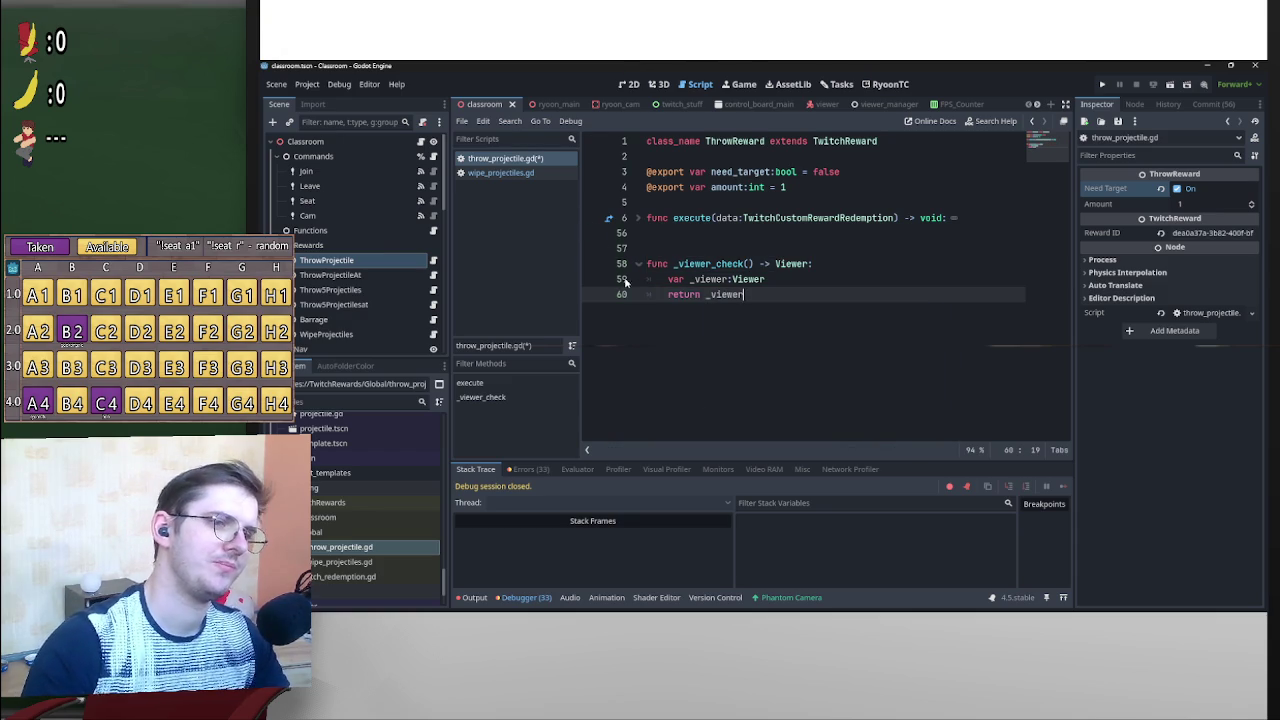
# Open blank lines above the return _viewer statement.
pyautogui.click(666, 295)
pyautogui.press('Return')
pyautogui.press('Return')
pyautogui.press('Return')
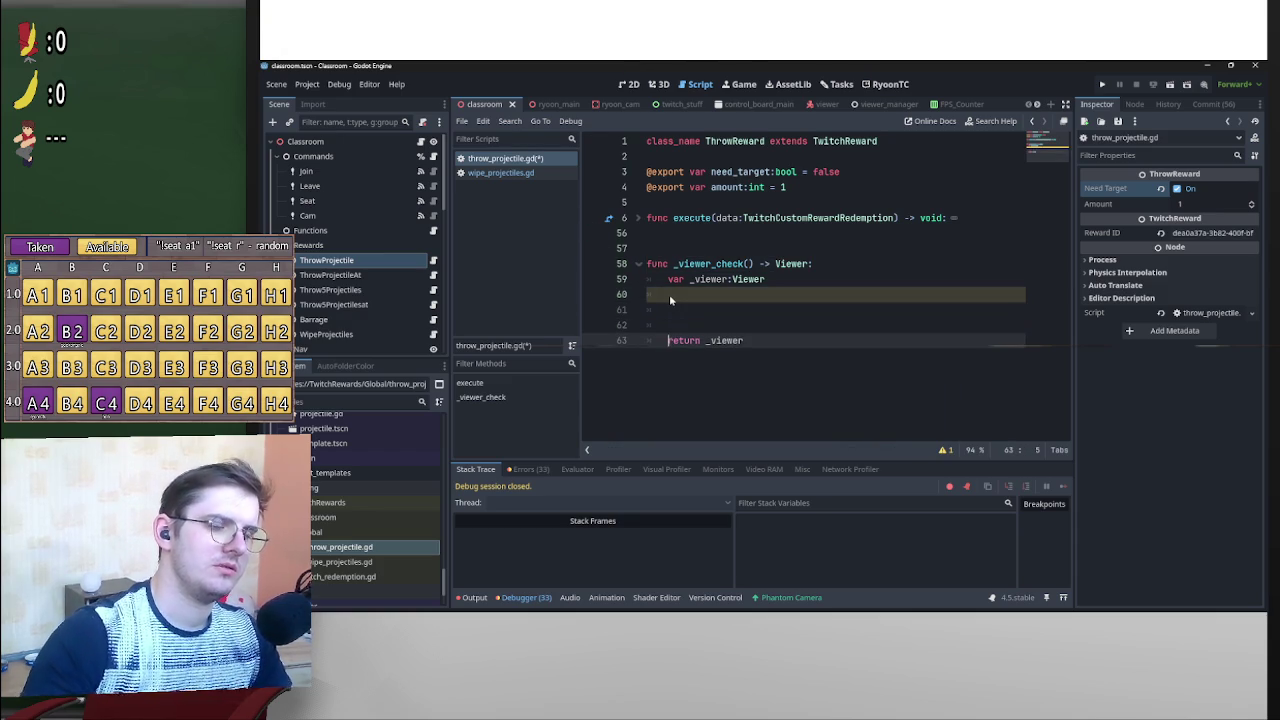
pyautogui.press('Up')
pyautogui.press('Up')
pyautogui.press('Up')
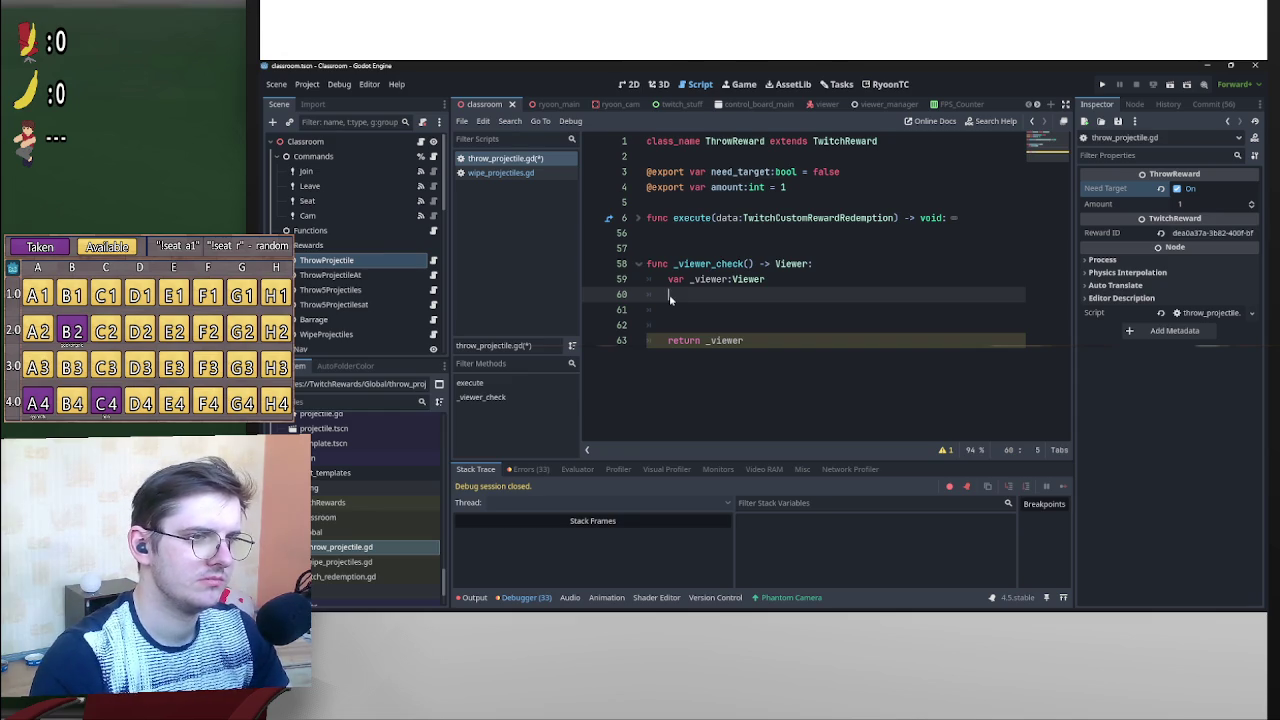
pyautogui.press('Return')
pyautogui.press('Return')
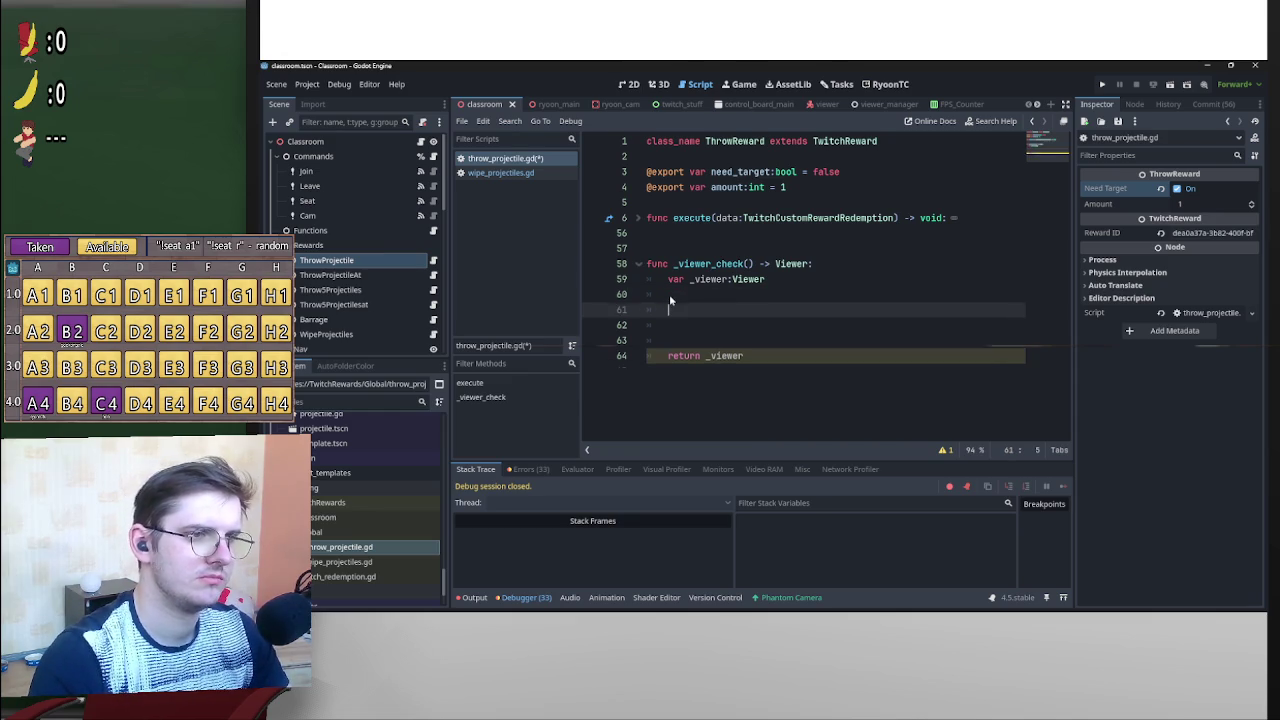
pyautogui.press('Up')
pyautogui.press('Up')
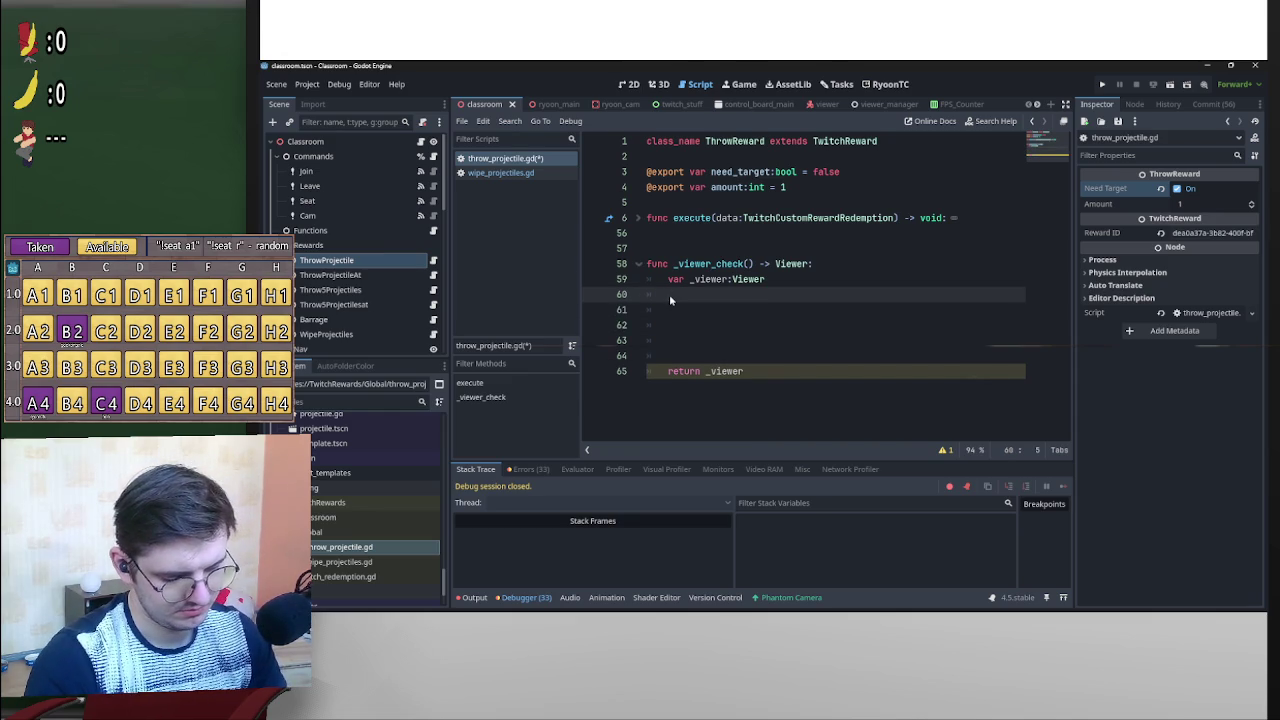
pyautogui.write('i')
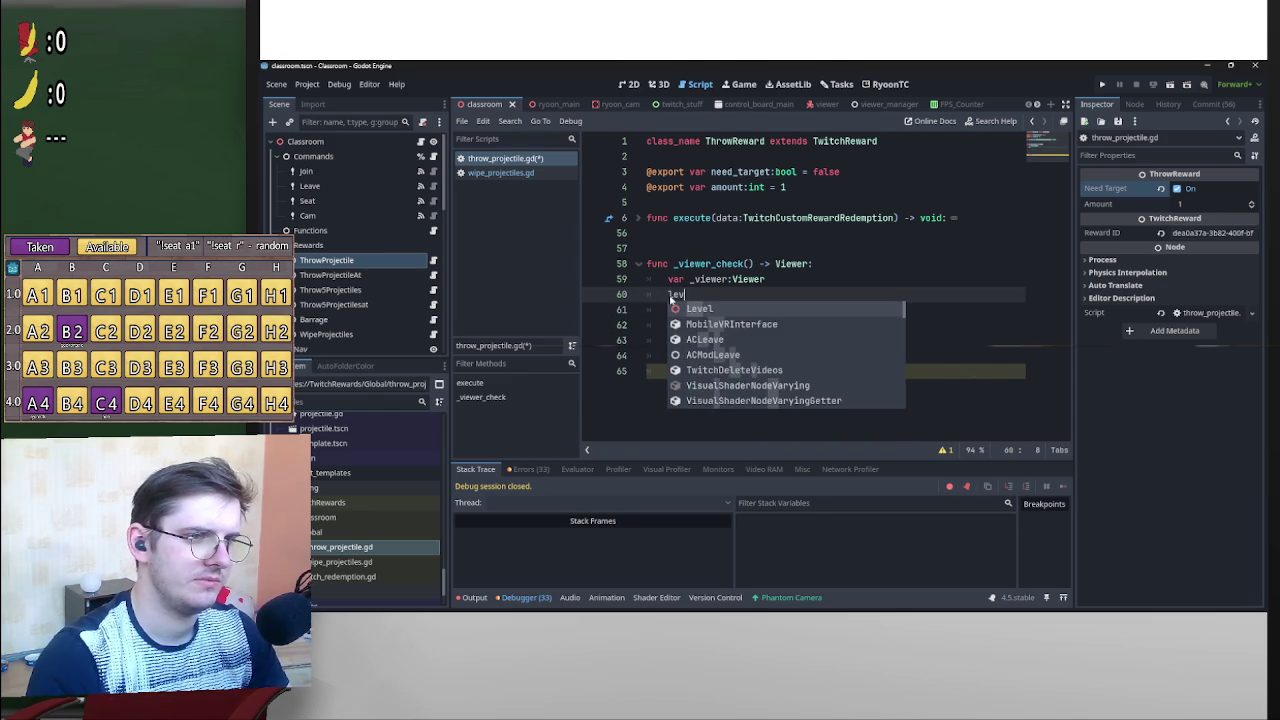
pyautogui.press('BackSpace')
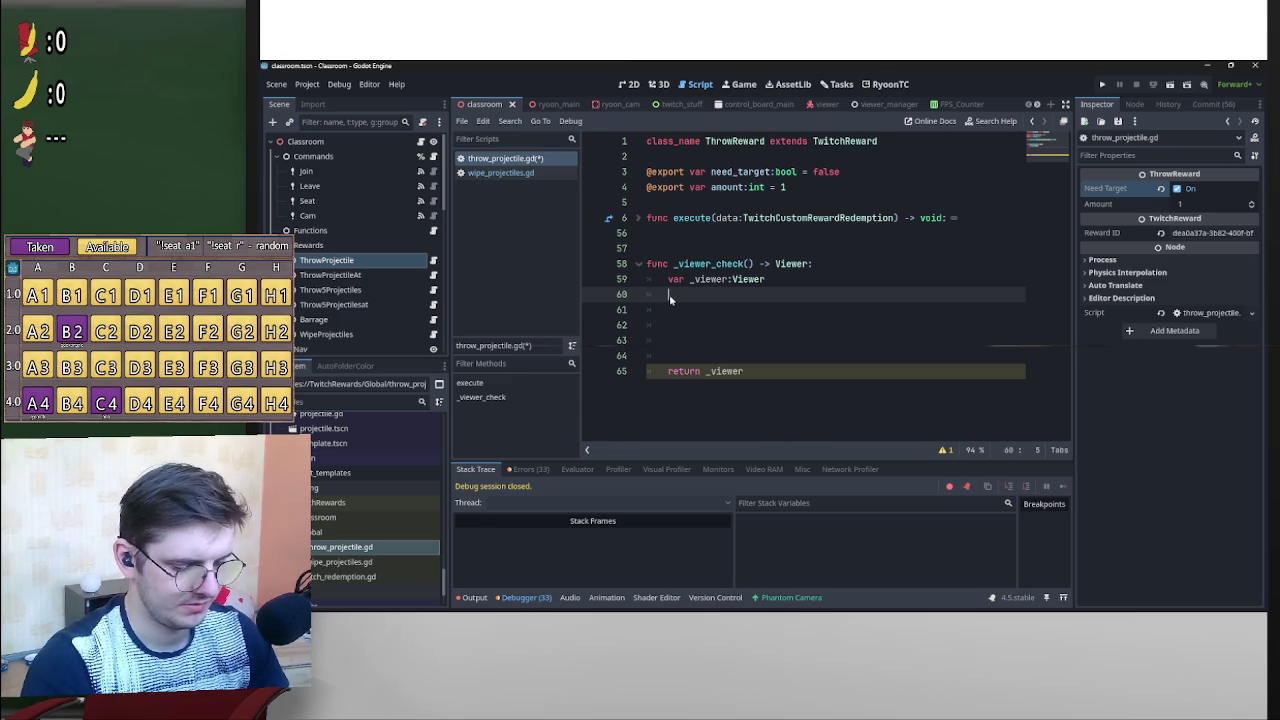
# Enter ViewerManager.cached_data via autocomplete and jump to cached_data's definition.
pyautogui.write('V')
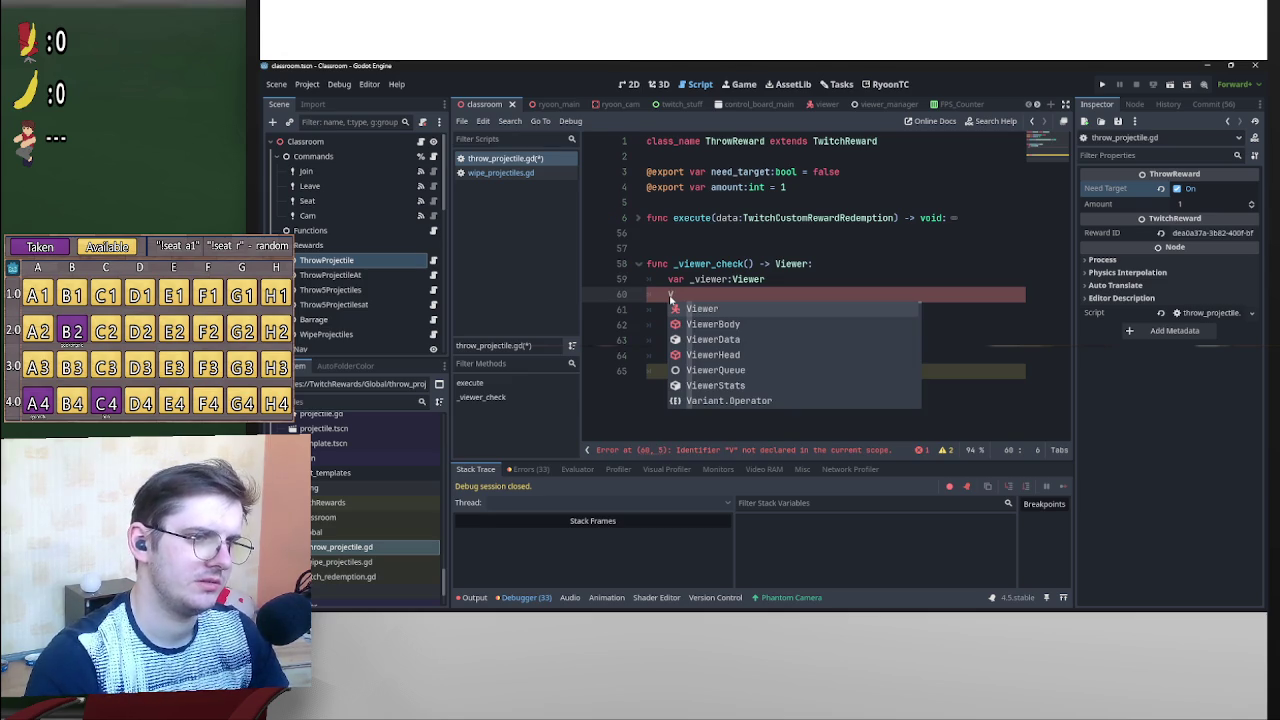
pyautogui.write('ie')
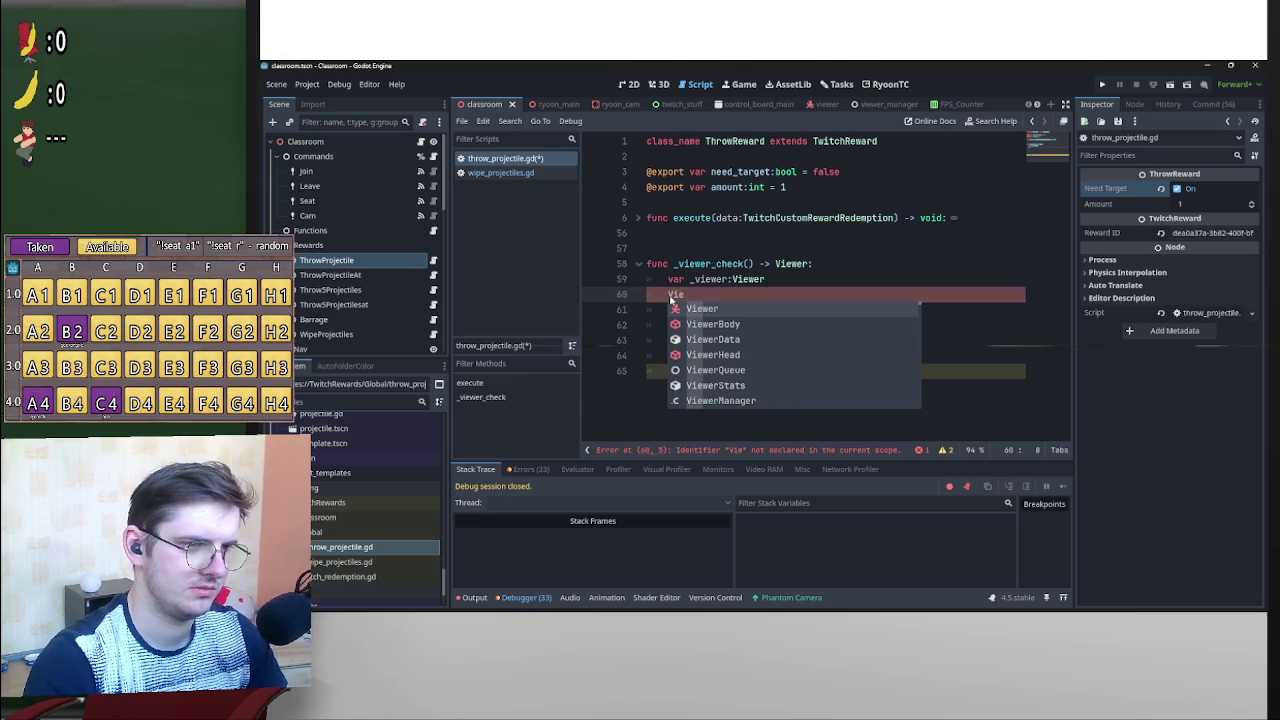
pyautogui.press('Down')
pyautogui.press('Down')
pyautogui.press('Down')
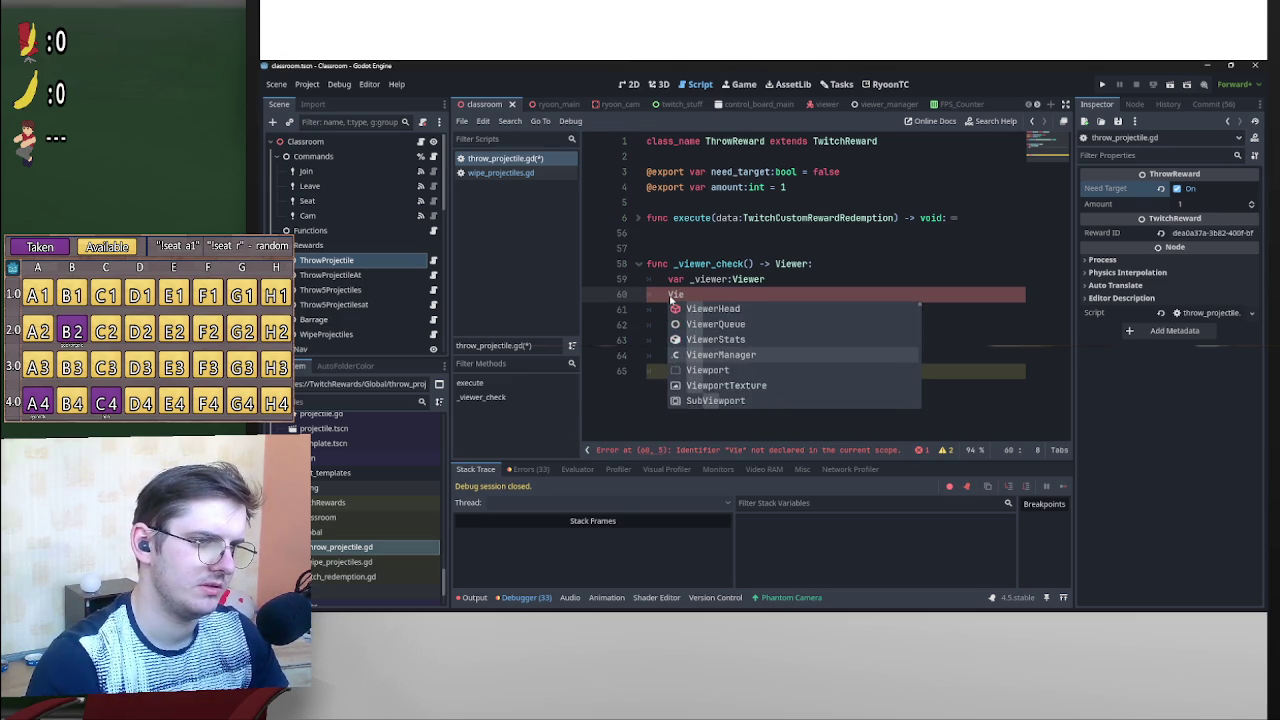
pyautogui.press('Return')
pyautogui.write('.')
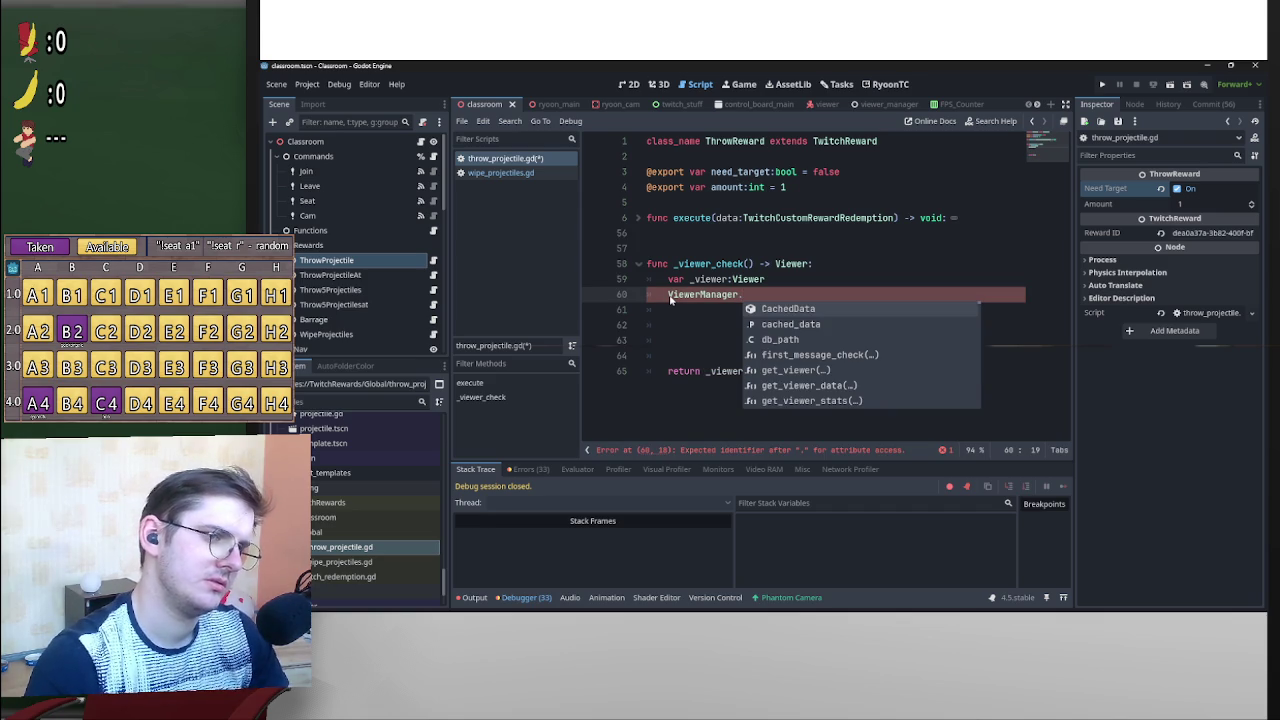
pyautogui.press('Down')
pyautogui.press('Return')
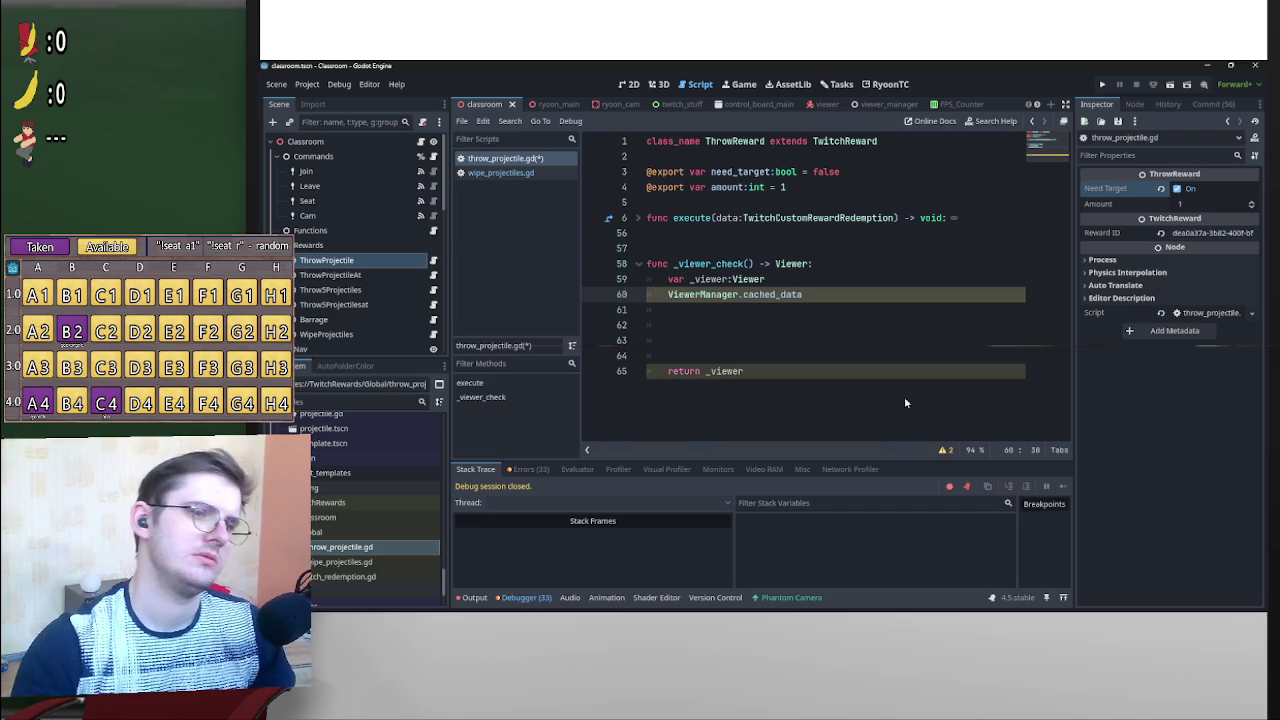
pyautogui.keyDown('ctrl'); pyautogui.click(793, 298); pyautogui.keyUp('ctrl')
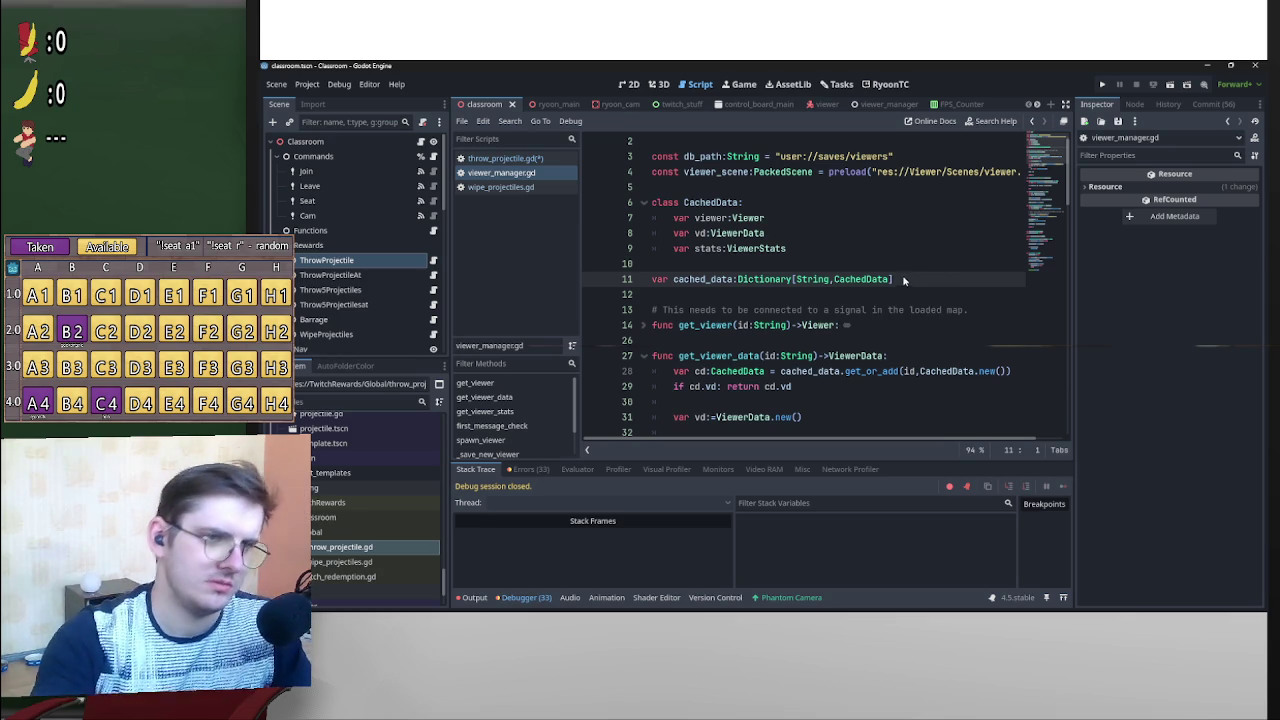
# Back in throw_projectile.gd, add a username parameter and change the return type to Array.
pyautogui.moveTo(802, 285)
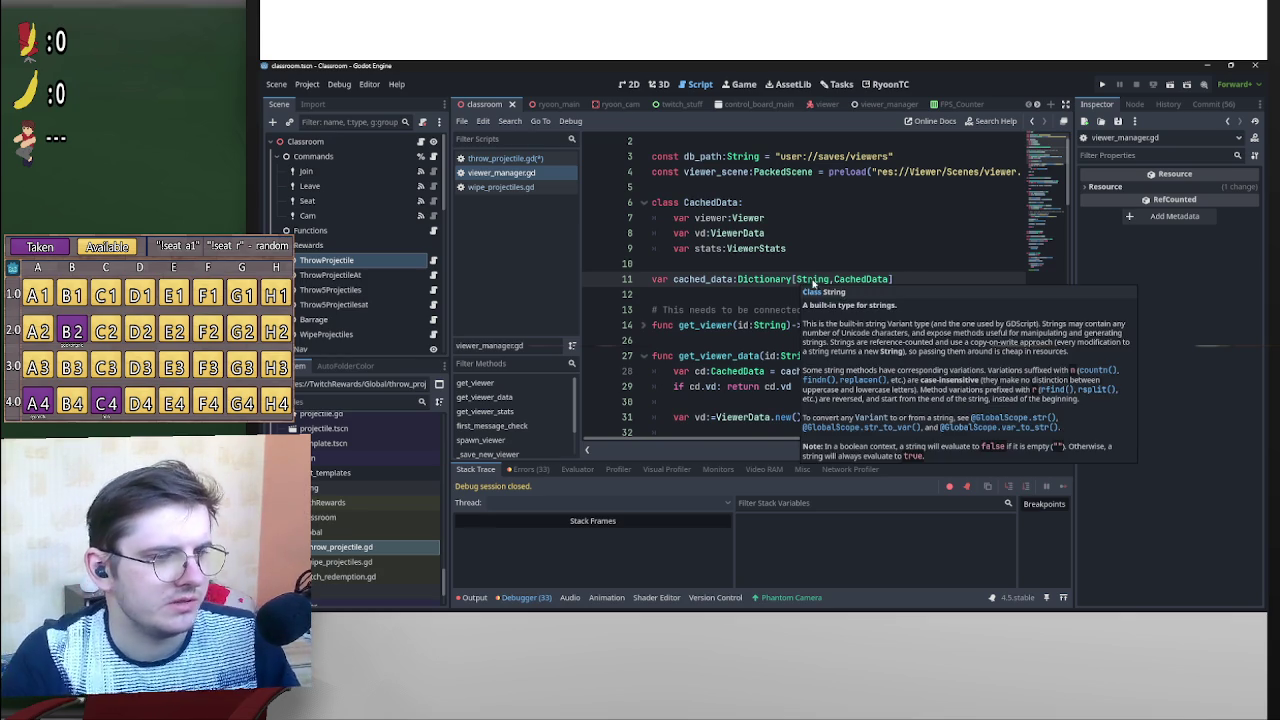
pyautogui.hotkey('alt', 'Left')
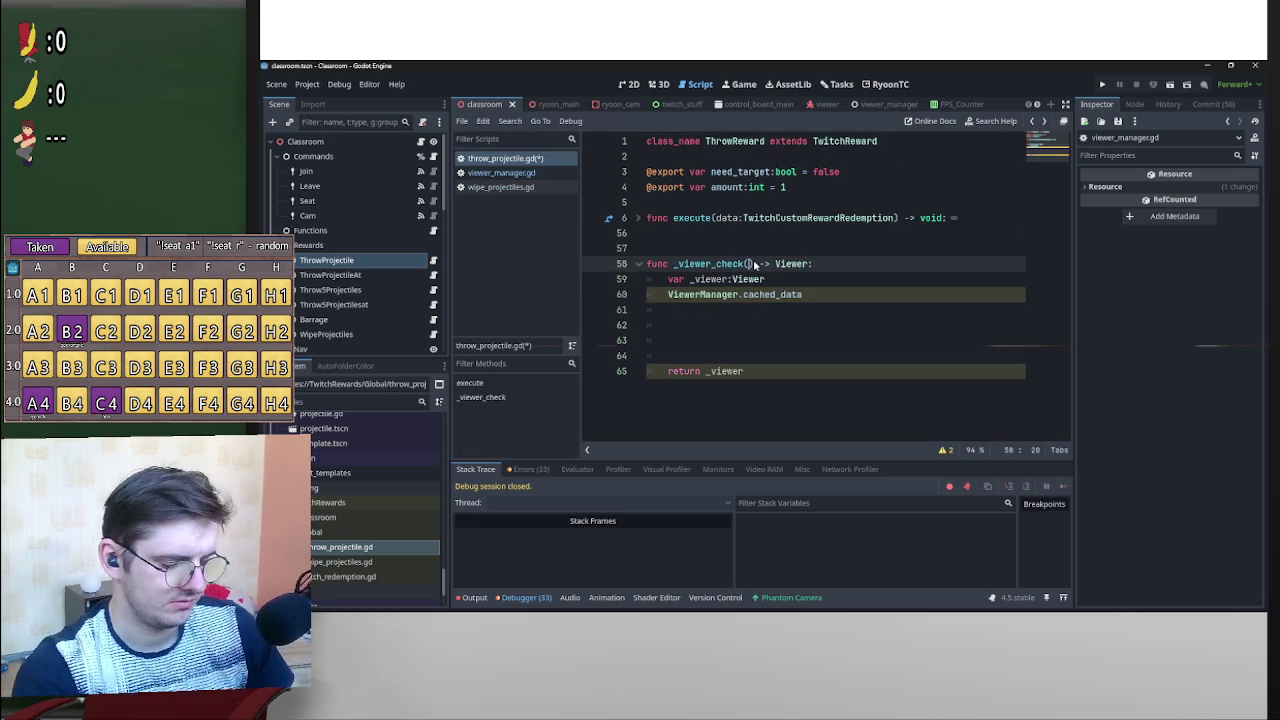
pyautogui.write('username')
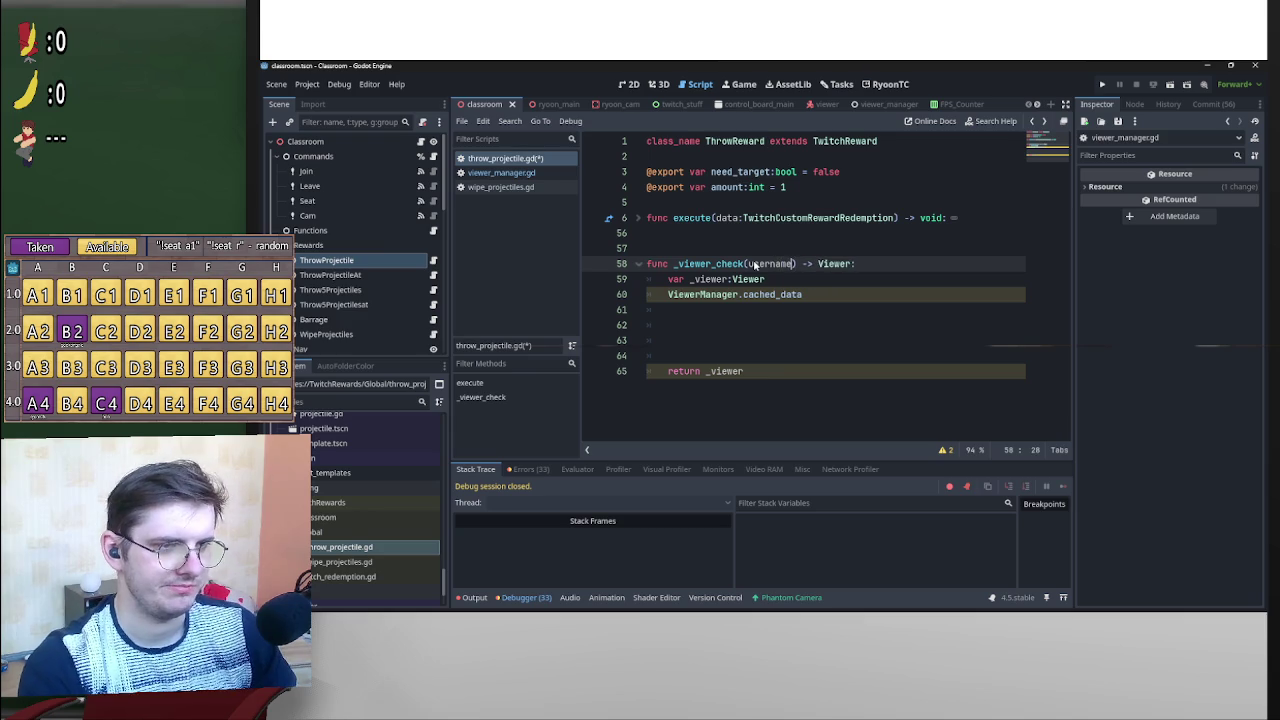
pyautogui.write(':')
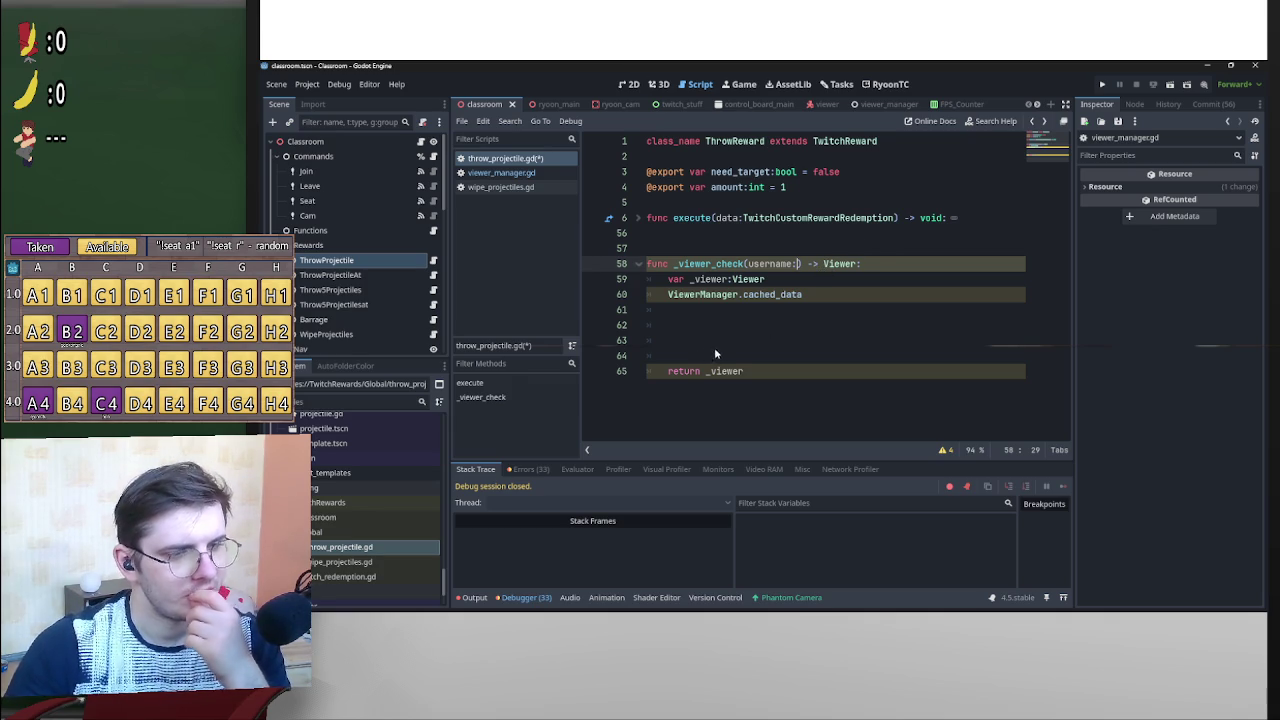
pyautogui.moveTo(823, 266); pyautogui.dragTo(850, 270)
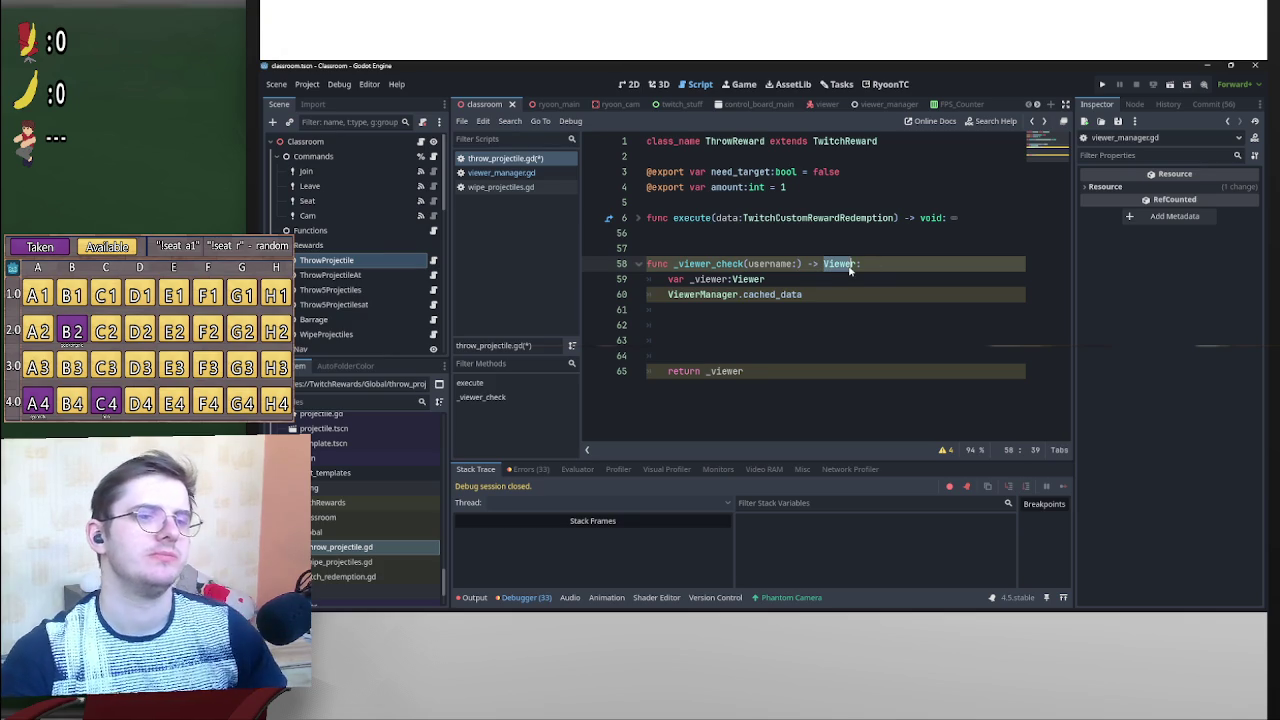
pyautogui.write('Array:')
# Start a new var declaration on a line above the cached_data reference.
pyautogui.click(738, 339)
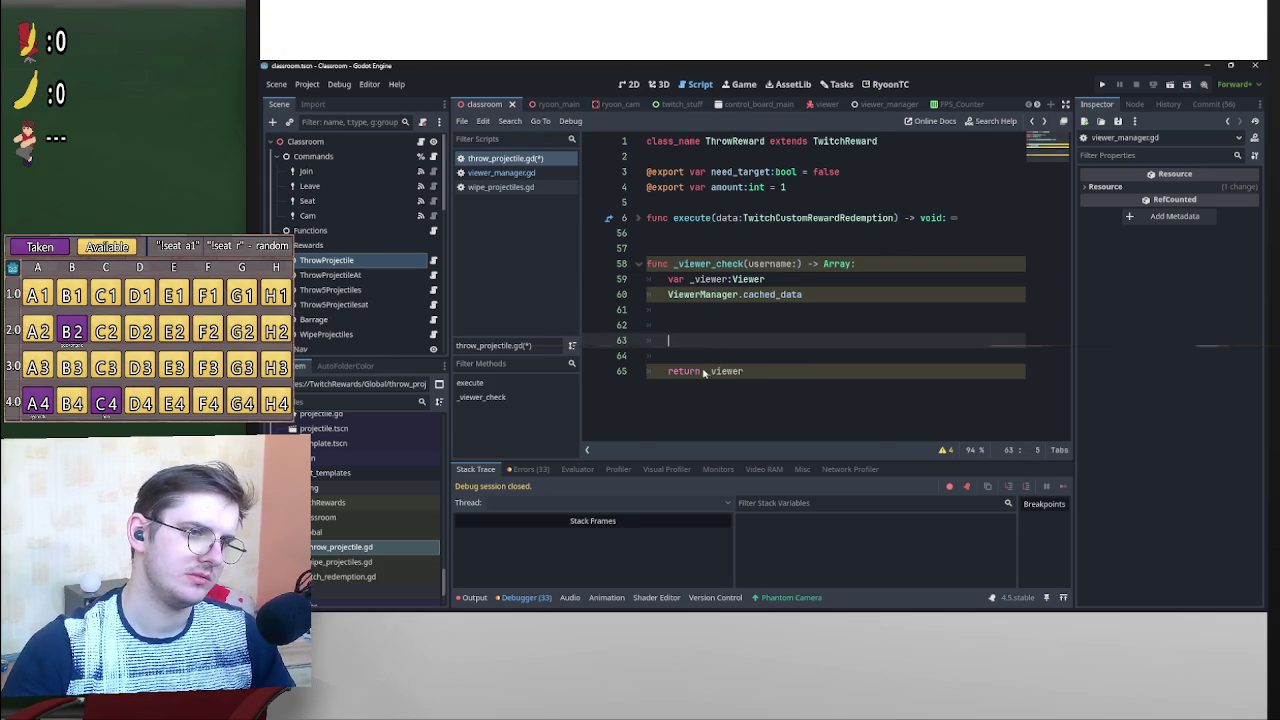
pyautogui.click(757, 322)
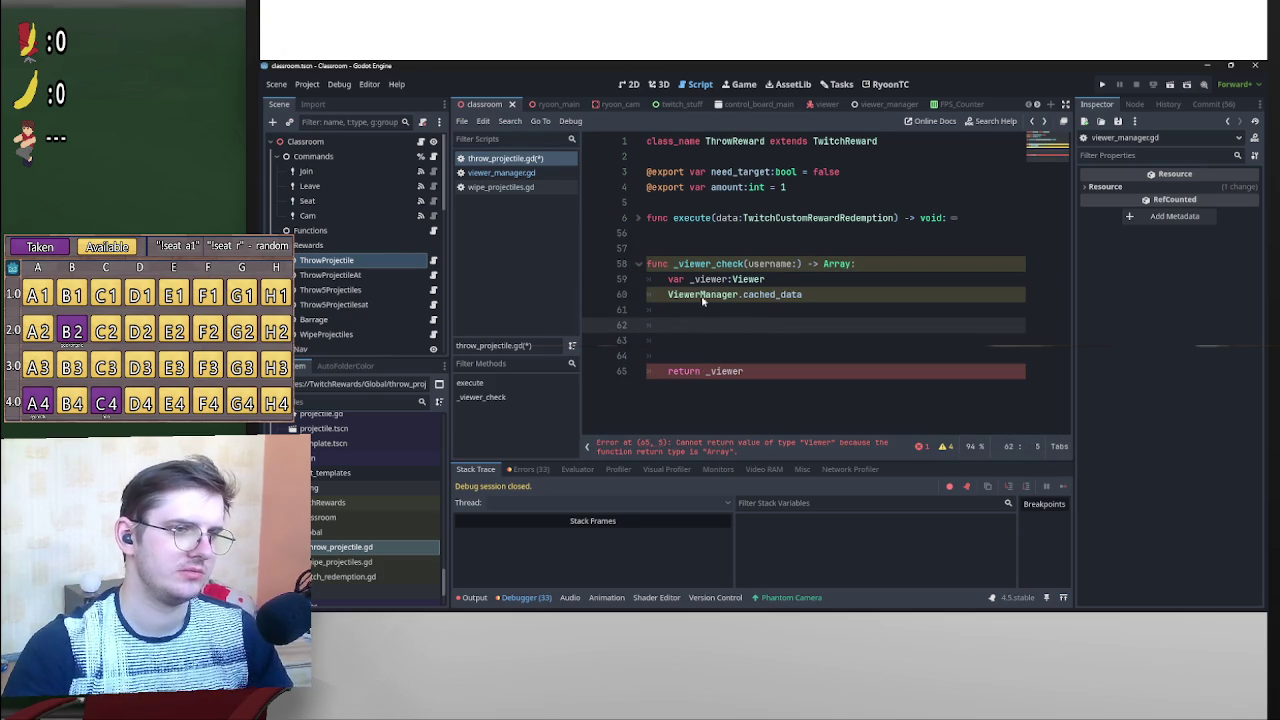
pyautogui.click(661, 295)
pyautogui.press('Return')
pyautogui.press('Up')
pyautogui.write('var')
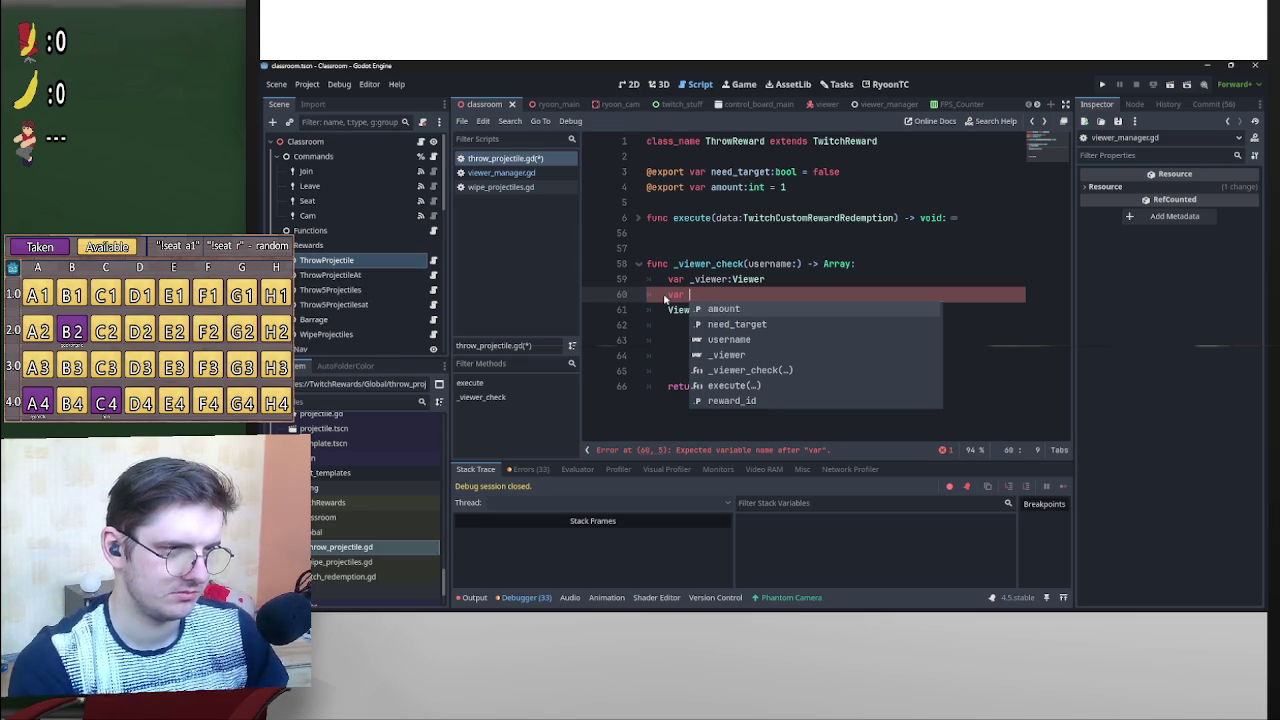
# Declare error:String = "OK" inside _viewer_check.
pyautogui.press('Escape')
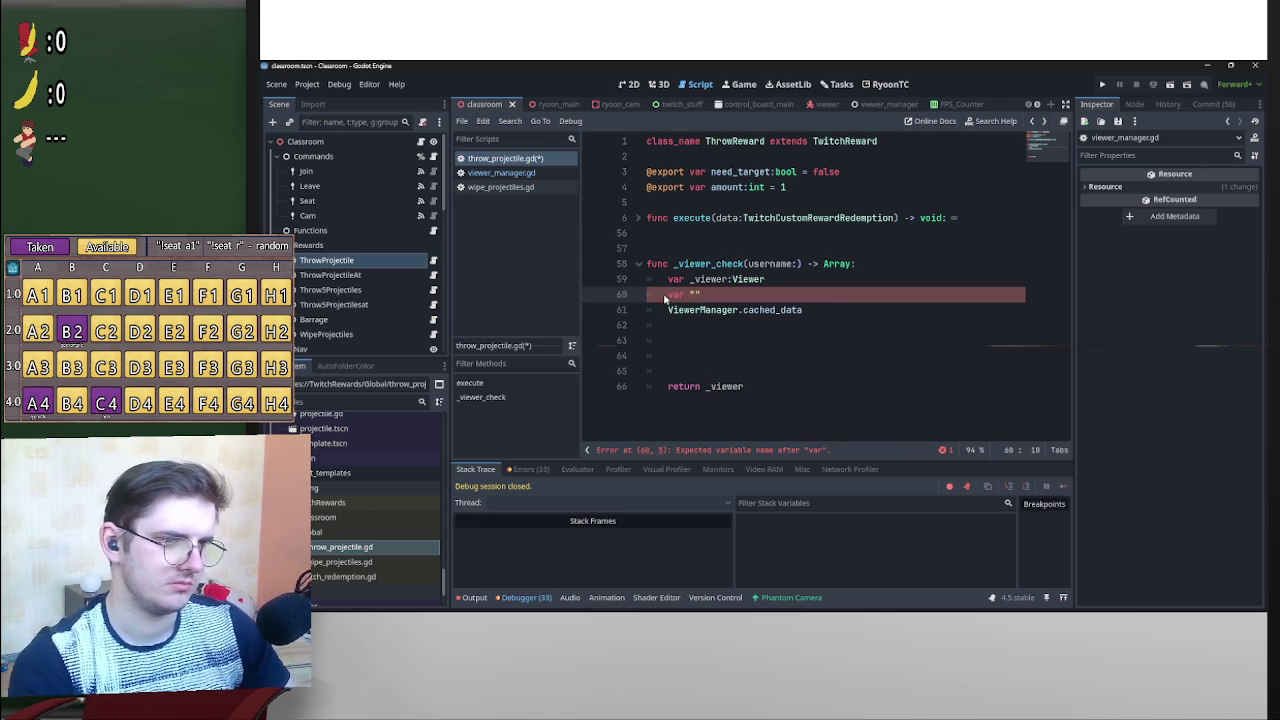
pyautogui.write('e')
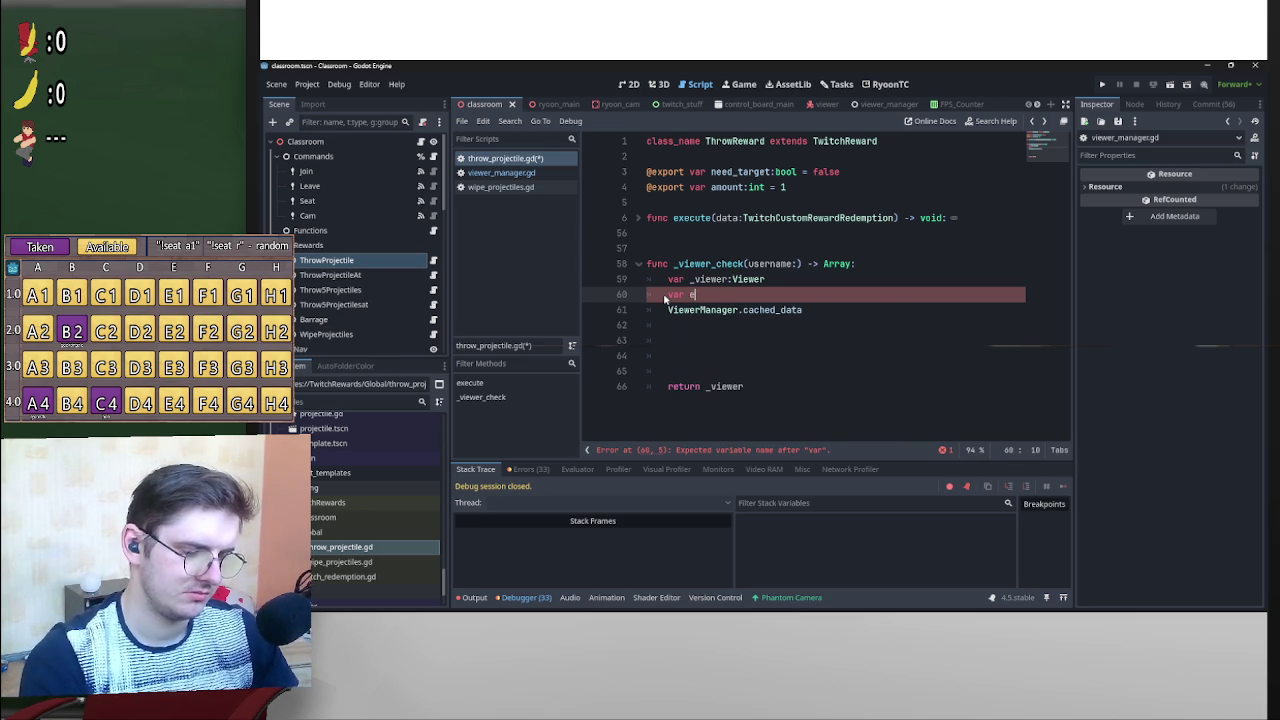
pyautogui.write('rror:String')
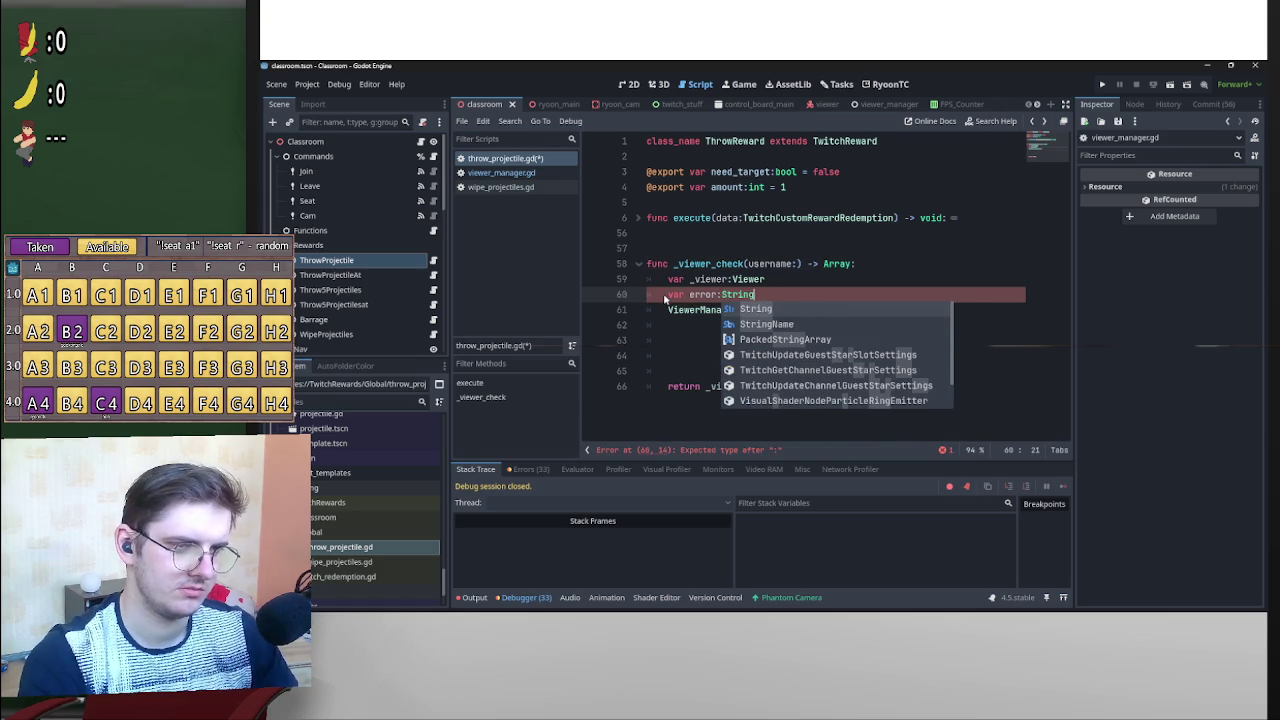
pyautogui.write(' = ')
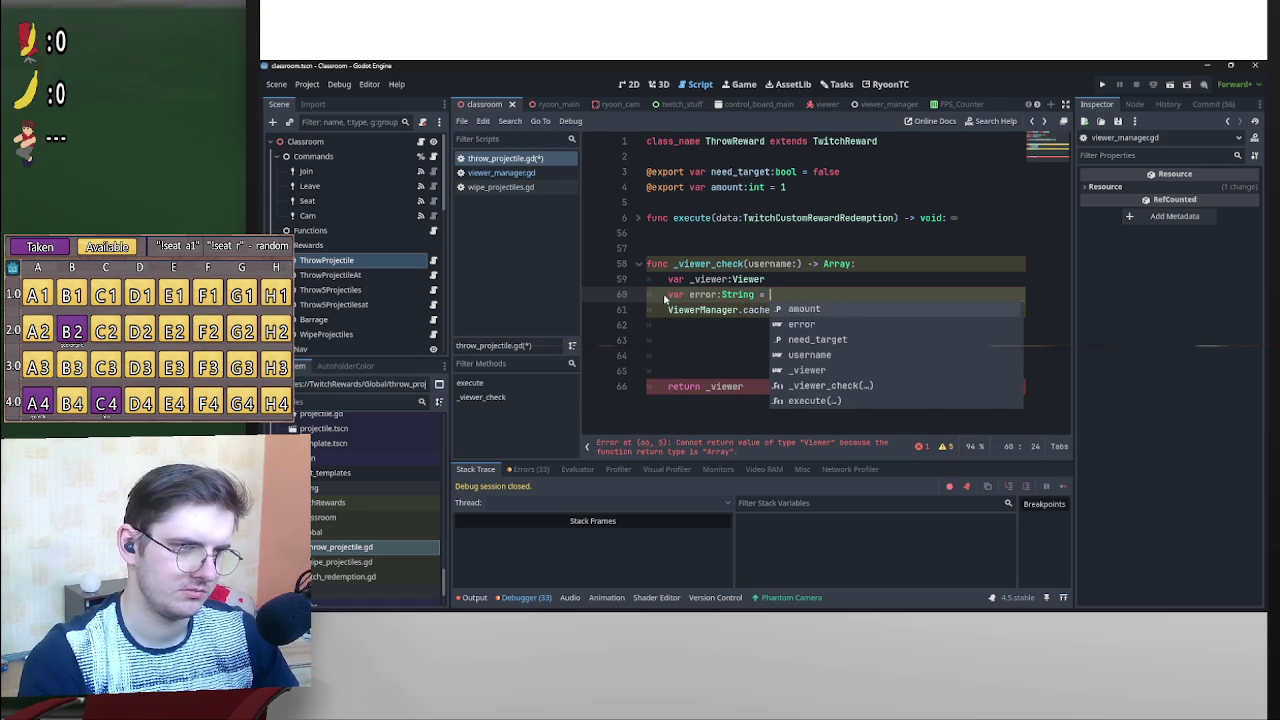
pyautogui.write('"OK')
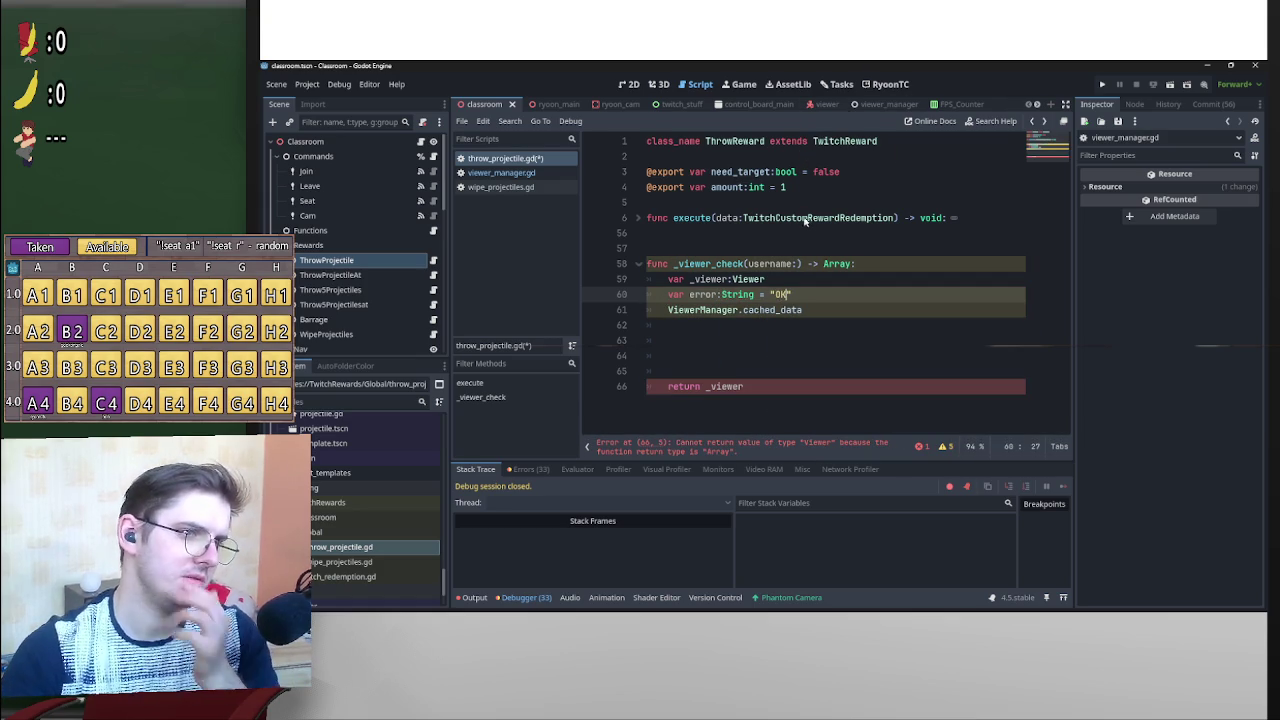
# Add blank lines below the exports and begin typing an enum declaration.
pyautogui.click(686, 206)
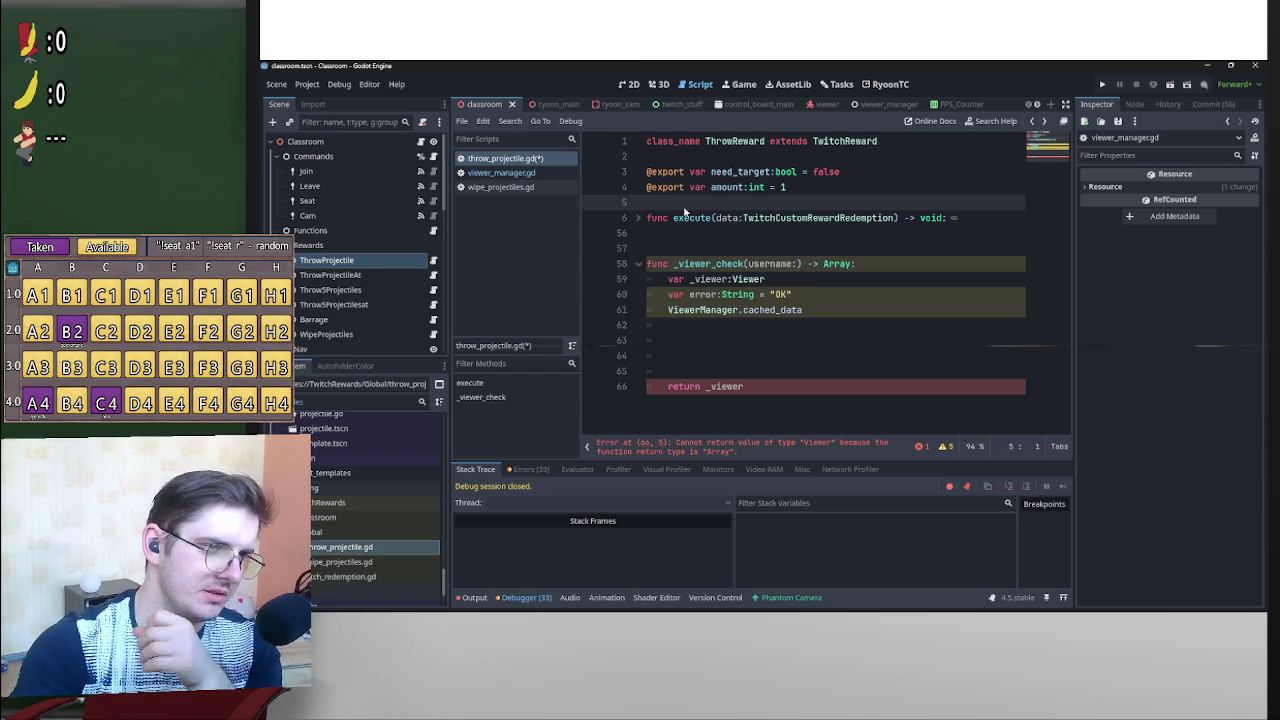
pyautogui.press('Return')
pyautogui.press('Return')
pyautogui.press('Up')
pyautogui.write('num')
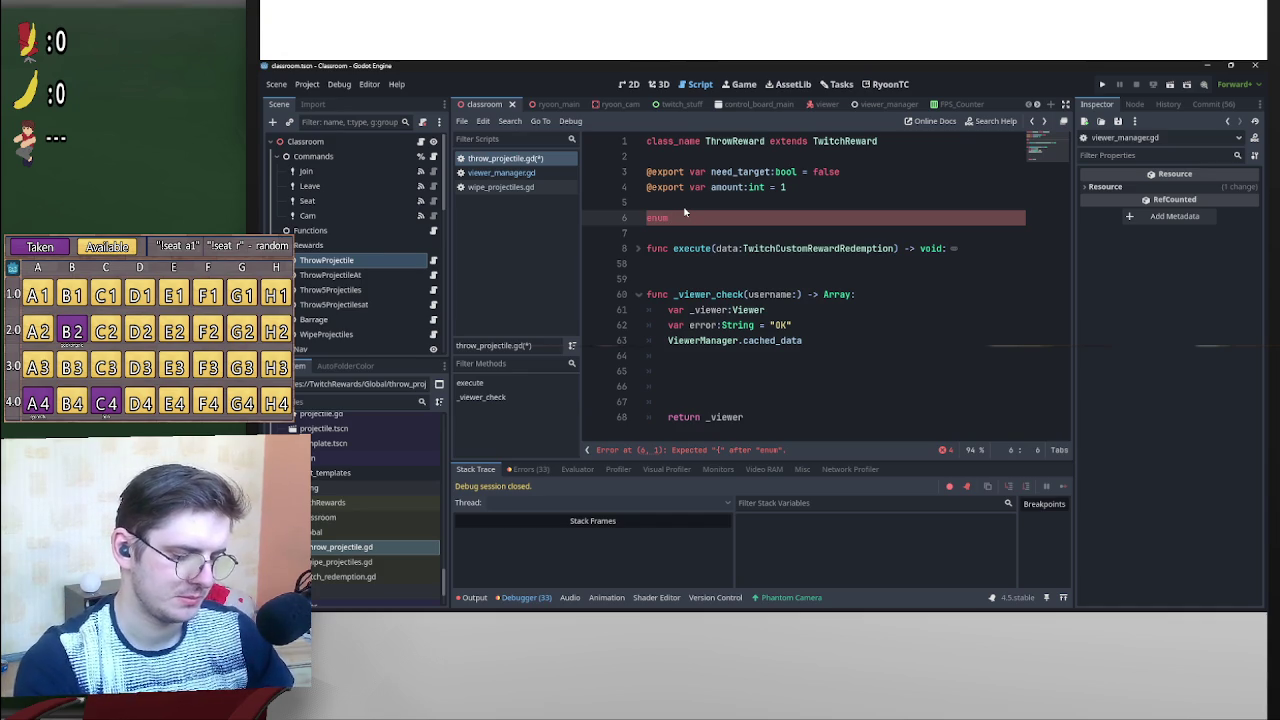
# Write the Err enum with a single 'OK = 1,' entry.
pyautogui.write('E')
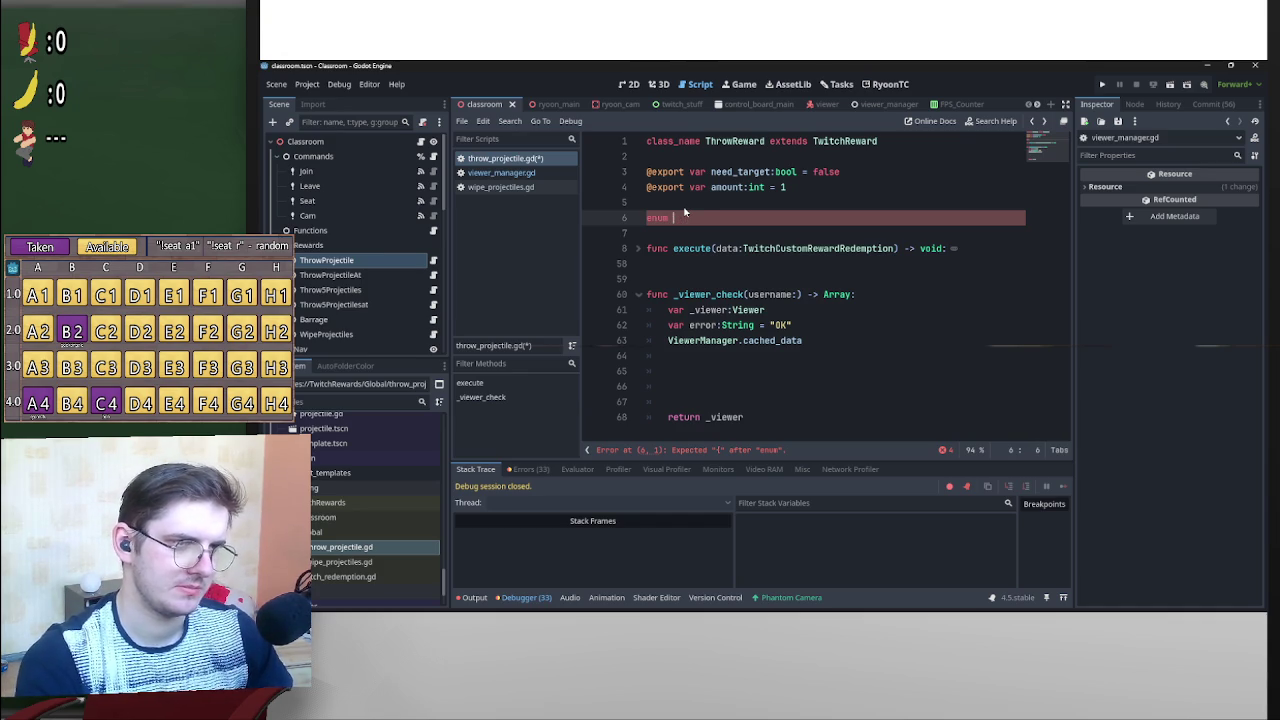
pyautogui.write('rr')
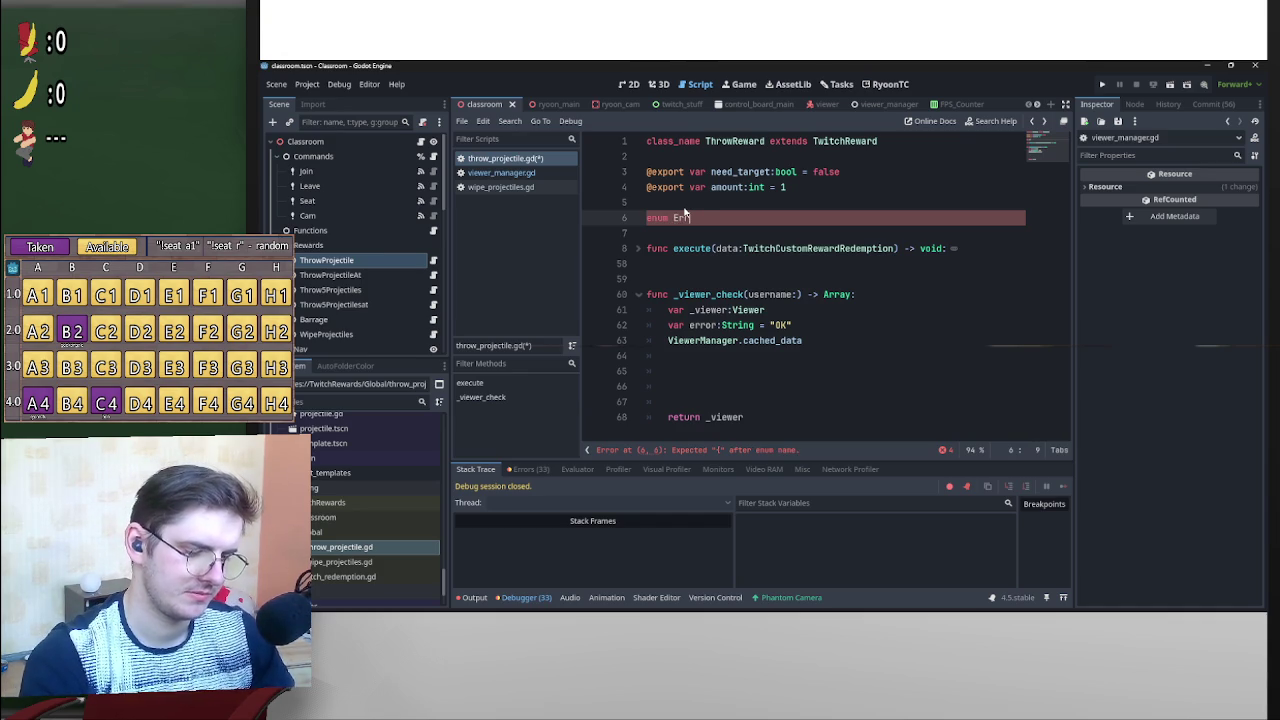
pyautogui.write('{')
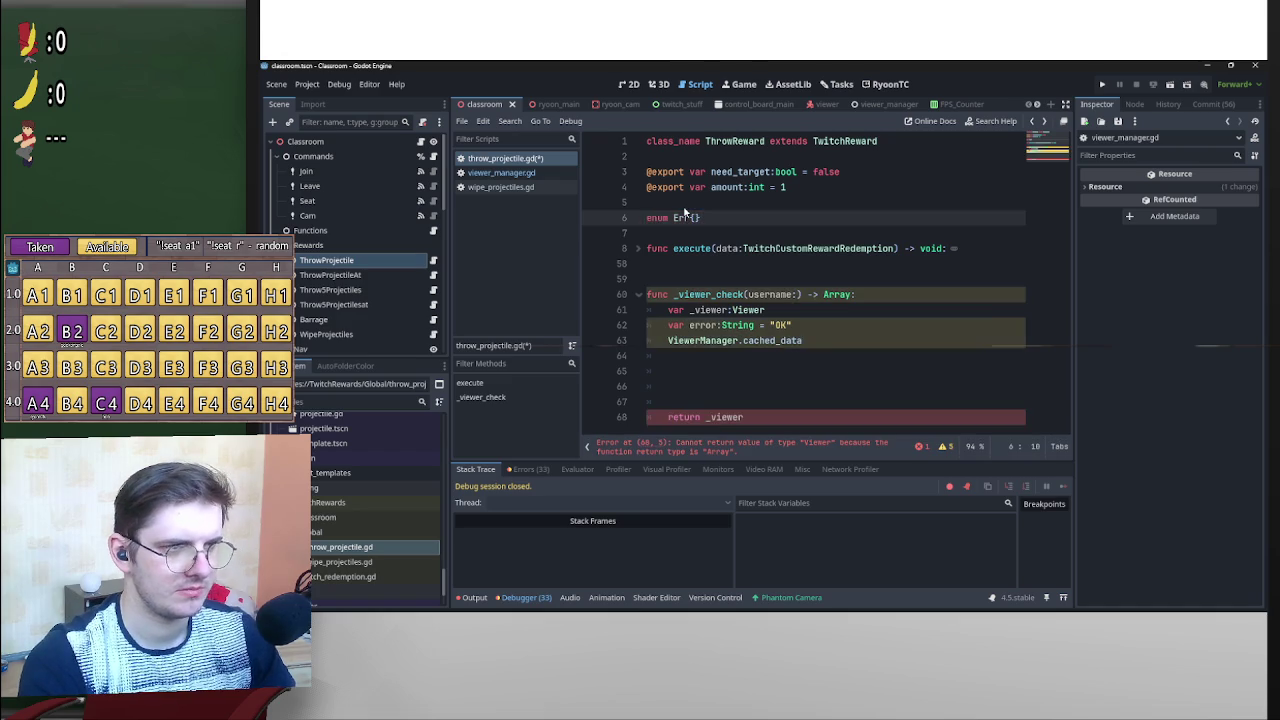
pyautogui.press('Return')
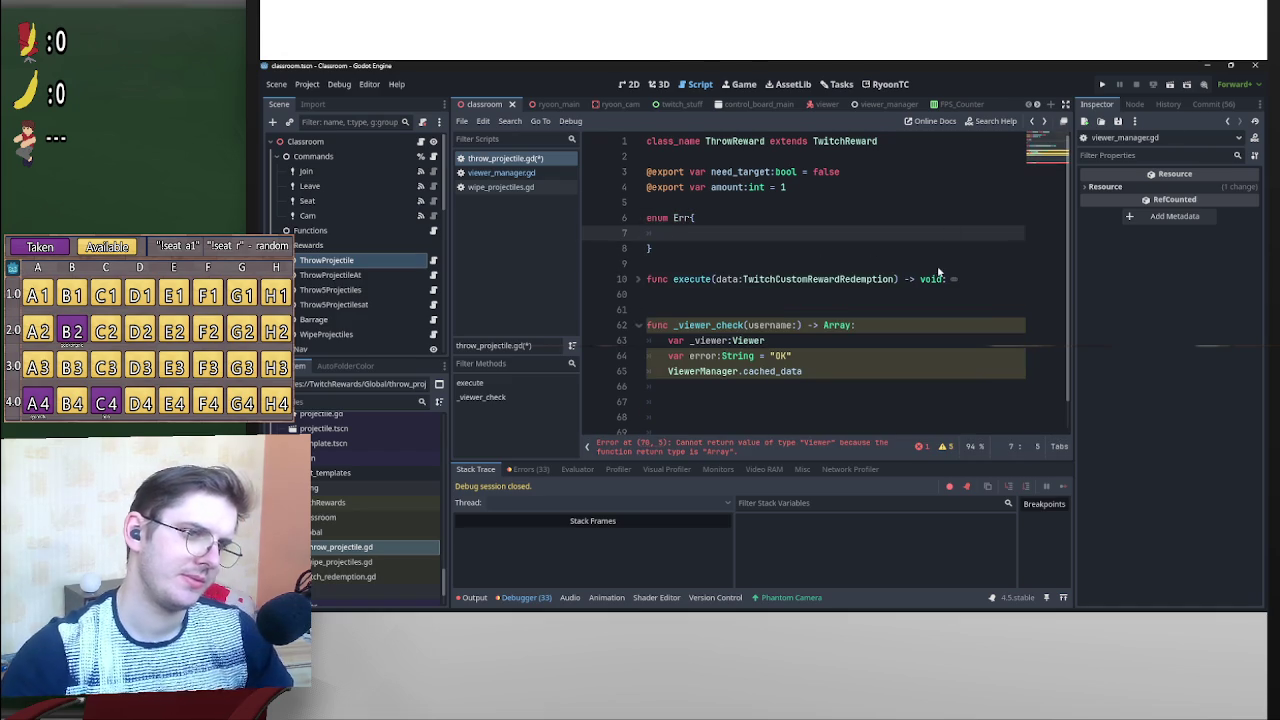
pyautogui.scroll(-1, 937, 271)
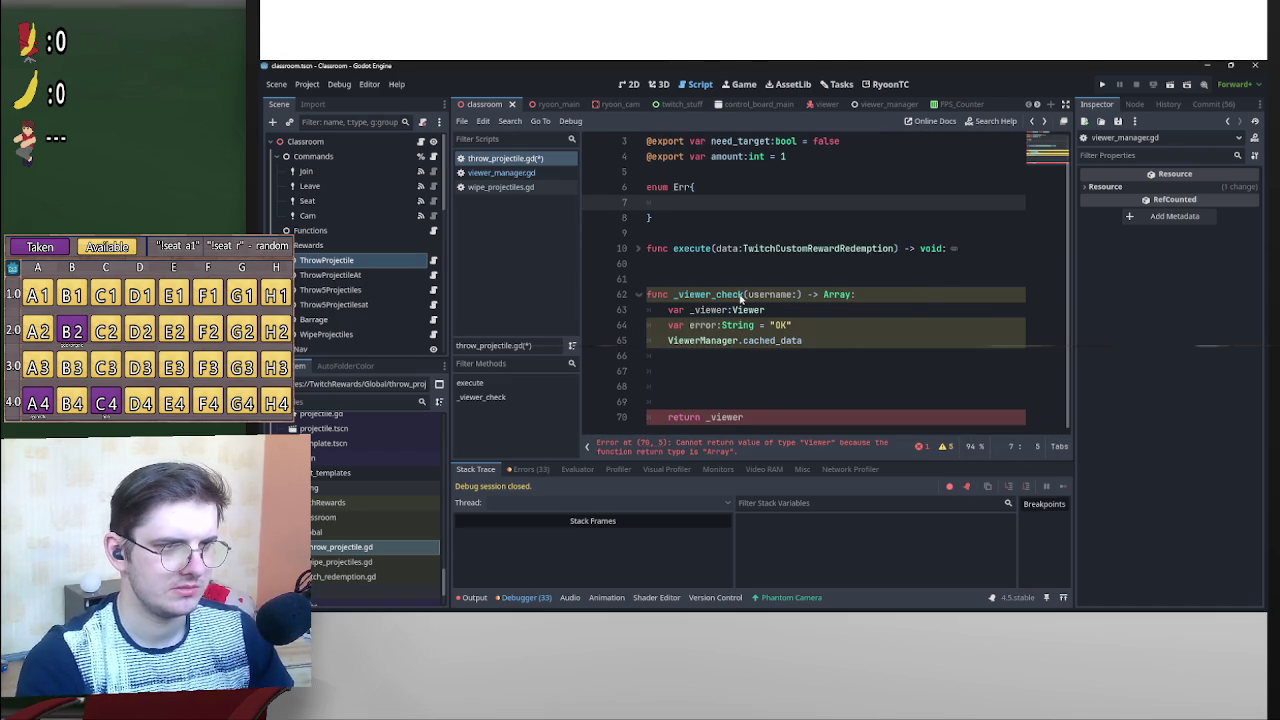
pyautogui.write('1=OK')
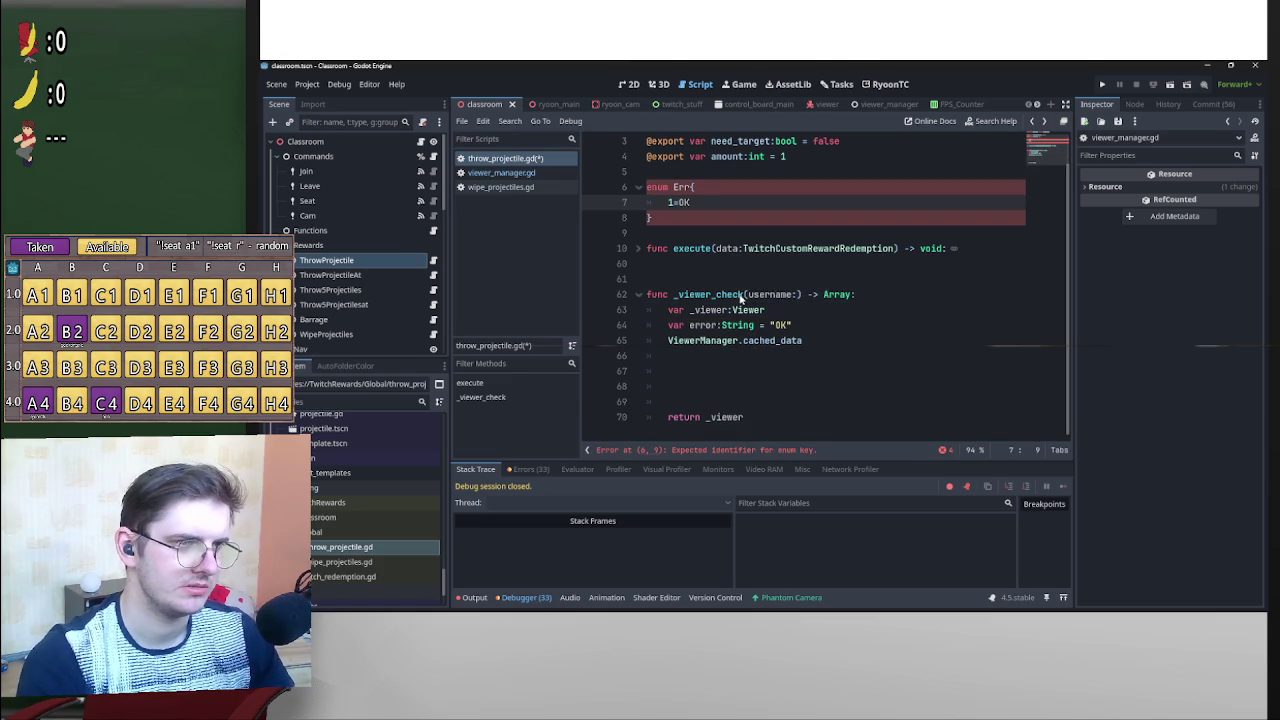
pyautogui.press('BackSpace')
pyautogui.press('BackSpace')
pyautogui.press('BackSpace')
pyautogui.write('OK-')
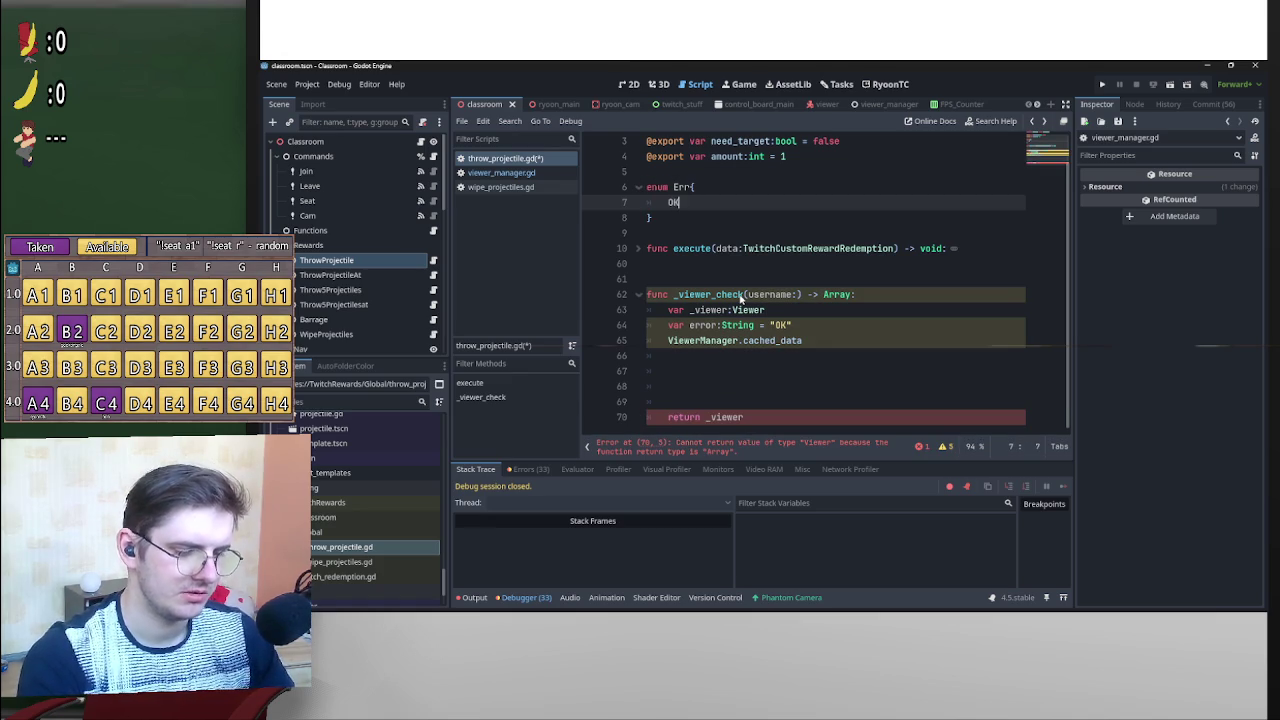
pyautogui.press('BackSpace')
pyautogui.write('=1')
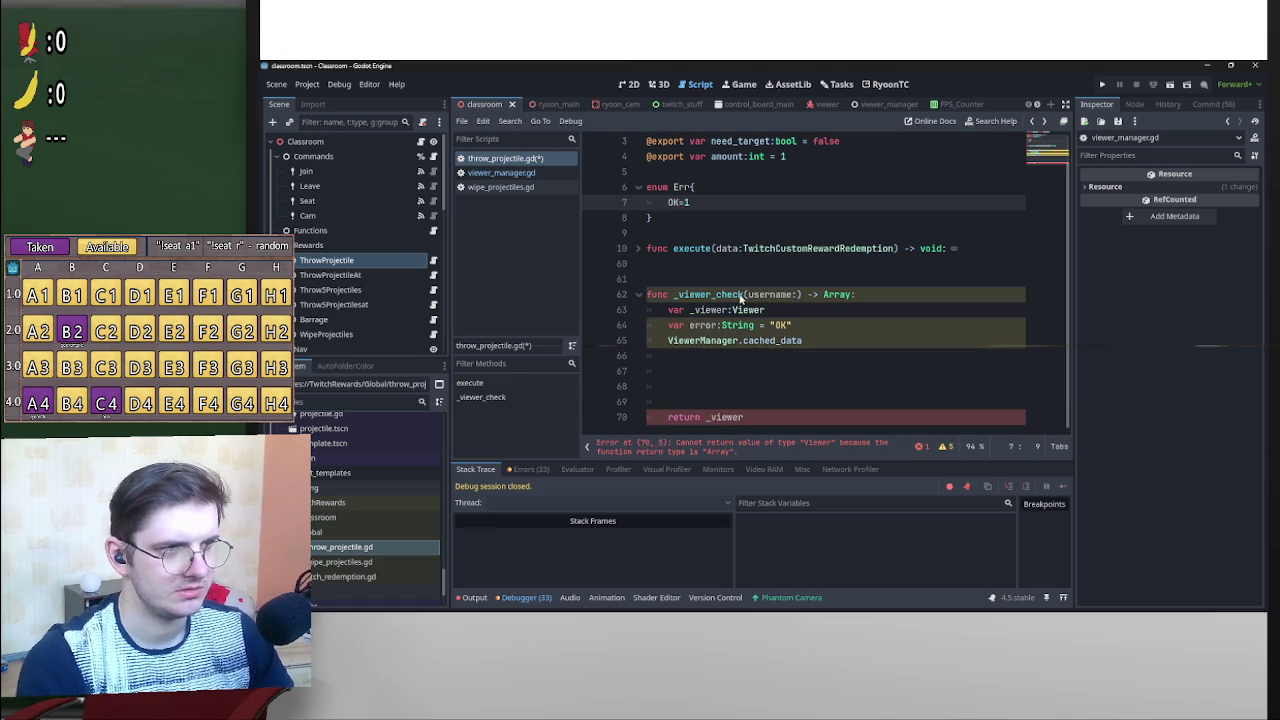
pyautogui.press('BackSpace')
pyautogui.press('BackSpace')
pyautogui.write('=1')
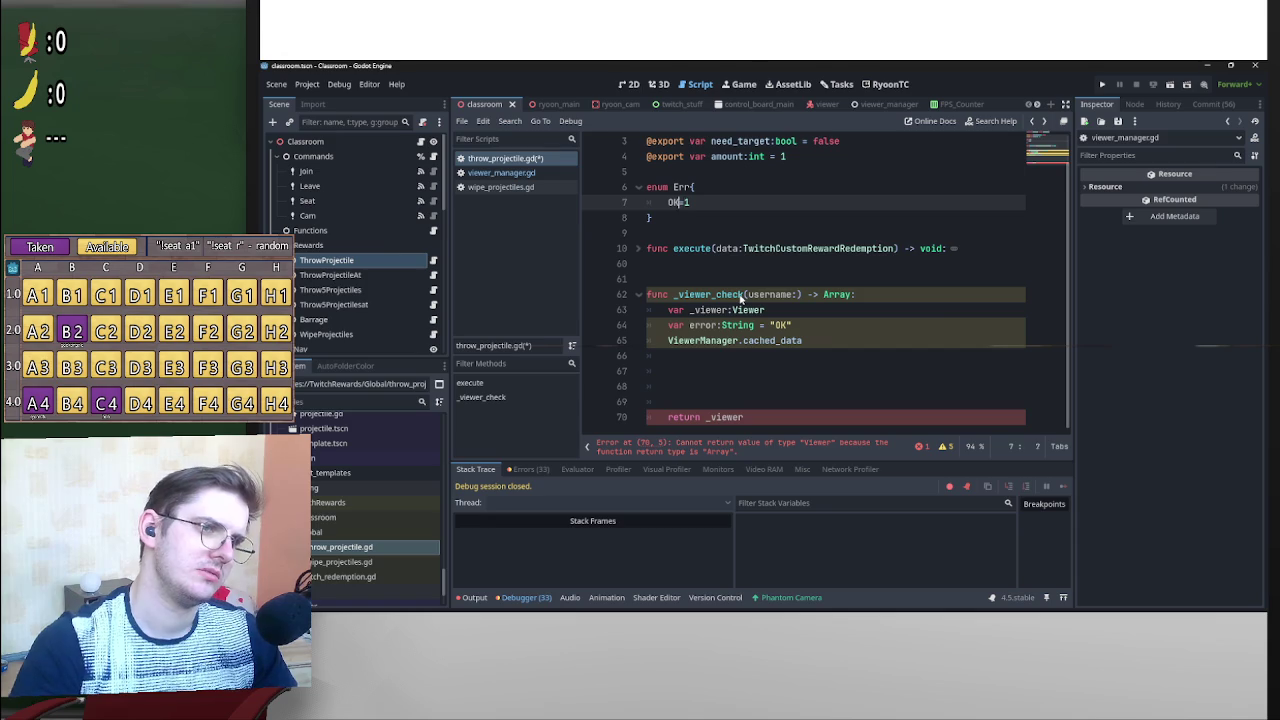
pyautogui.press('End')
pyautogui.write(',')
# Remove the extra blank line and stray text inside the Err enum.
pyautogui.press('Return')
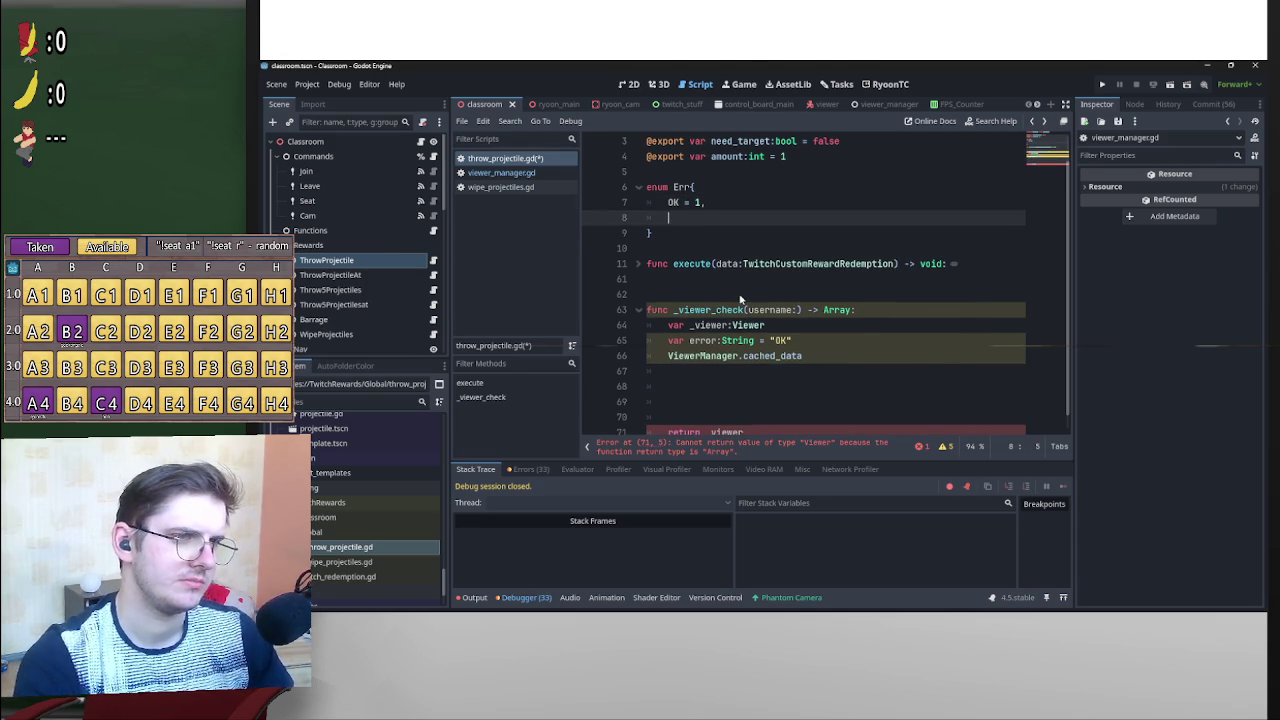
pyautogui.press('Up')
pyautogui.press('Return')
pyautogui.press('Up')
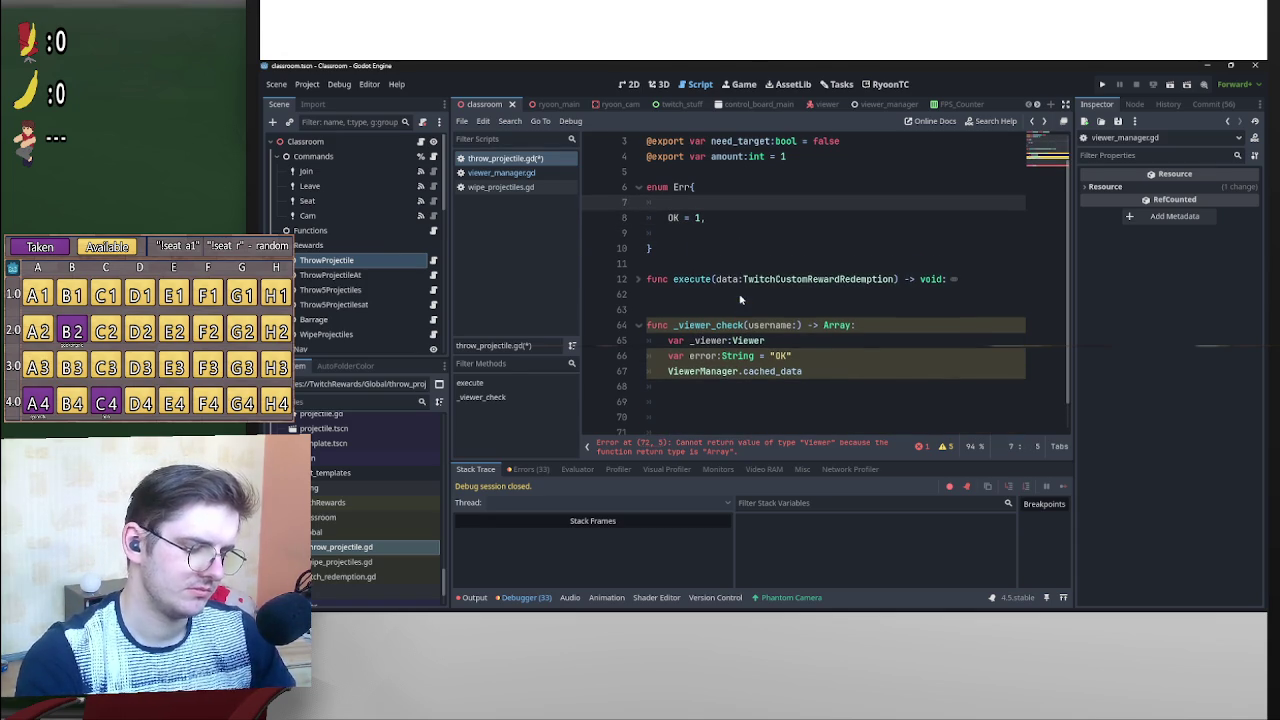
pyautogui.write('Wr')
pyautogui.press('BackSpace')
pyautogui.press('BackSpace')
pyautogui.press('BackSpace')
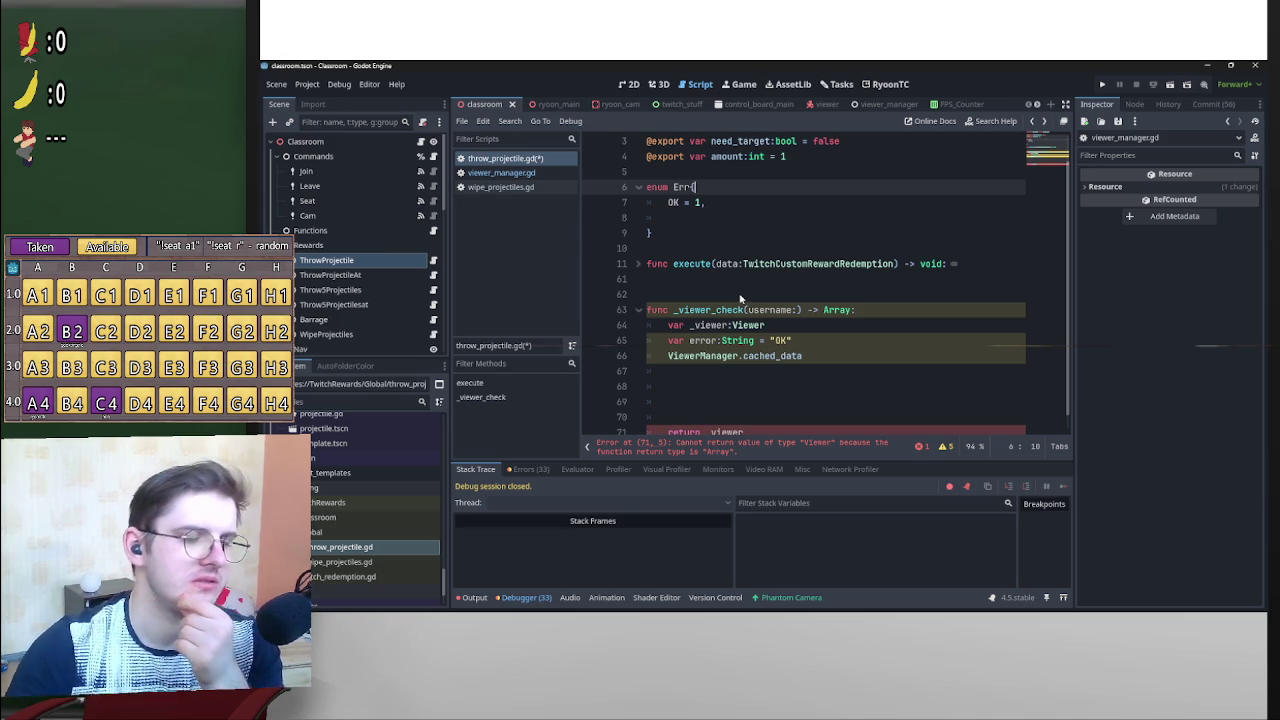
# Jump from the cached_data reference to its definition in viewer_manager.gd.
pyautogui.scroll(-1, 781, 357)
pyautogui.scroll(1, 778, 379)
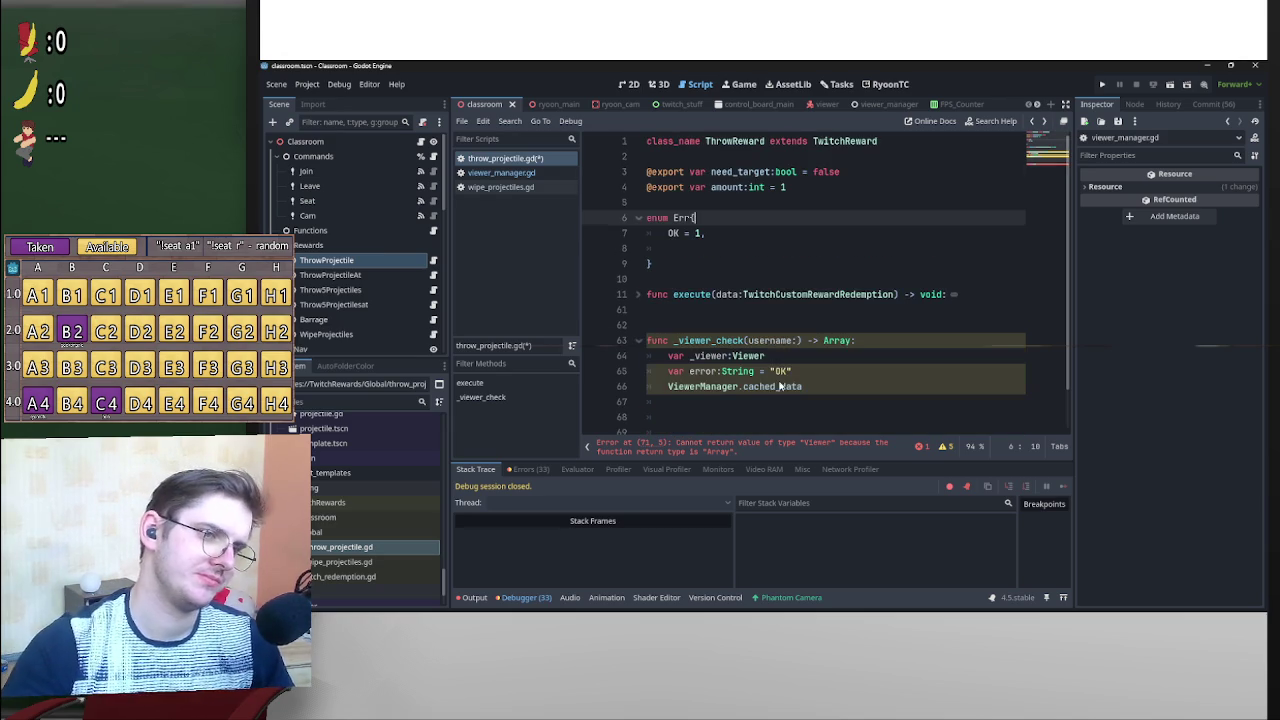
pyautogui.click(725, 248)
pyautogui.scroll(-1, 746, 279)
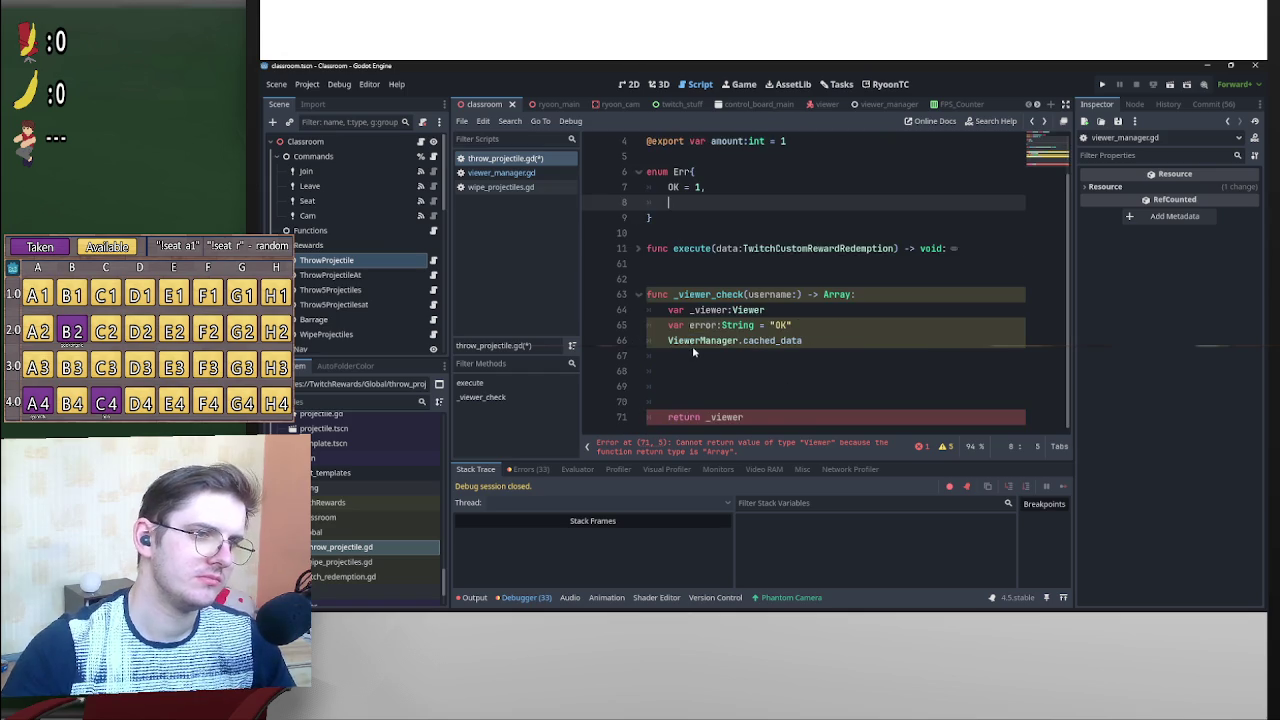
pyautogui.keyDown('ctrl'); pyautogui.click(760, 341); pyautogui.keyUp('ctrl')
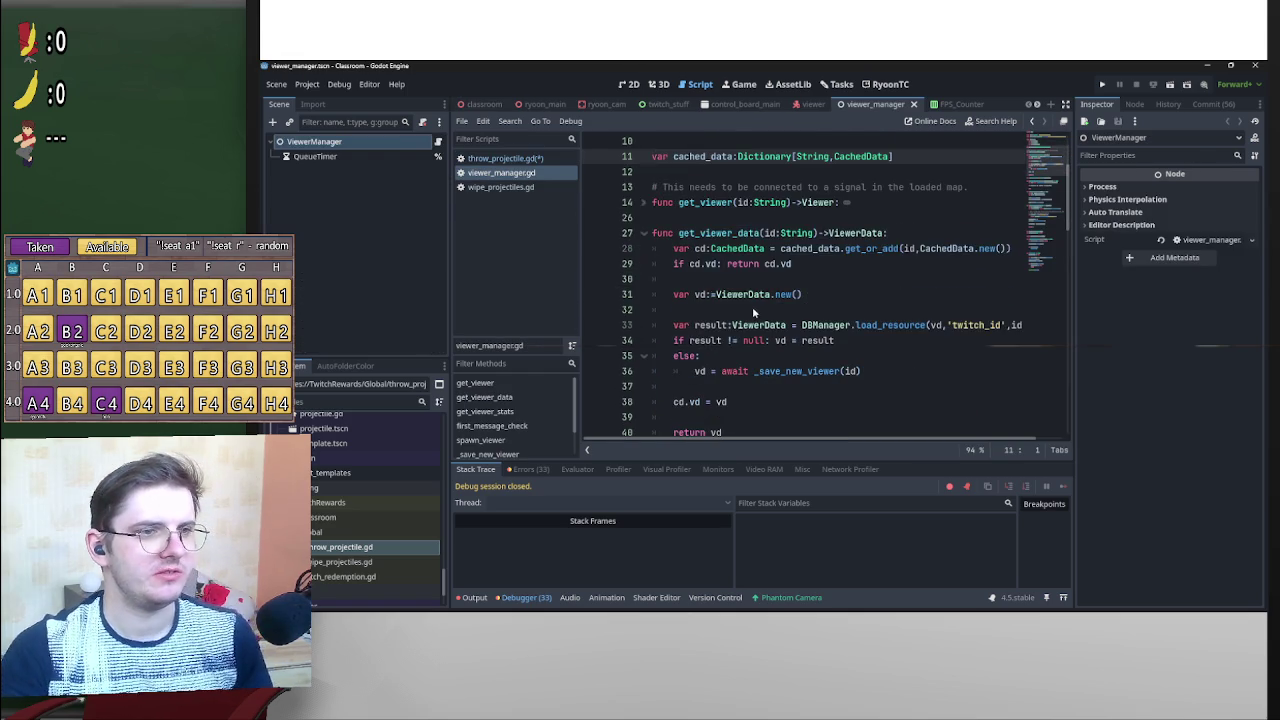
# Scroll through viewer_manager.gd to review the script.
pyautogui.scroll(-4, 755, 310)
pyautogui.scroll(-2, 800, 305)
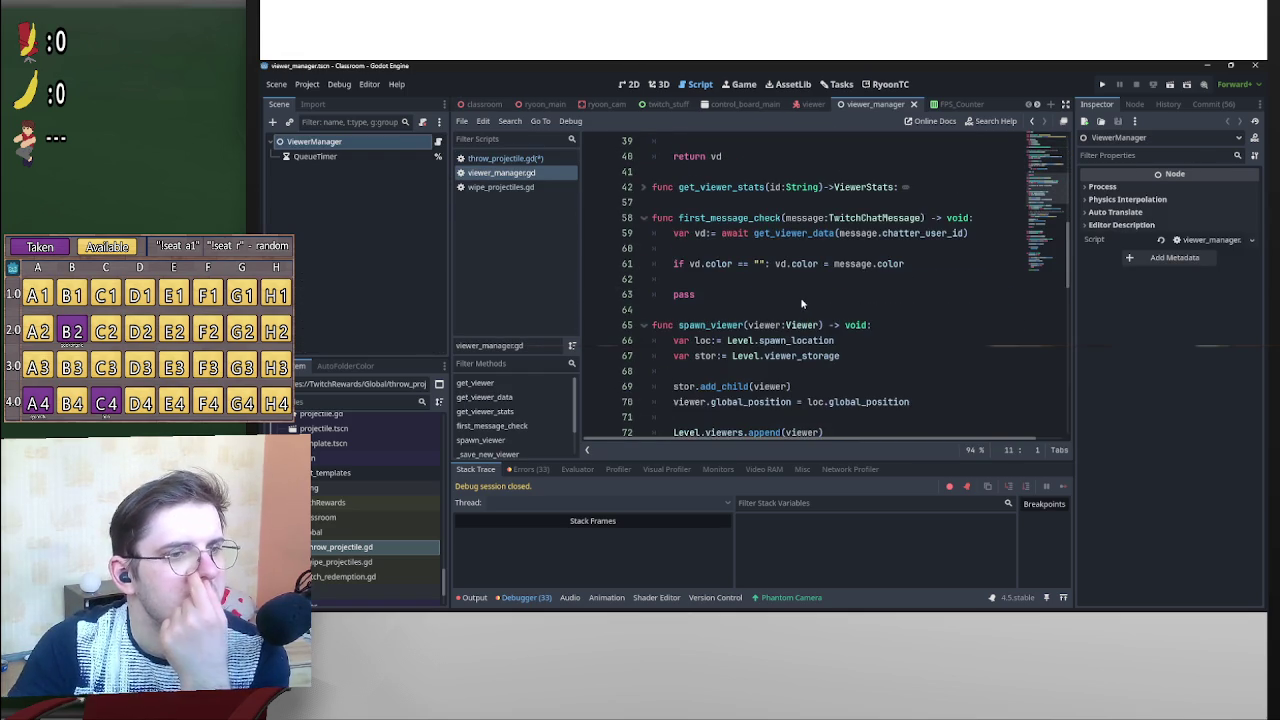
pyautogui.scroll(-6, 805, 302)
pyautogui.scroll(-5, 828, 298)
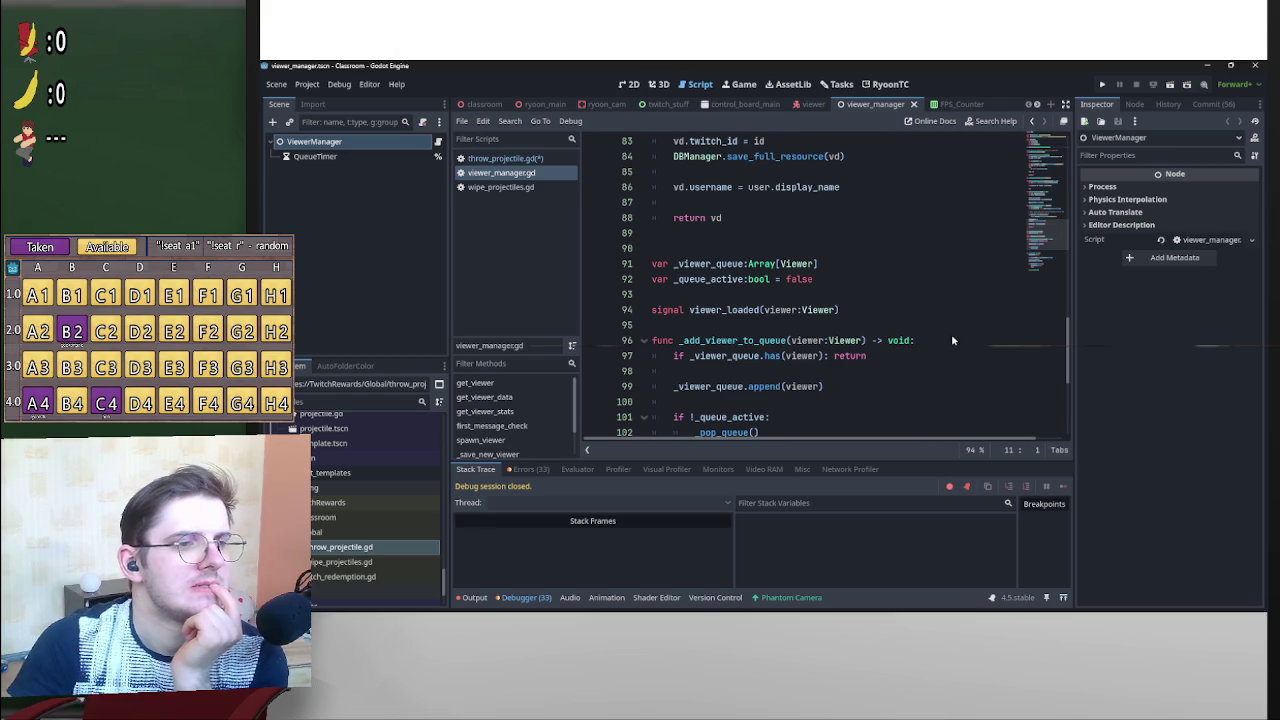
pyautogui.scroll(-3, 950, 340)
pyautogui.scroll(-2, 955, 340)
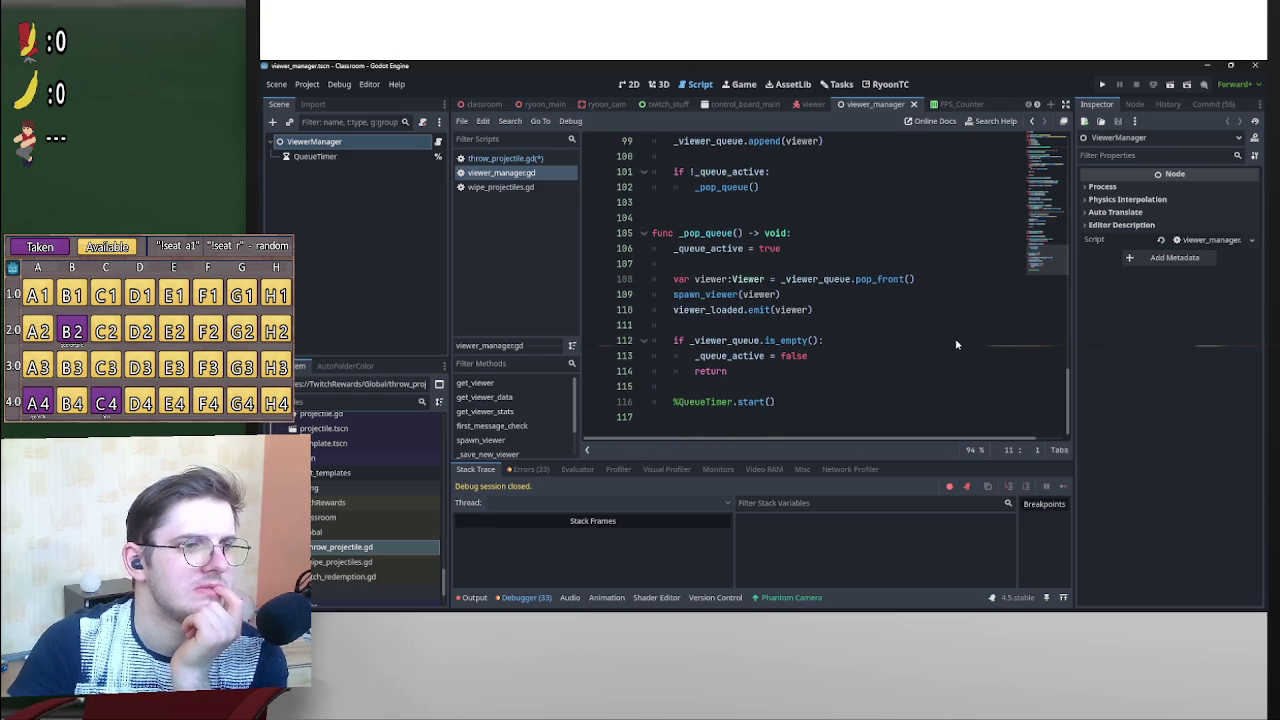
pyautogui.scroll(9, 960, 340)
pyautogui.scroll(15, 965, 340)
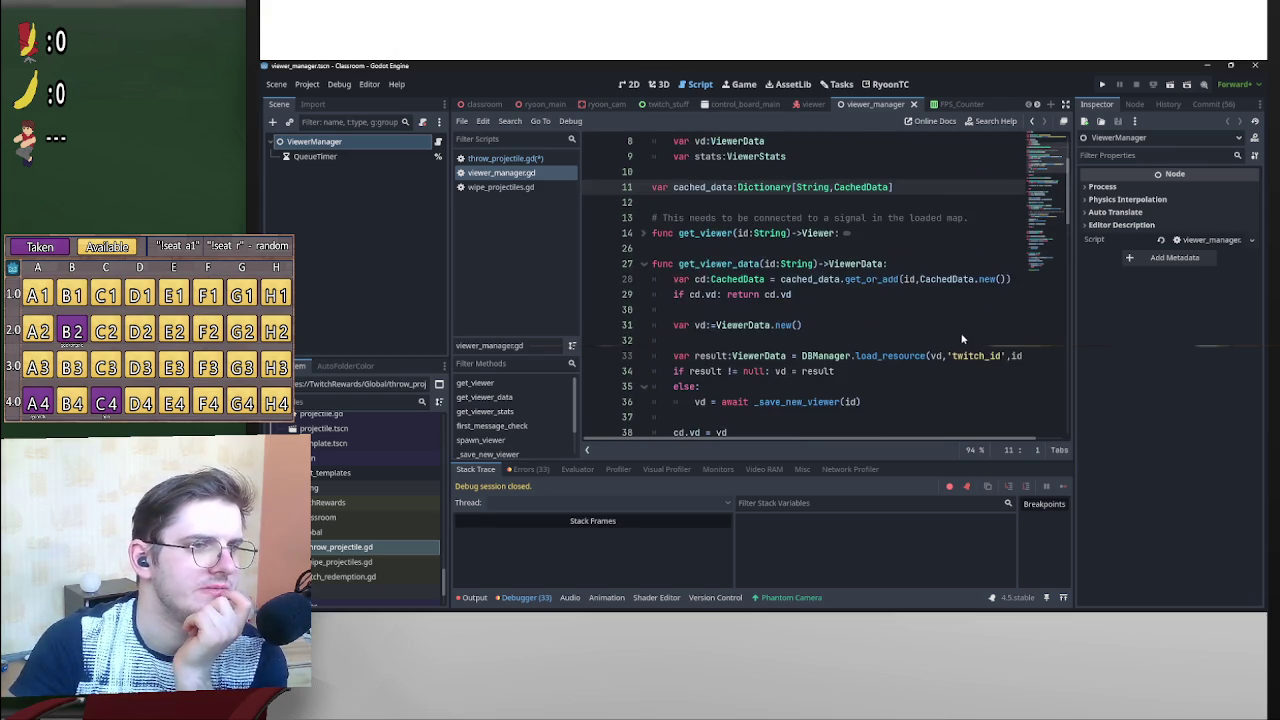
pyautogui.scroll(3, 970, 340)
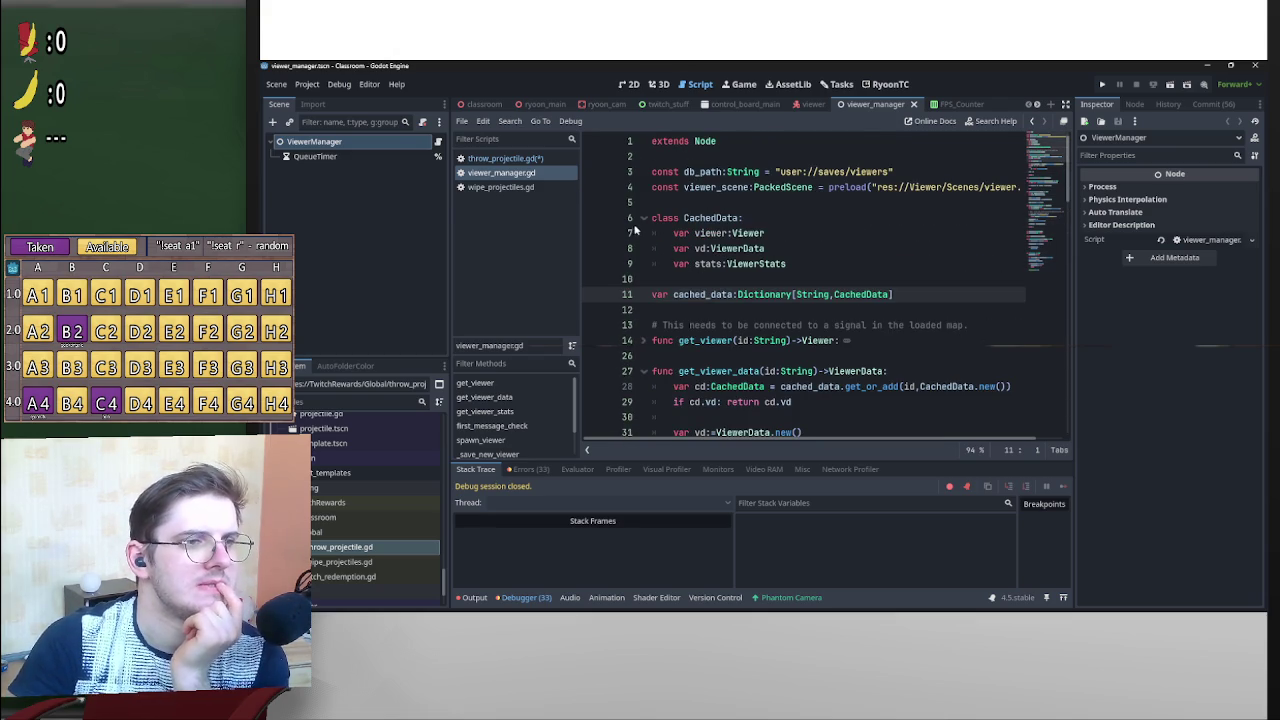
pyautogui.scroll(-2, 675, 300)
pyautogui.scroll(-4, 690, 315)
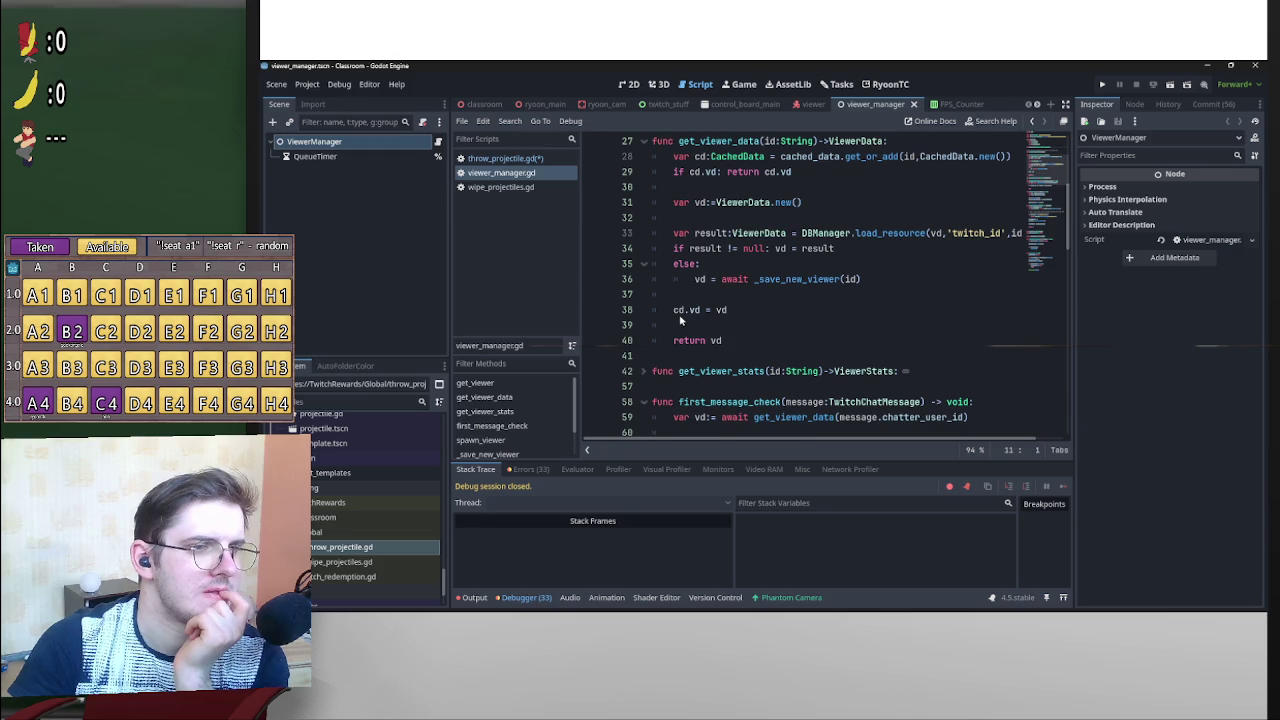
pyautogui.scroll(4, 700, 316)
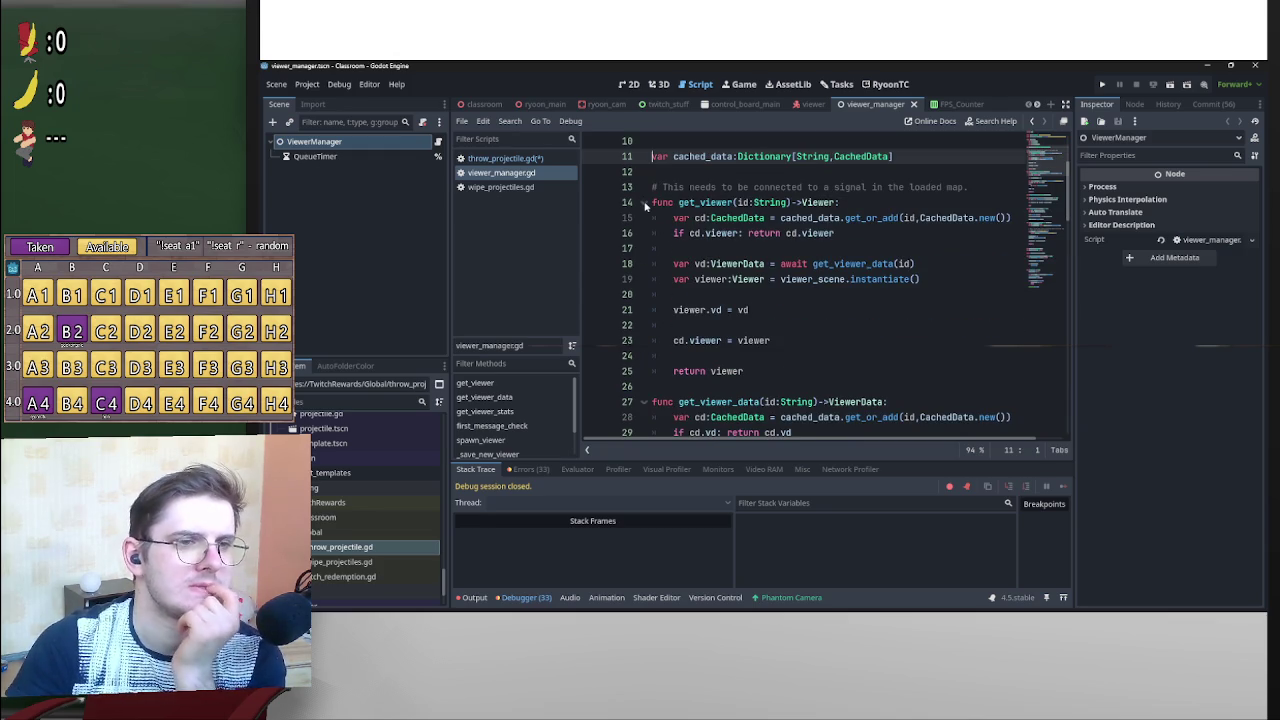
# Jump to the get_viewer_data definition and inspect how it loads or saves viewer data.
pyautogui.click(852, 264)
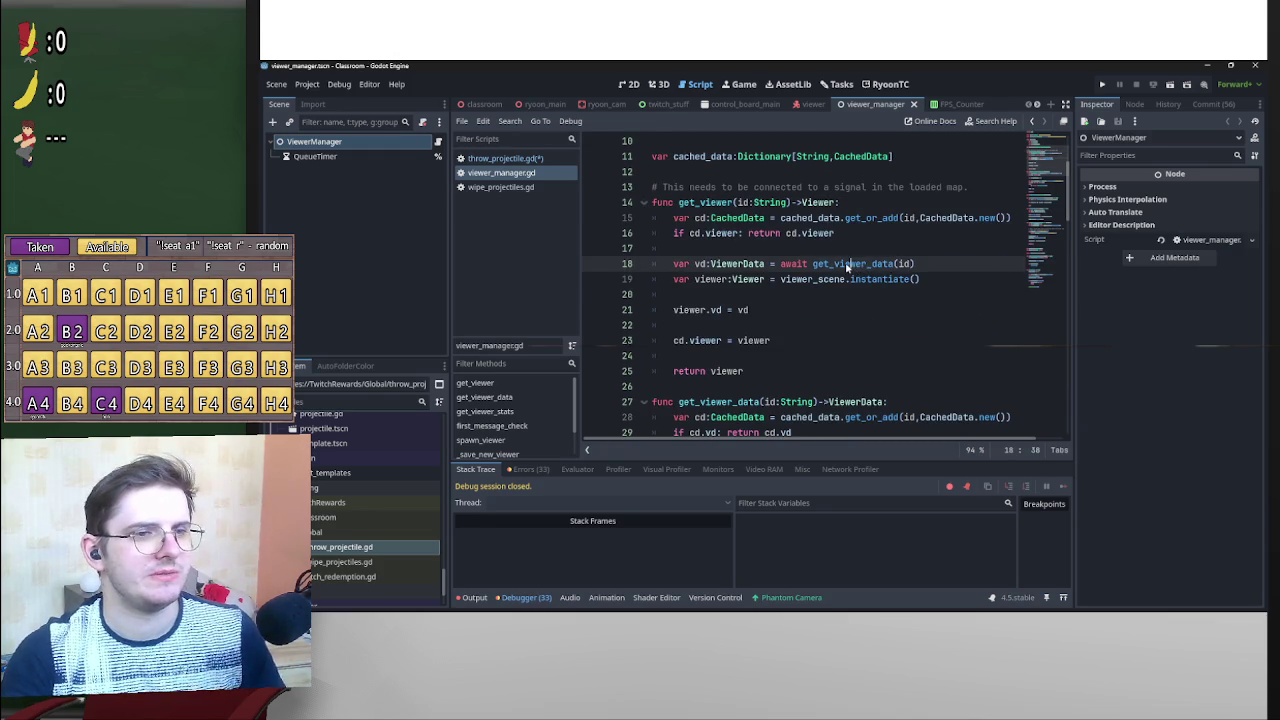
pyautogui.keyDown('ctrl'); pyautogui.click(843, 264); pyautogui.keyUp('ctrl')
pyautogui.scroll(-1, 830, 262)
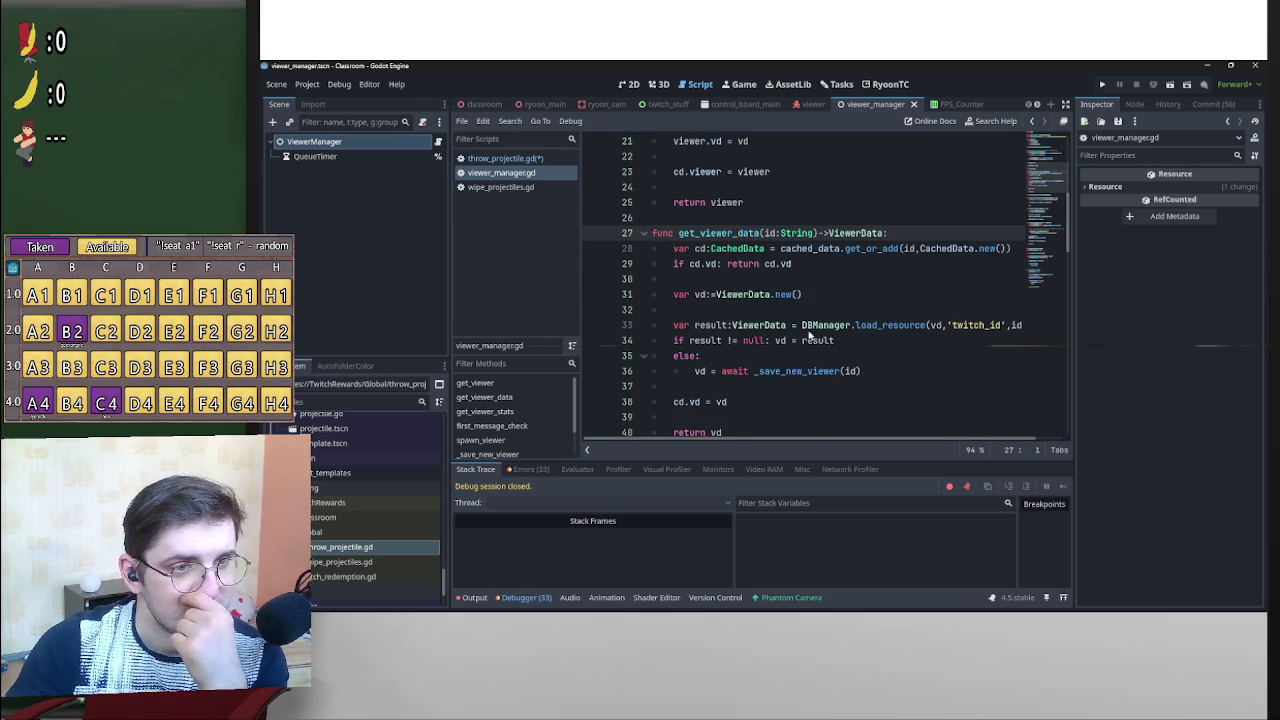
pyautogui.moveTo(1000, 441)
pyautogui.mouseDown()
pyautogui.moveTo(1091, 440)
pyautogui.moveTo(895, 420)
pyautogui.mouseUp()
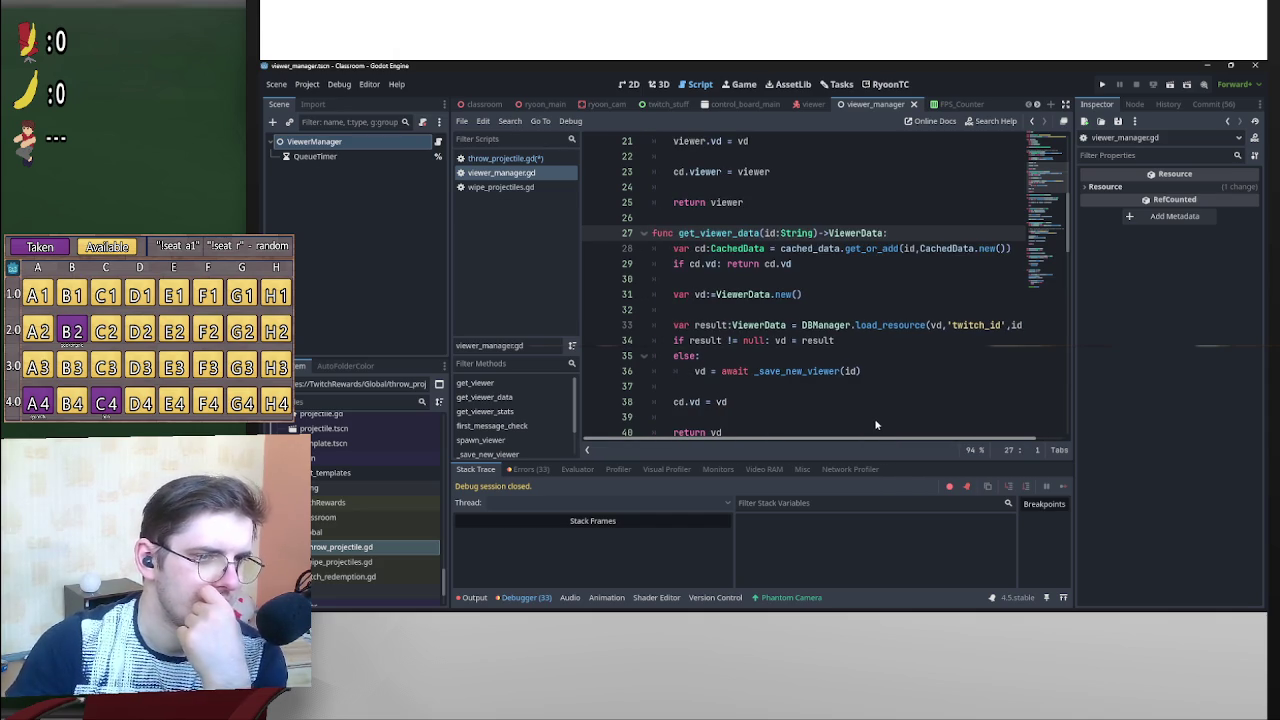
pyautogui.hscroll(2, 1062, 416)
pyautogui.hscroll(-2, 801, 437)
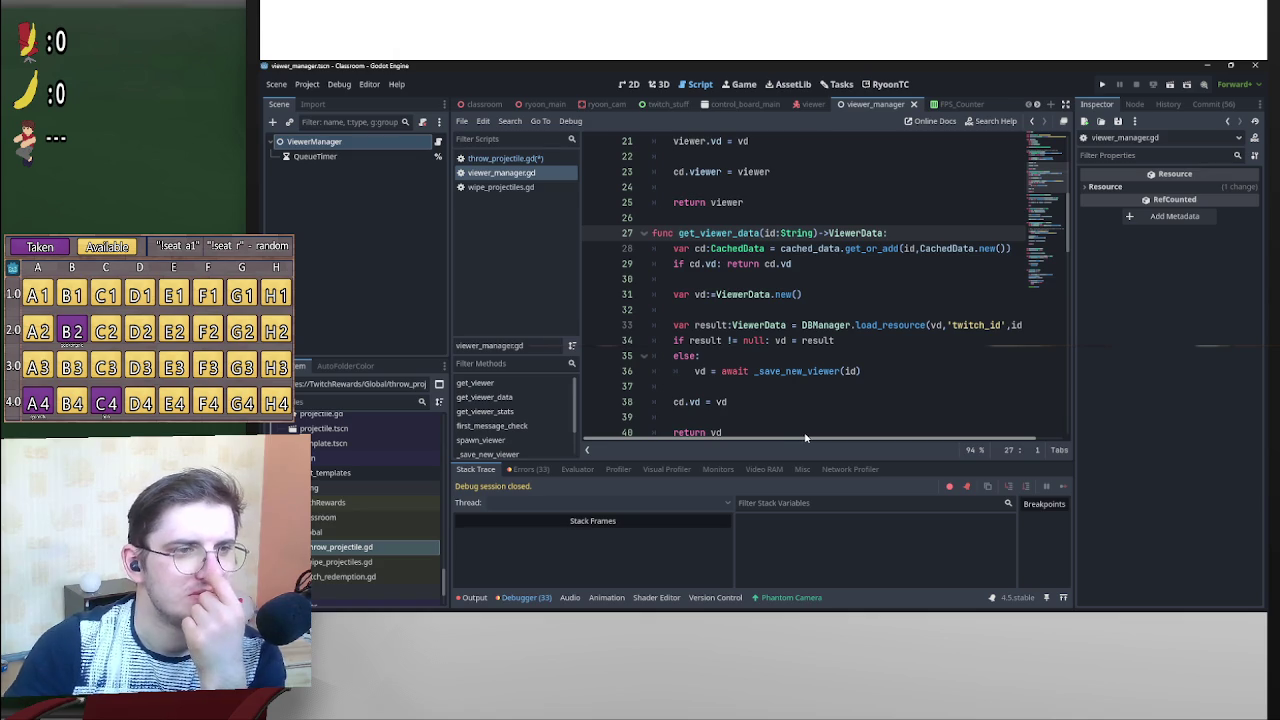
pyautogui.hscroll(2, 1030, 420)
pyautogui.hscroll(-2, 943, 424)
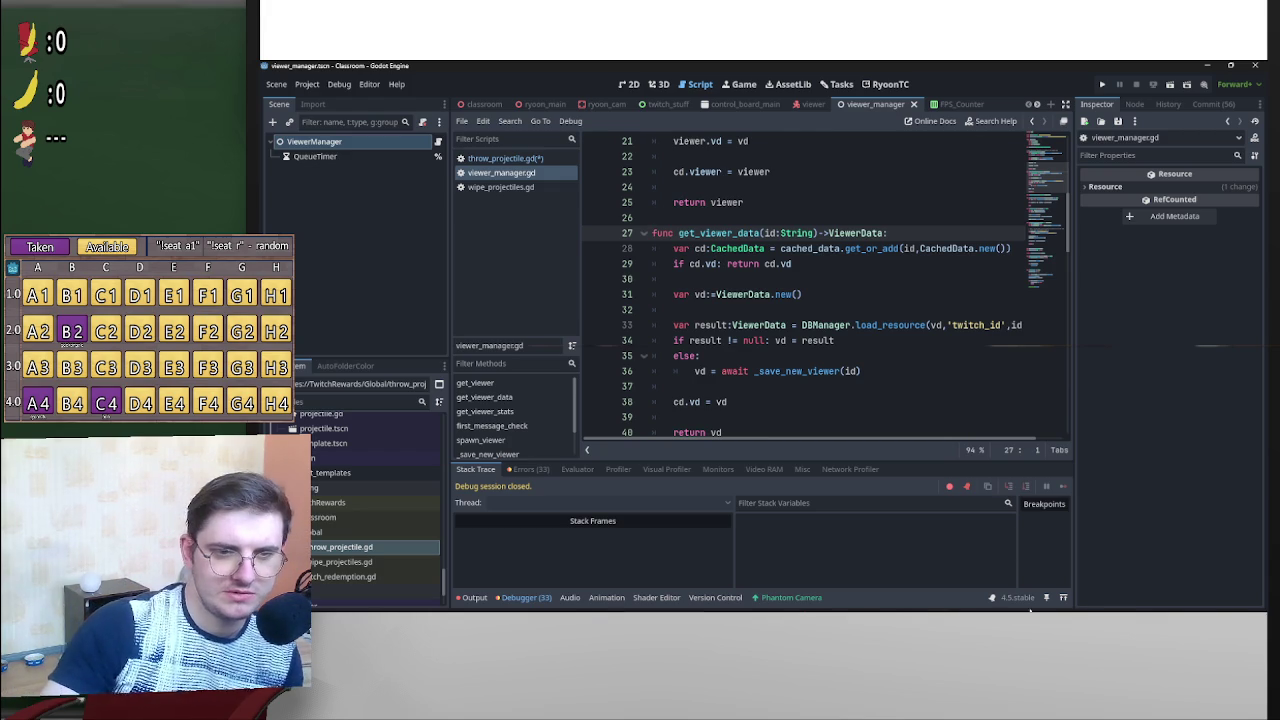
# Bring up GodotDeck from the taskbar and switch off the mic and webcam.
pyautogui.click(1205, 602)
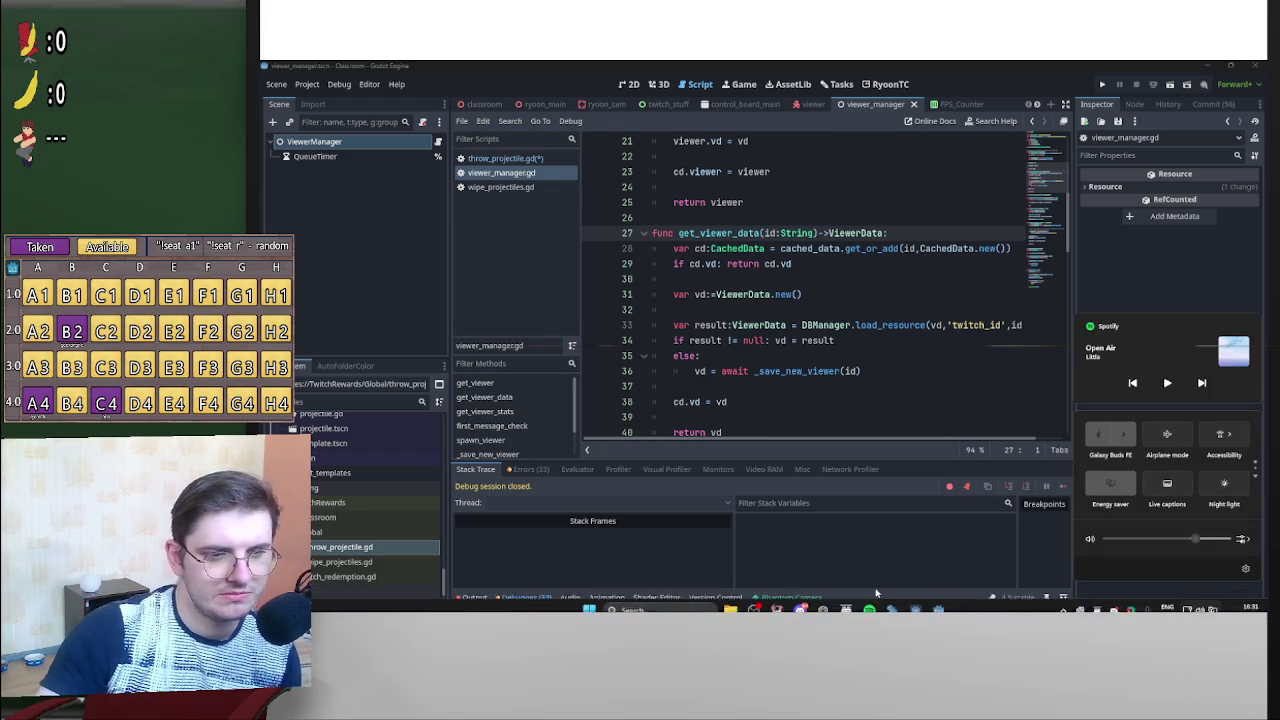
pyautogui.click(772, 602)
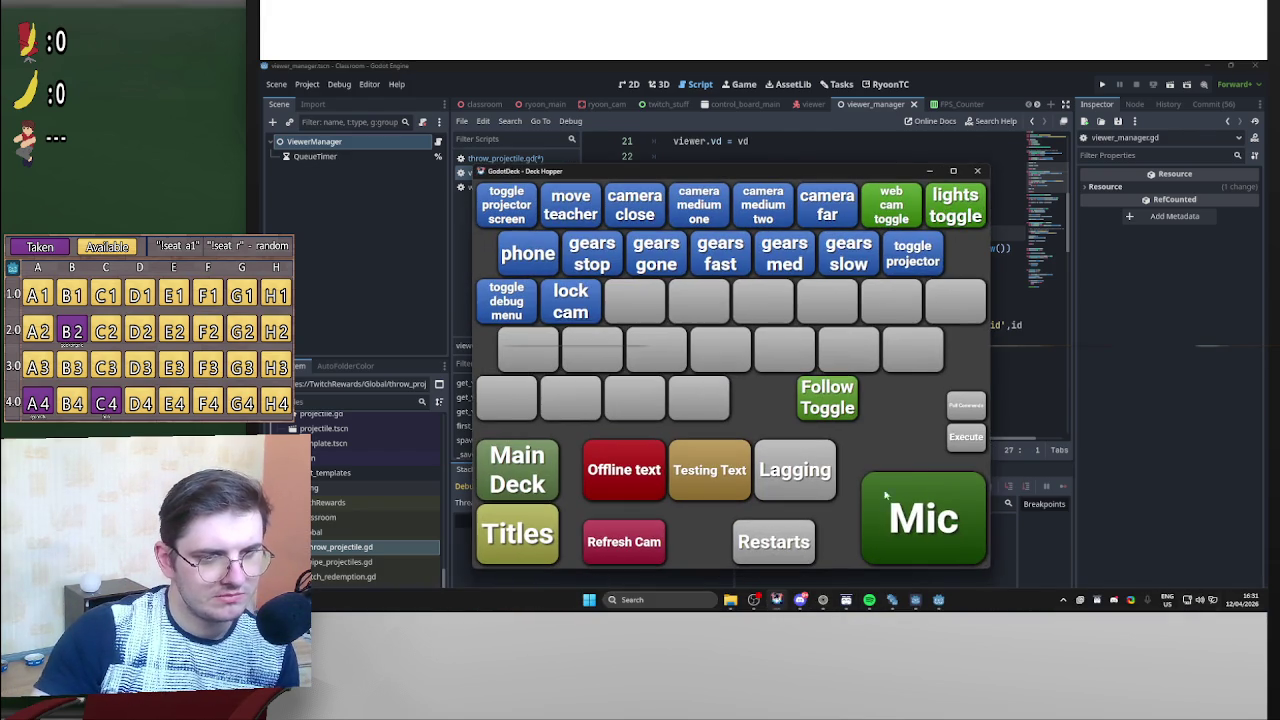
pyautogui.click(909, 555)
pyautogui.click(890, 205)
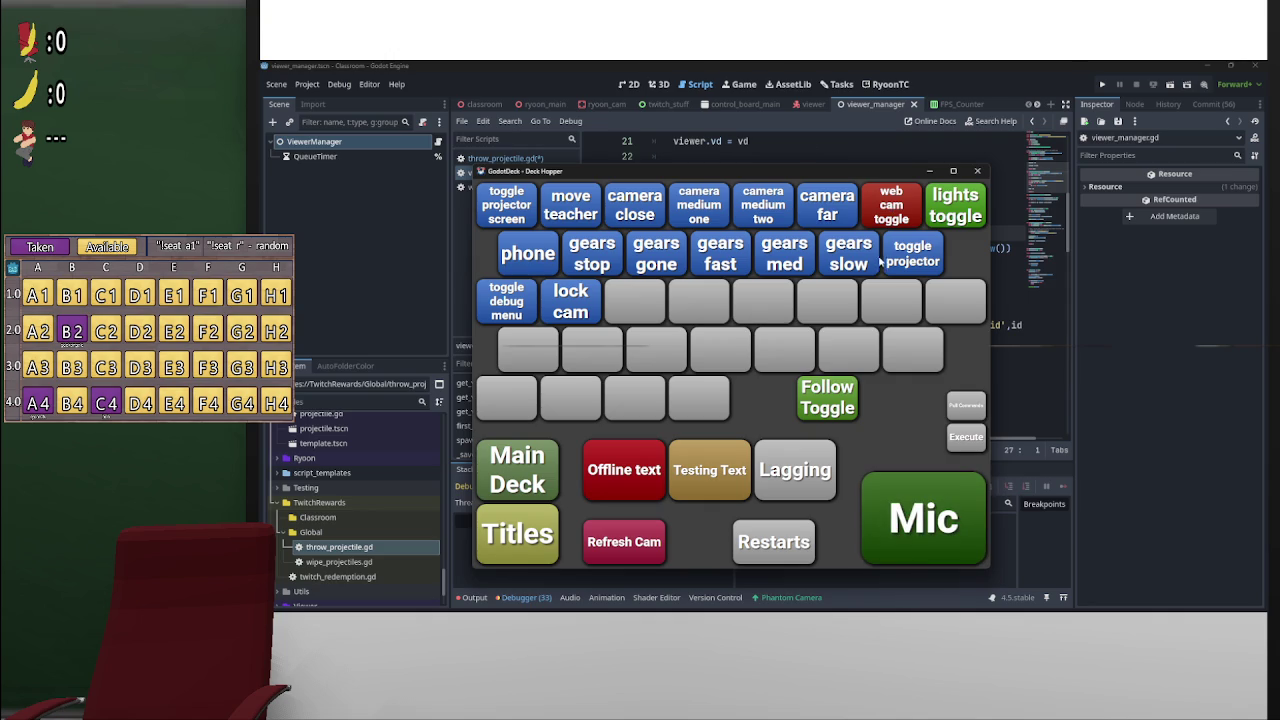
# Re-toggle the webcam and microphone so both end up switched off.
pyautogui.click(885, 205)
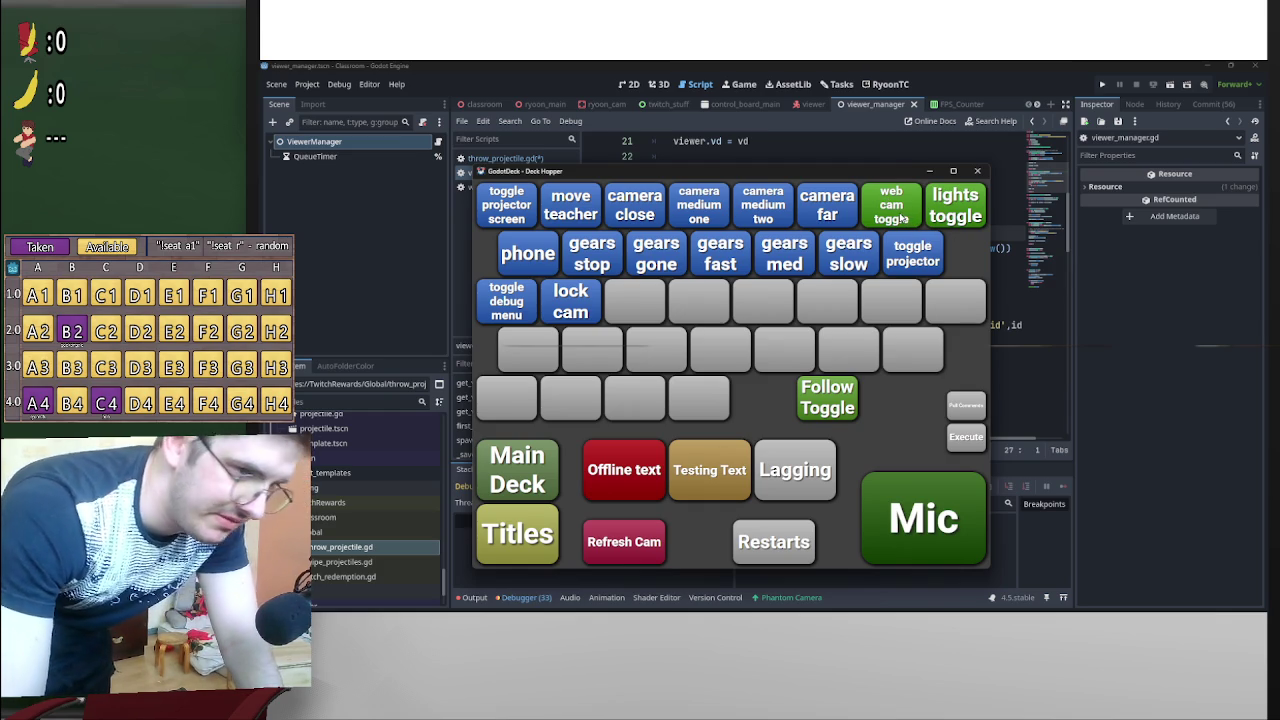
pyautogui.click(903, 218)
pyautogui.click(901, 518)
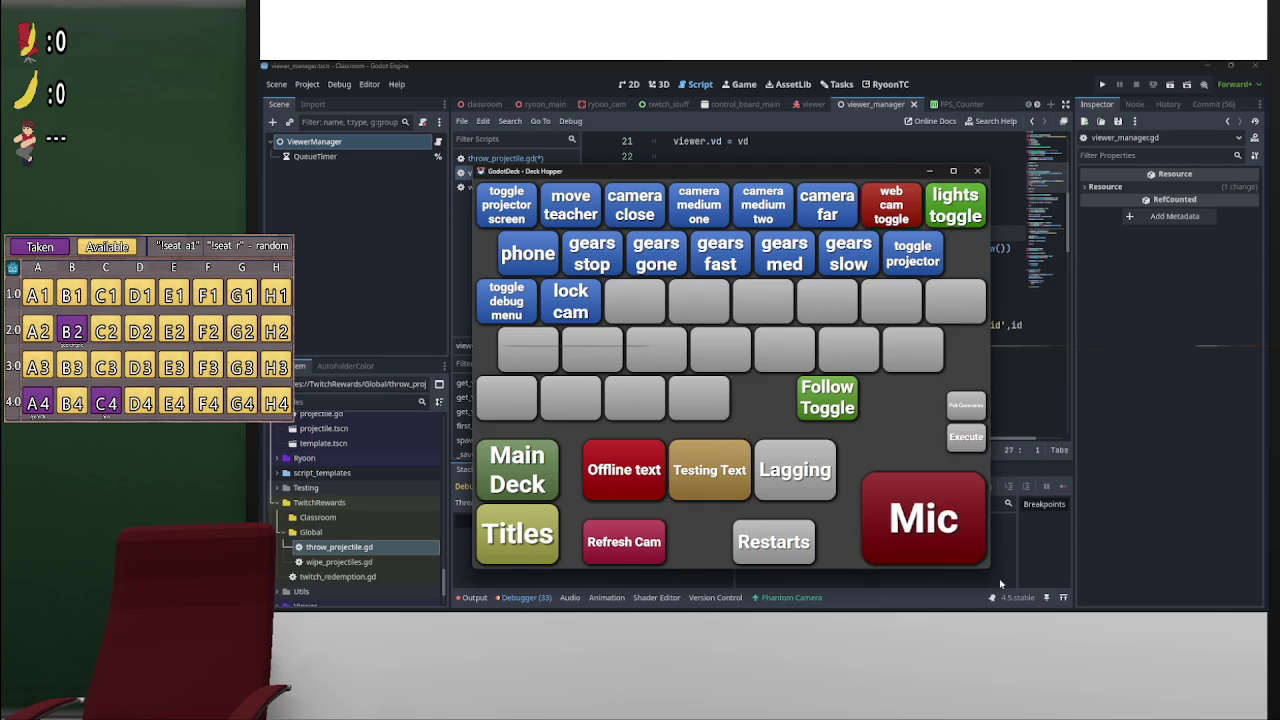
pyautogui.click(800, 603)
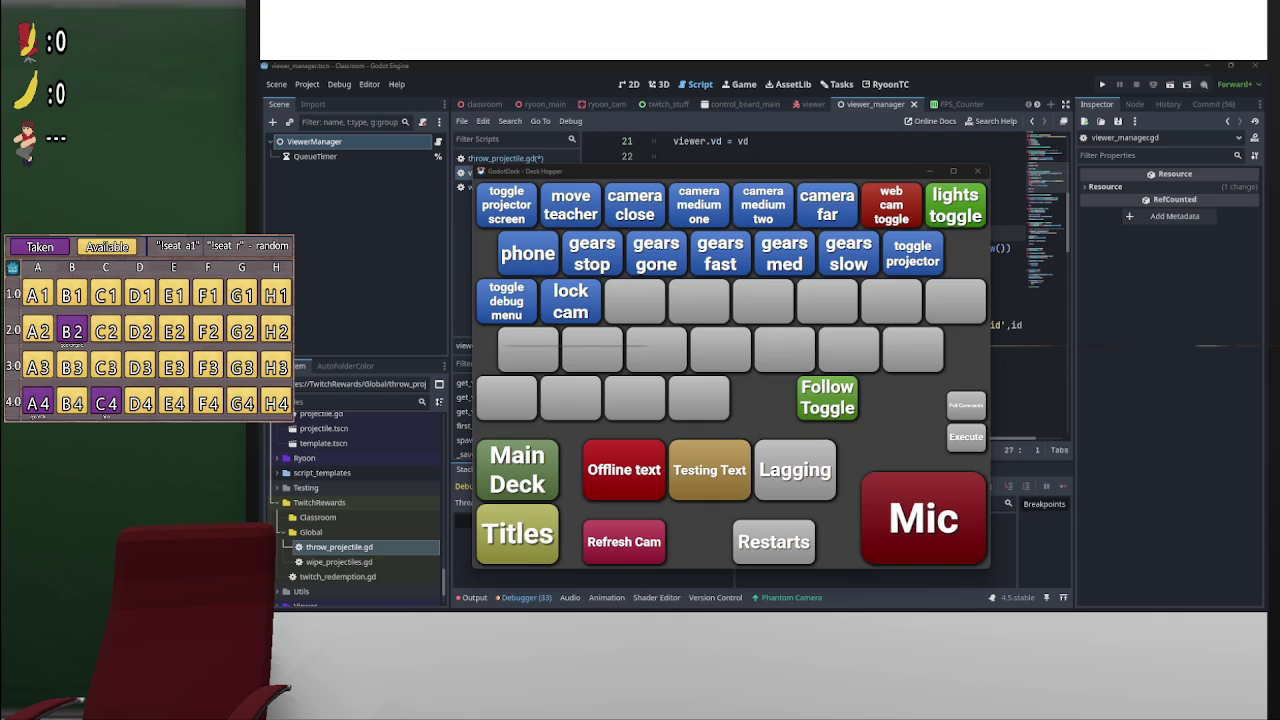
# Turn on the Deck Hopper Mic and webcam buttons so both show green.
pyautogui.moveTo(952, 606)
pyautogui.click(960, 530)
pyautogui.click(913, 201)
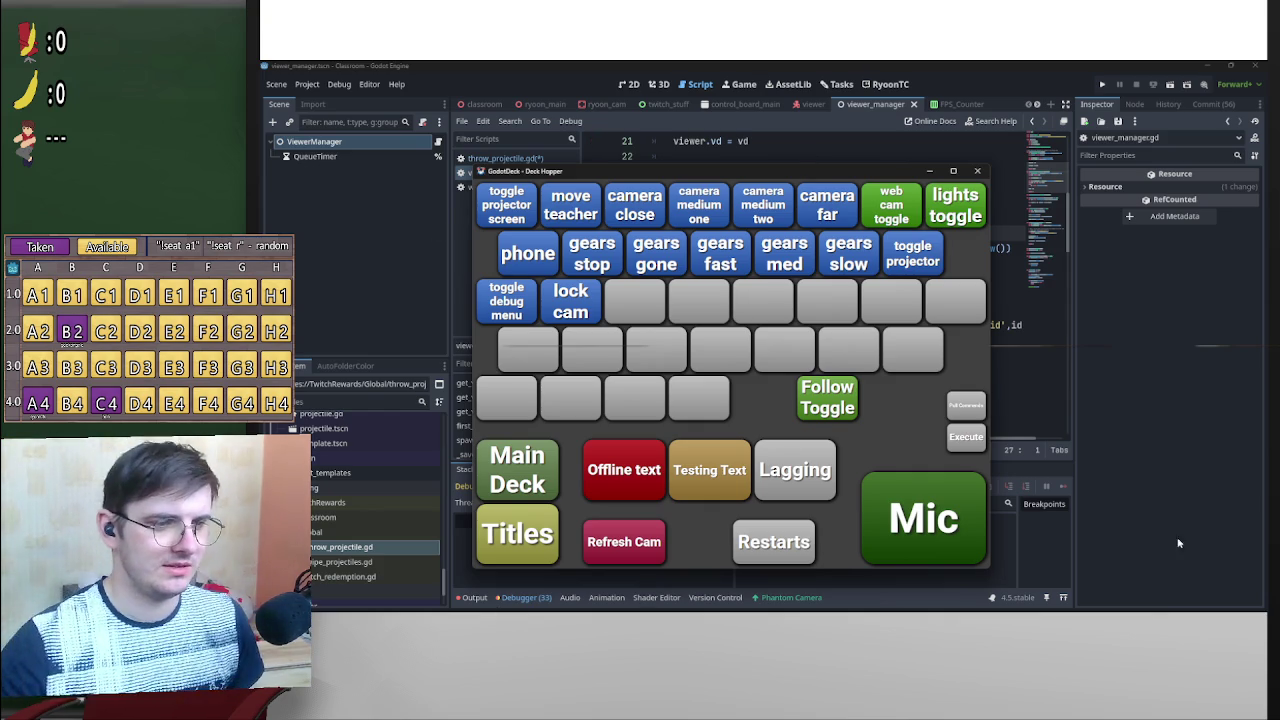
pyautogui.moveTo(963, 608)
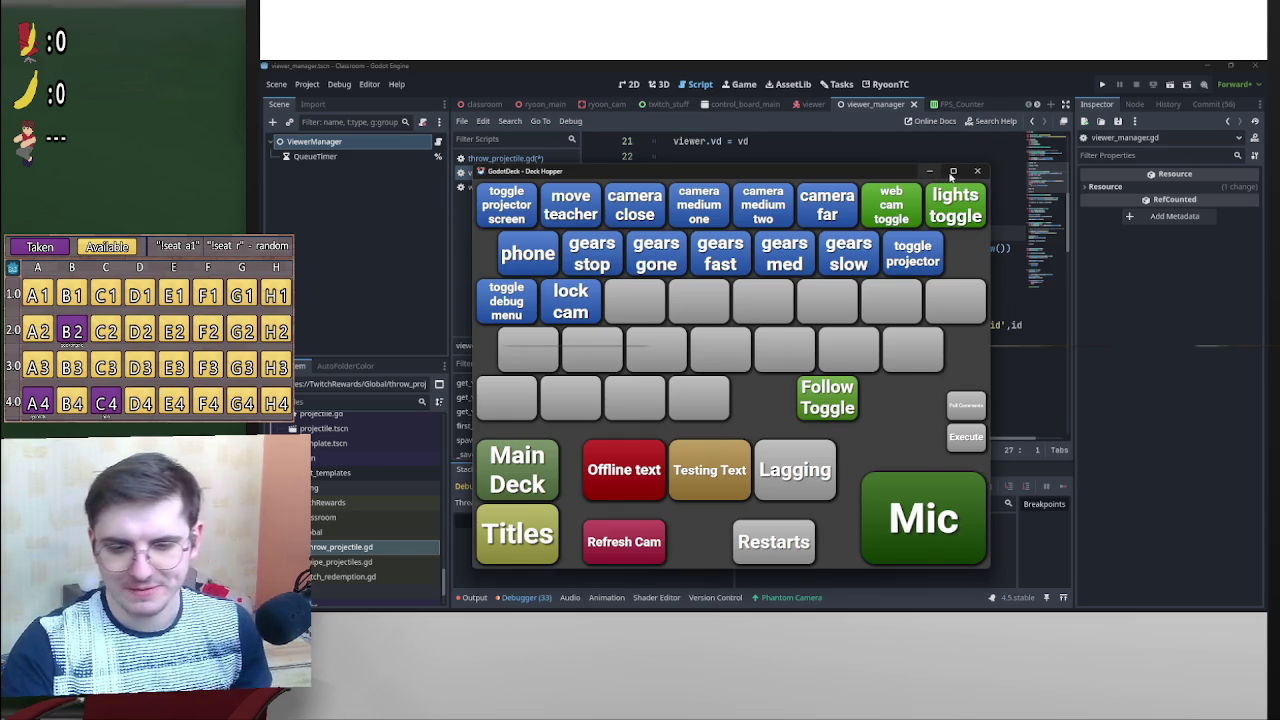
# Minimize Deck Hopper and review _viewer_check and the Err enum in throw_projectile.gd.
pyautogui.click(930, 168)
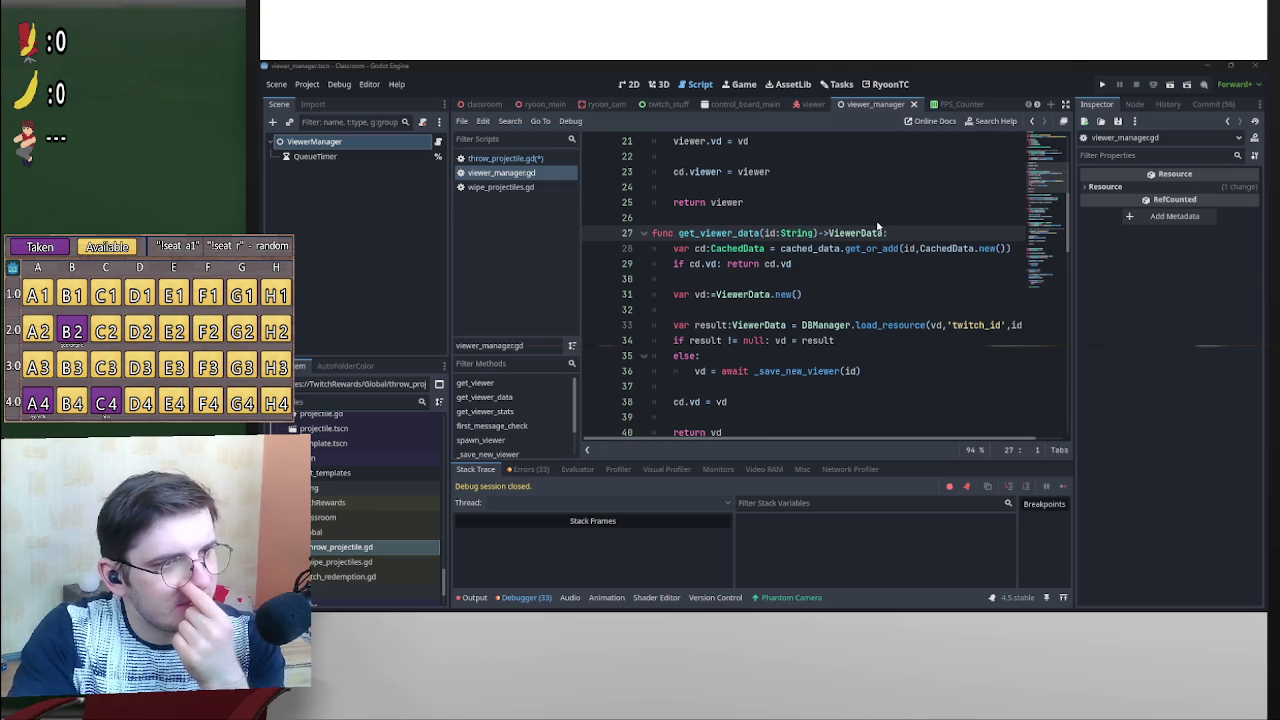
pyautogui.scroll(-6, 880, 225)
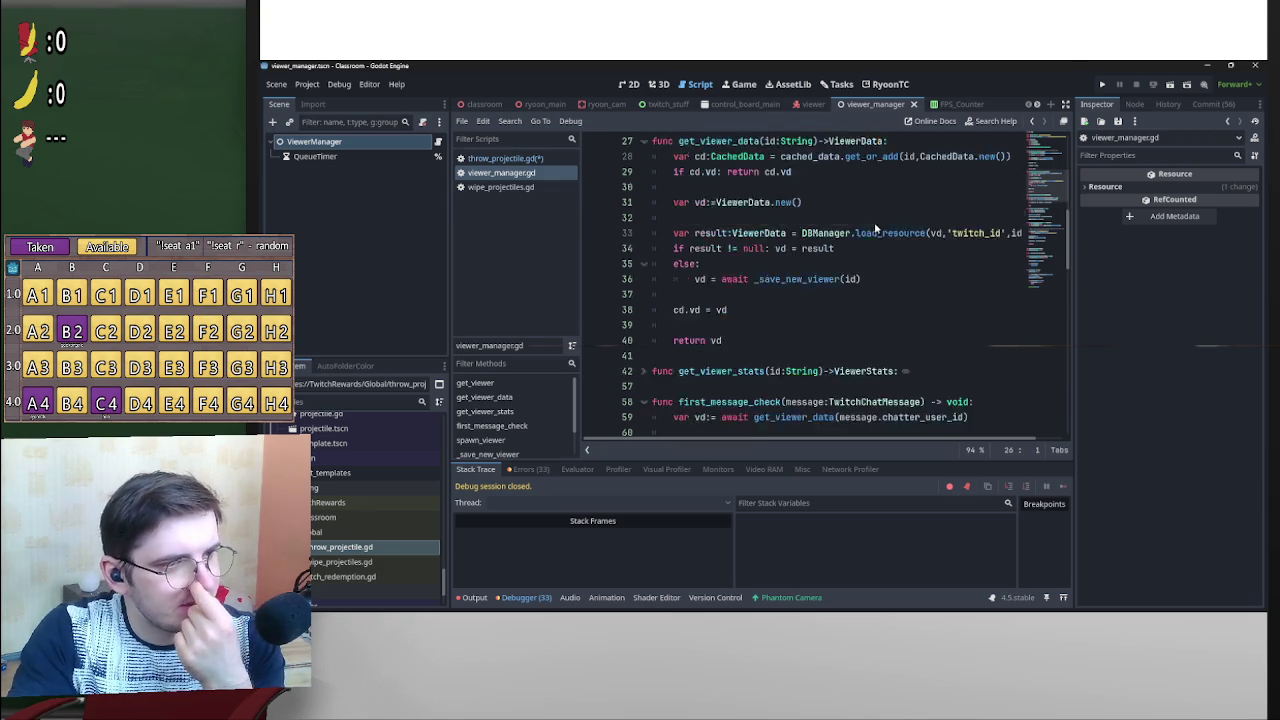
pyautogui.click(520, 162)
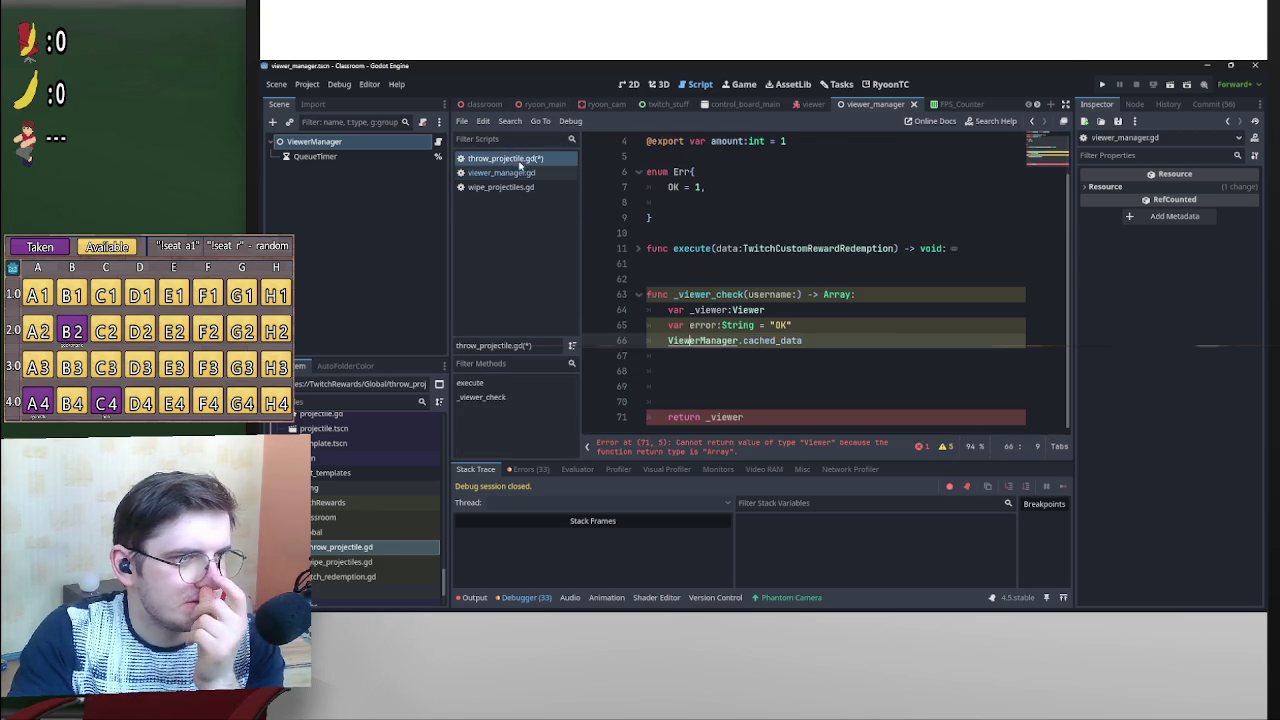
pyautogui.click(835, 365)
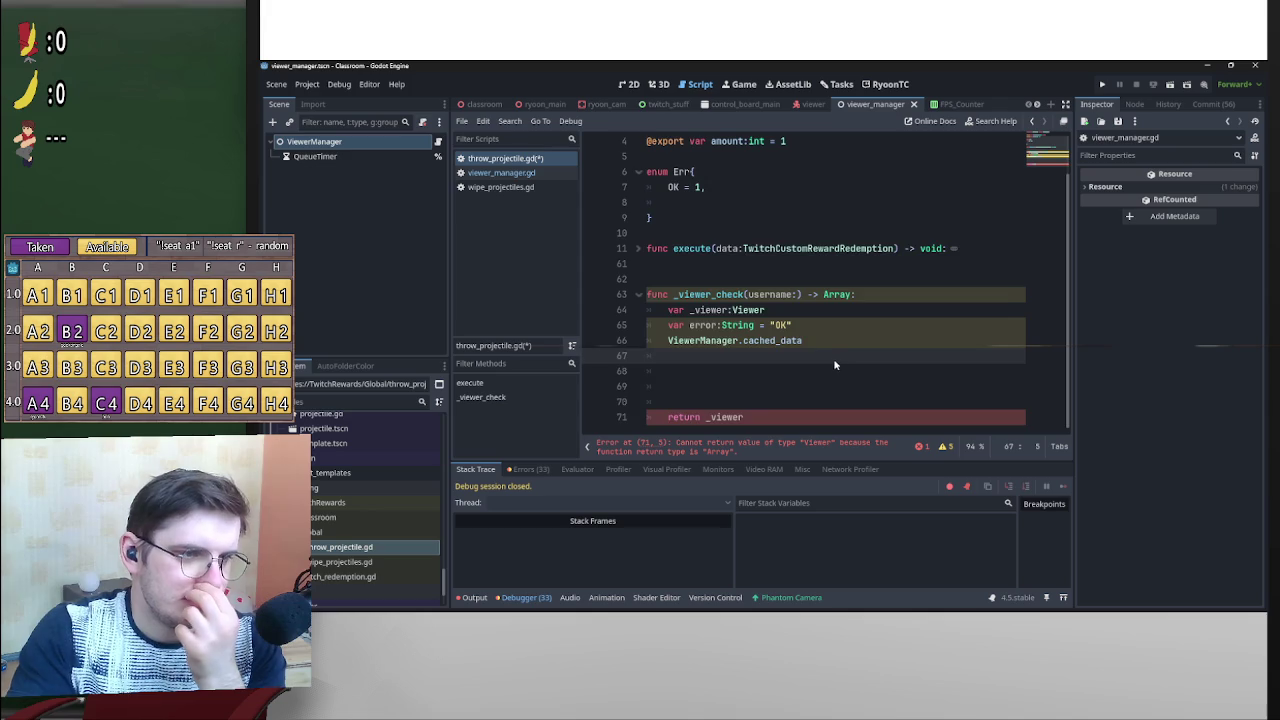
pyautogui.scroll(1, 845, 350)
pyautogui.click(855, 325)
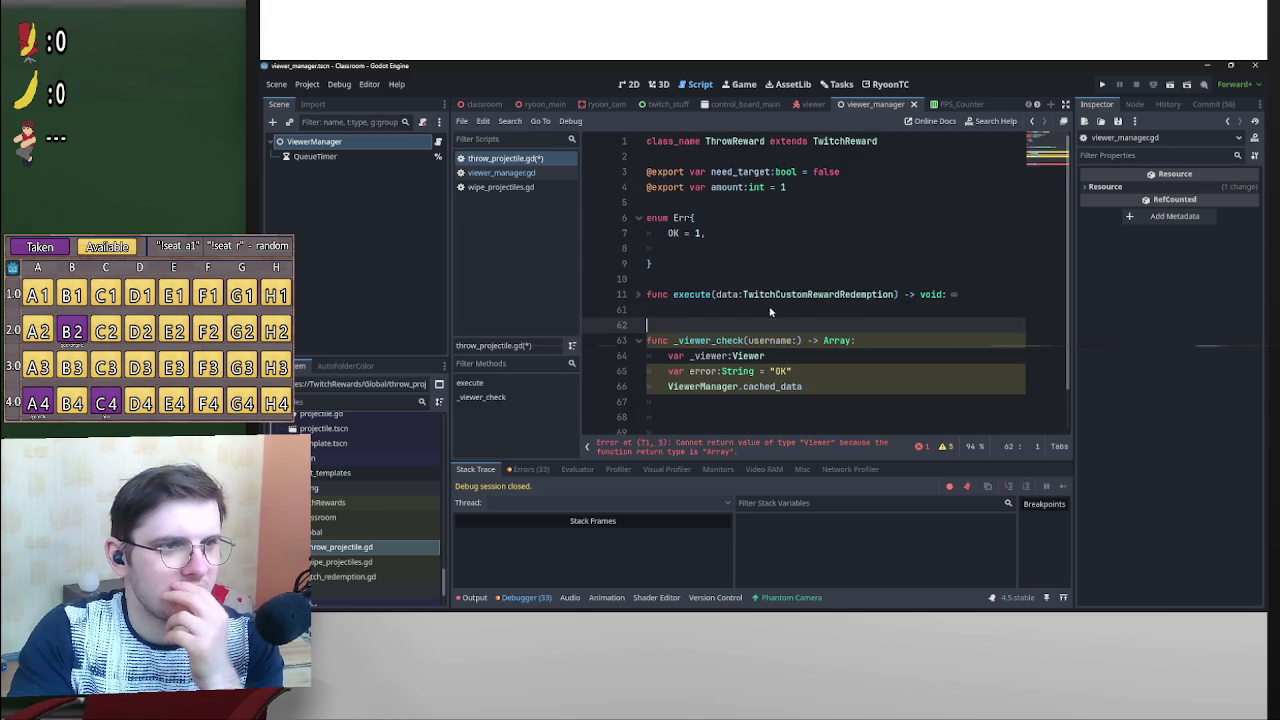
pyautogui.click(697, 248)
pyautogui.scroll(-1, 771, 367)
pyautogui.scroll(1, 777, 350)
pyautogui.scroll(-1, 788, 352)
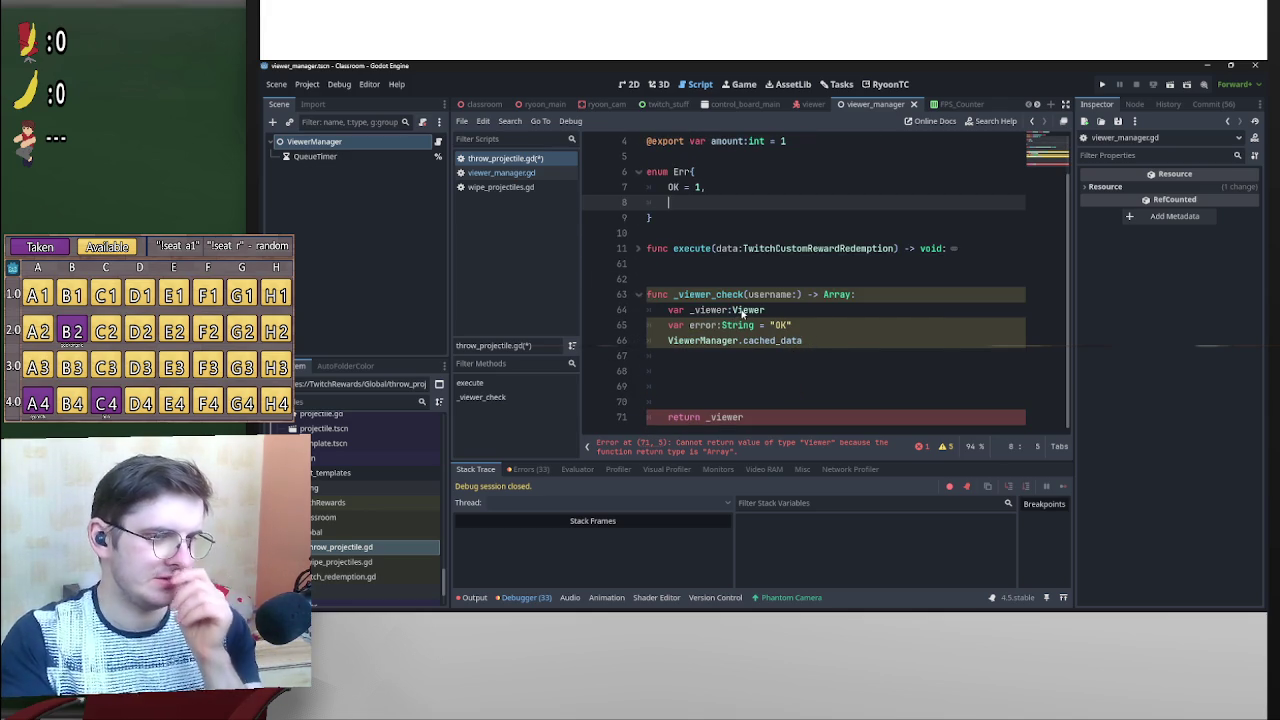
pyautogui.click(801, 343)
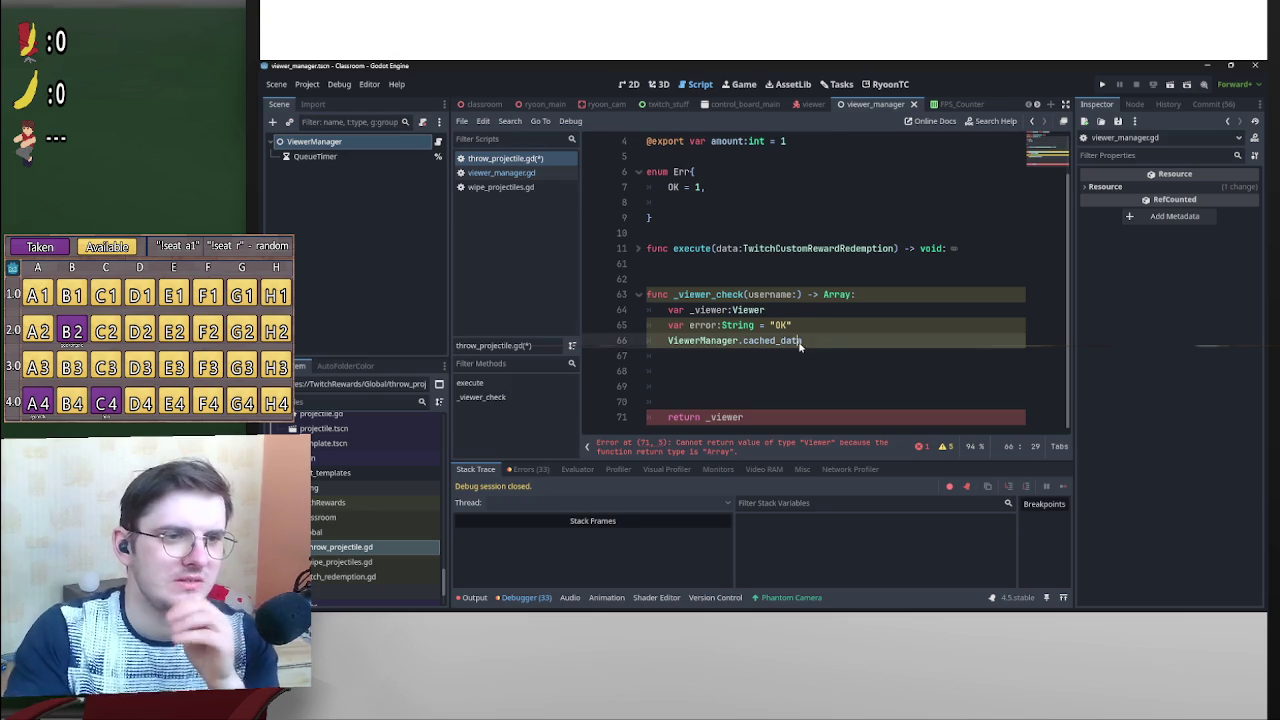
pyautogui.hotkey('ctrl', 'z')
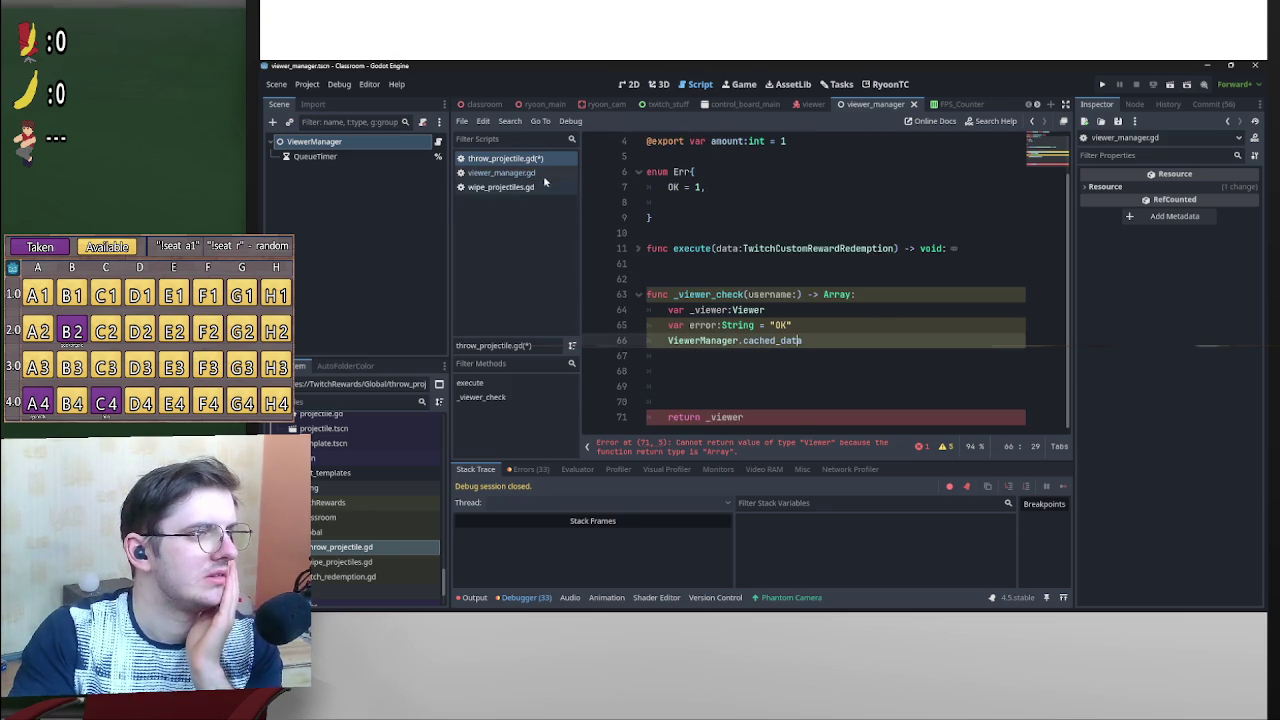
# Glance at viewer_manager.gd and twitch_stuff.gd, then select String "OK" on throw_projectile.gd line 65.
pyautogui.click(501, 172)
pyautogui.scroll(-5, 916, 316)
pyautogui.scroll(4, 916, 316)
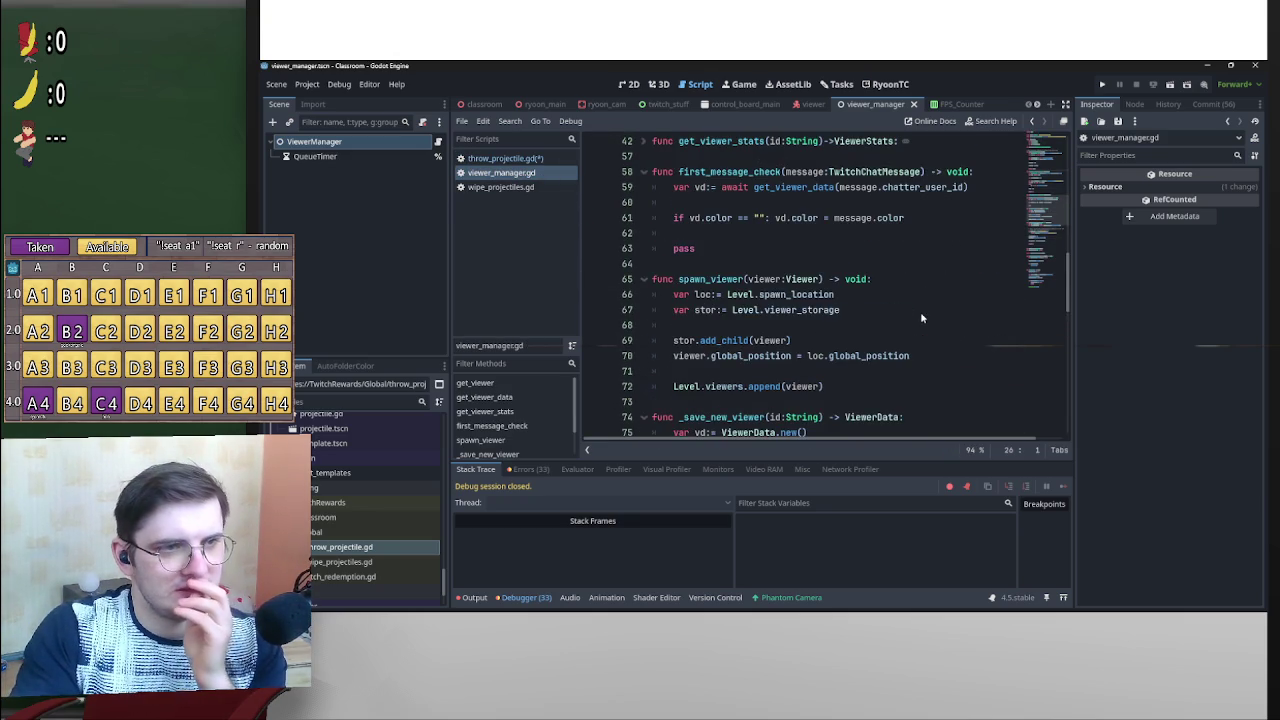
pyautogui.scroll(1, 910, 308)
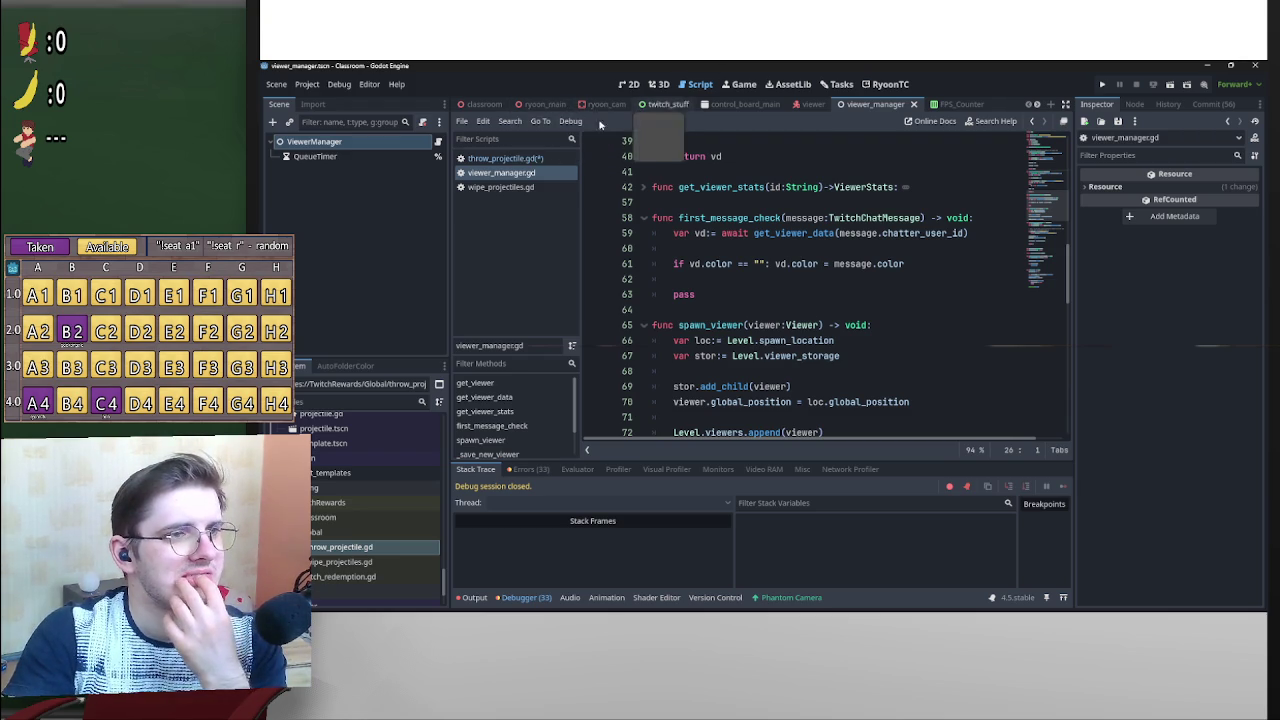
pyautogui.click(665, 104)
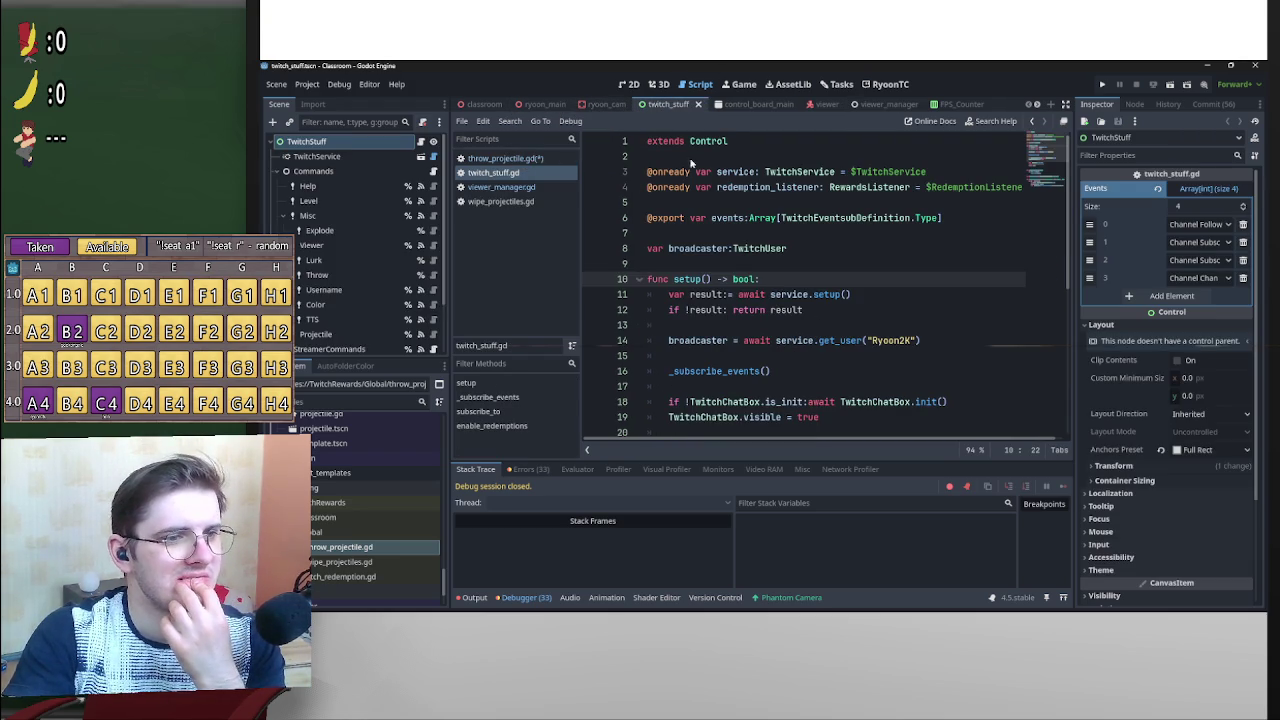
pyautogui.click(531, 158)
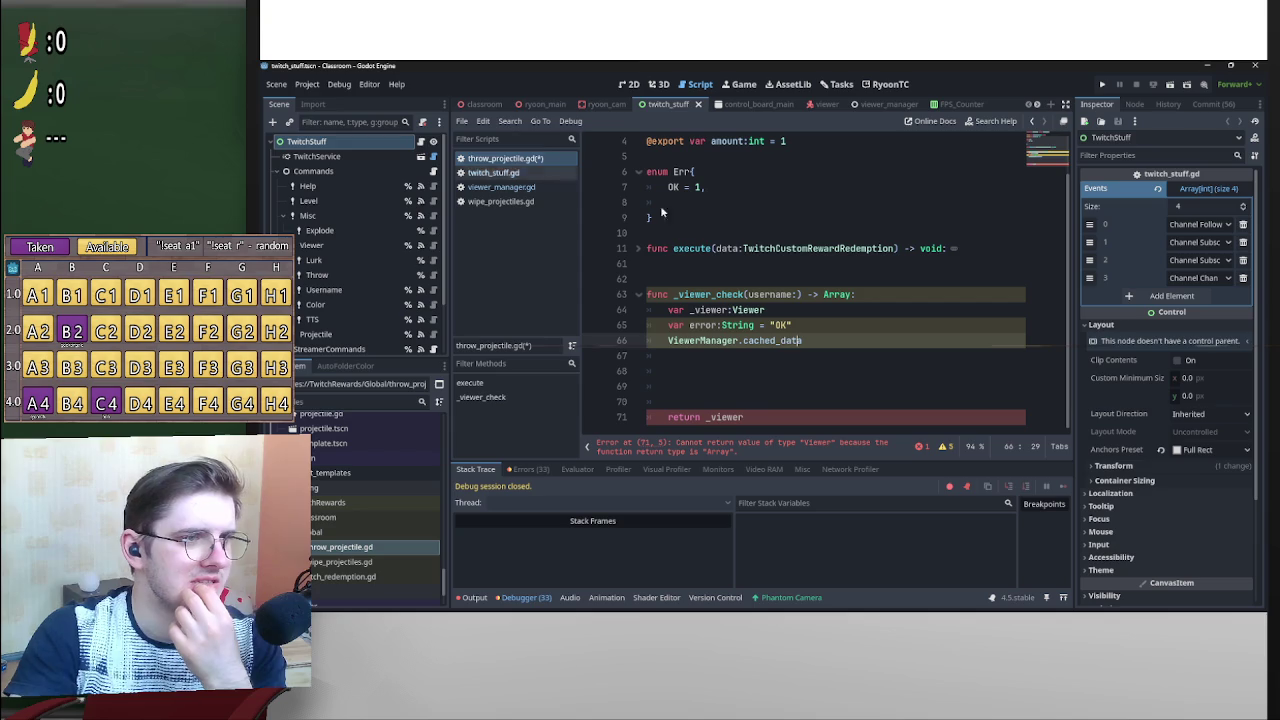
pyautogui.click(521, 104)
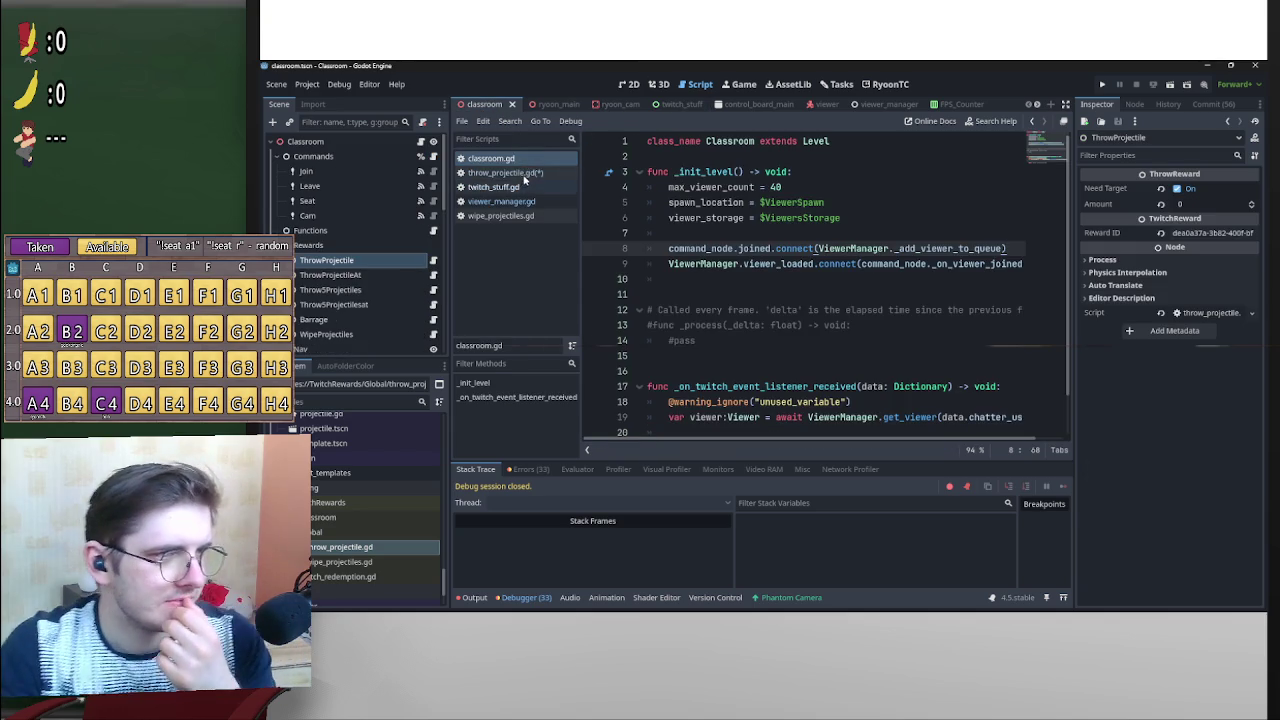
pyautogui.click(505, 172)
pyautogui.moveTo(820, 324)
pyautogui.mouseDown()
pyautogui.moveTo(712, 327)
pyautogui.moveTo(723, 330)
pyautogui.mouseUp()
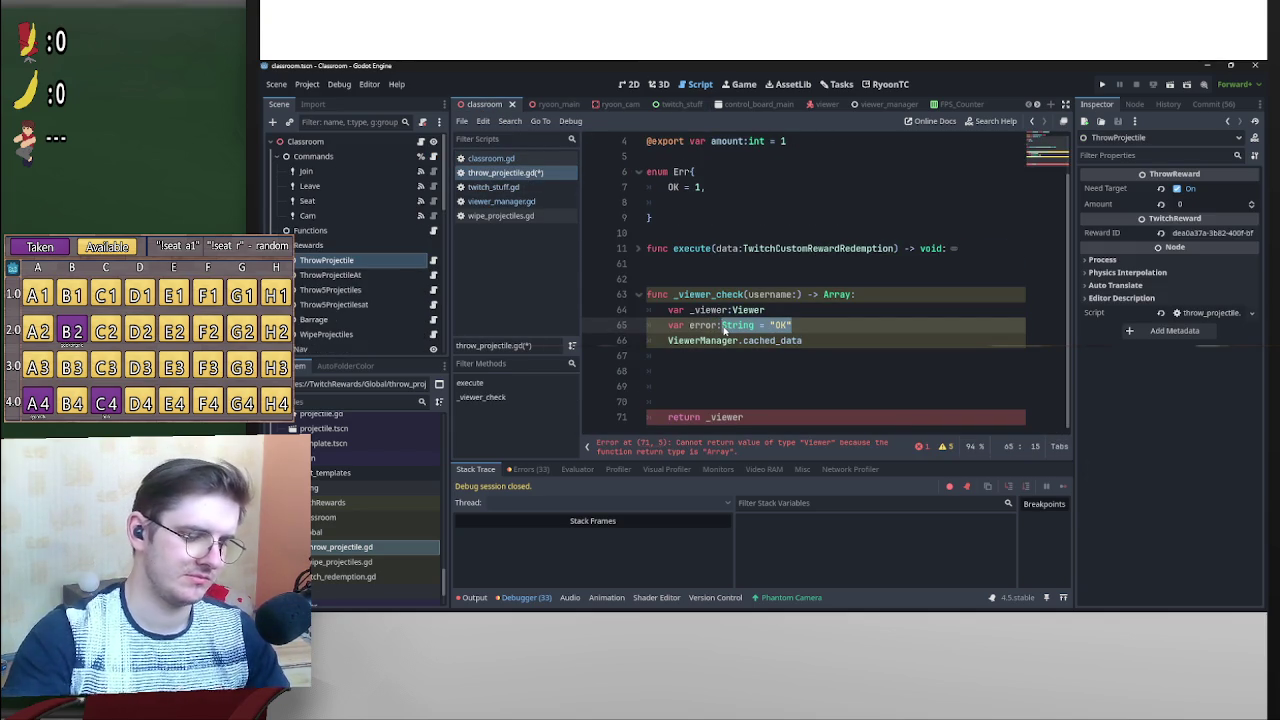
# Retype the error variable as Err = Err.OK using autocomplete.
pyautogui.write('En')
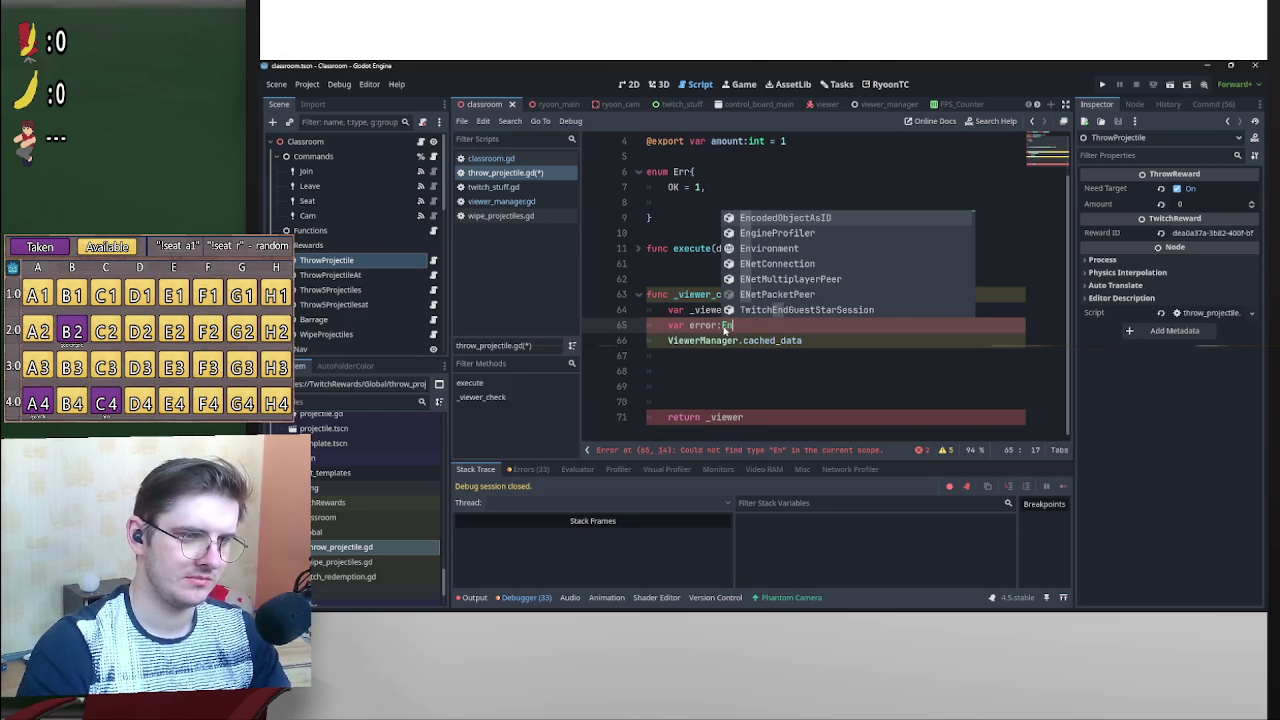
pyautogui.press('BackSpace')
pyautogui.write('r')
pyautogui.press('Return')
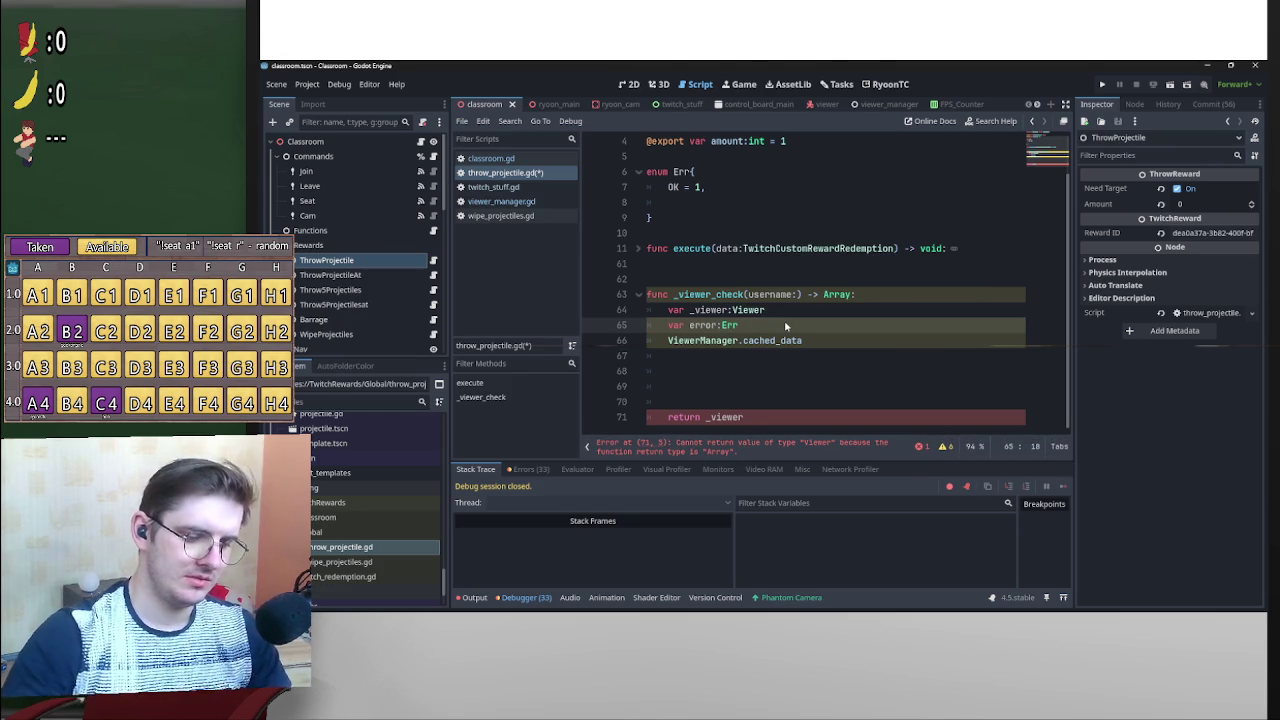
pyautogui.write('Er')
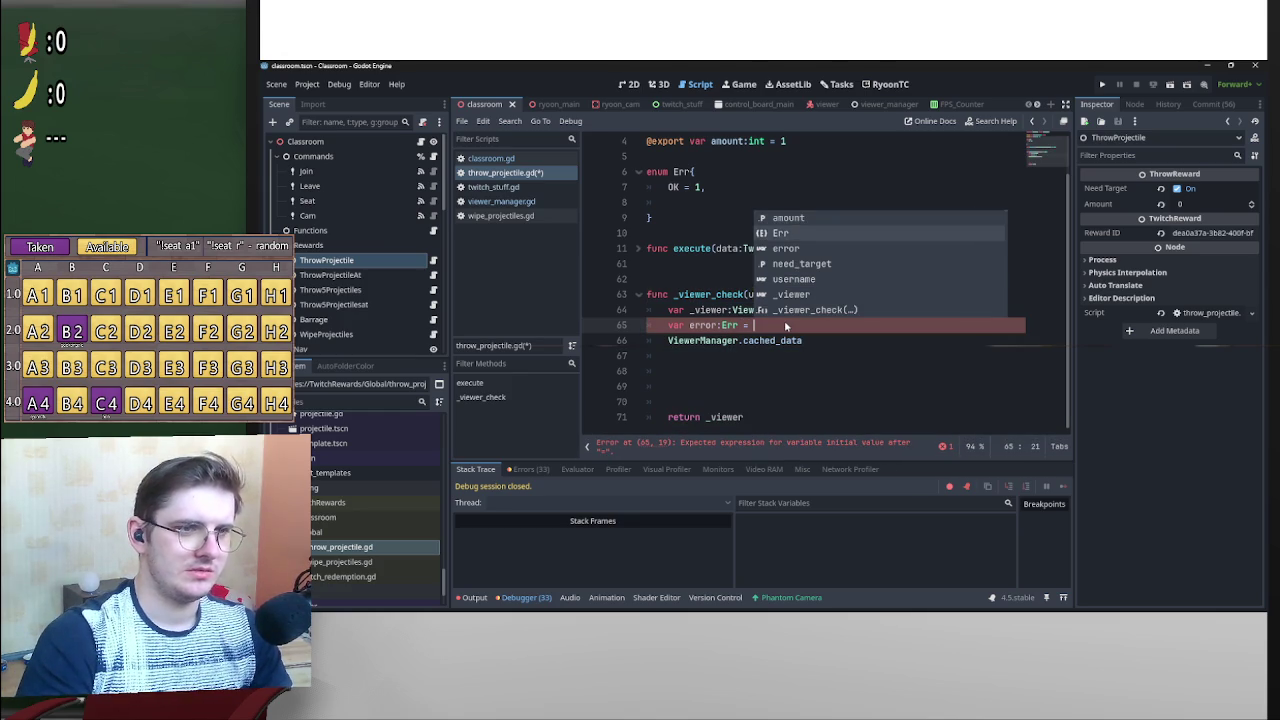
pyautogui.press('Return')
pyautogui.write('.')
pyautogui.press('Return')
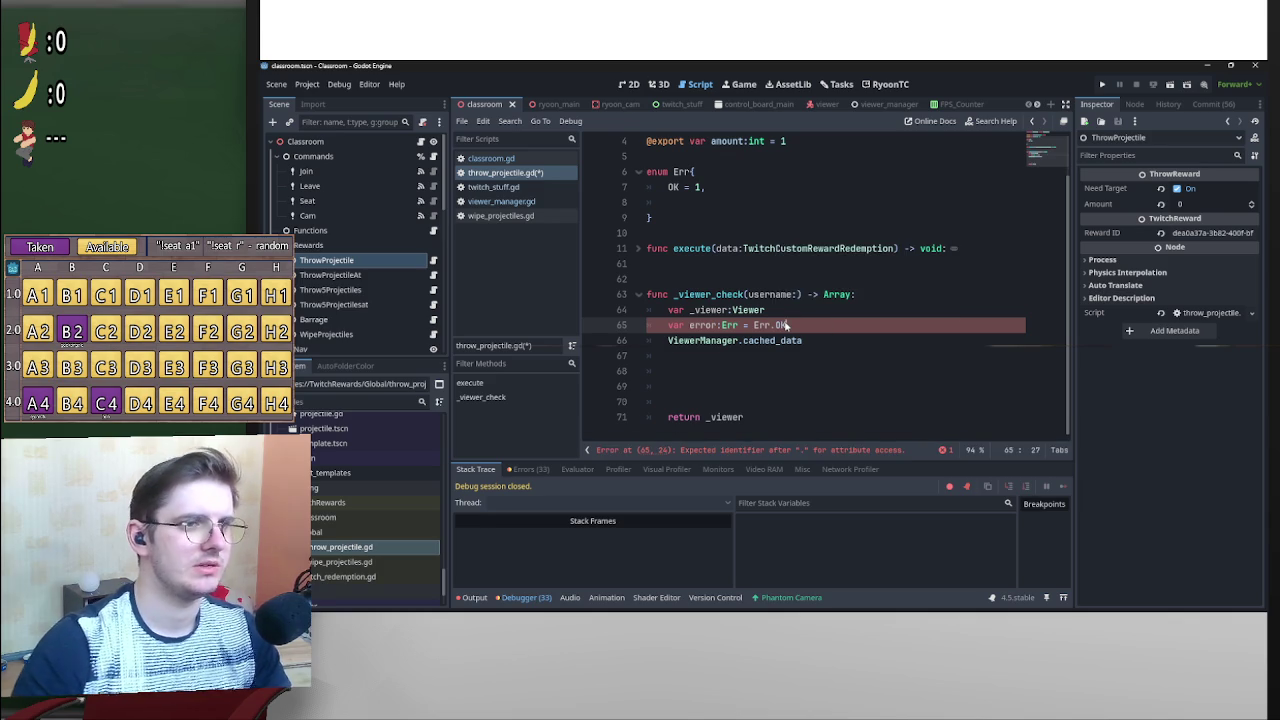
# Add NULL_USER and NOT_IN_CLASS entries to the Err enum after OK.
pyautogui.click(738, 202)
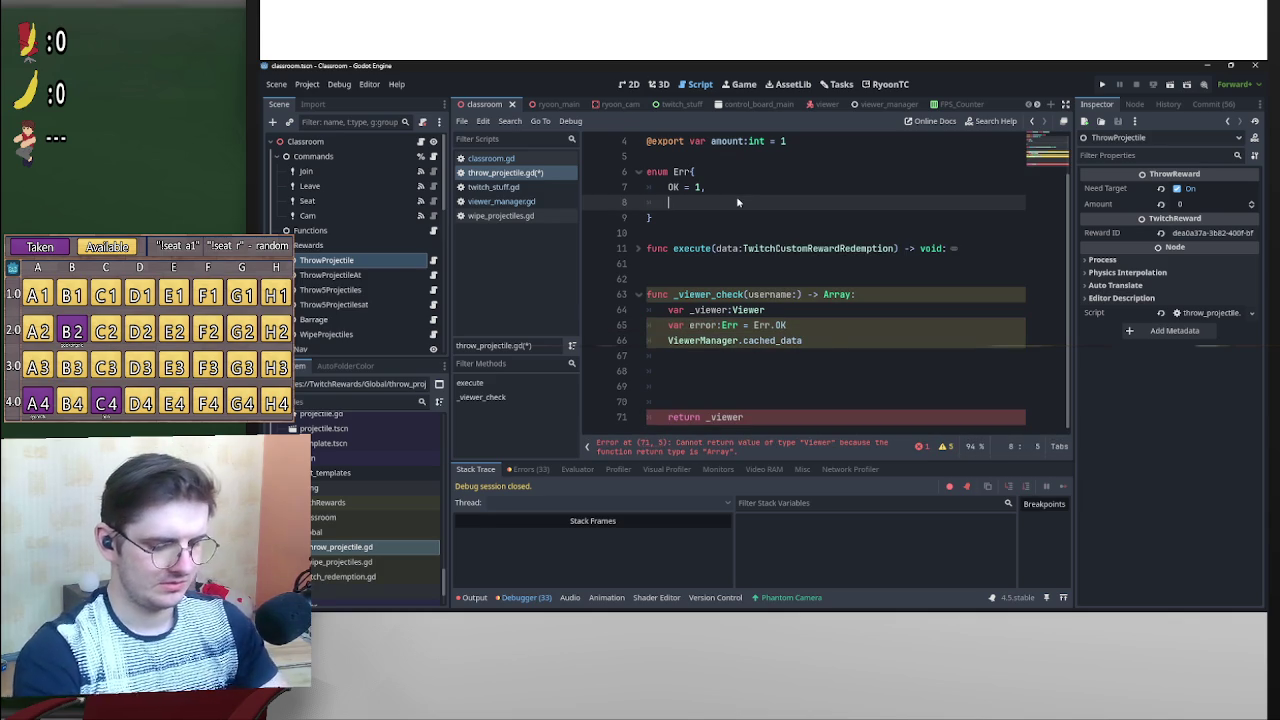
pyautogui.write('N')
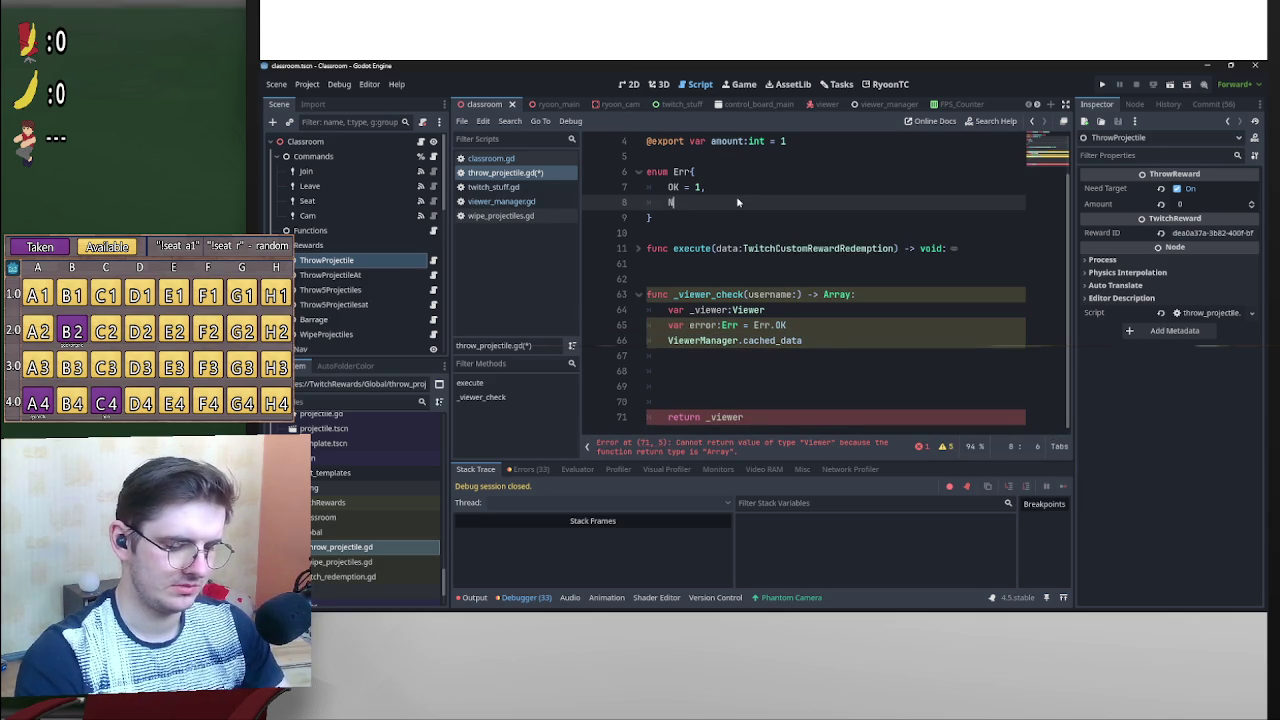
pyautogui.write('ULL_USER,')
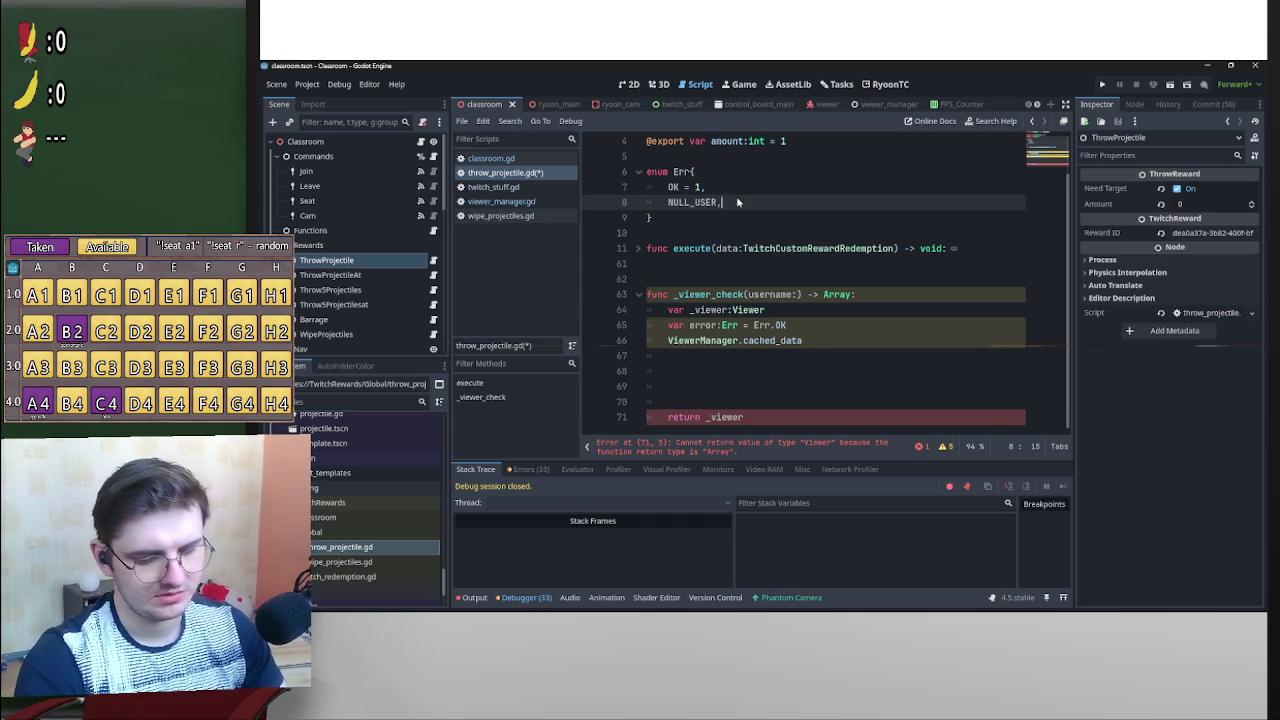
pyautogui.press('Return')
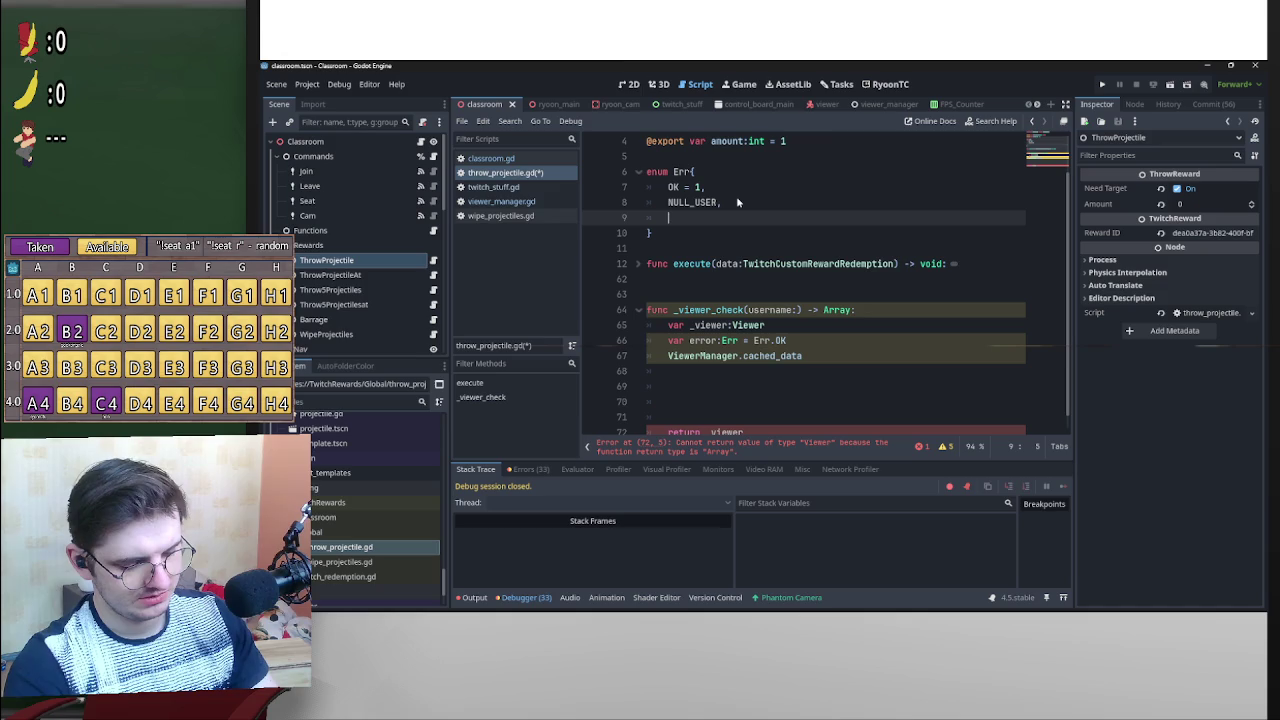
pyautogui.write('NOT_IN_CLASS')
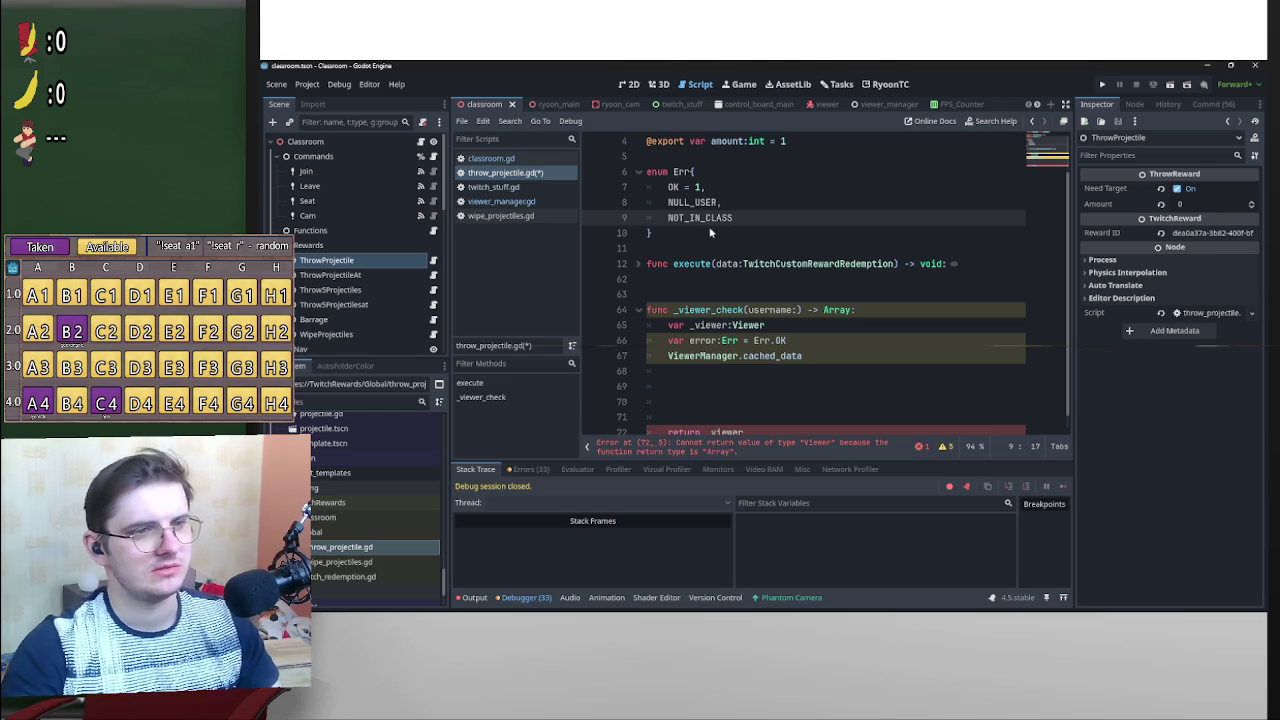
# Delete the error variable declaration line from _viewer_check.
pyautogui.scroll(-1, 796, 341)
pyautogui.moveTo(800, 326); pyautogui.dragTo(664, 329)
pyautogui.press('BackSpace')
pyautogui.press('BackSpace')
pyautogui.press('BackSpace')
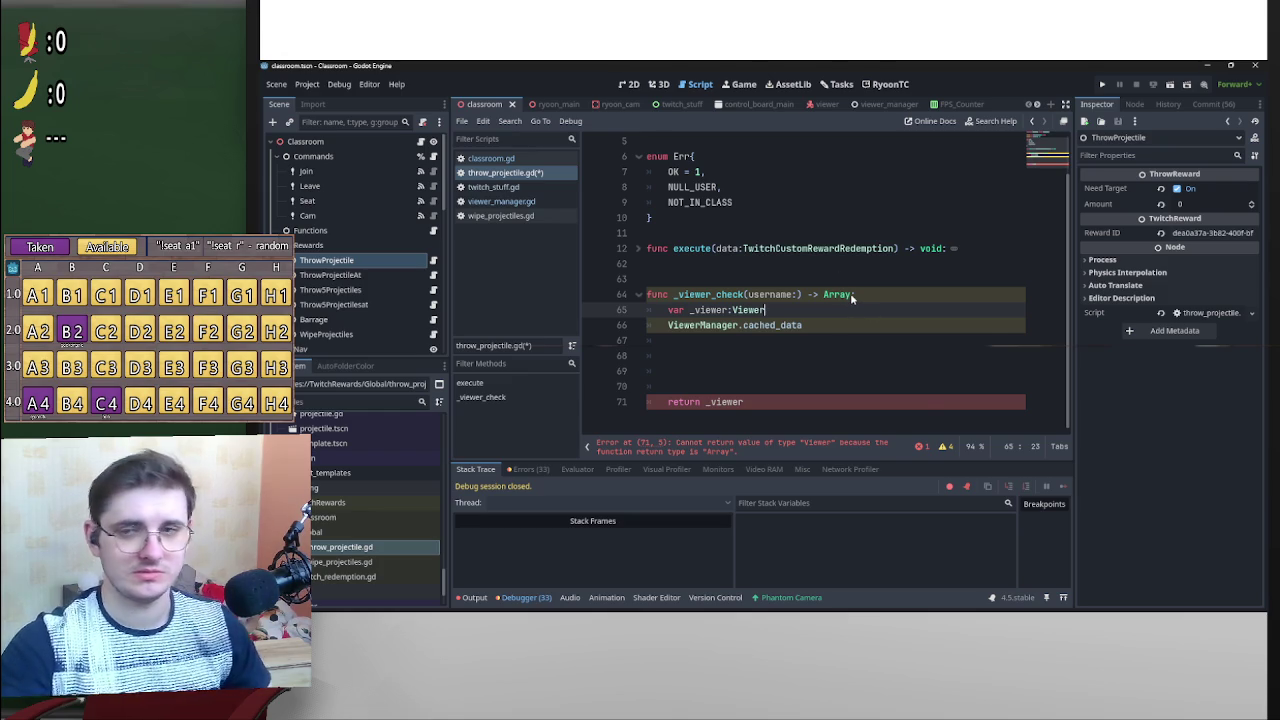
# Replace _viewer in the return statement with an empty array: return [ ].
pyautogui.moveTo(851, 296)
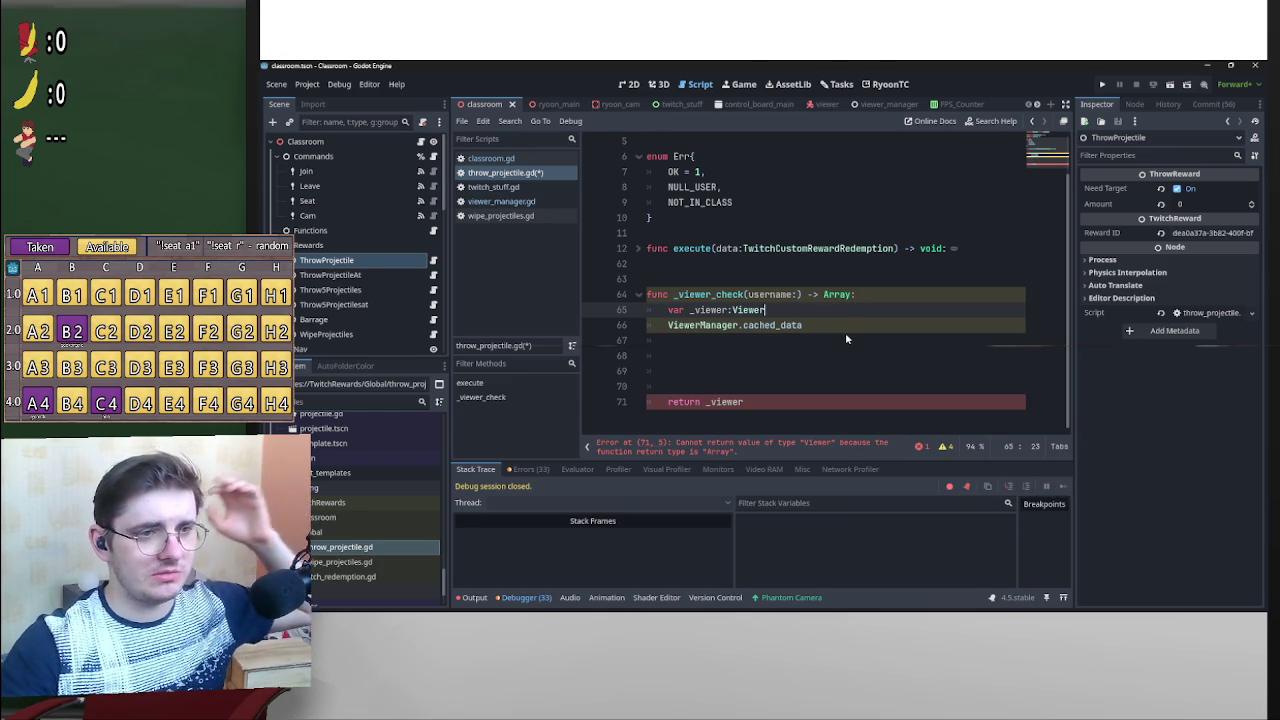
pyautogui.click(845, 334)
pyautogui.moveTo(745, 402); pyautogui.dragTo(705, 404)
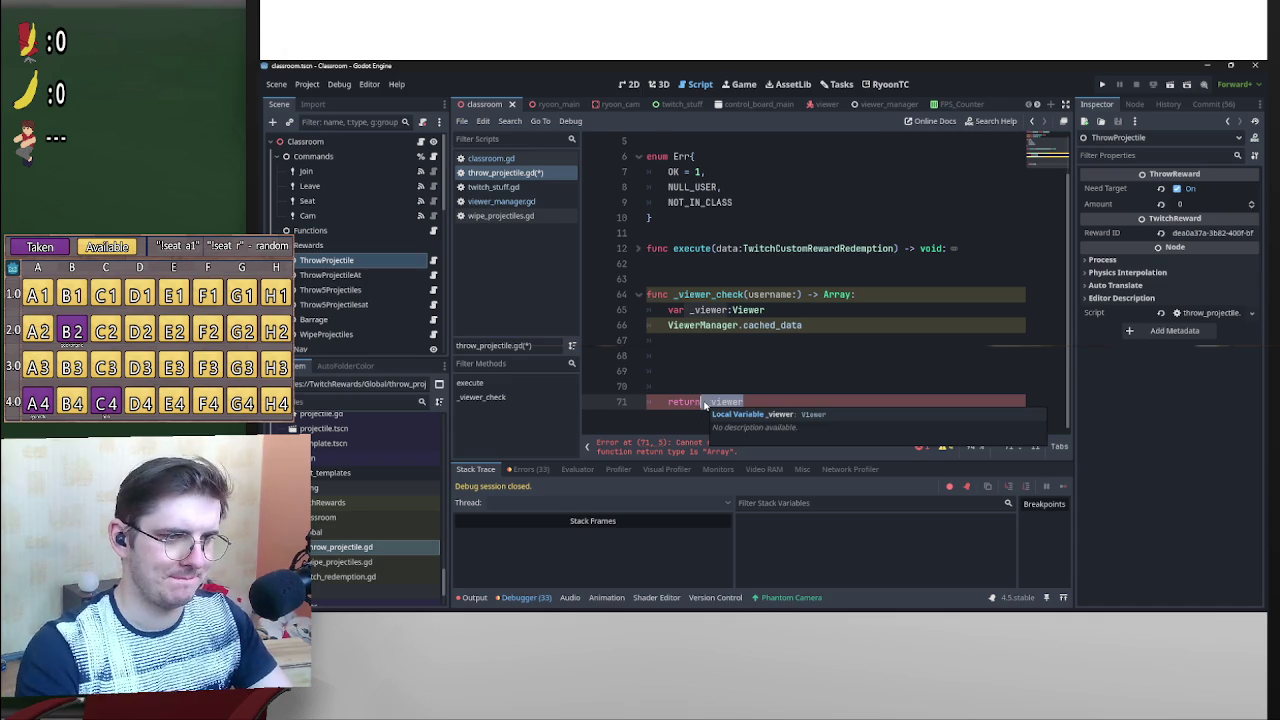
pyautogui.scroll(1, 703, 399)
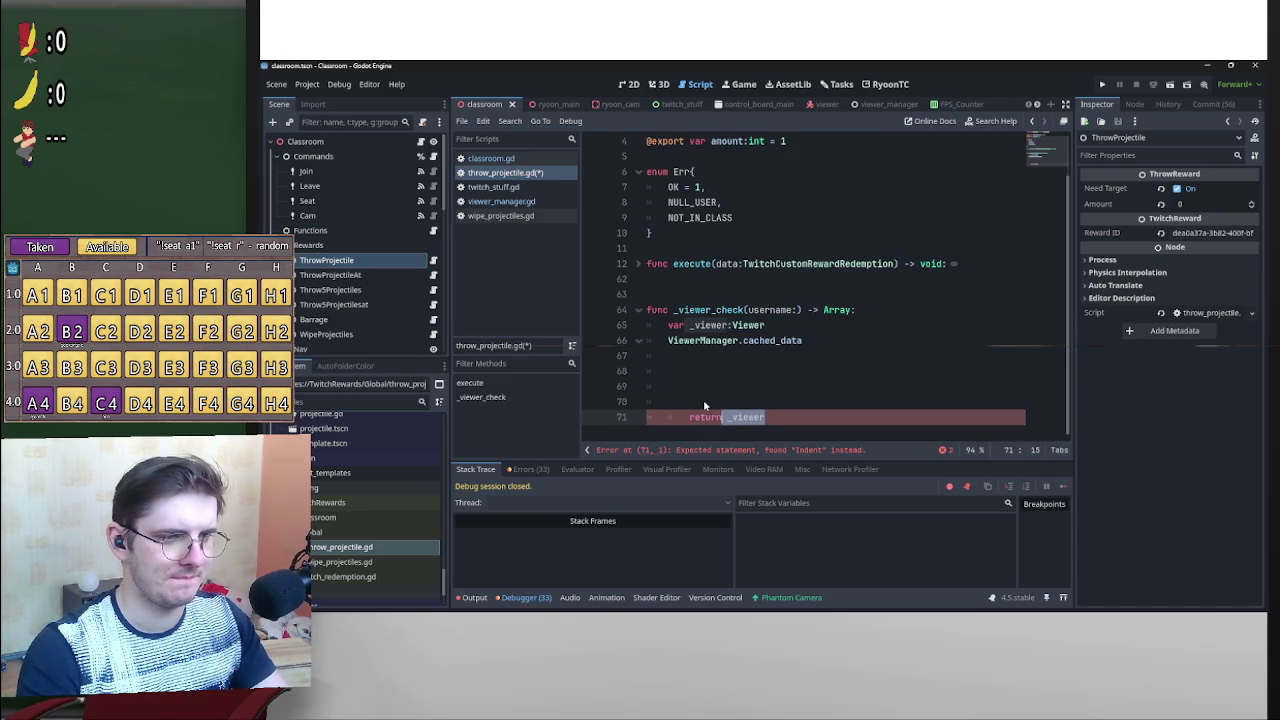
pyautogui.press('BackSpace')
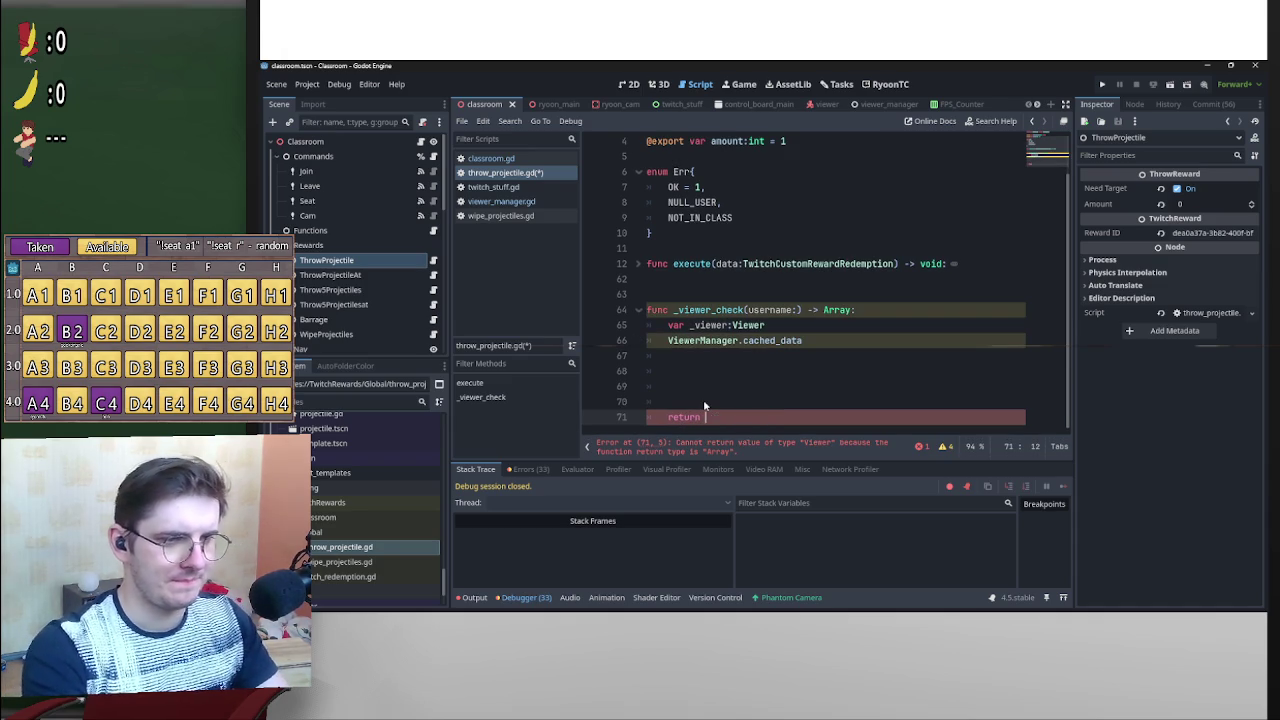
pyautogui.write('r')
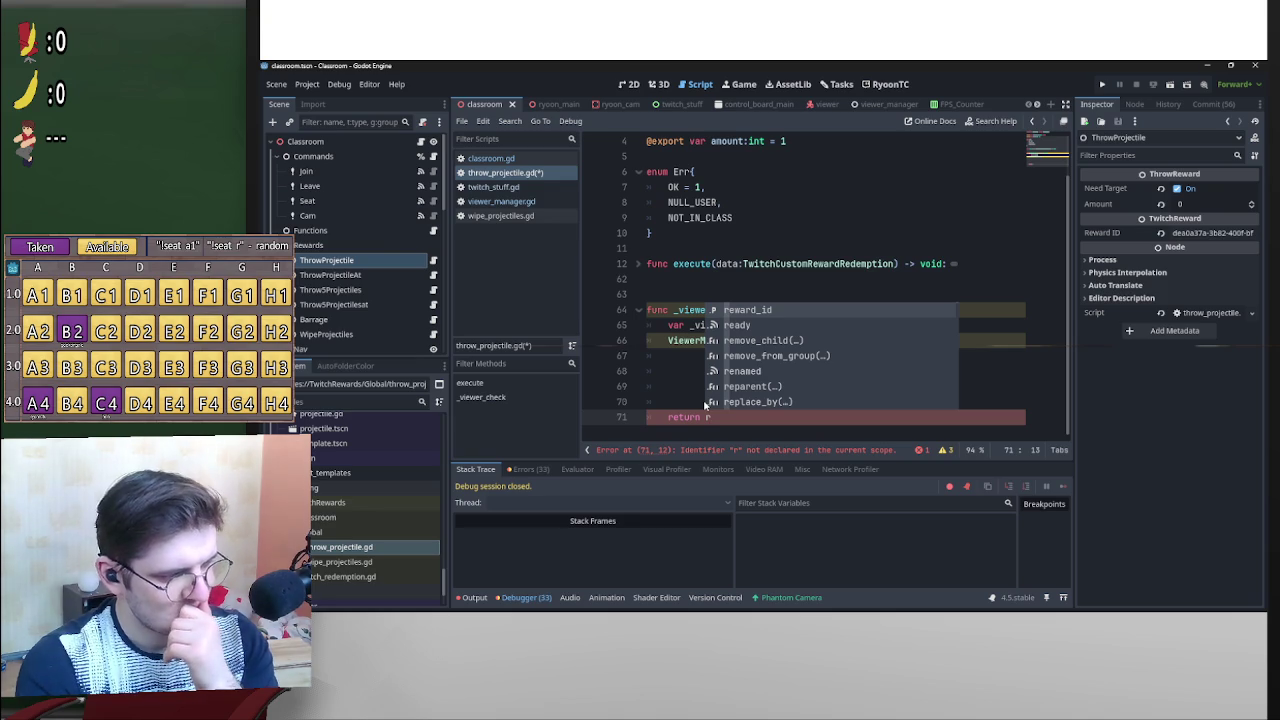
pyautogui.write('e')
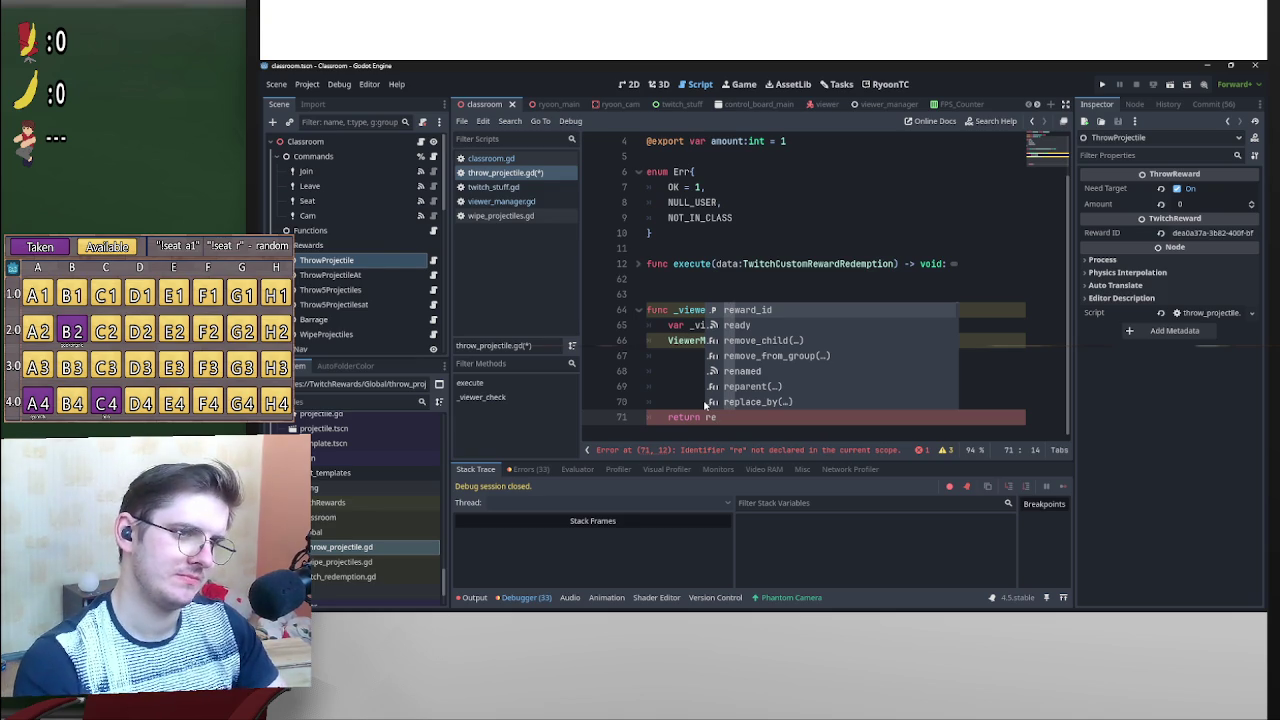
pyautogui.write('turn')
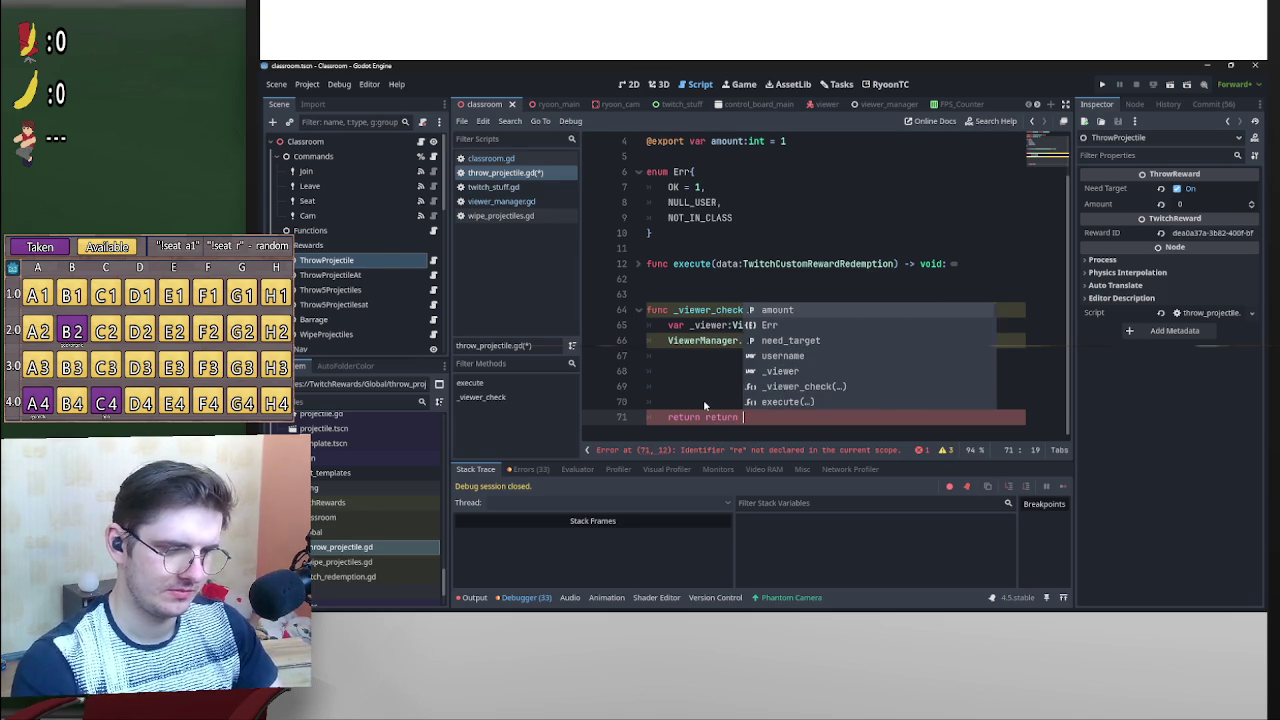
pyautogui.press('BackSpace')
pyautogui.press('BackSpace')
pyautogui.press('BackSpace')
pyautogui.write('[')
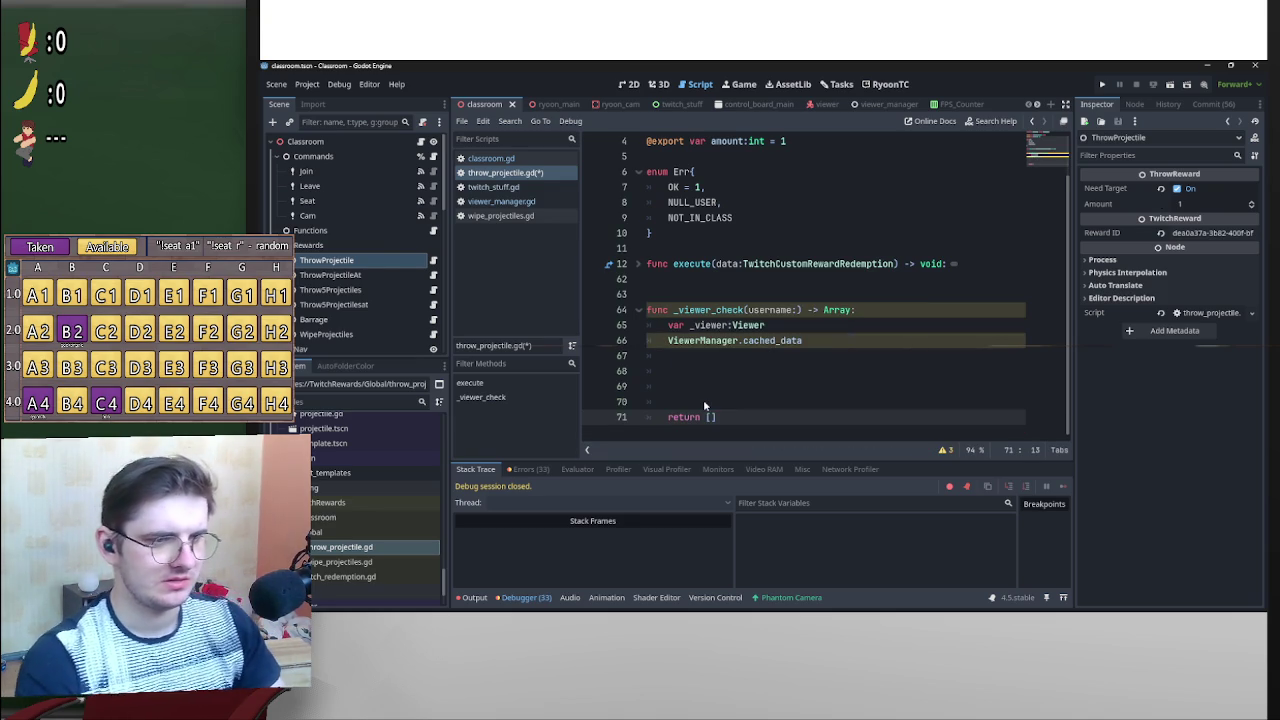
# Insert 'var error := Err.OK' on a new line above ViewerManager.cached_data.
pyautogui.click(667, 340)
pyautogui.press('Return')
pyautogui.click(666, 340)
pyautogui.write('var error:')
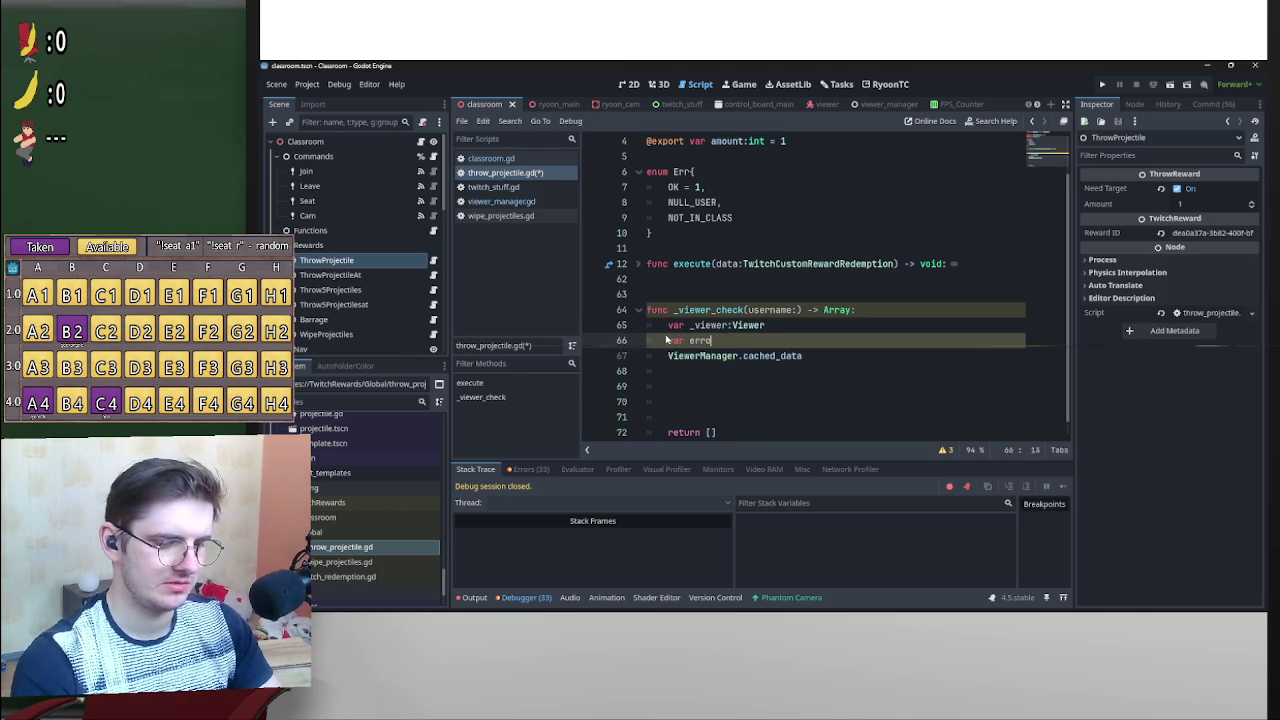
pyautogui.write('Err')
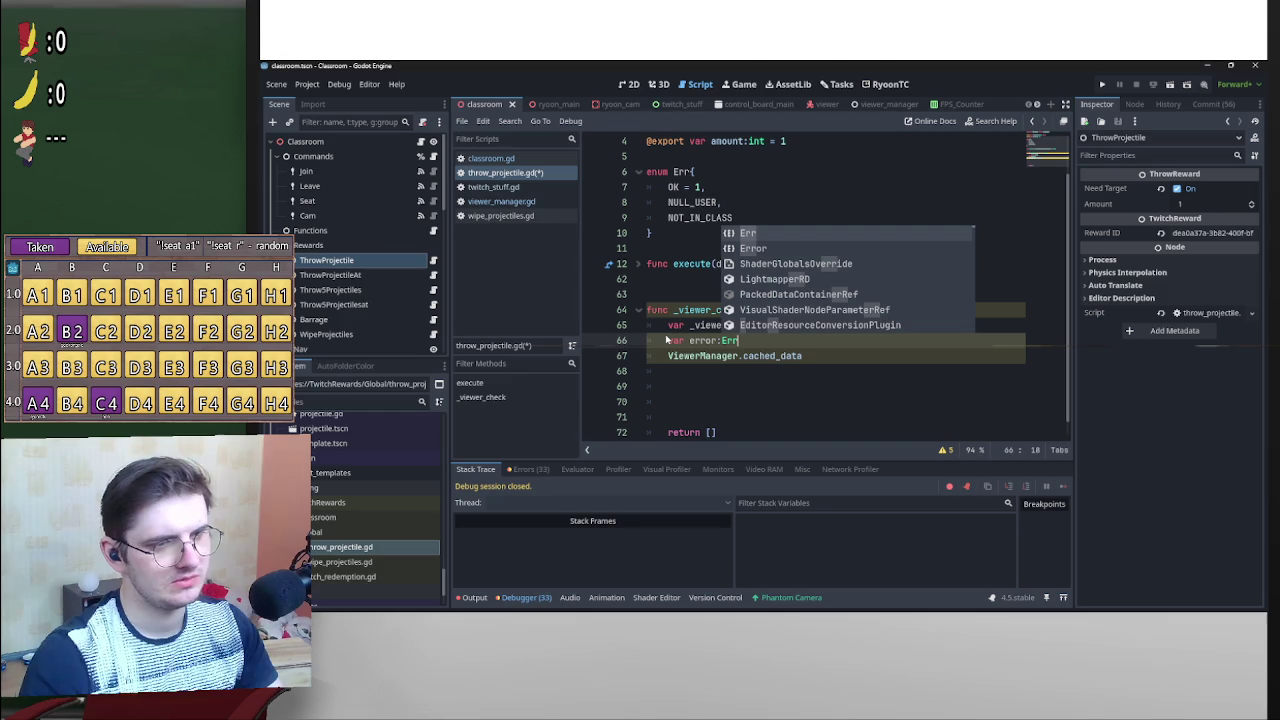
pyautogui.press('BackSpace')
pyautogui.press('BackSpace')
pyautogui.press('BackSpace')
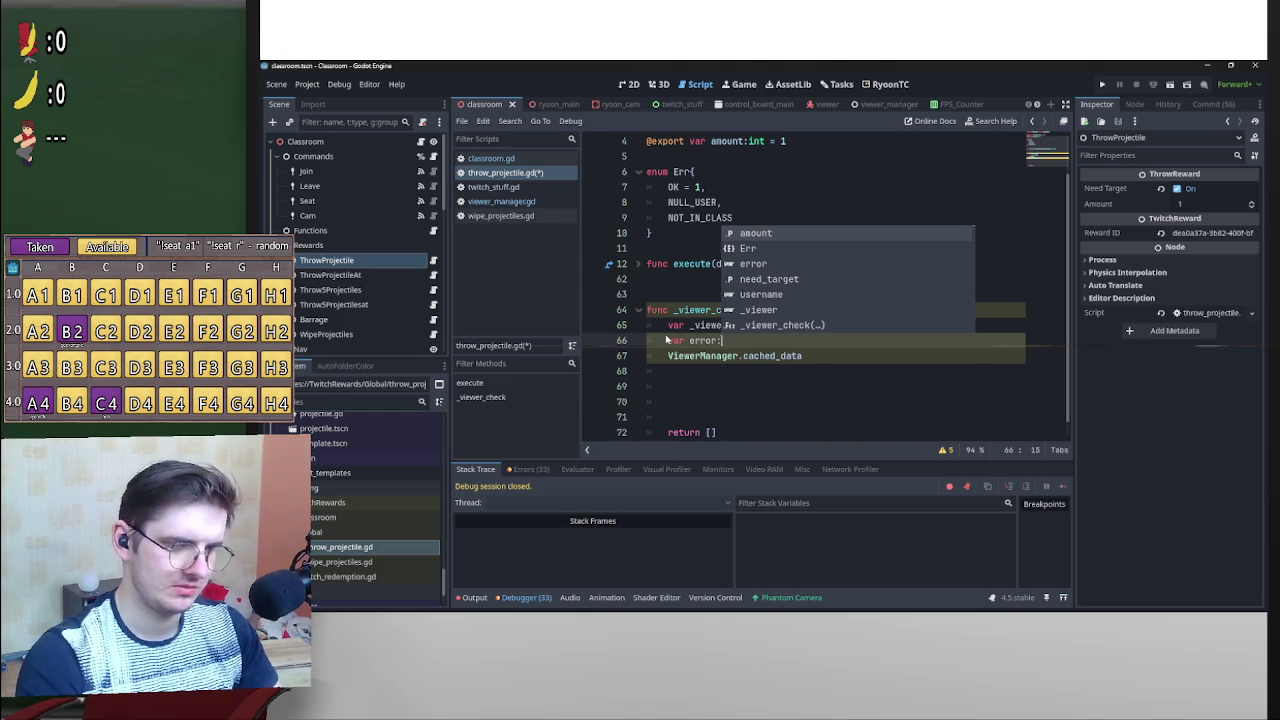
pyautogui.write('= Err.OK')
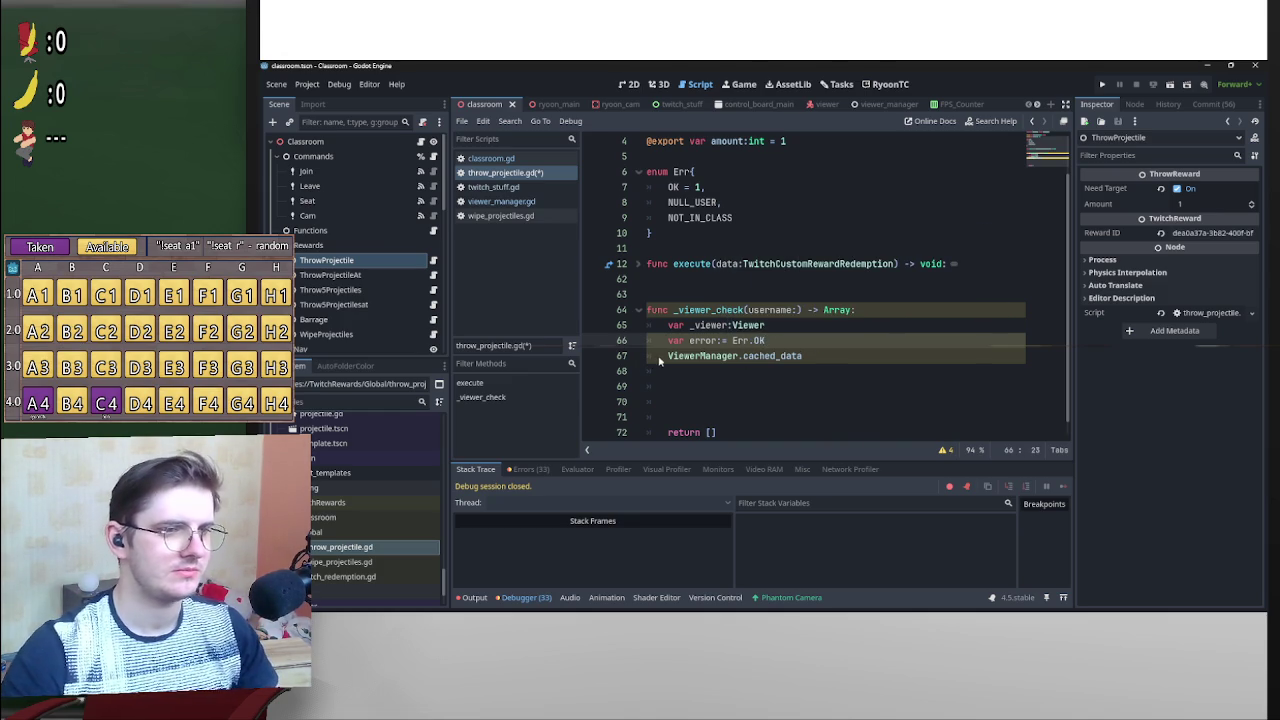
# Fill the returned array with error and _viewer: return [error,_viewer].
pyautogui.scroll(-1, 786, 353)
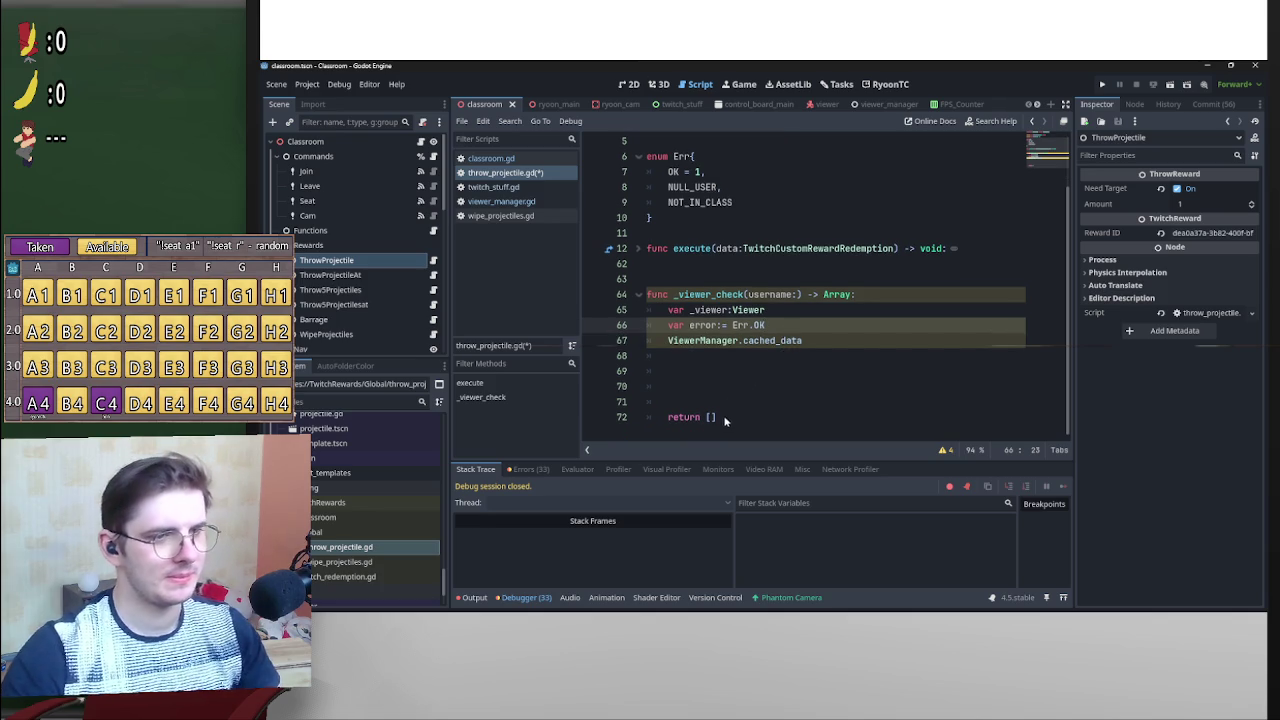
pyautogui.click(669, 344)
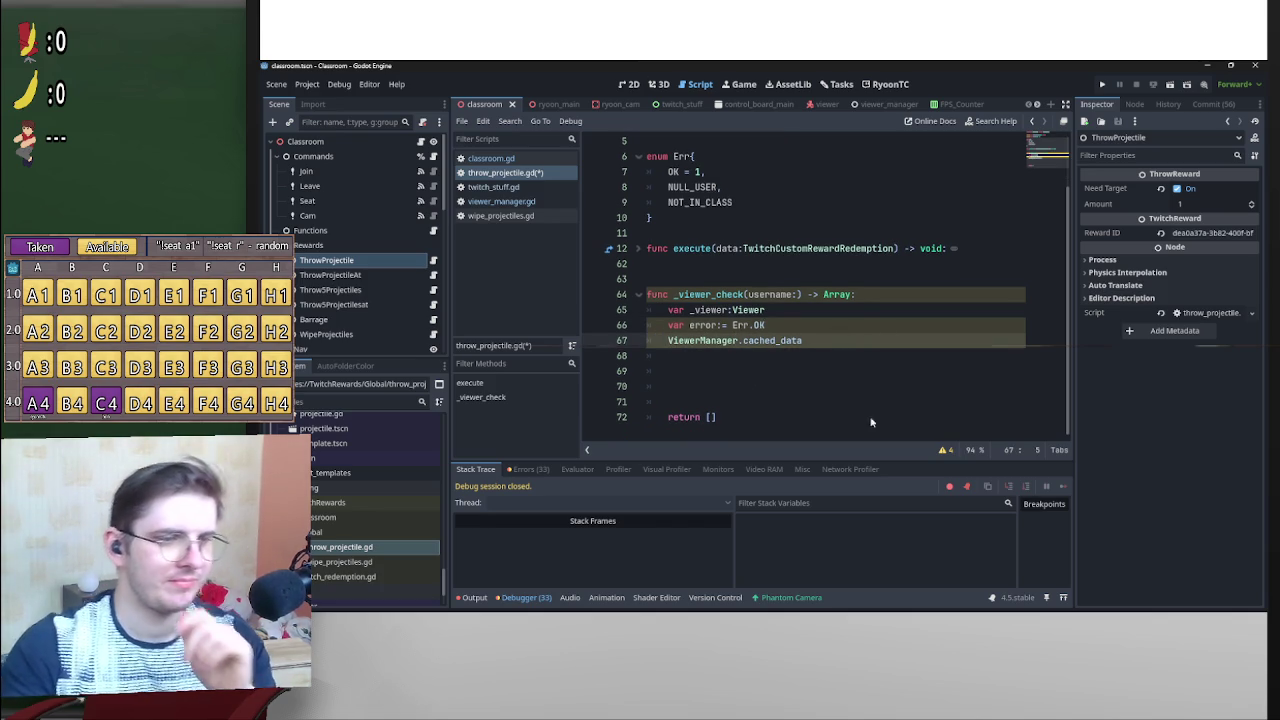
pyautogui.click(944, 450)
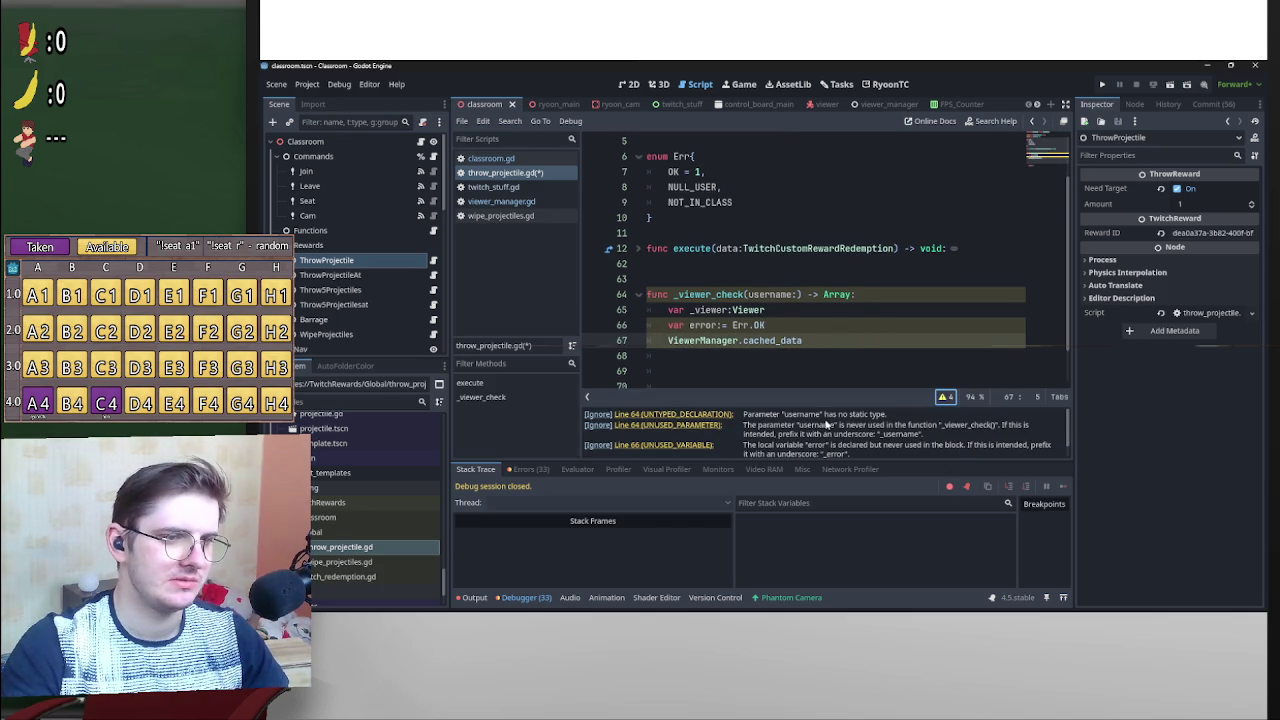
pyautogui.scroll(-1, 788, 440)
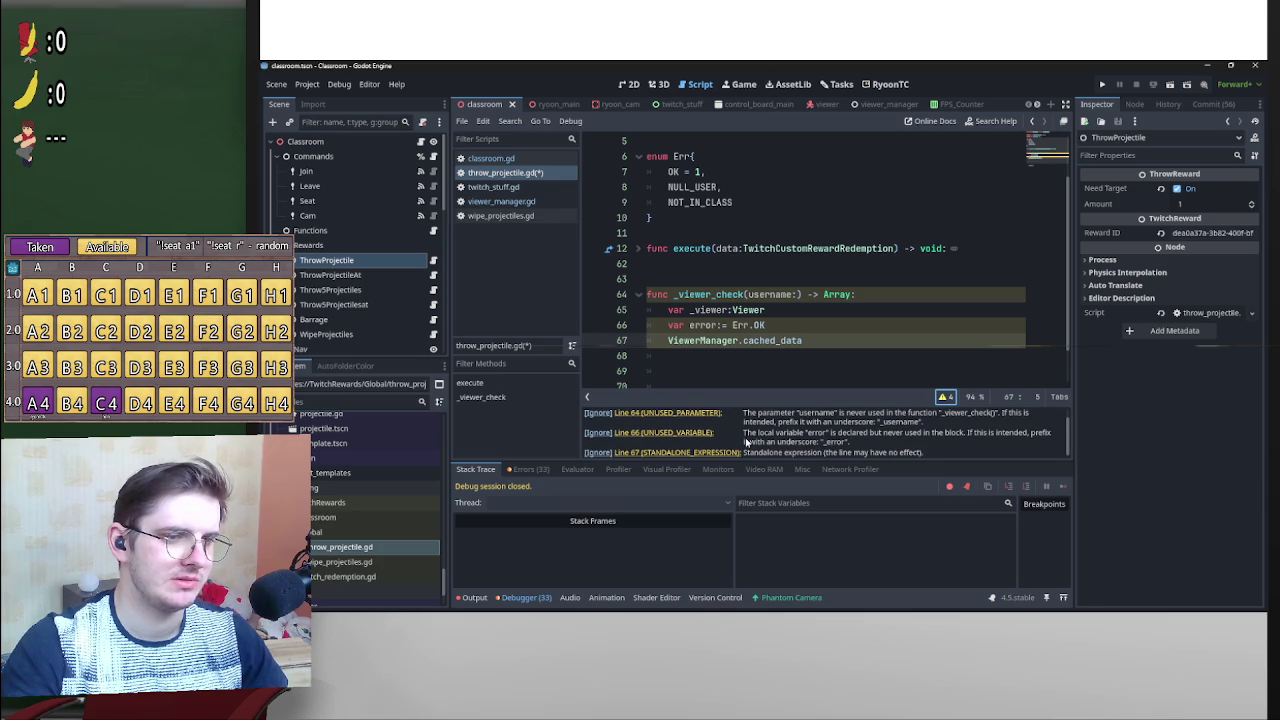
pyautogui.scroll(-1, 748, 344)
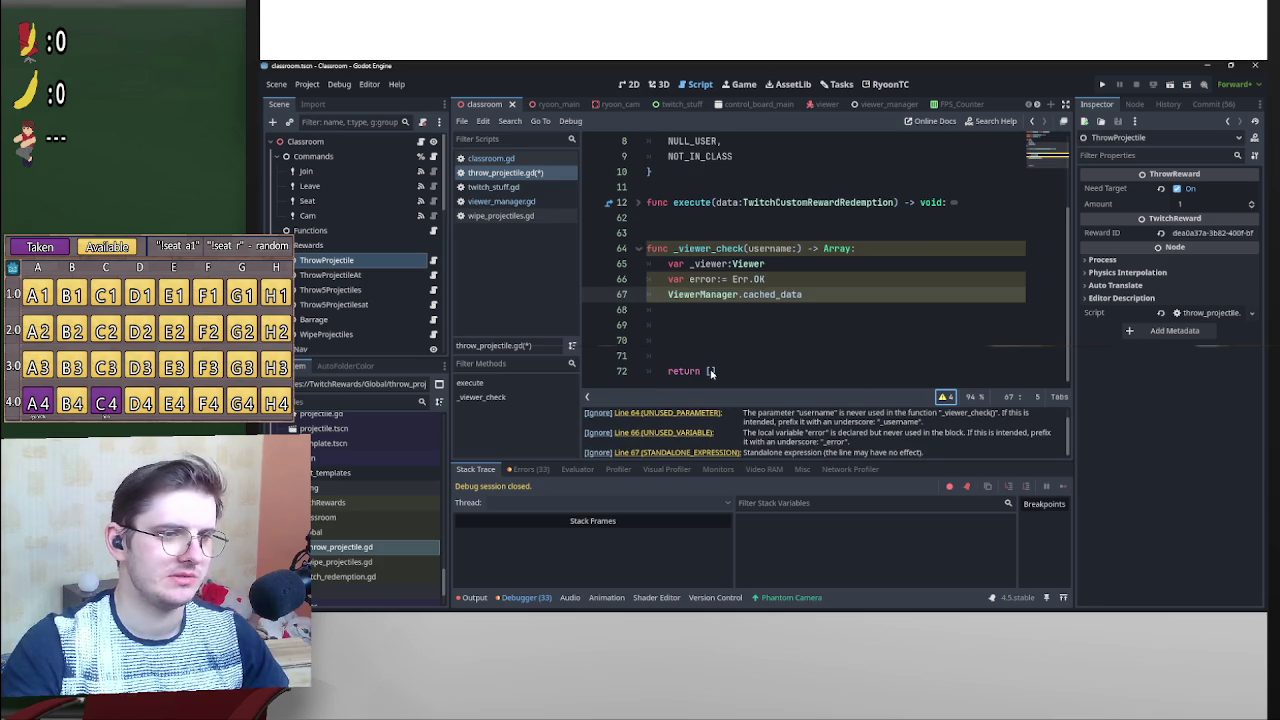
pyautogui.click(712, 371)
pyautogui.write('error')
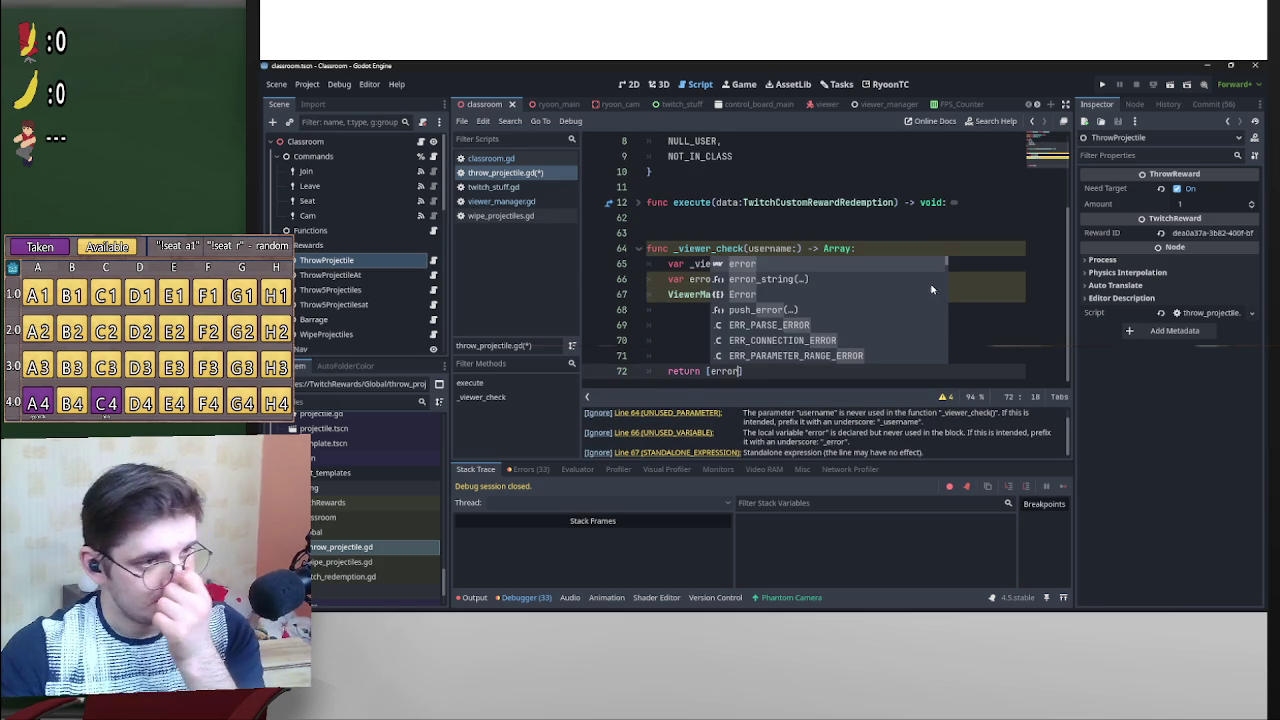
pyautogui.click(940, 279)
pyautogui.doubleClick(710, 264)
pyautogui.moveTo(710, 264)
pyautogui.mouseDown()
pyautogui.moveTo(755, 372)
pyautogui.moveTo(738, 372)
pyautogui.mouseUp()
pyautogui.write(',_viewer')
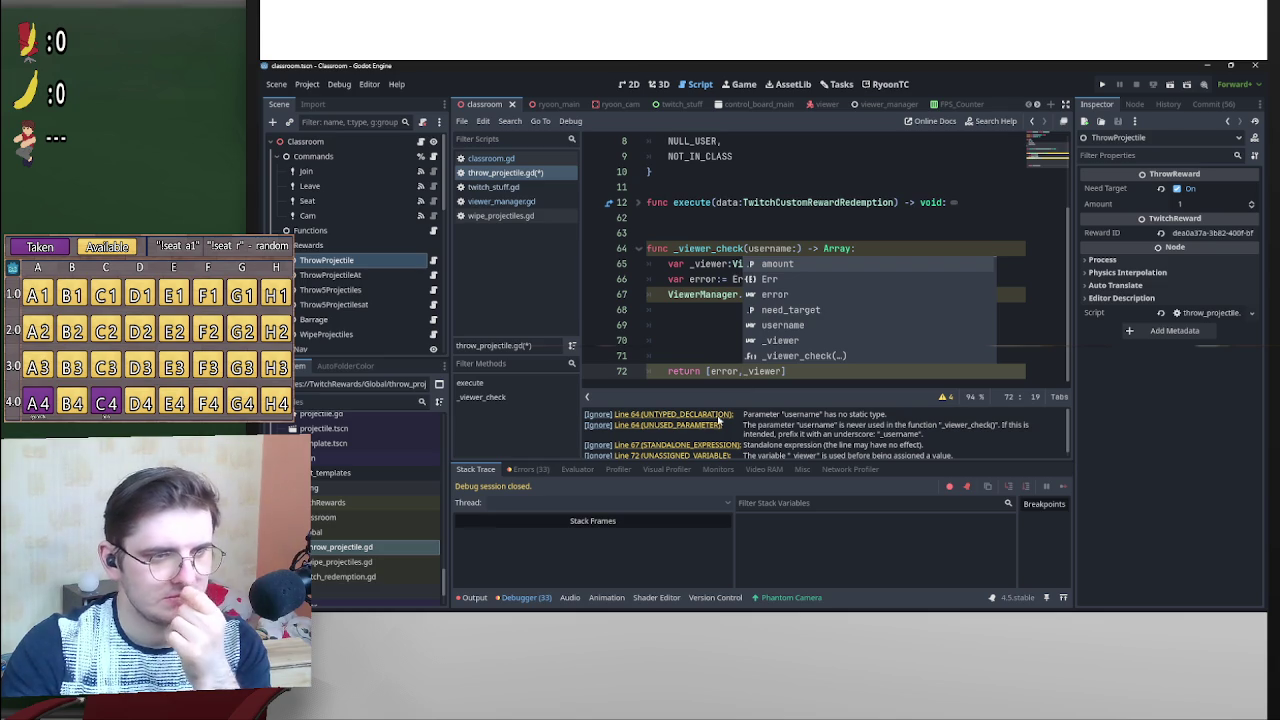
# Push the ViewerManager.cached_data line down to make room for new code.
pyautogui.scroll(-1, 848, 437)
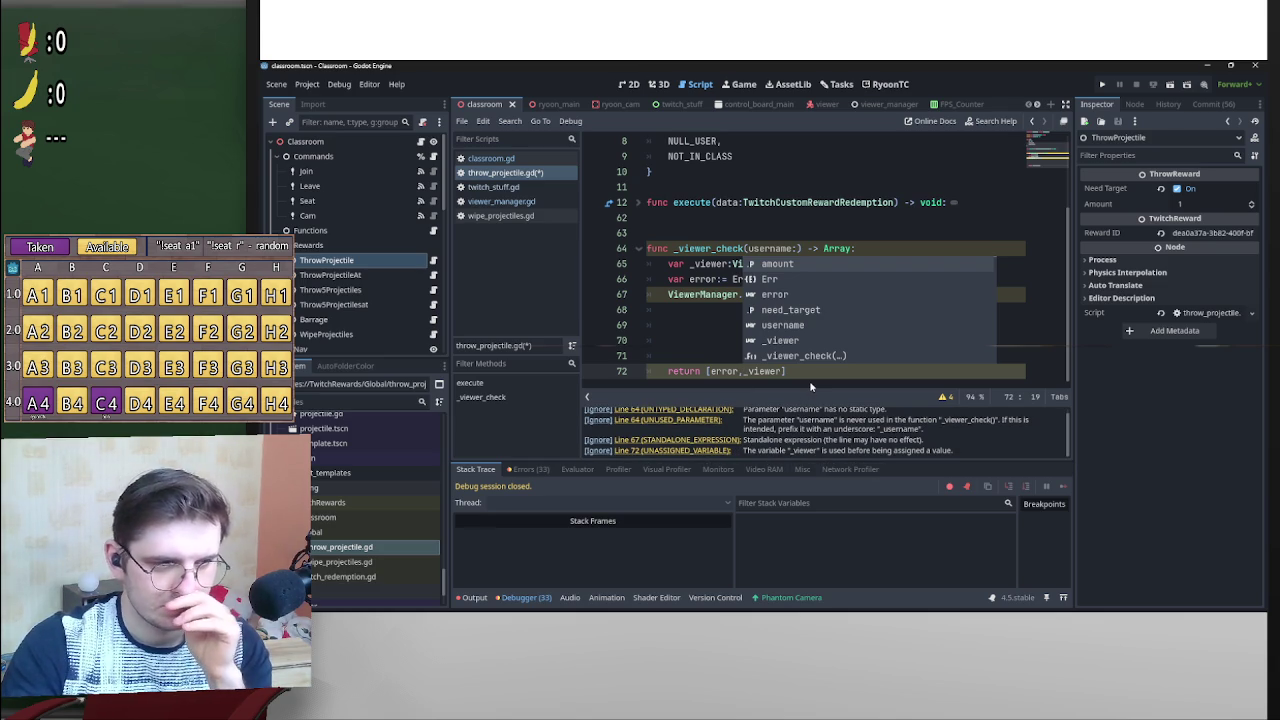
pyautogui.click(682, 328)
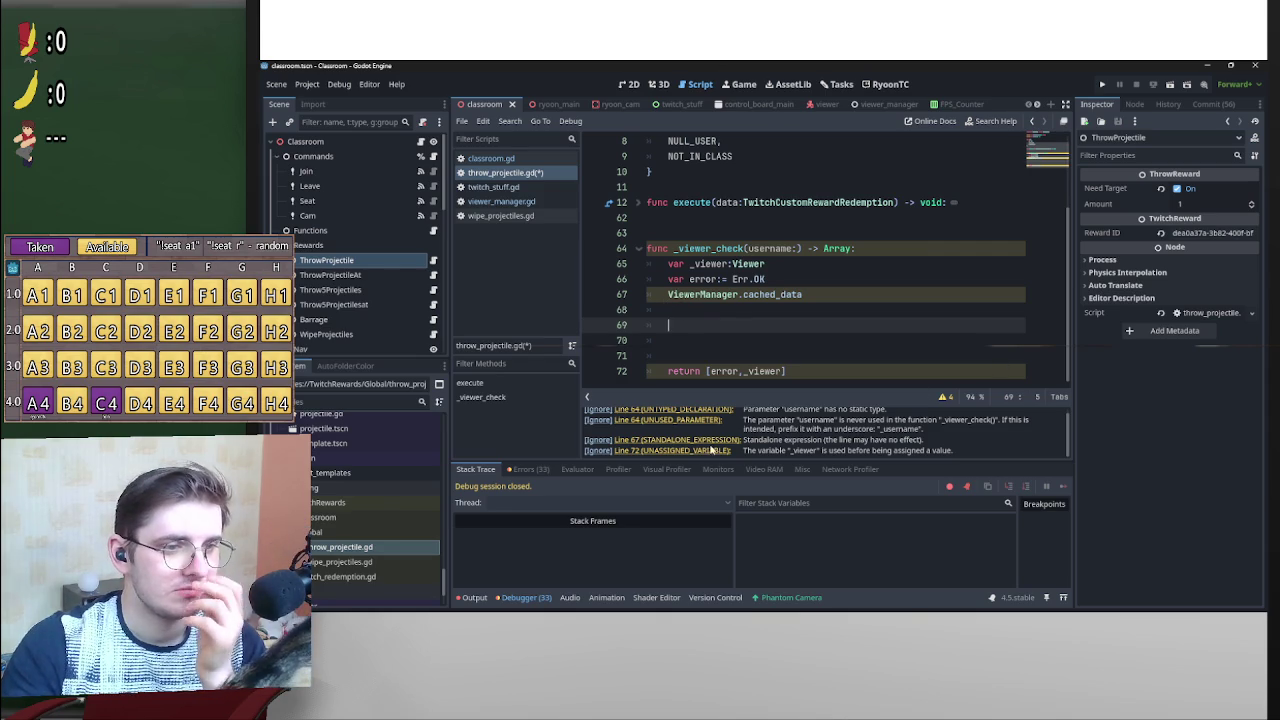
pyautogui.scroll(1, 716, 316)
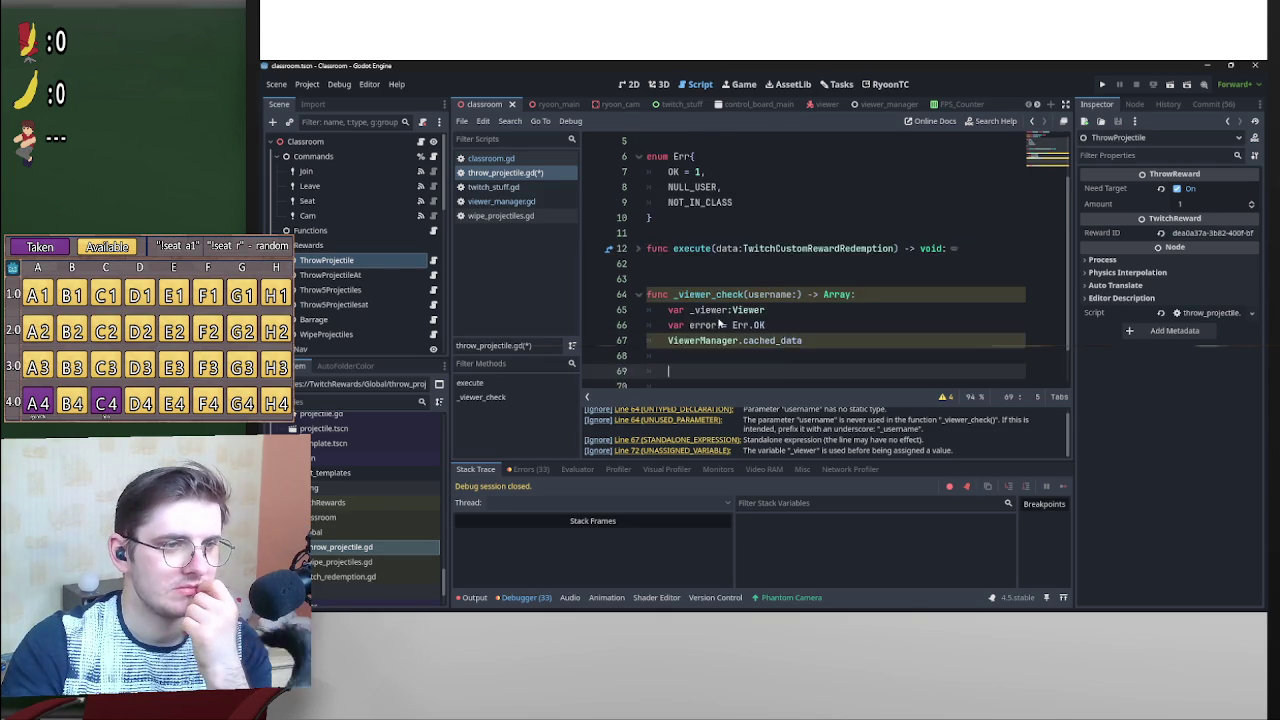
pyautogui.scroll(-1, 716, 316)
pyautogui.click(663, 295)
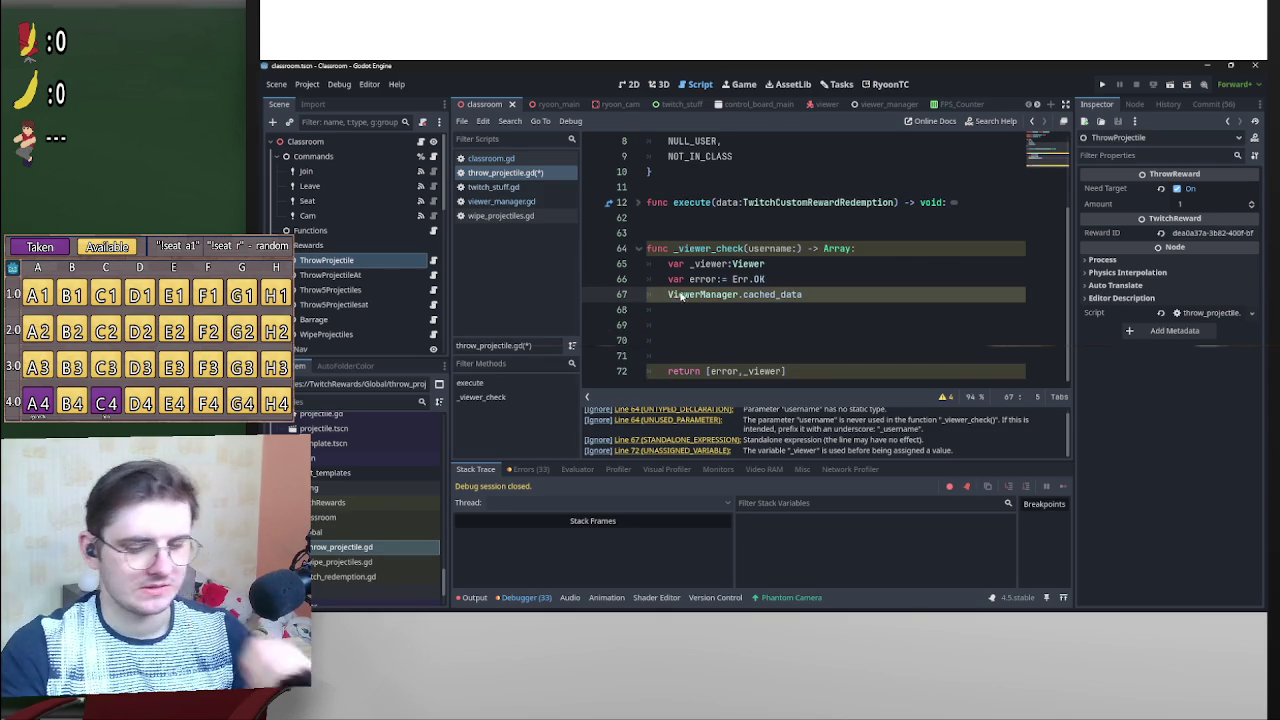
pyautogui.press('Return')
pyautogui.press('Return')
pyautogui.press('Return')
pyautogui.press('Up')
pyautogui.press('Up')
pyautogui.press('Up')
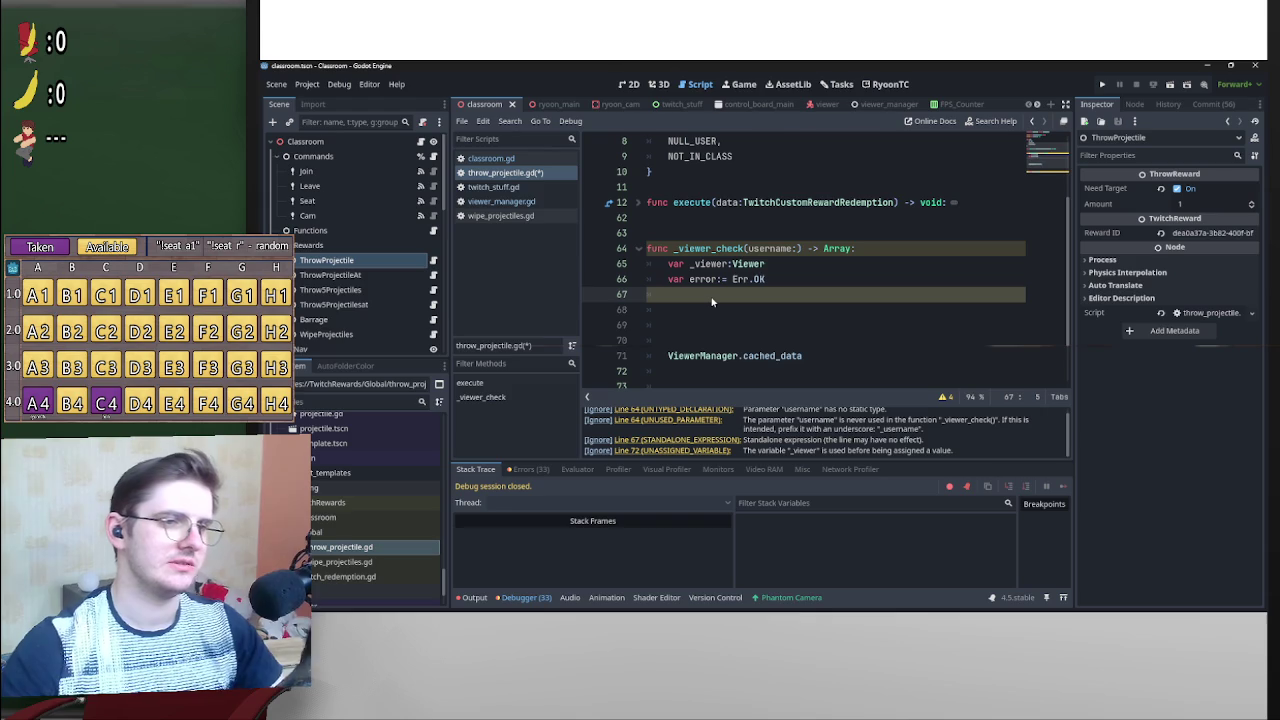
pyautogui.press('Down')
pyautogui.press('Down')
pyautogui.press('Down')
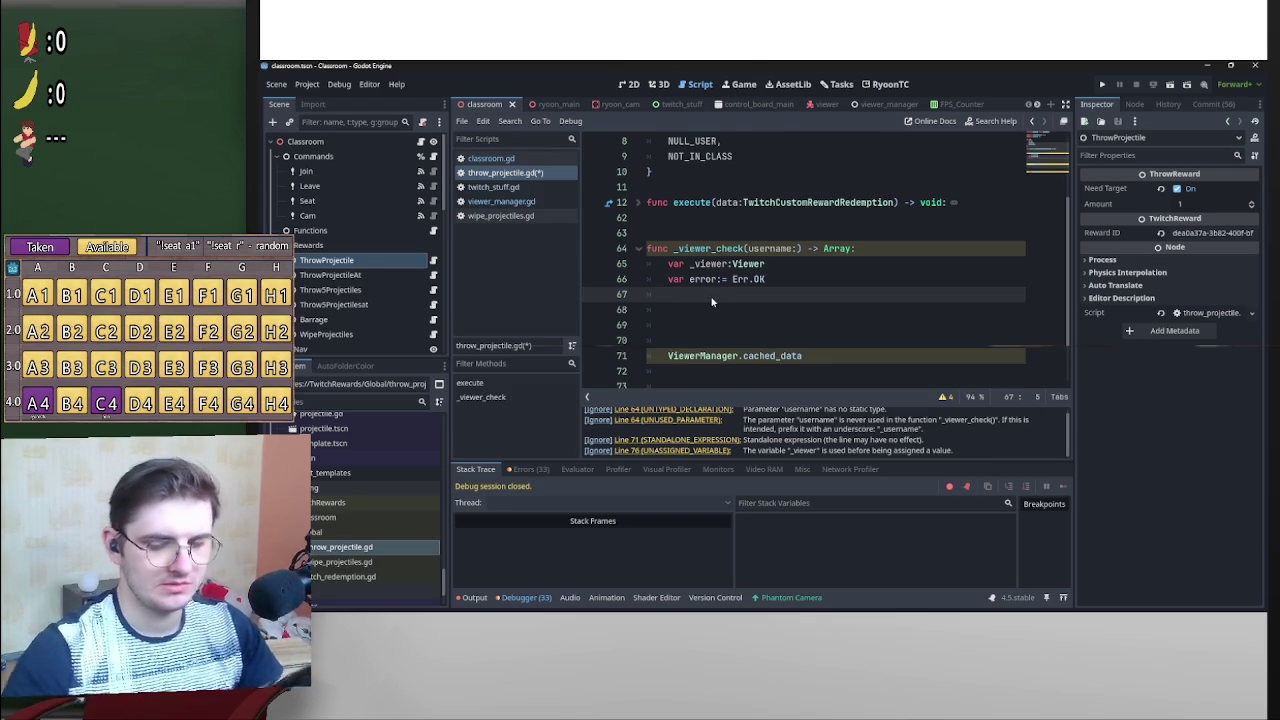
# Type the parameter as _username:String and copy the _username name.
pyautogui.click(793, 248)
pyautogui.write(':String')
pyautogui.click(741, 310)
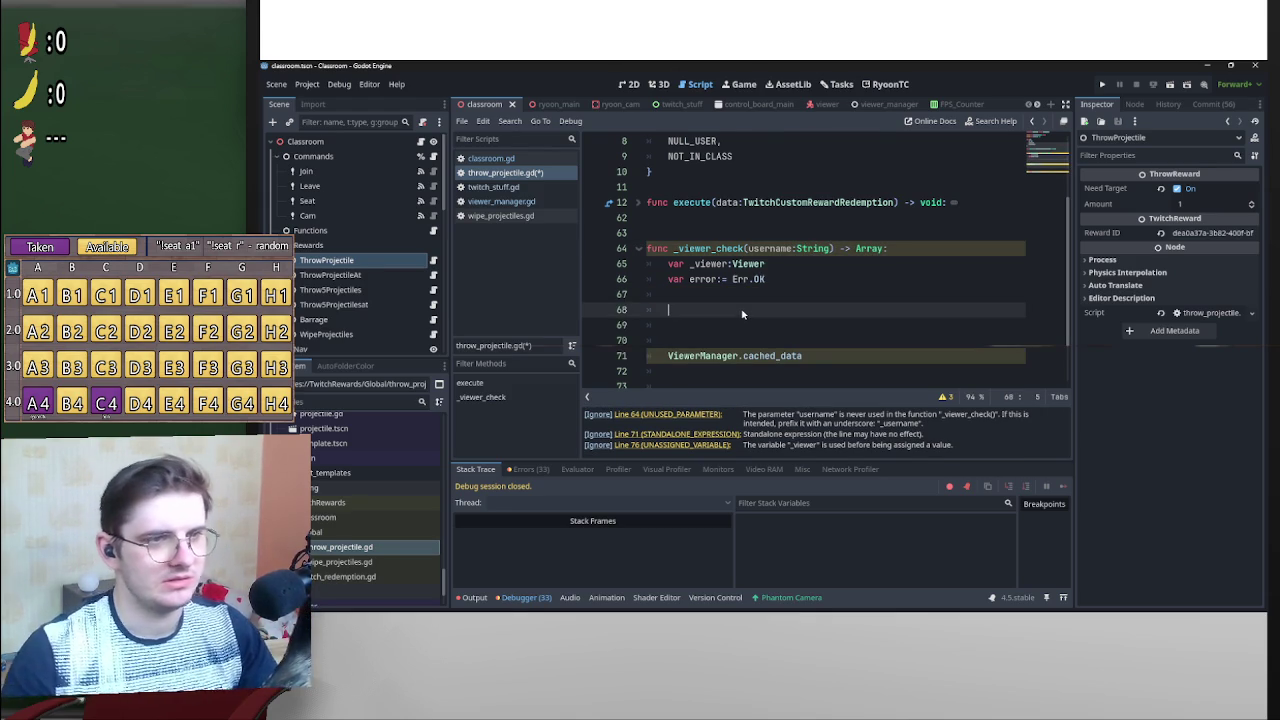
pyautogui.click(746, 248)
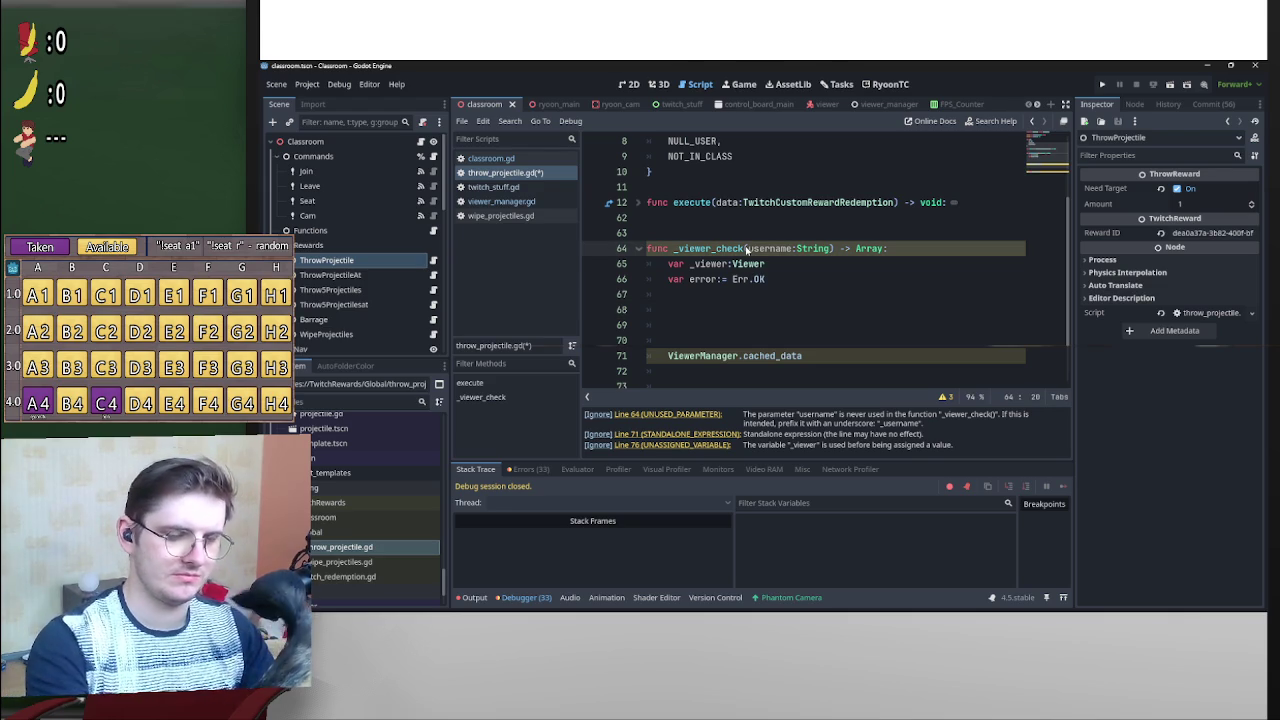
pyautogui.write('_')
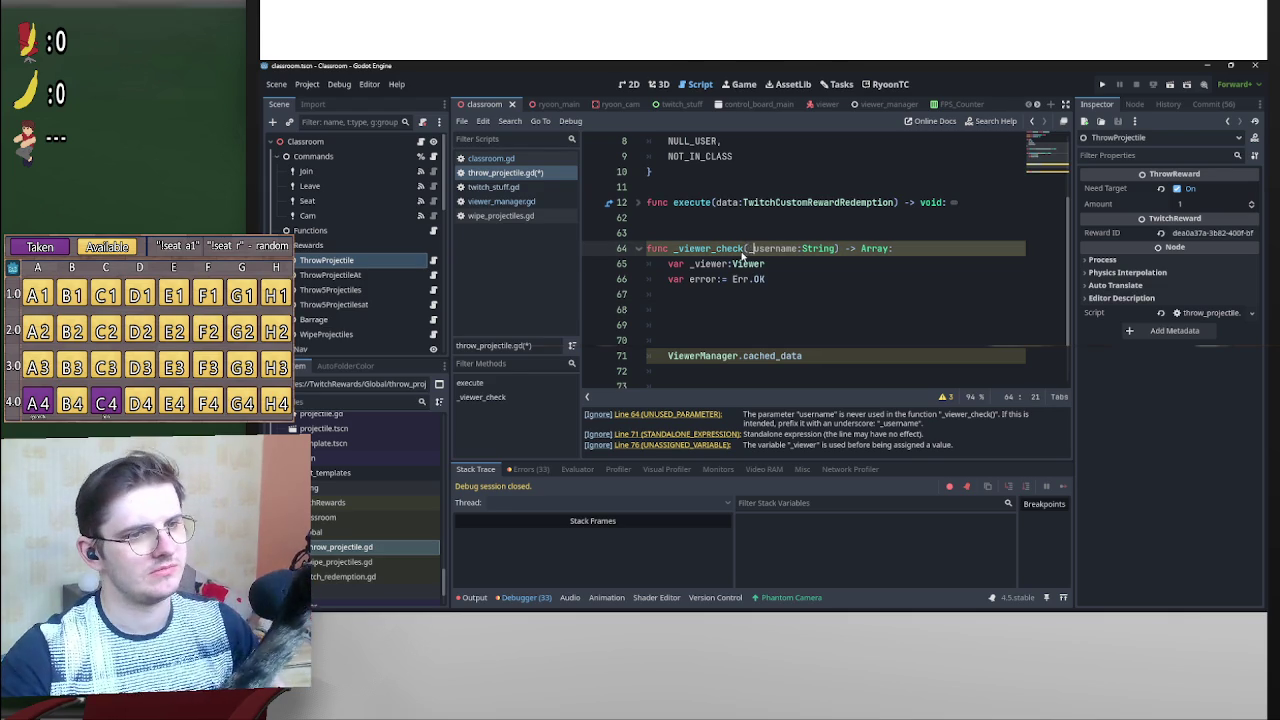
pyautogui.moveTo(748, 248); pyautogui.dragTo(798, 248)
pyautogui.hotkey('ctrl', 'c')
pyautogui.click(707, 300)
# Write Twitch.service.get_user(_username) on line 68.
pyautogui.press('Down')
pyautogui.hotkey('ctrl', 'v')
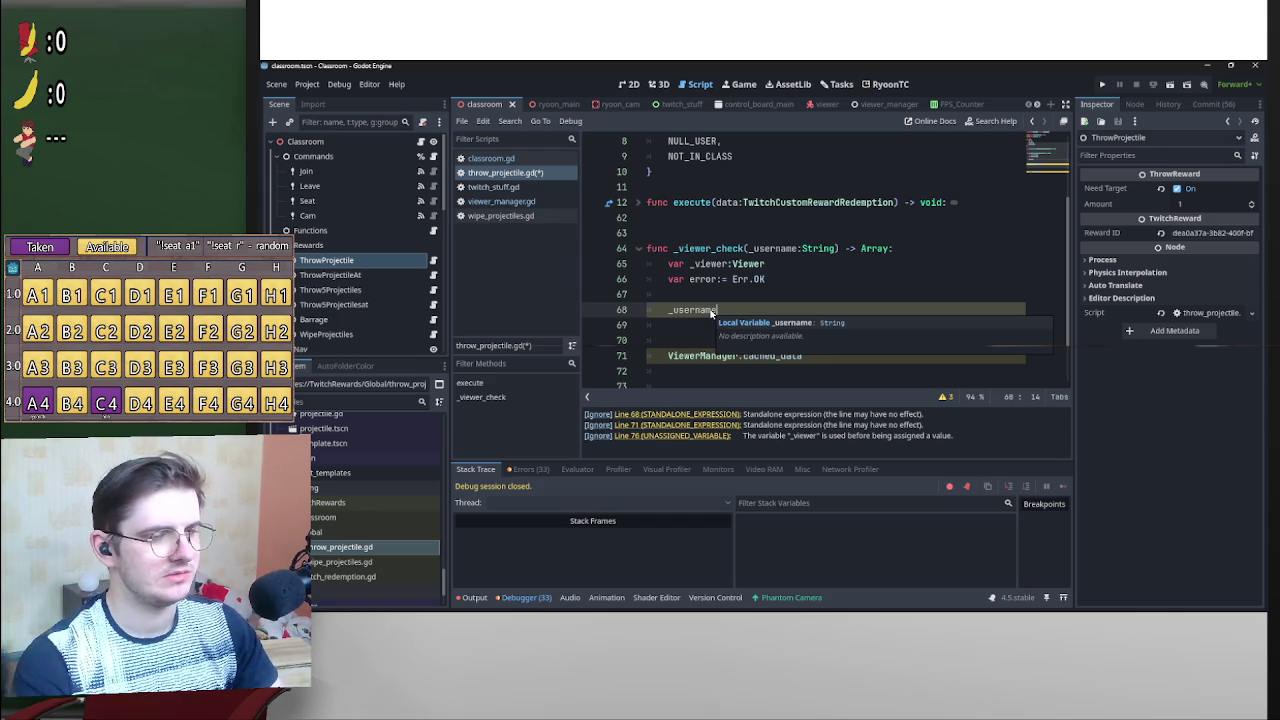
pyautogui.hotkey('ctrl', 'z')
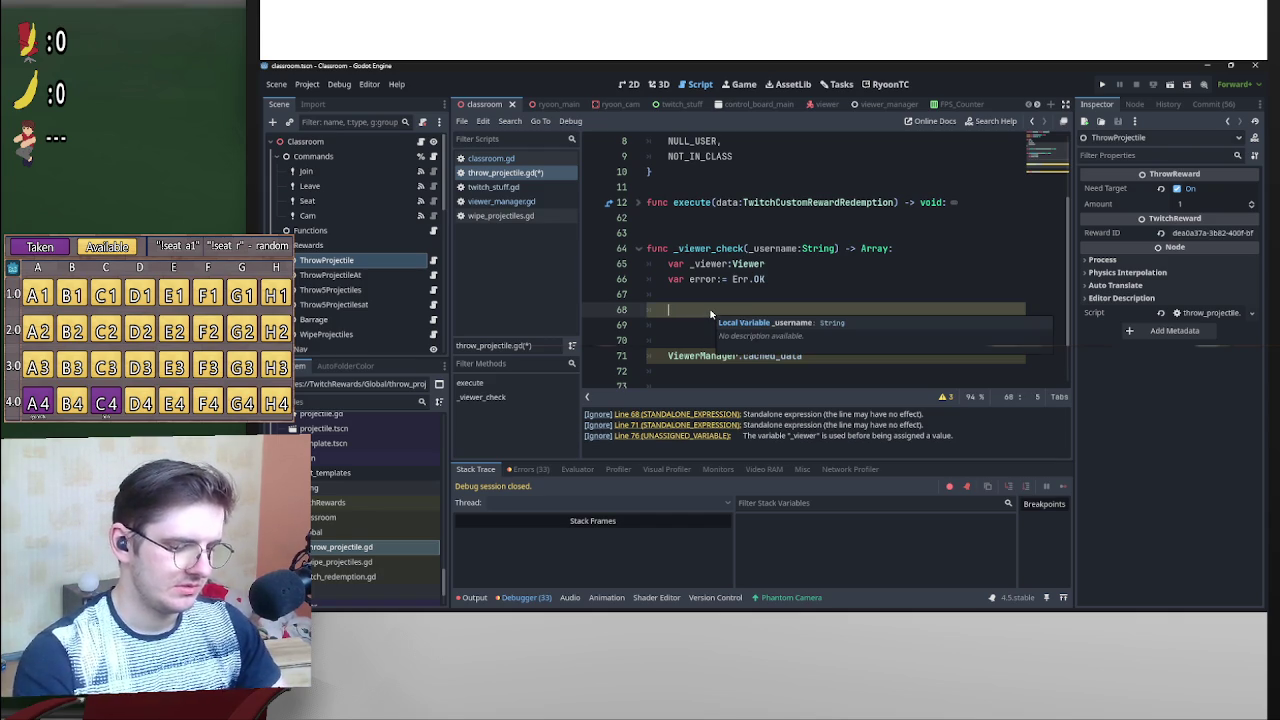
pyautogui.write('Twitch')
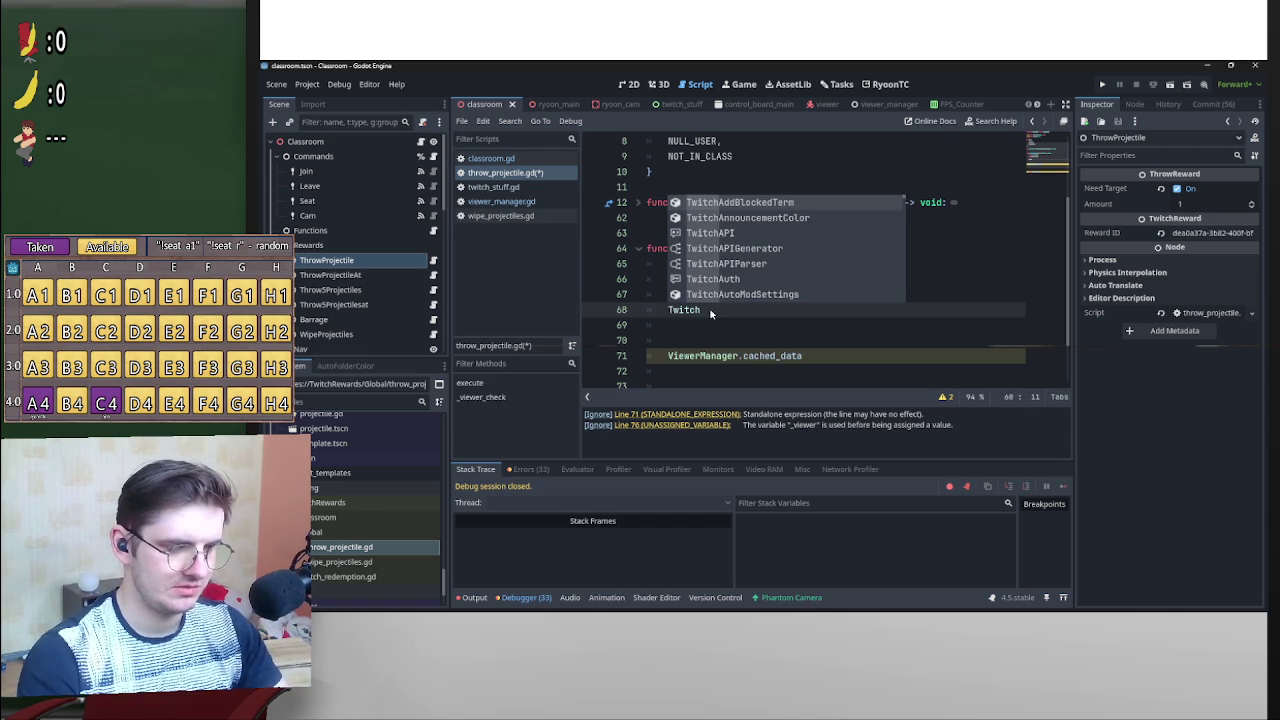
pyautogui.write('.service')
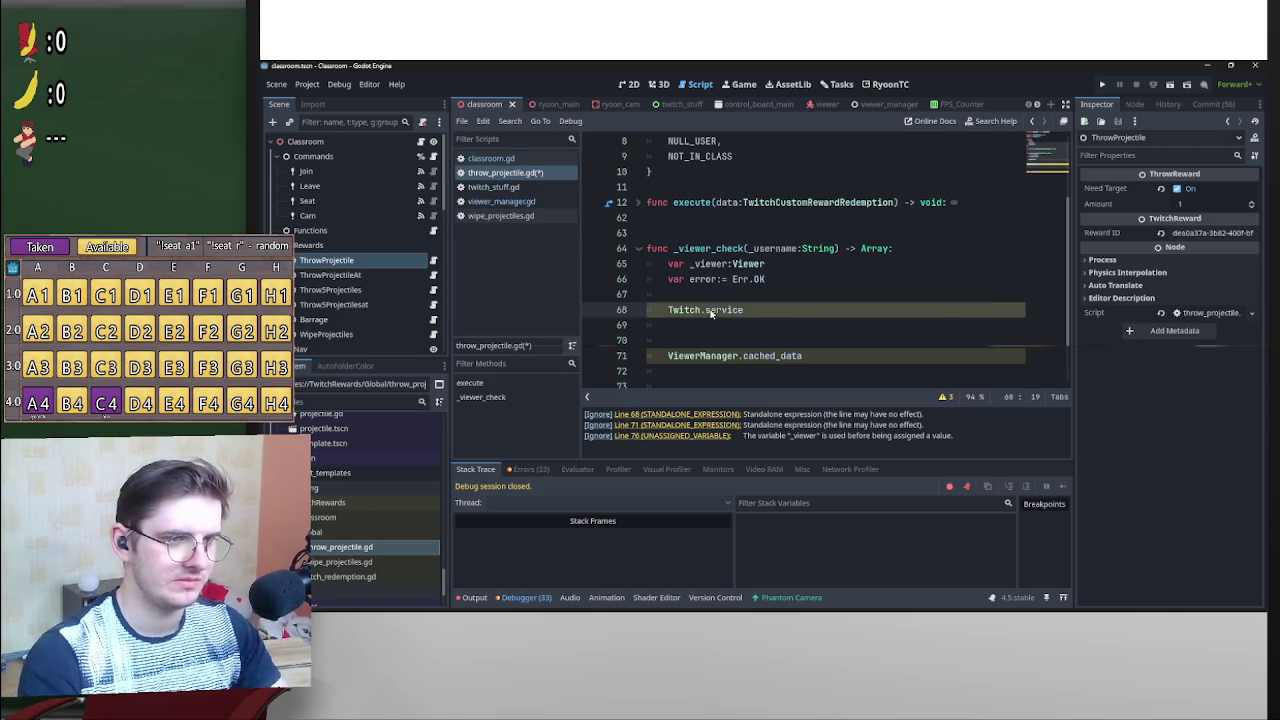
pyautogui.write('.get')
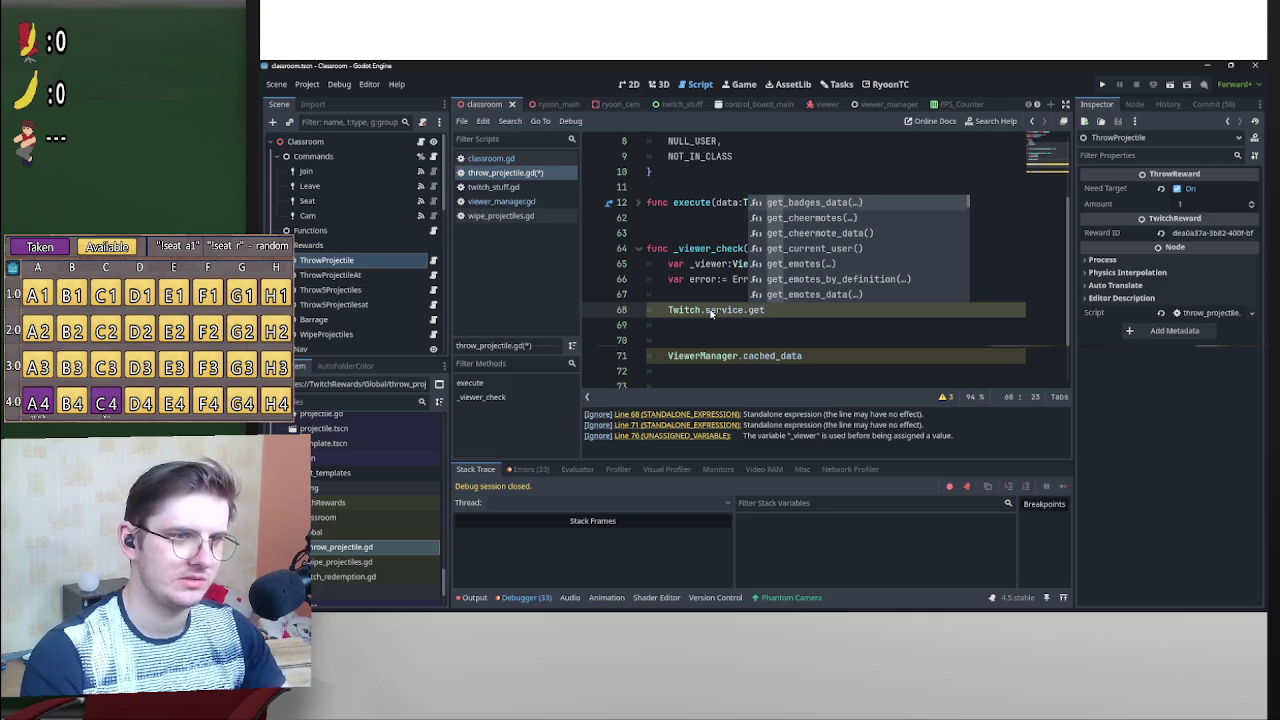
pyautogui.write('_use')
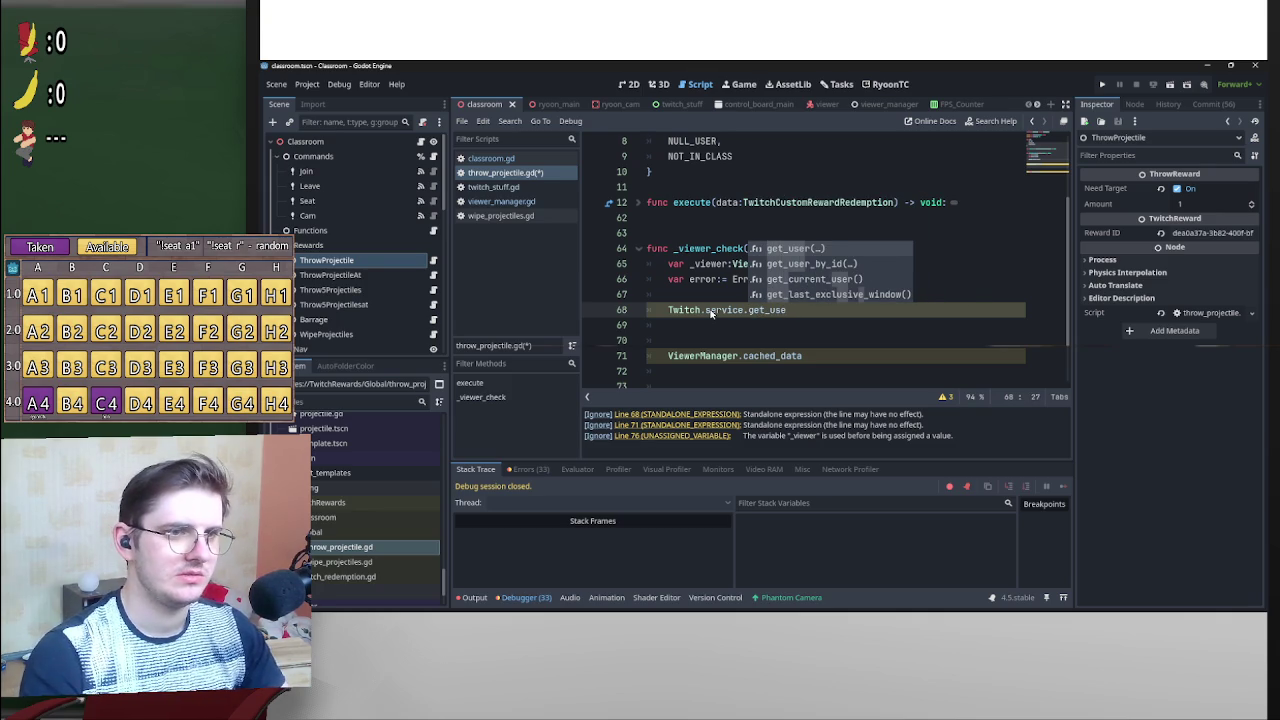
pyautogui.write('r(_u')
pyautogui.press('Return')
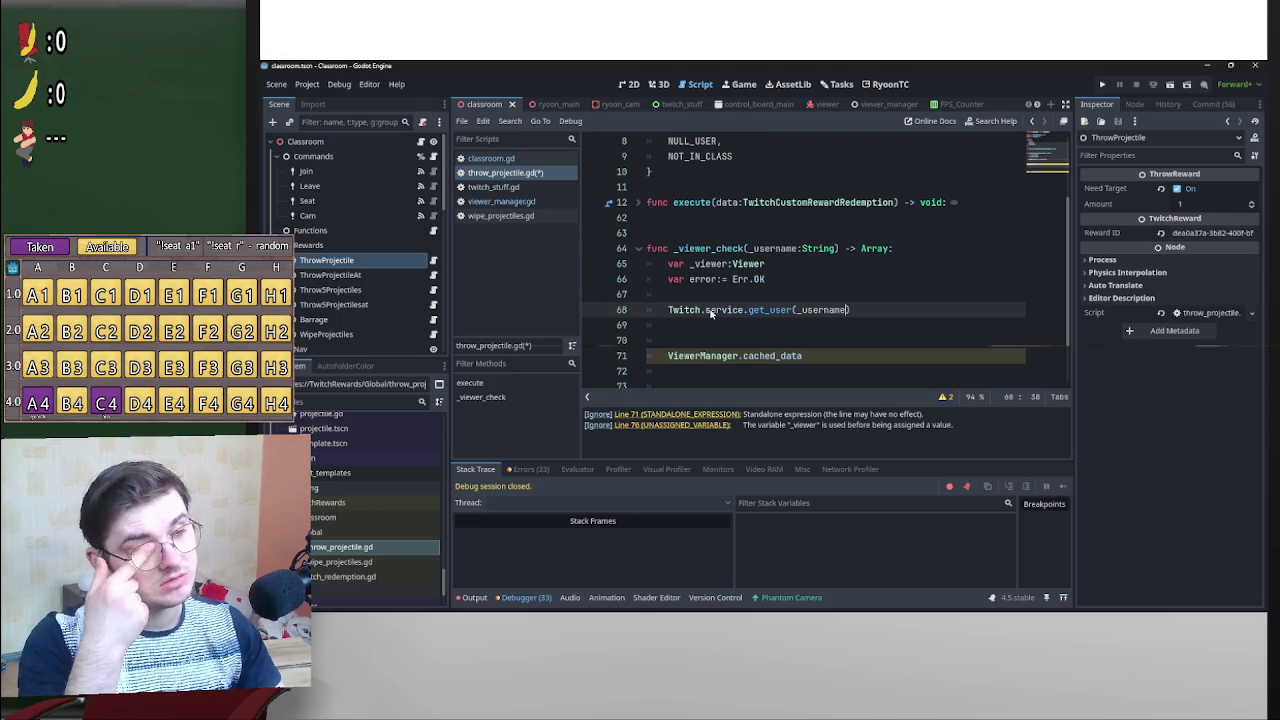
# Prefix the call with 'var _user:TwitchUser = await '.
pyautogui.click(668, 312)
pyautogui.write('var u')
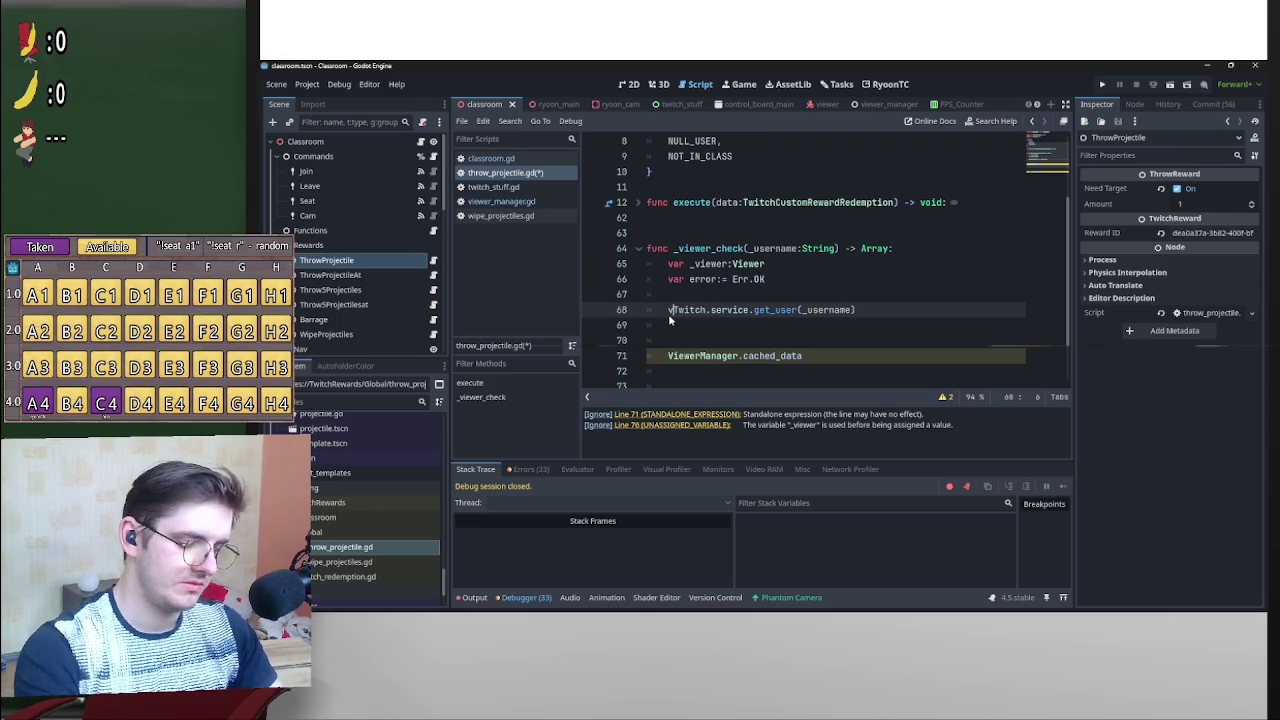
pyautogui.write('ser:awai')
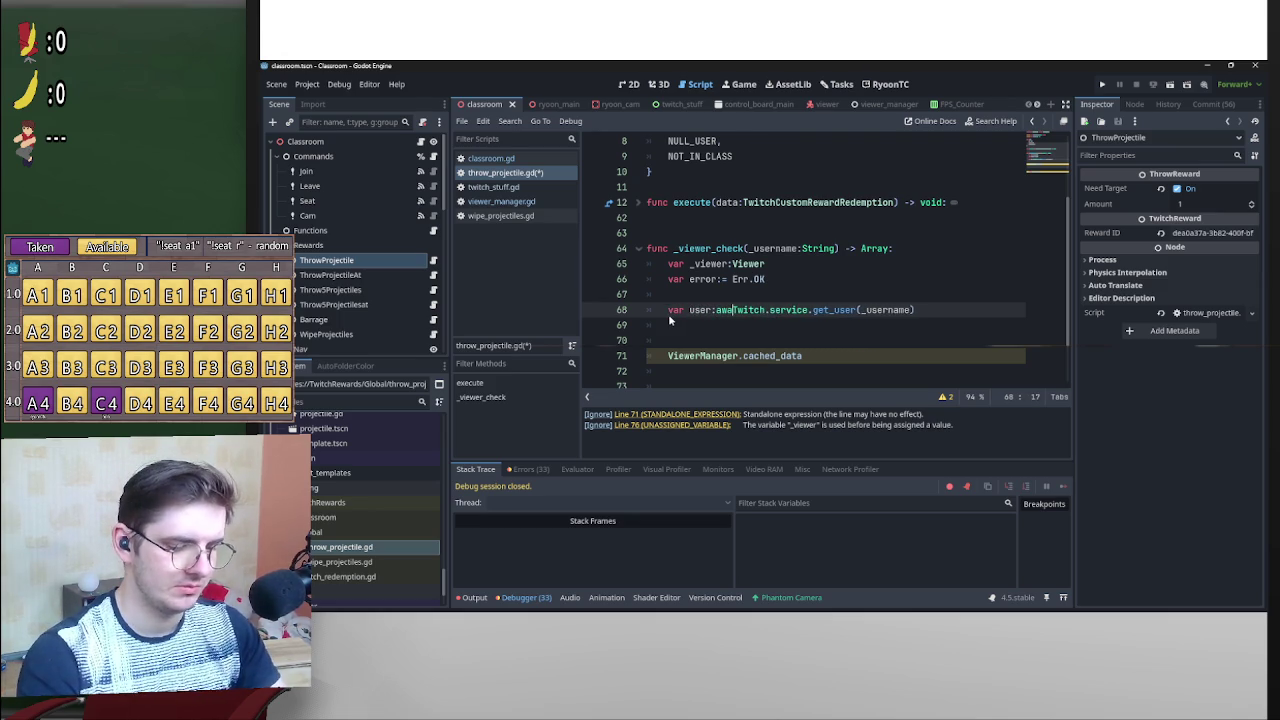
pyautogui.write('t')
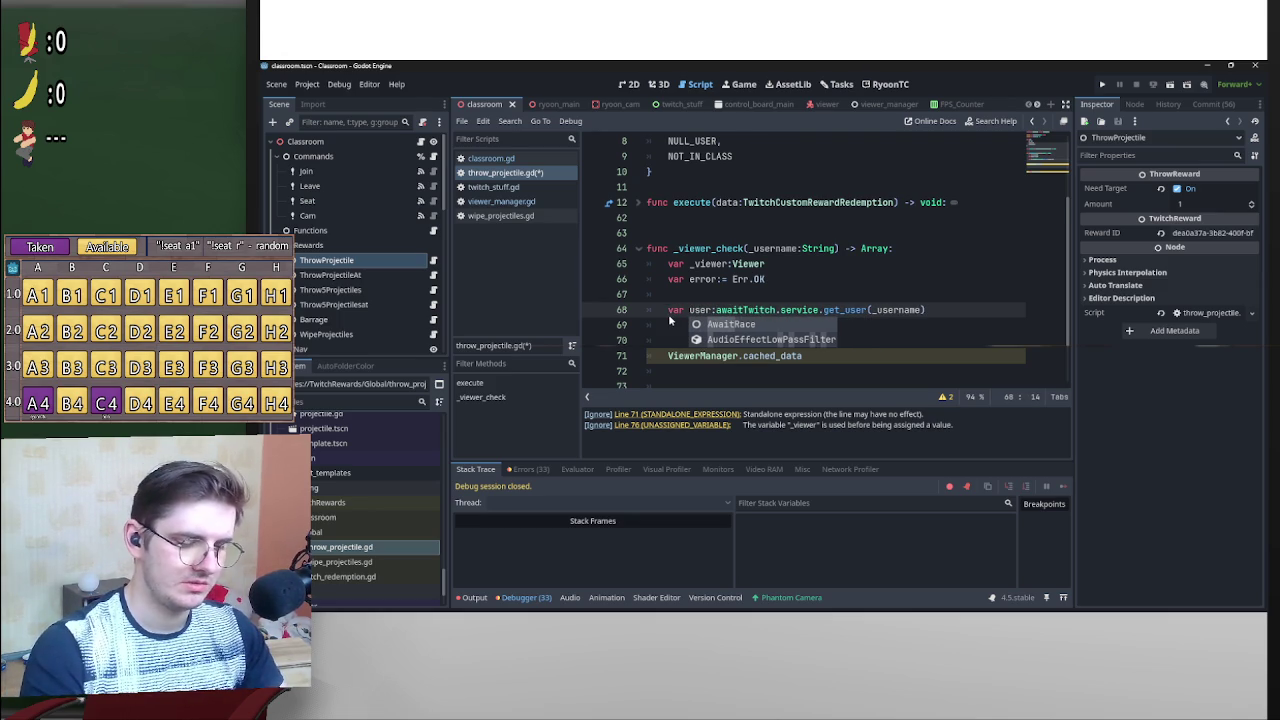
pyautogui.write(' =')
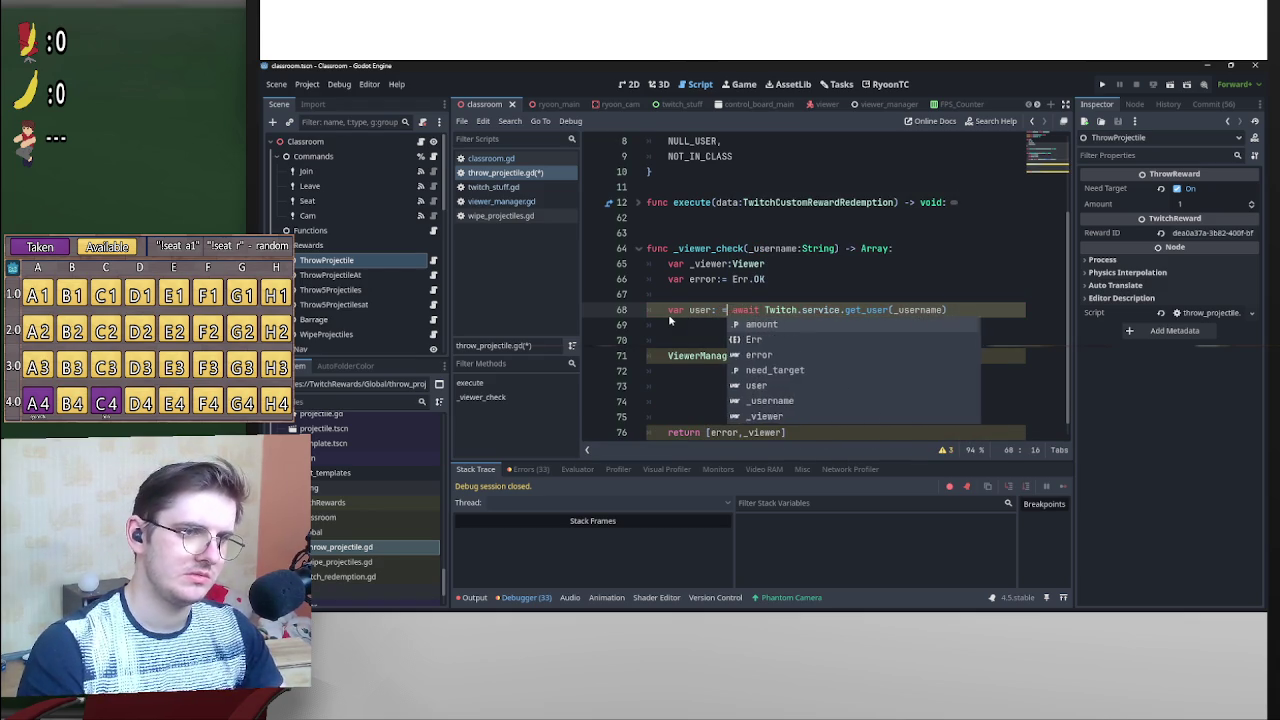
pyautogui.press('Left')
pyautogui.press('Left')
pyautogui.press('Left')
pyautogui.write('TwitchUser')
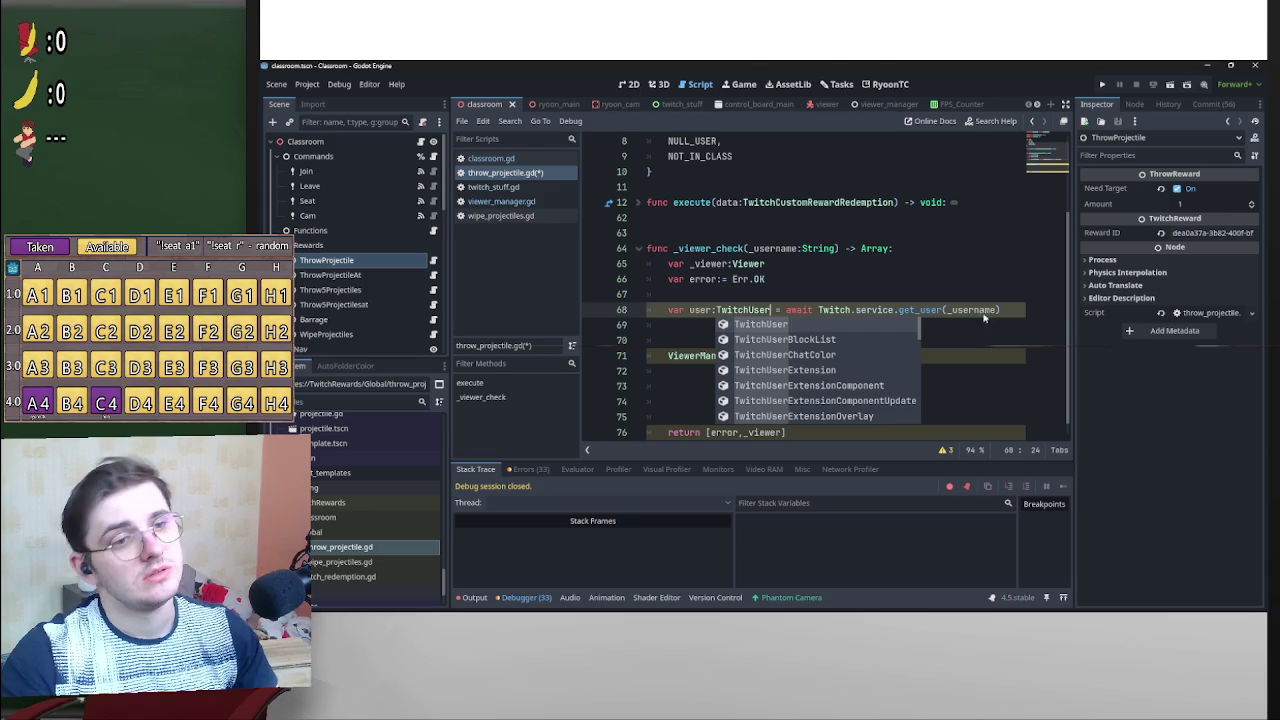
pyautogui.click(920, 294)
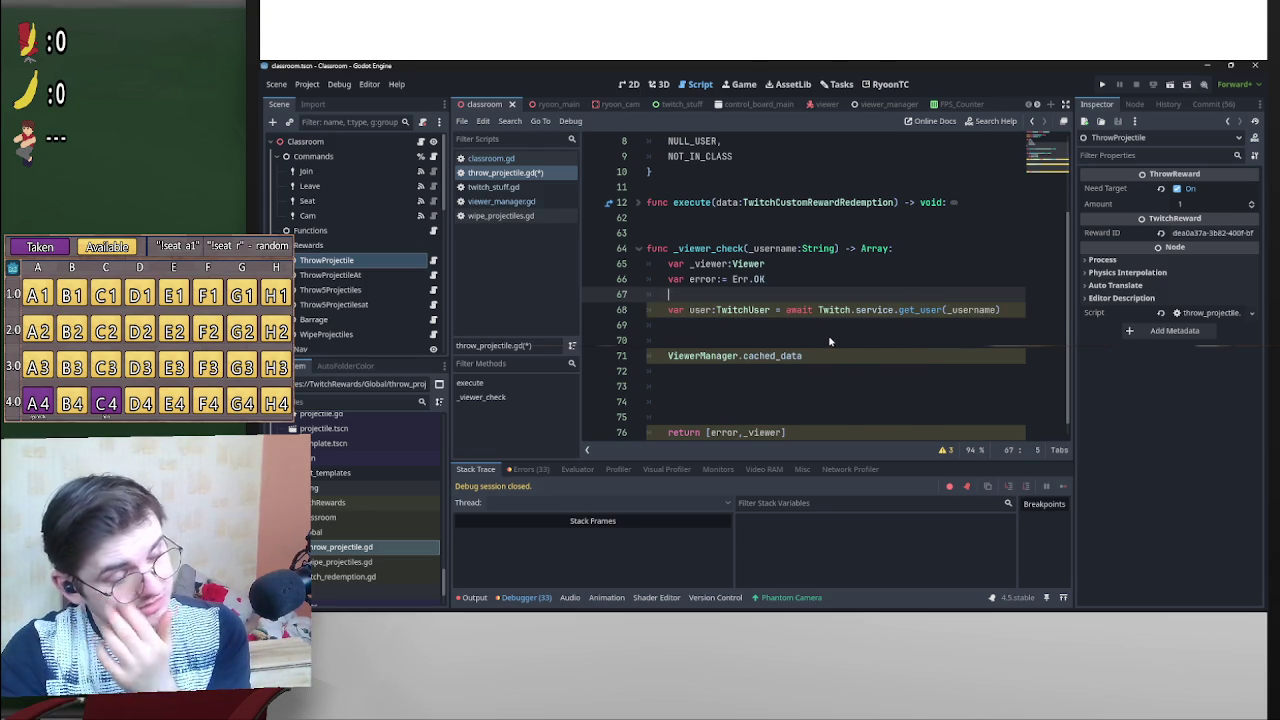
pyautogui.click(691, 310)
pyautogui.write('_')
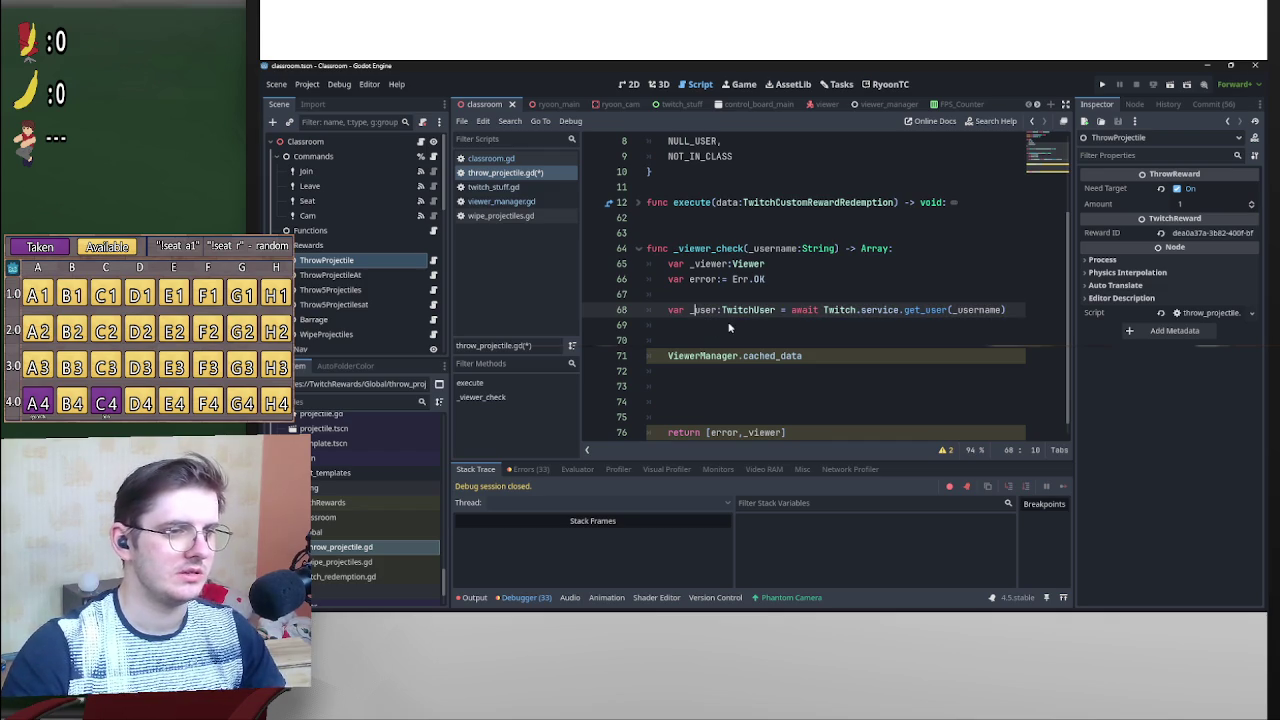
pyautogui.click(732, 325)
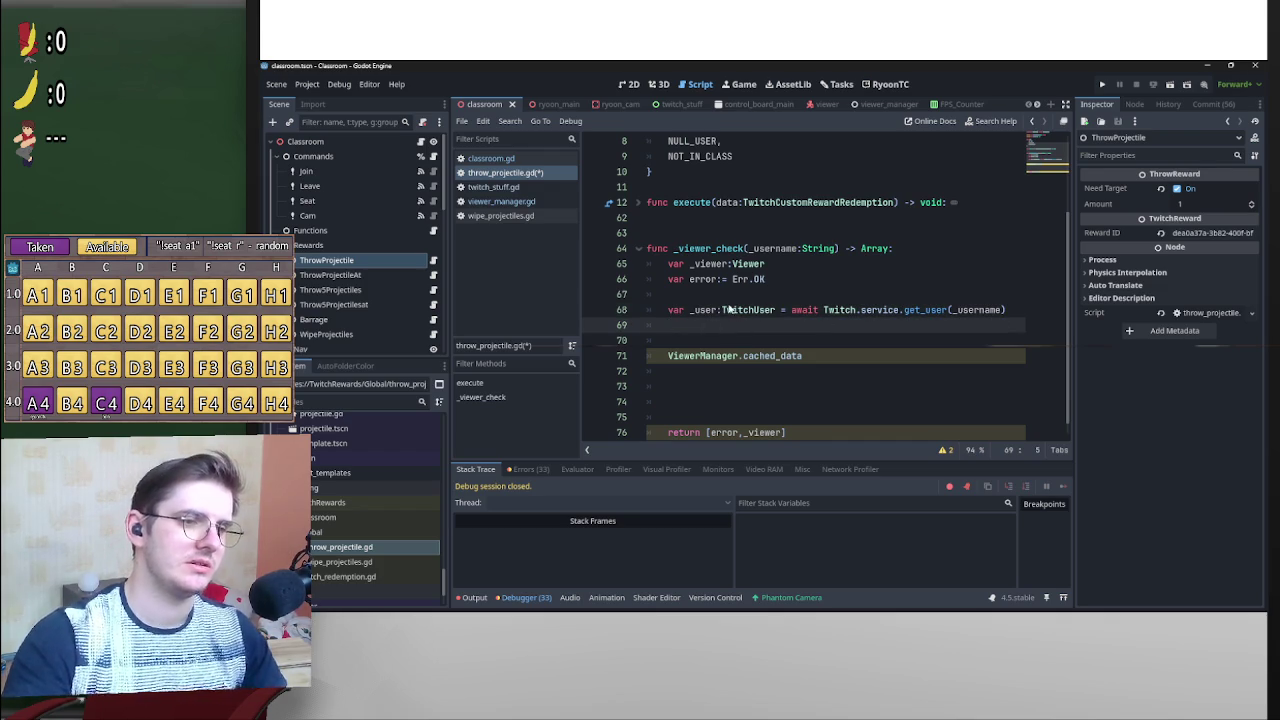
pyautogui.scroll(3, 720, 310)
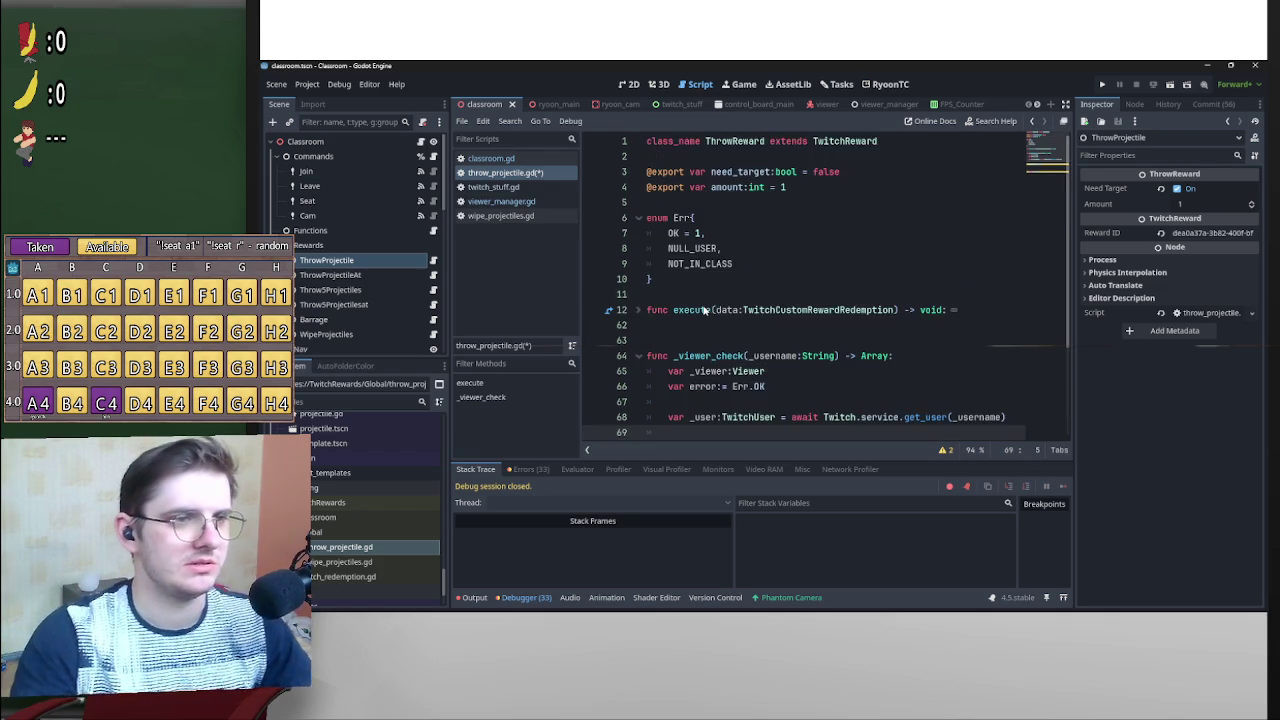
# Rename _user, _viewer and _username to user, viewer and username, including the get_user argument.
pyautogui.scroll(-3, 705, 310)
pyautogui.click(694, 294)
pyautogui.press('BackSpace')
pyautogui.click(695, 248)
pyautogui.press('BackSpace')
pyautogui.click(752, 233)
pyautogui.press('BackSpace')
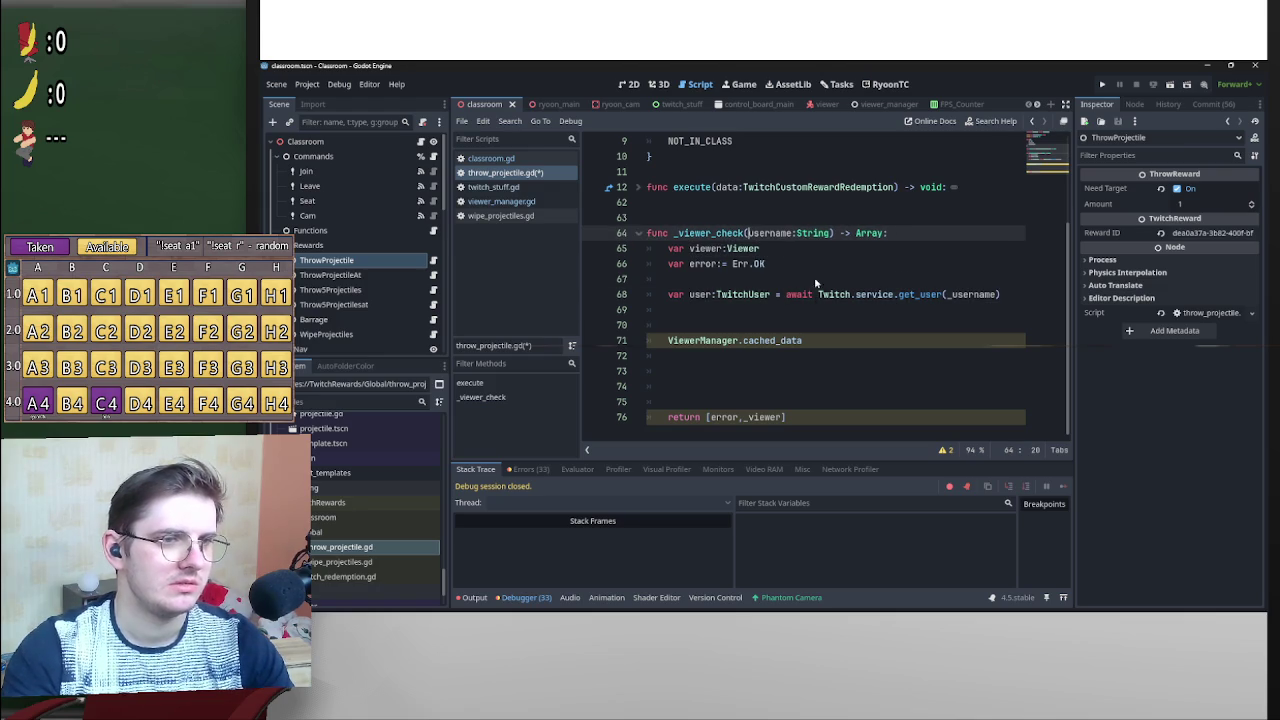
pyautogui.click(950, 294)
pyautogui.press('BackSpace')
pyautogui.click(738, 312)
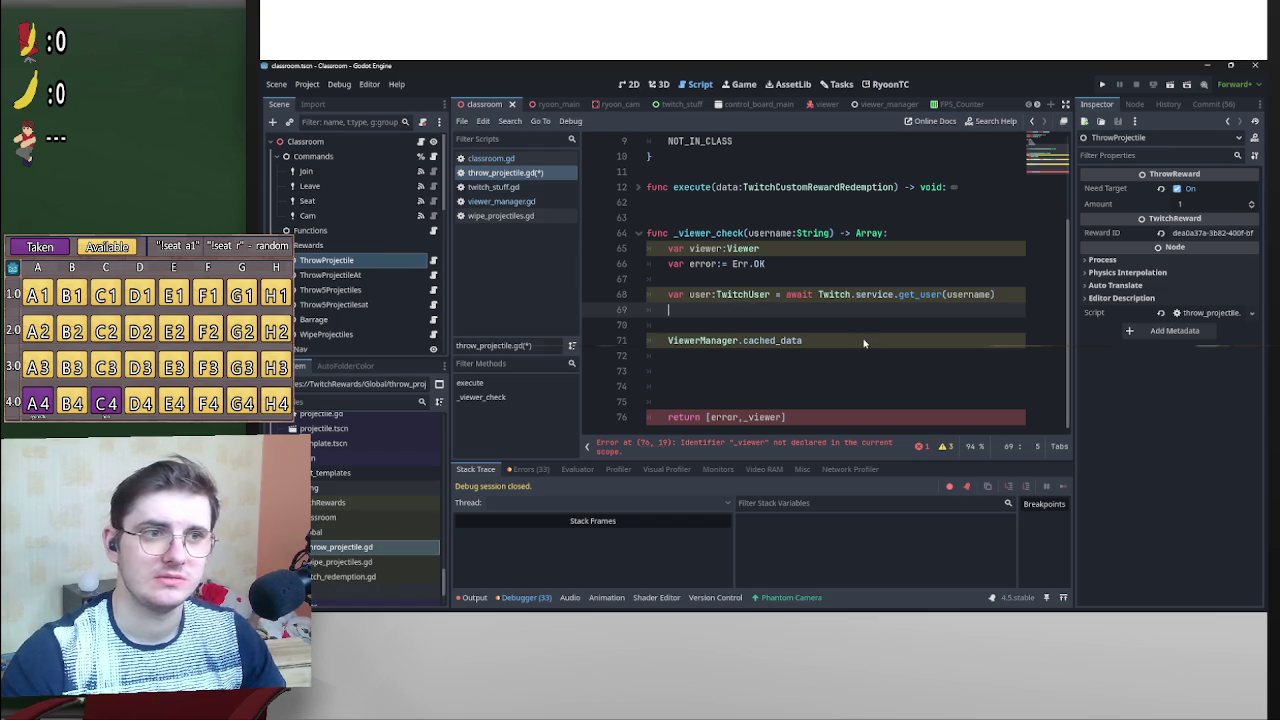
# Inspect get_user's definition in twitch_service.gd, then return to throw_projectile.gd.
pyautogui.keyDown('ctrl'); pyautogui.click(938, 298); pyautogui.keyUp('ctrl')
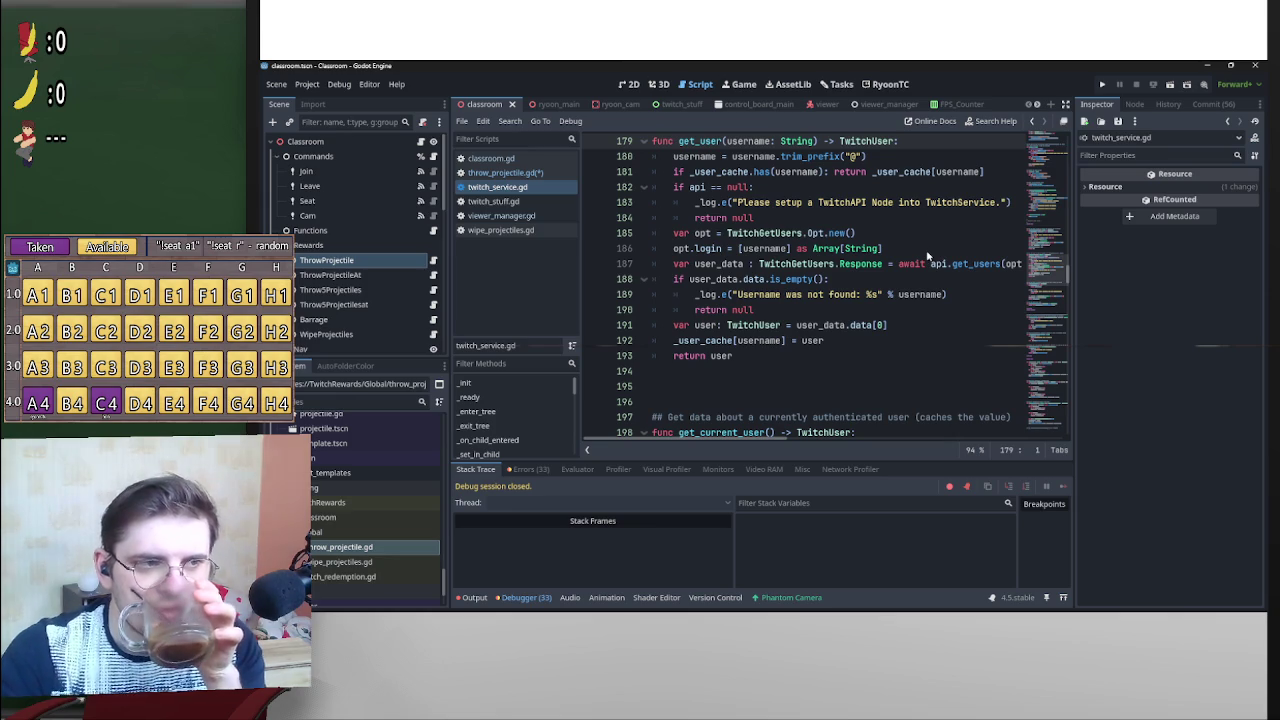
pyautogui.hotkey('alt', 'Left')
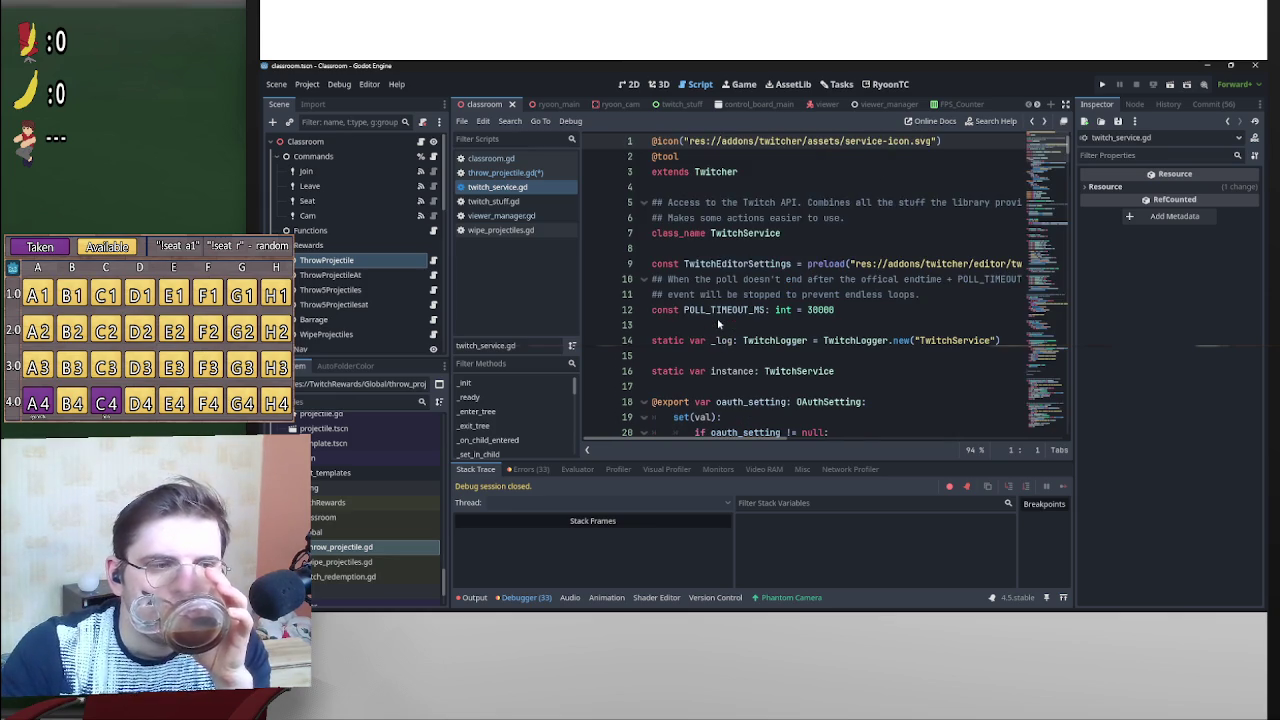
pyautogui.hotkey('alt', 'Left')
pyautogui.click(722, 312)
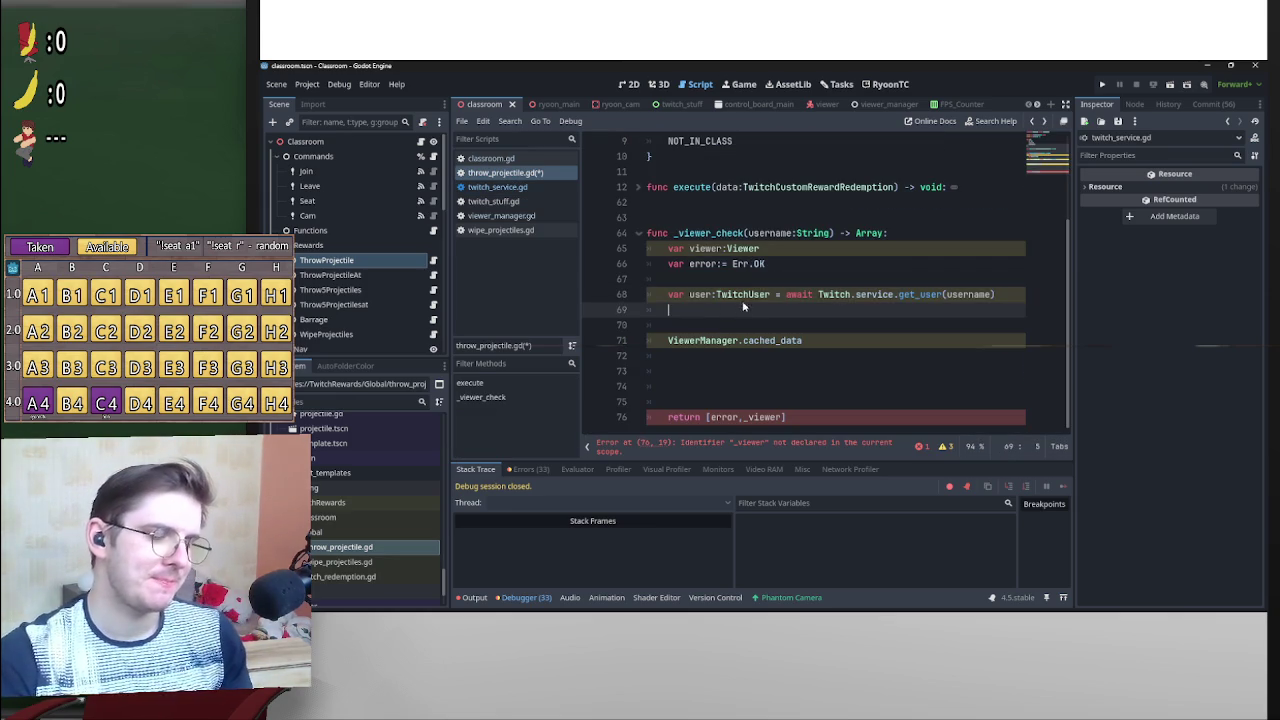
# Add a null check on line 68: if user == null: return[ ].
pyautogui.write('i')
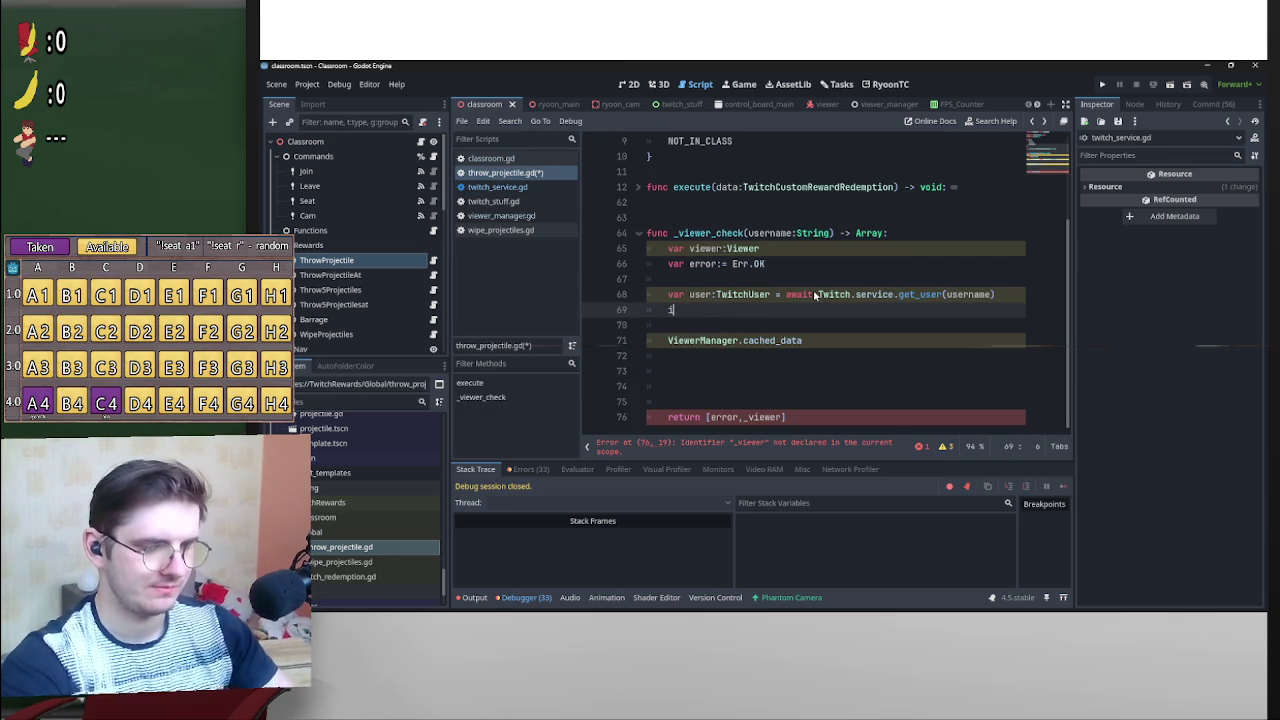
pyautogui.write('f user')
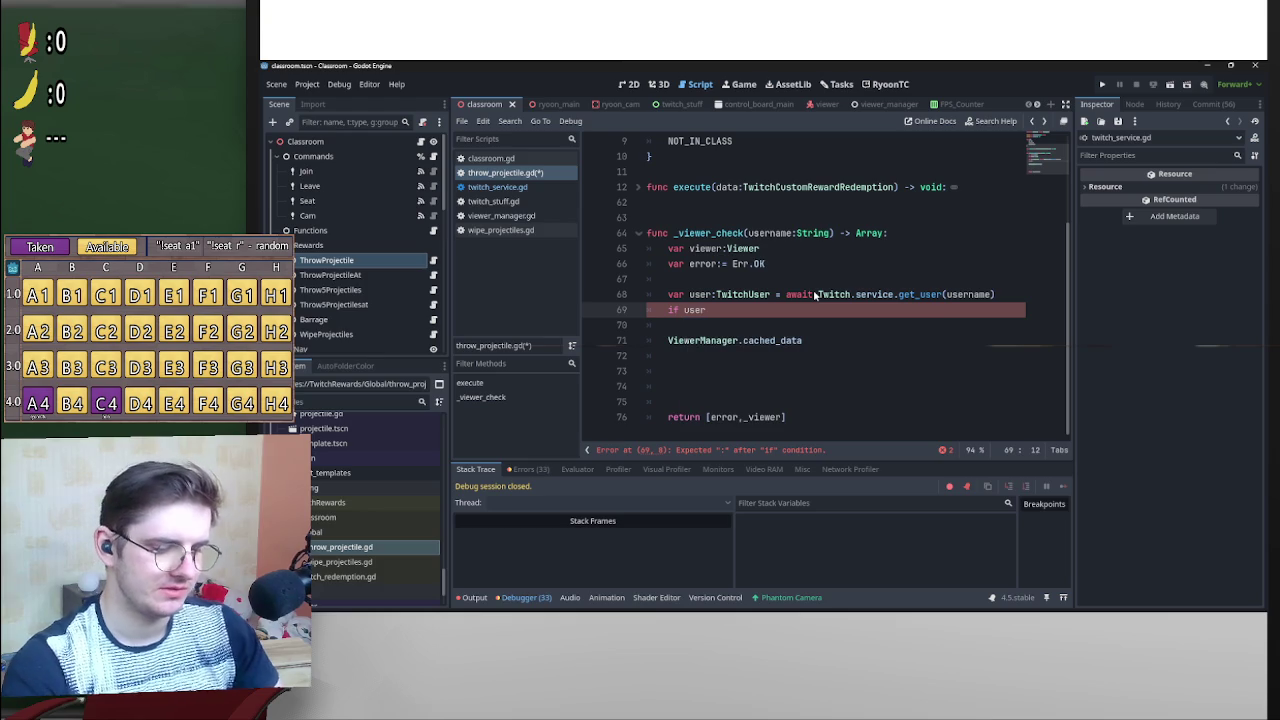
pyautogui.write(' == null: ')
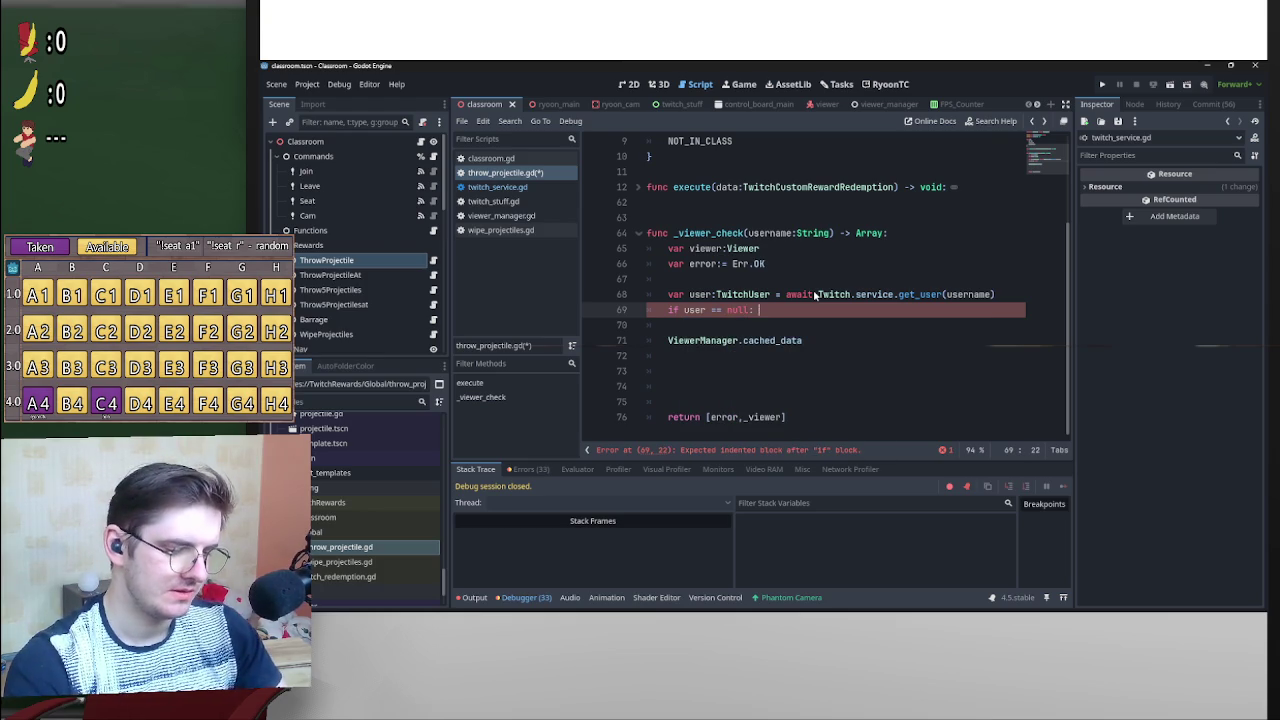
pyautogui.write('return')
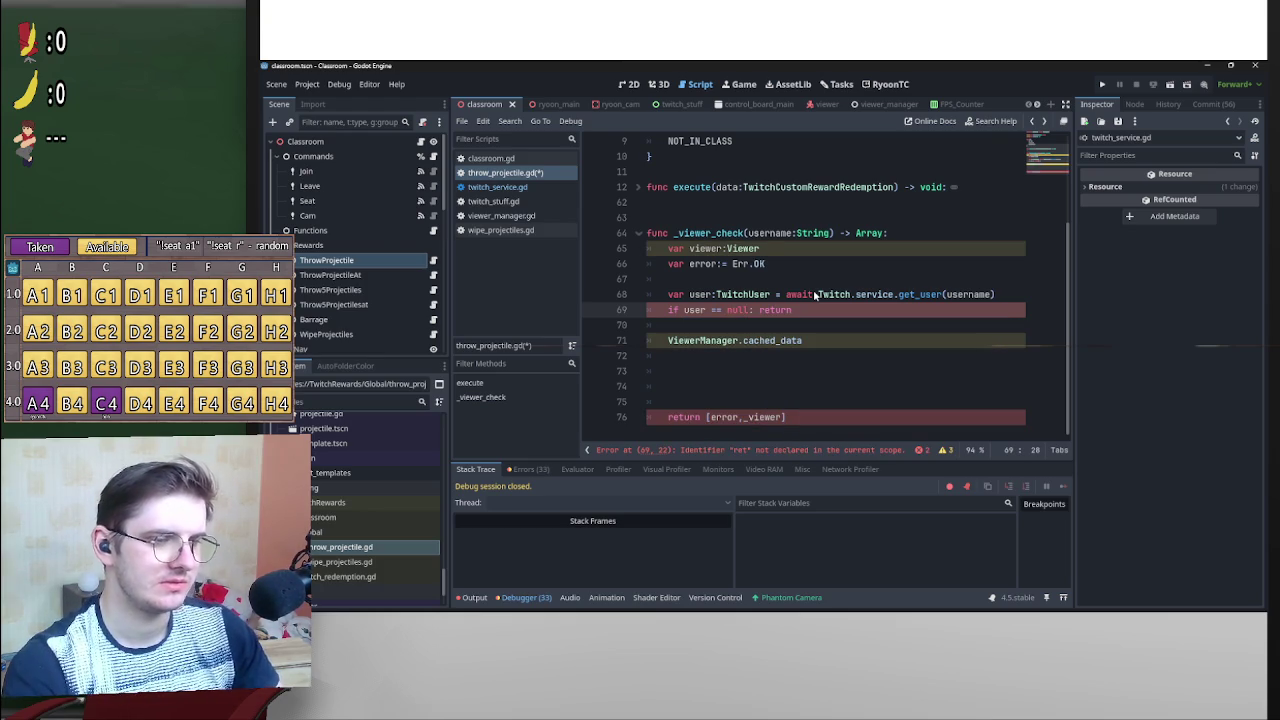
pyautogui.write('[error')
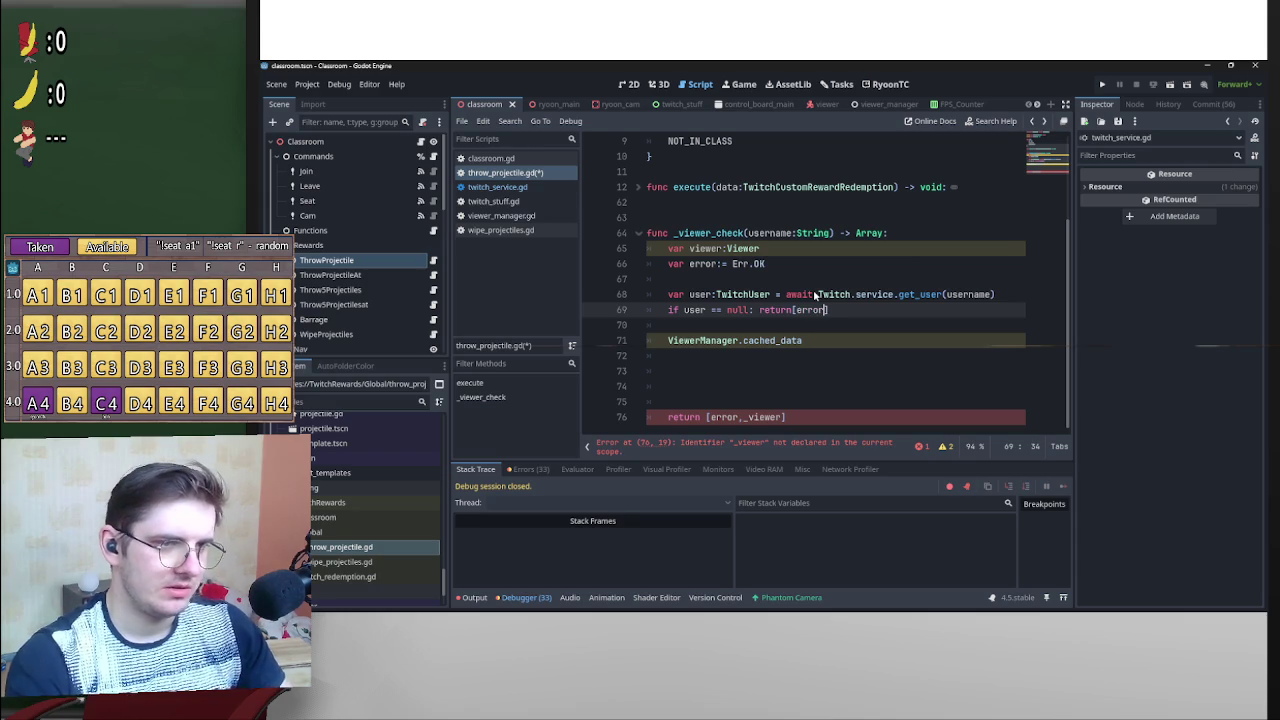
pyautogui.hotkey('ctrl', 'space')
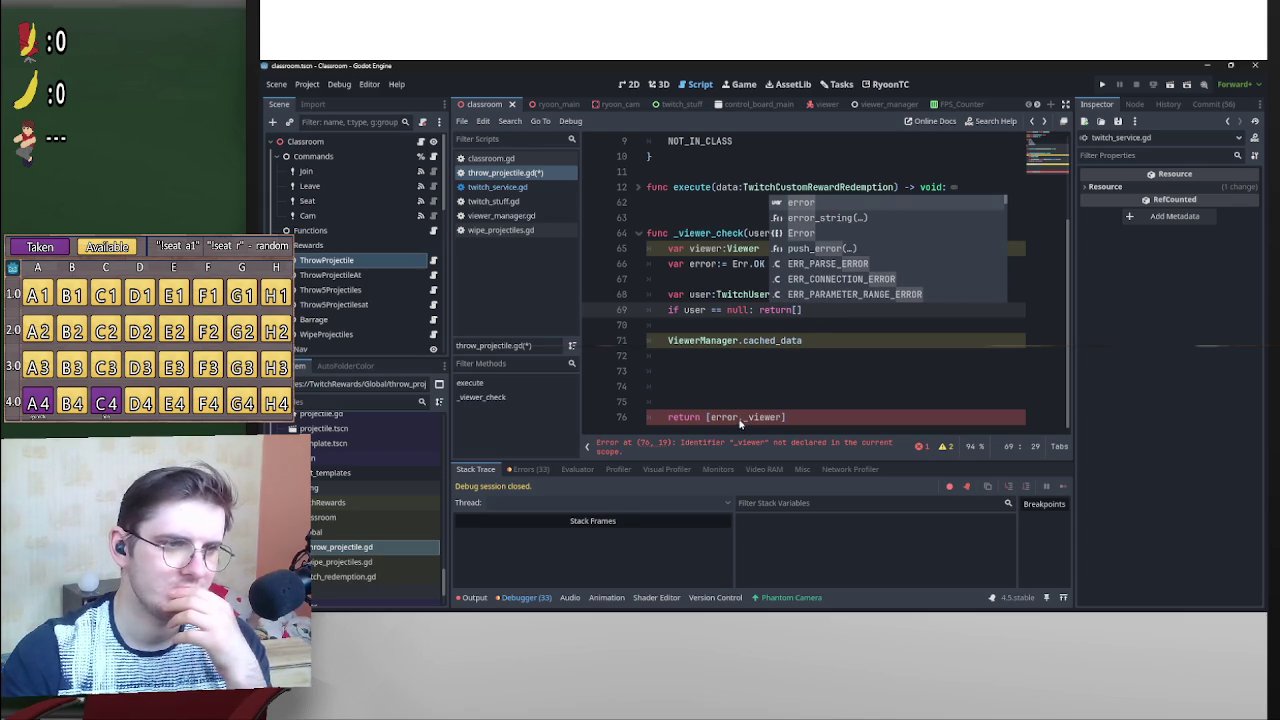
pyautogui.click(800, 310)
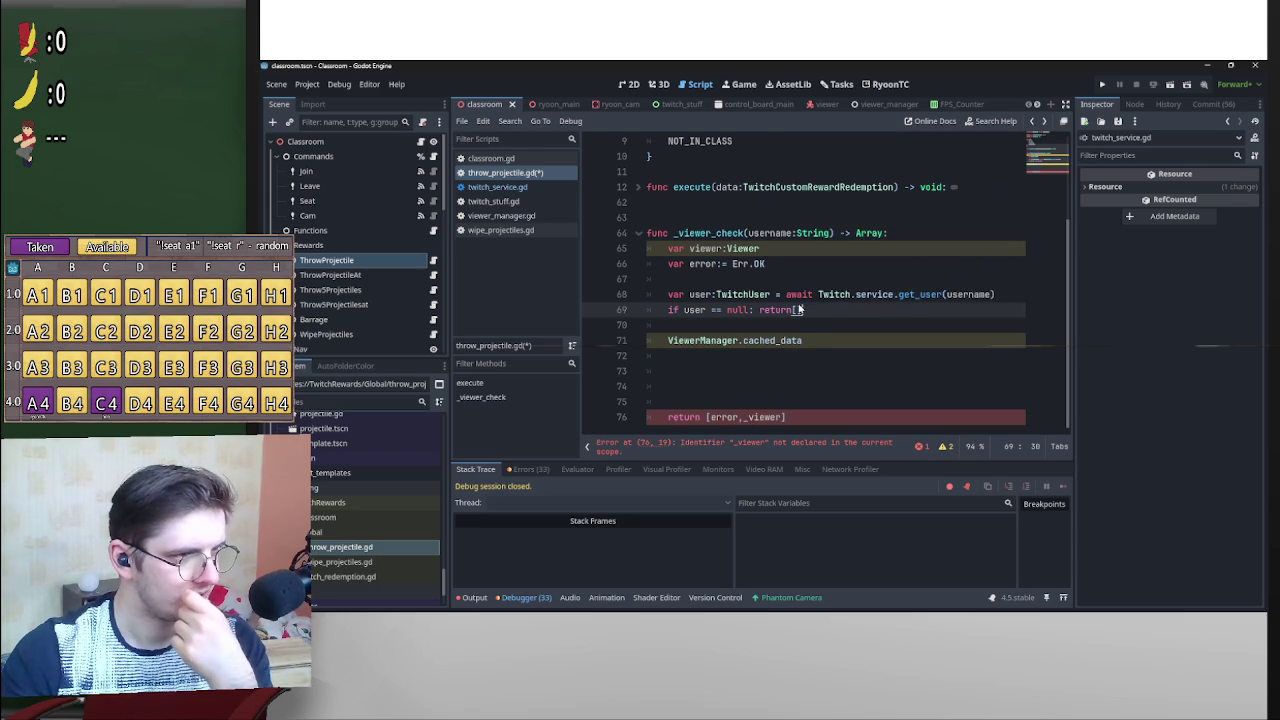
# Replace error with Err.OK in the final return and delete the var error declaration.
pyautogui.moveTo(768, 266); pyautogui.dragTo(732, 266)
pyautogui.hotkey('ctrl', 'c')
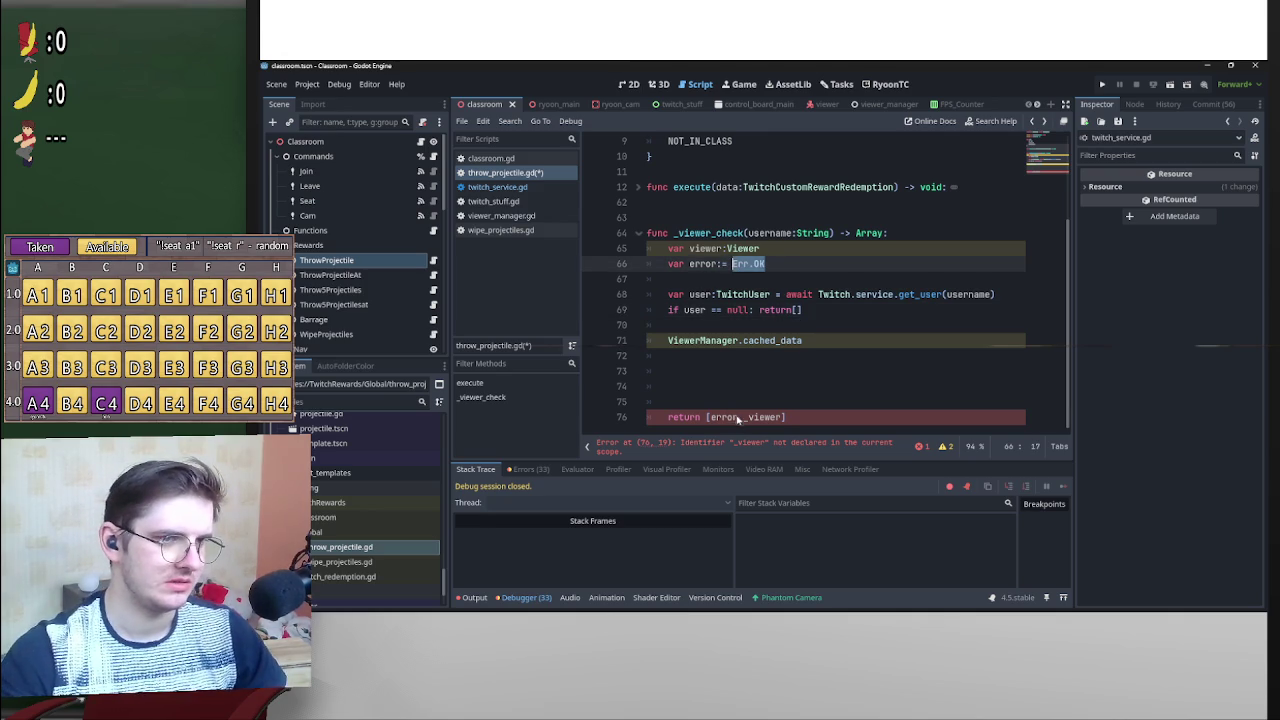
pyautogui.moveTo(737, 418); pyautogui.dragTo(713, 419)
pyautogui.hotkey('ctrl', 'v')
pyautogui.moveTo(766, 266); pyautogui.dragTo(647, 266)
pyautogui.press('BackSpace')
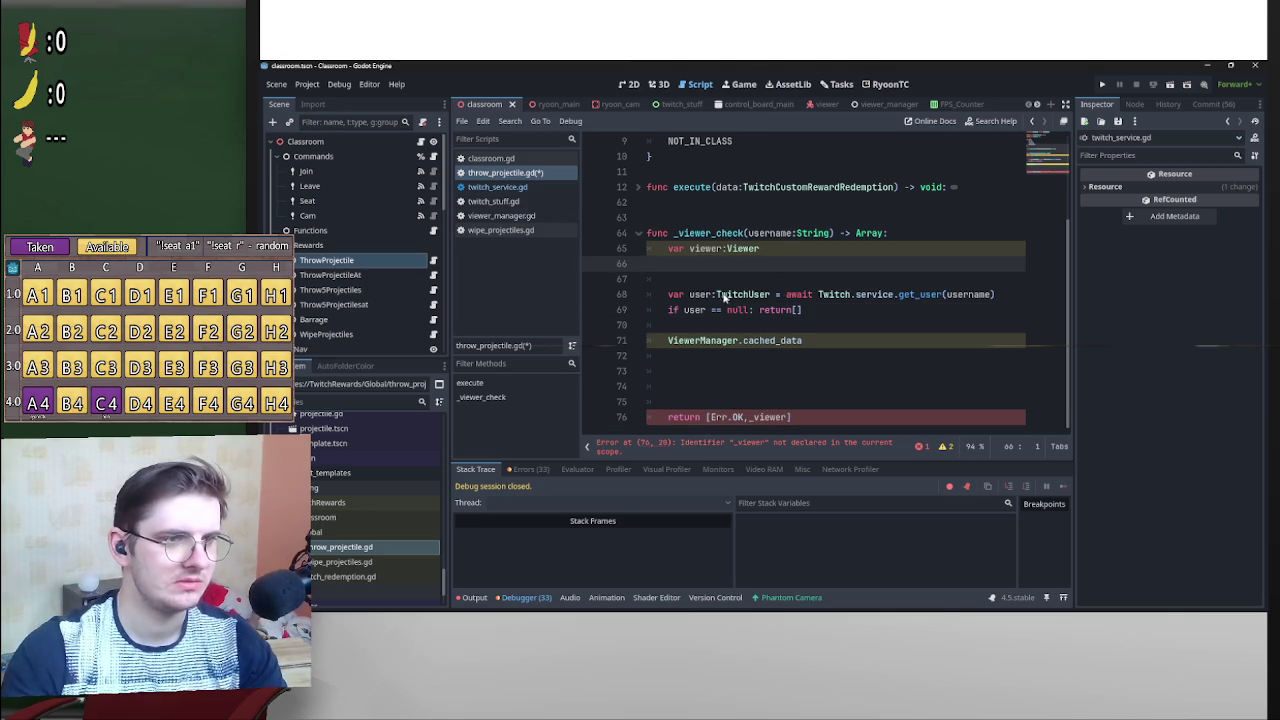
pyautogui.press('BackSpace')
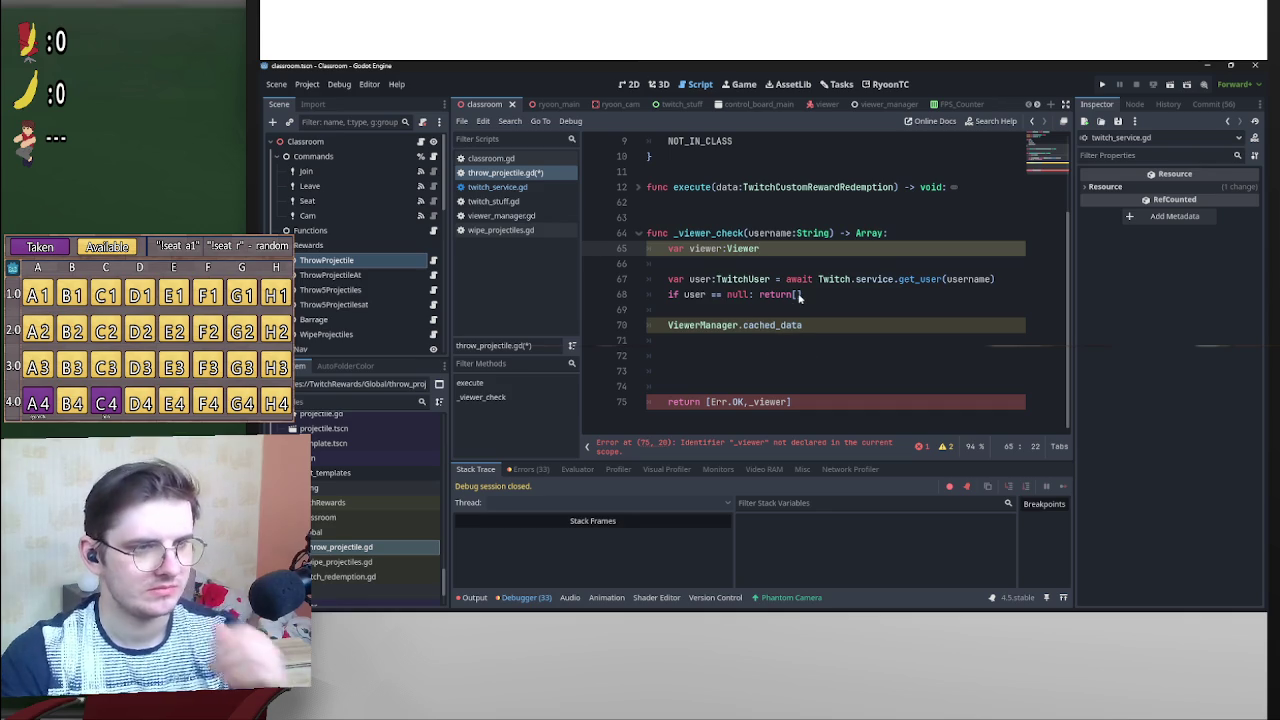
# Return [Err.NULL_USER] from the null-user check.
pyautogui.click(798, 295)
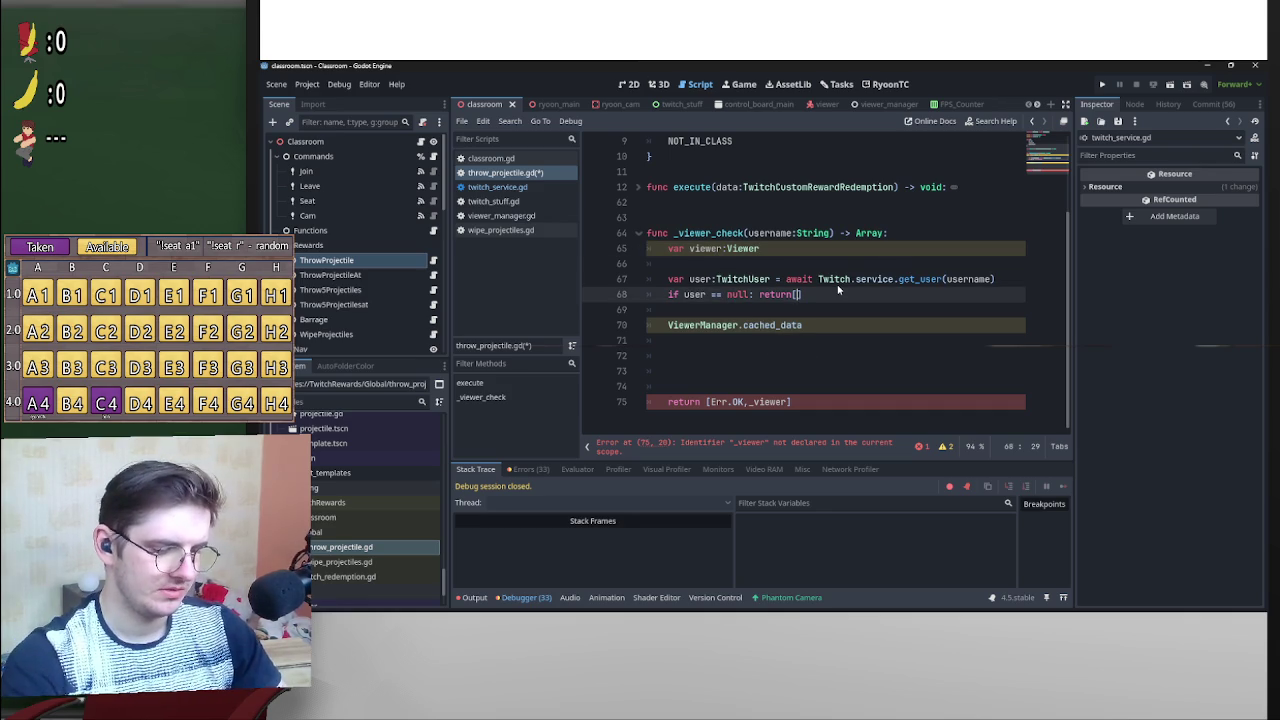
pyautogui.write('Err.')
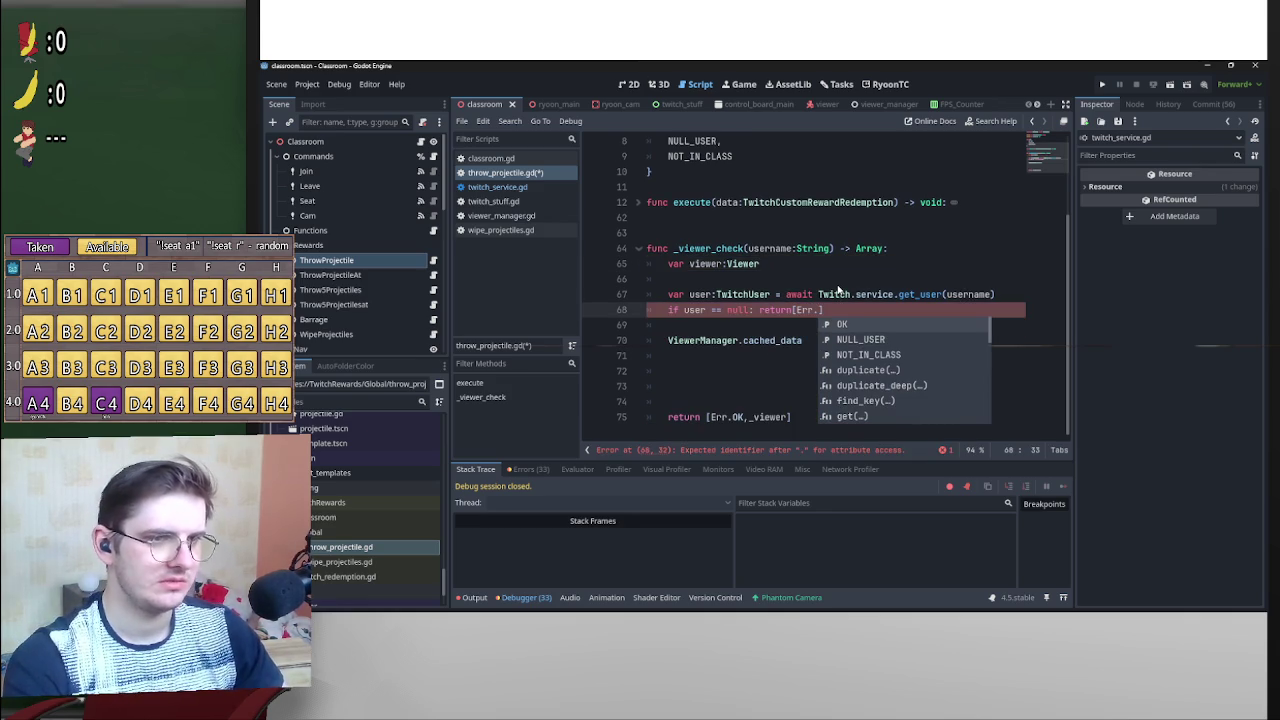
pyautogui.press('Down')
pyautogui.press('Return')
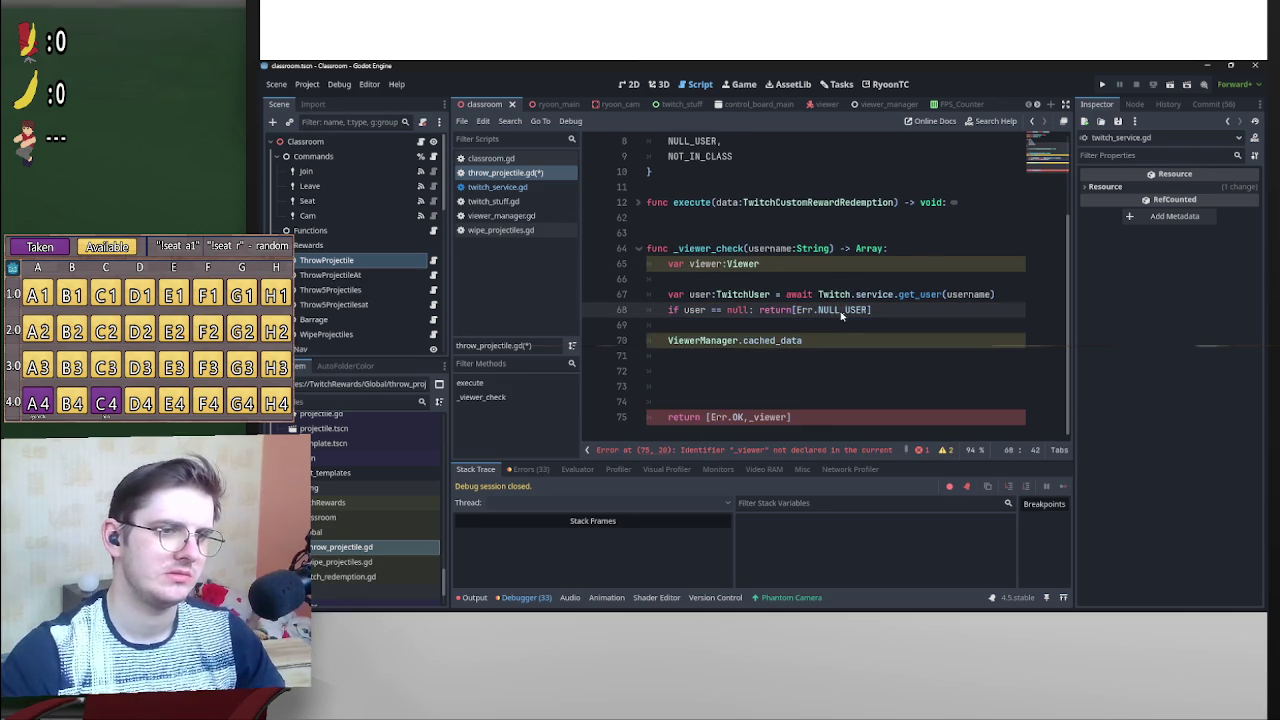
# Change _viewer to viewer in the final return and open a blank line after the null check.
pyautogui.click(754, 418)
pyautogui.press('BackSpace')
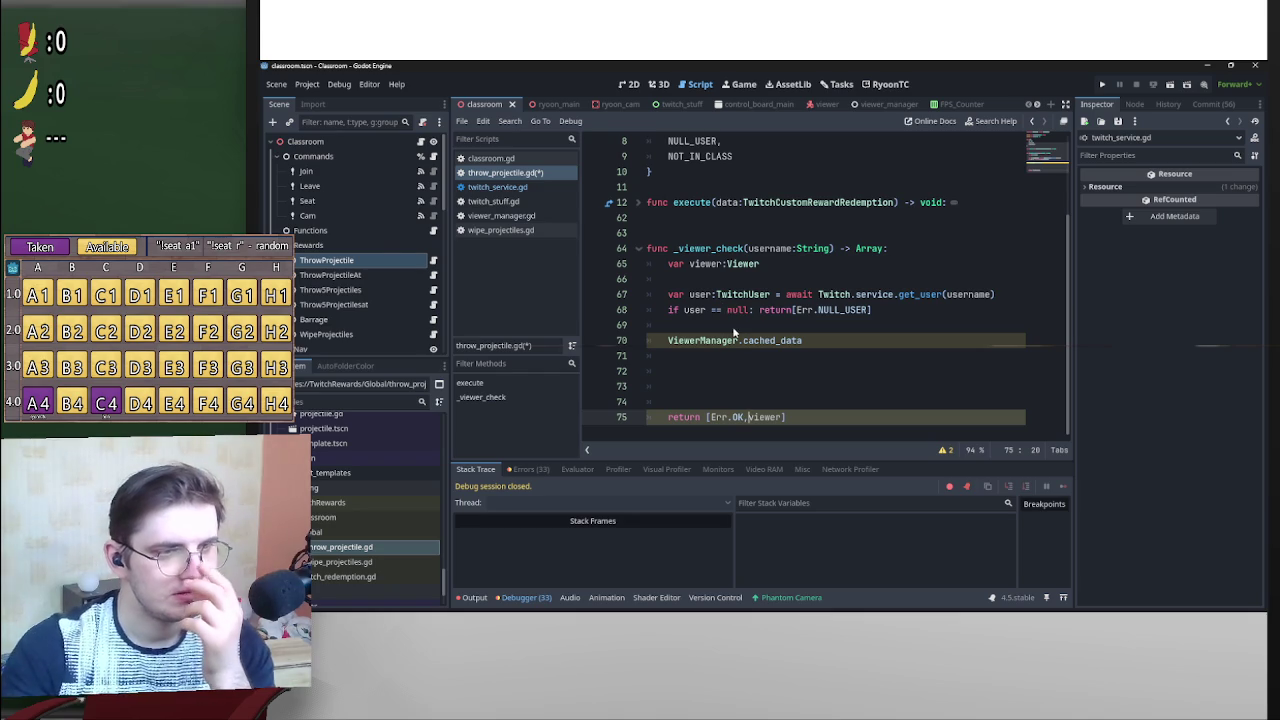
pyautogui.click(803, 328)
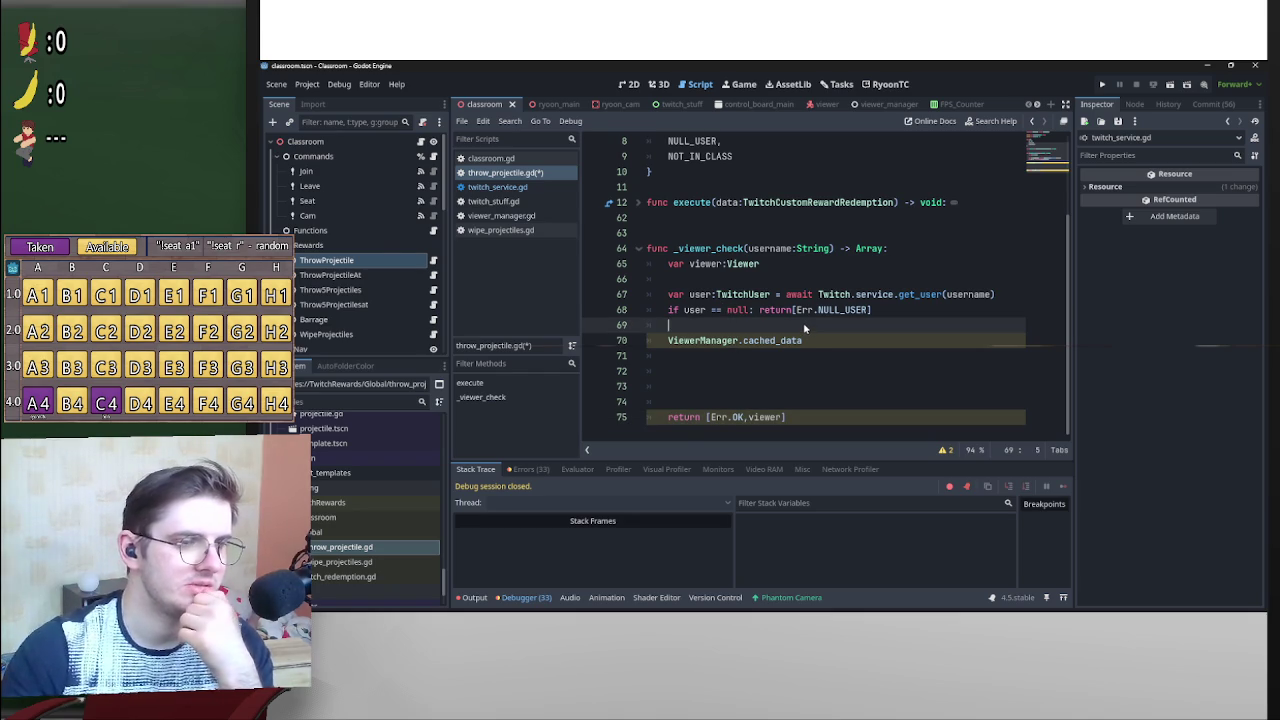
pyautogui.press('Return')
pyautogui.press('Up')
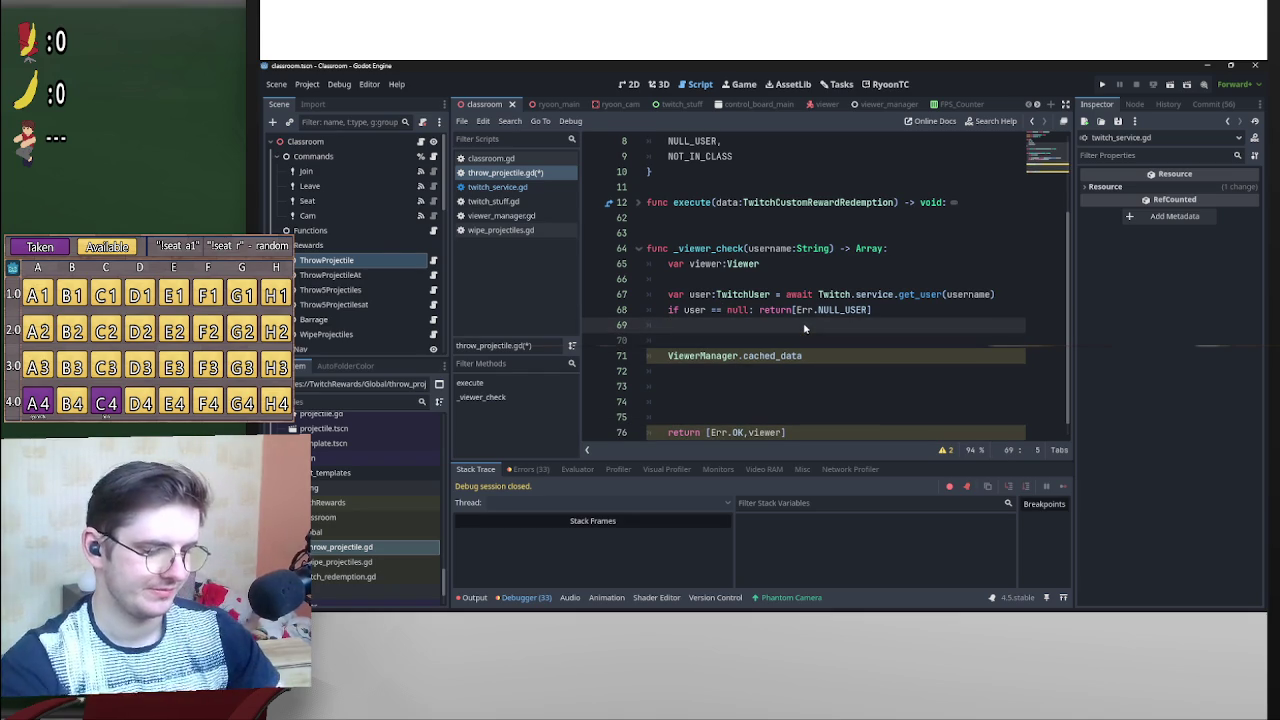
# Write 'if !Level.viewers.has(viewer): return[Err.NOT_IN_CLASS]' on line 69.
pyautogui.write('if u')
pyautogui.write('evel.vi')
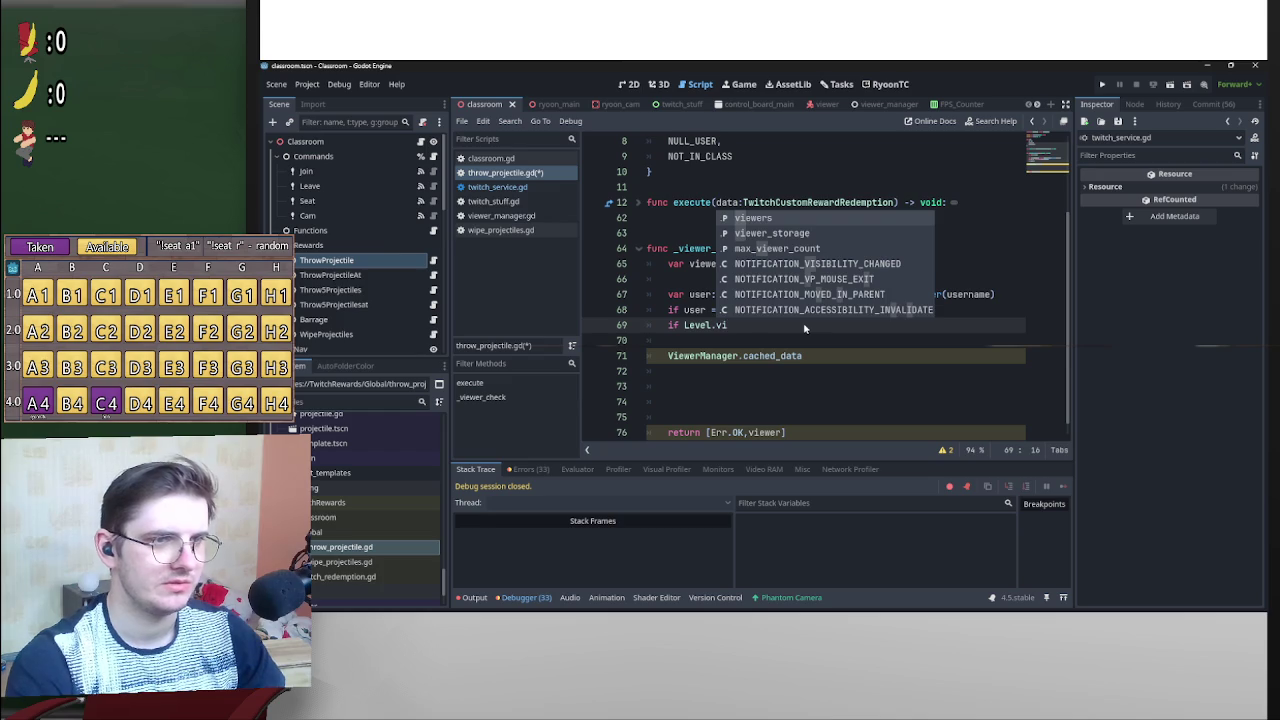
pyautogui.press('Return')
pyautogui.write('.')
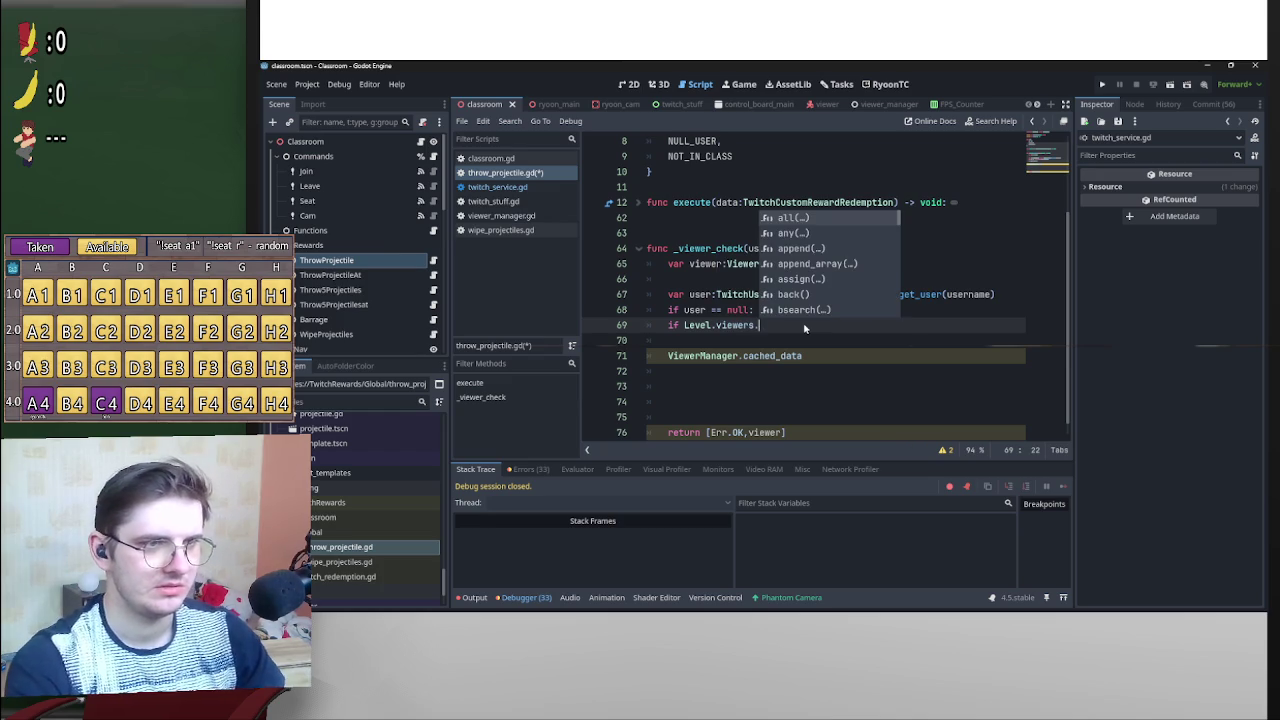
pyautogui.write('has')
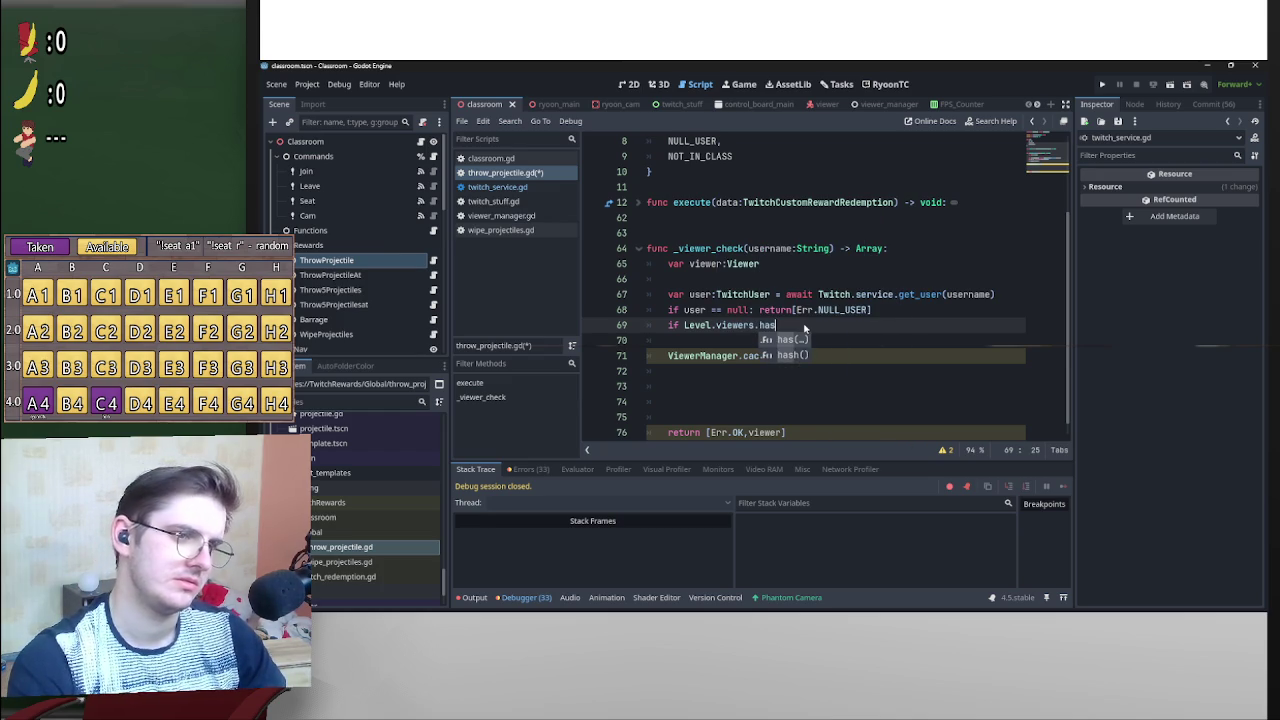
pyautogui.press('Return')
pyautogui.write('vie')
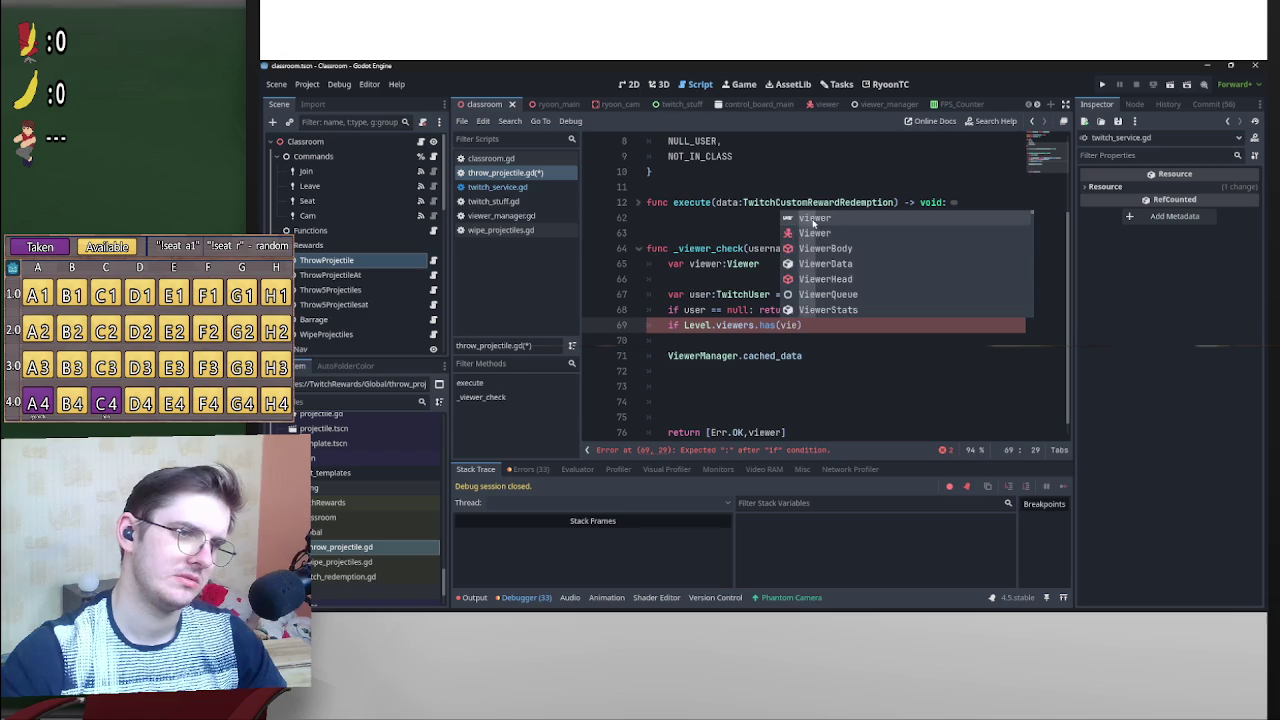
pyautogui.press('Return')
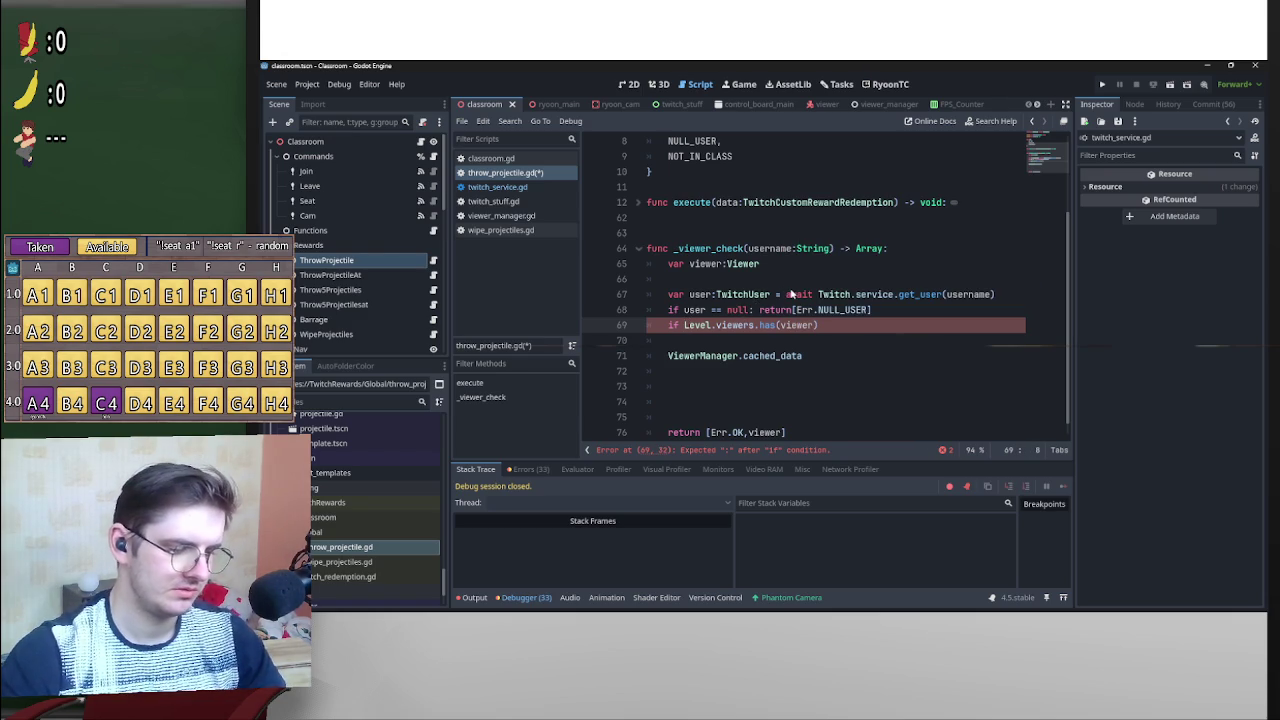
pyautogui.write('!')
pyautogui.click(833, 325)
pyautogui.write(': ')
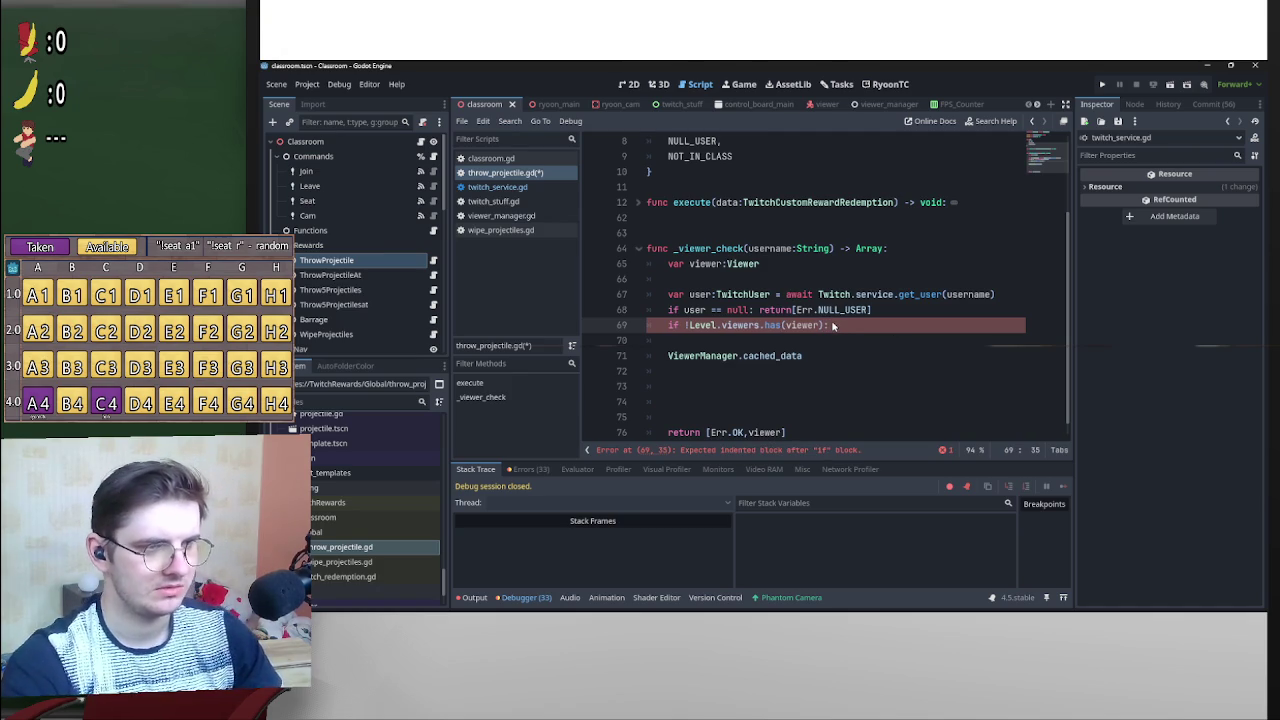
pyautogui.write('return')
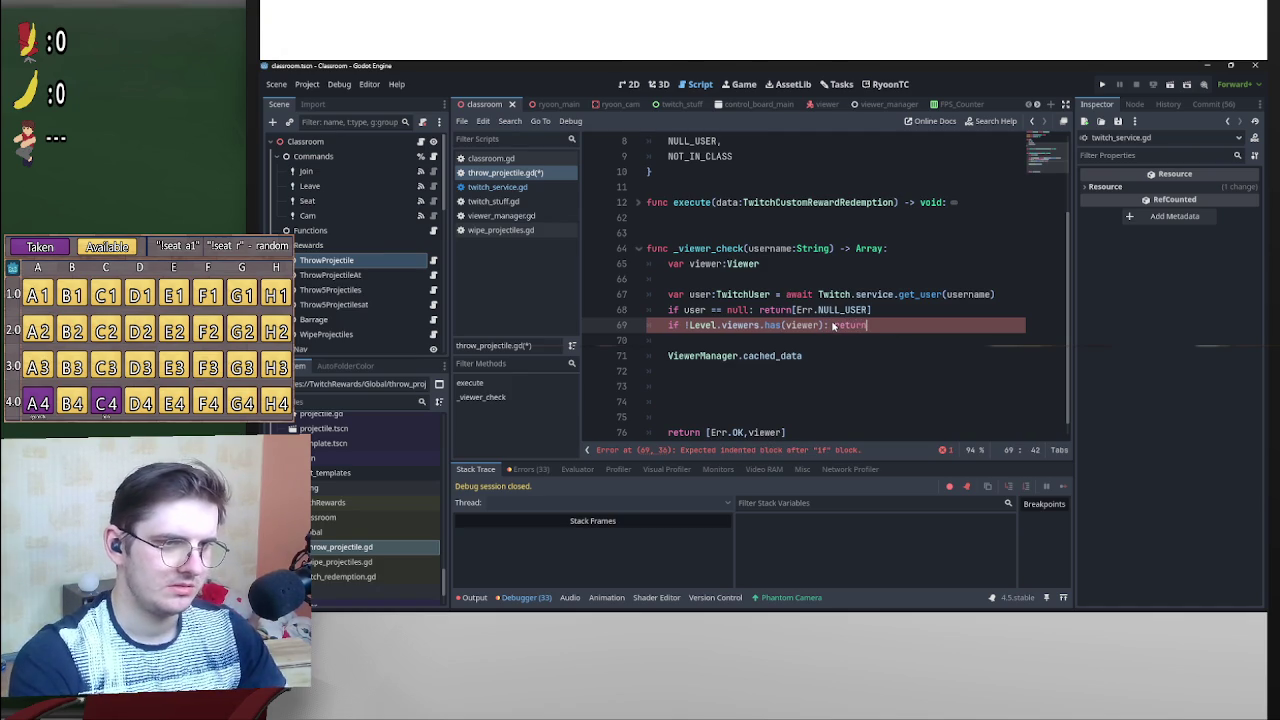
pyautogui.write('[Err')
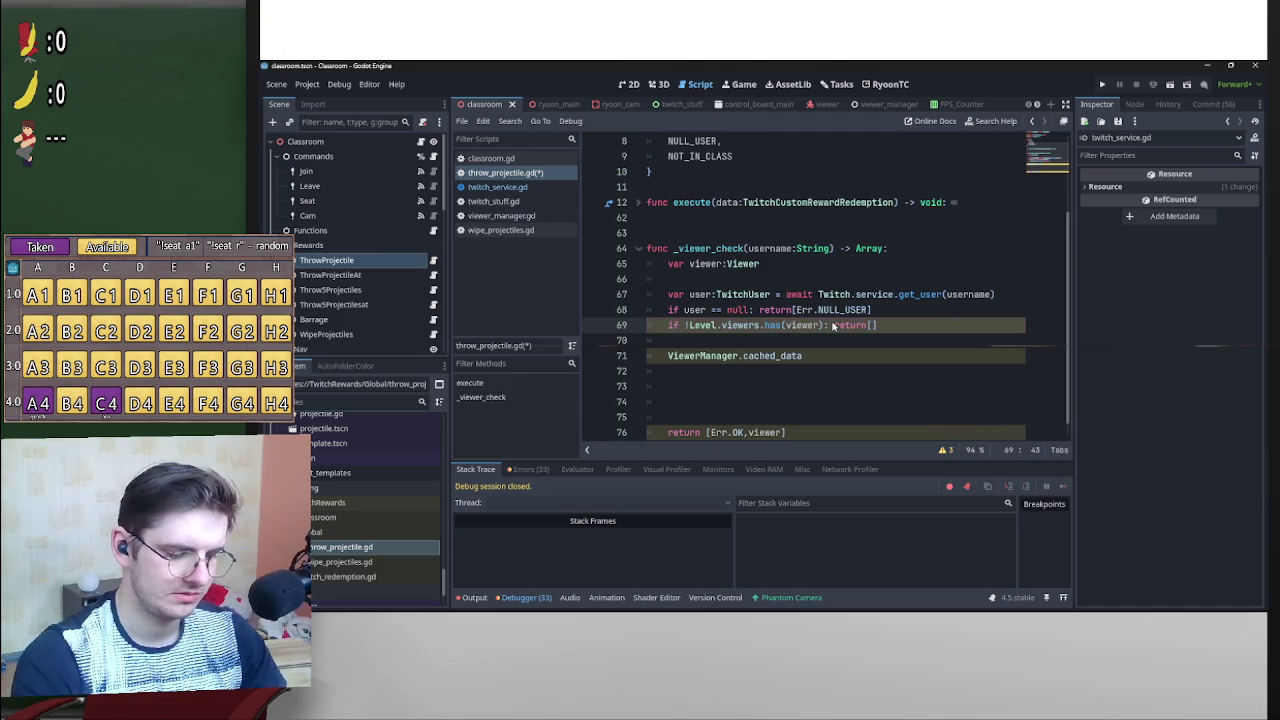
pyautogui.write('.N')
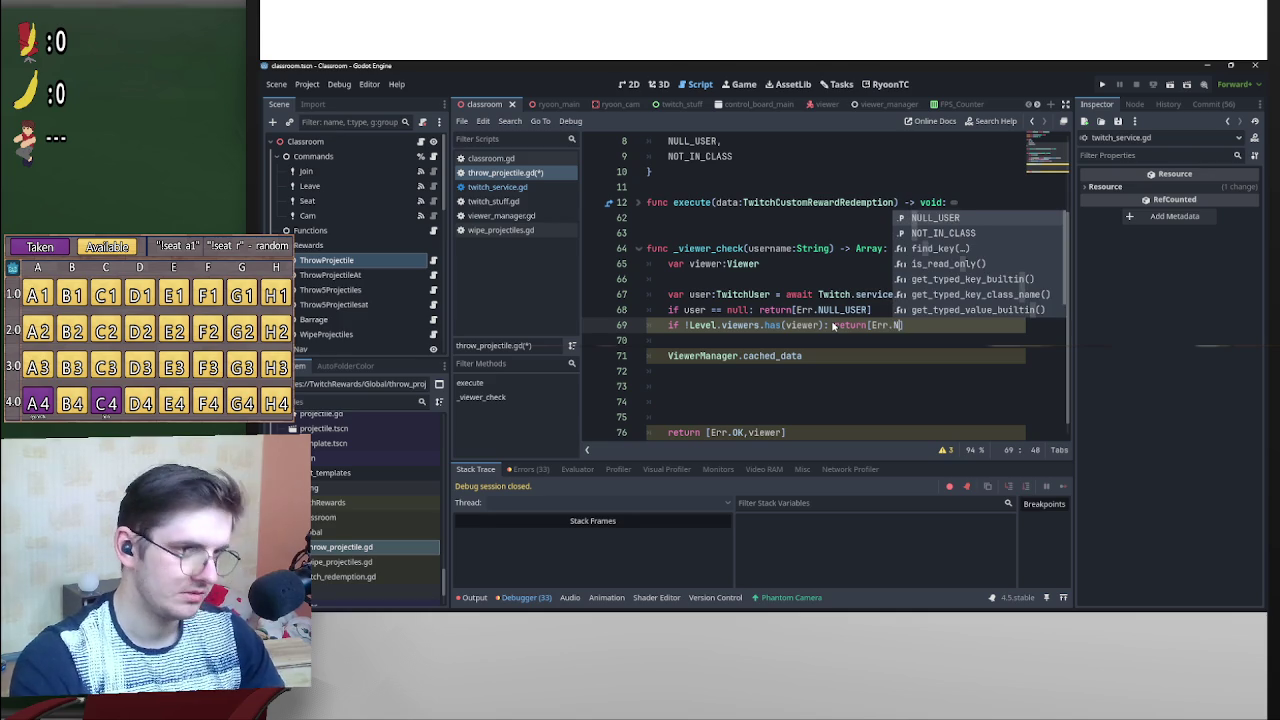
pyautogui.press('Down')
pyautogui.press('Return')
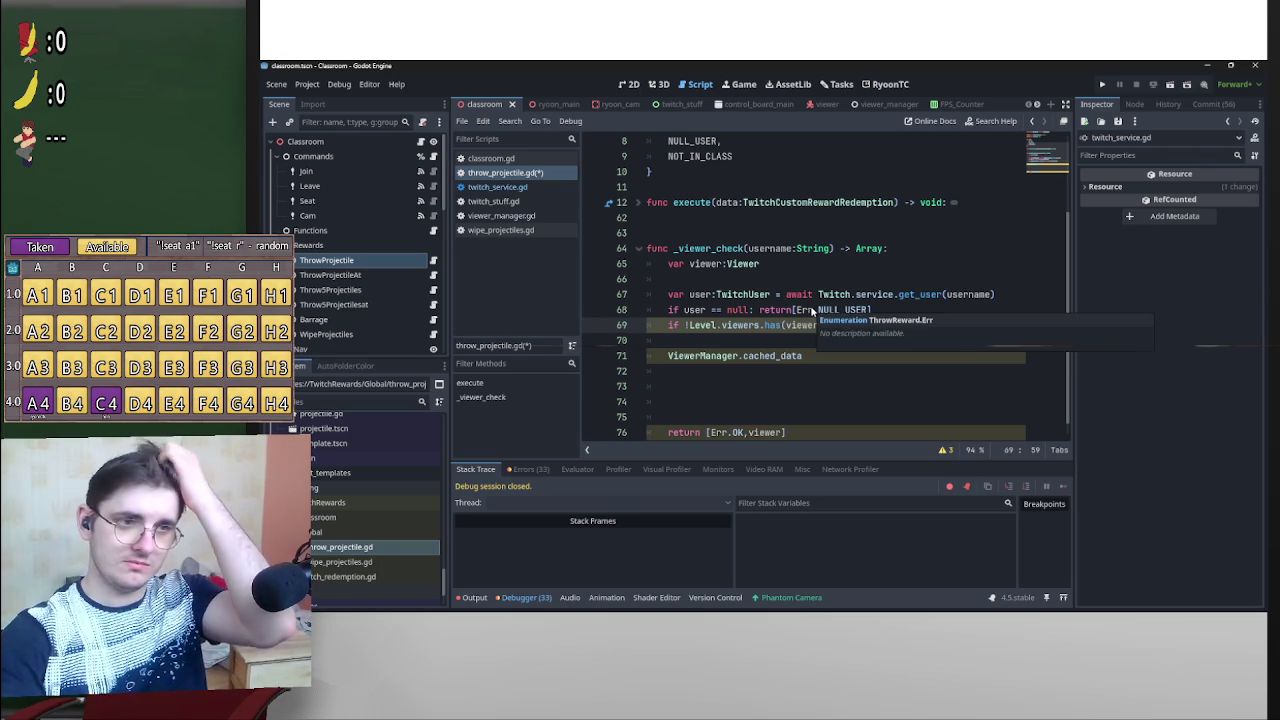
pyautogui.click(770, 342)
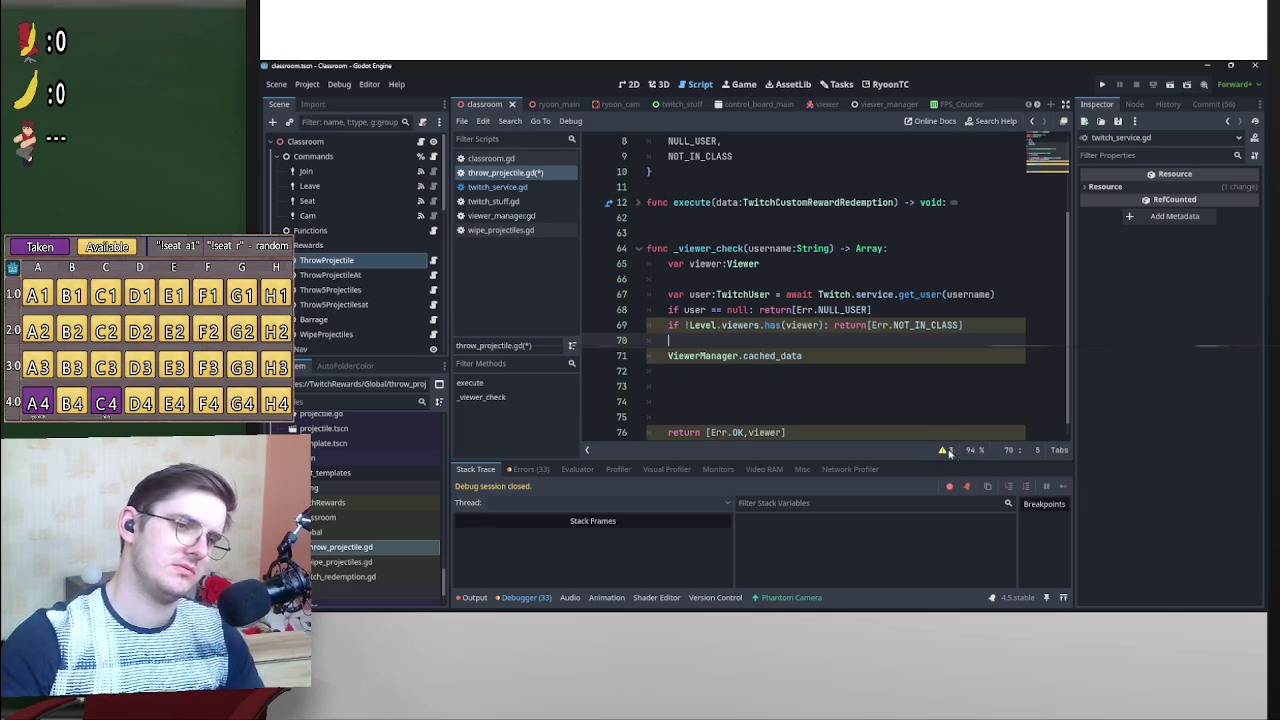
# Check the script warnings, then open blank lines 69–70 above the NOT_IN_CLASS check in _viewer_check.
pyautogui.click(946, 451)
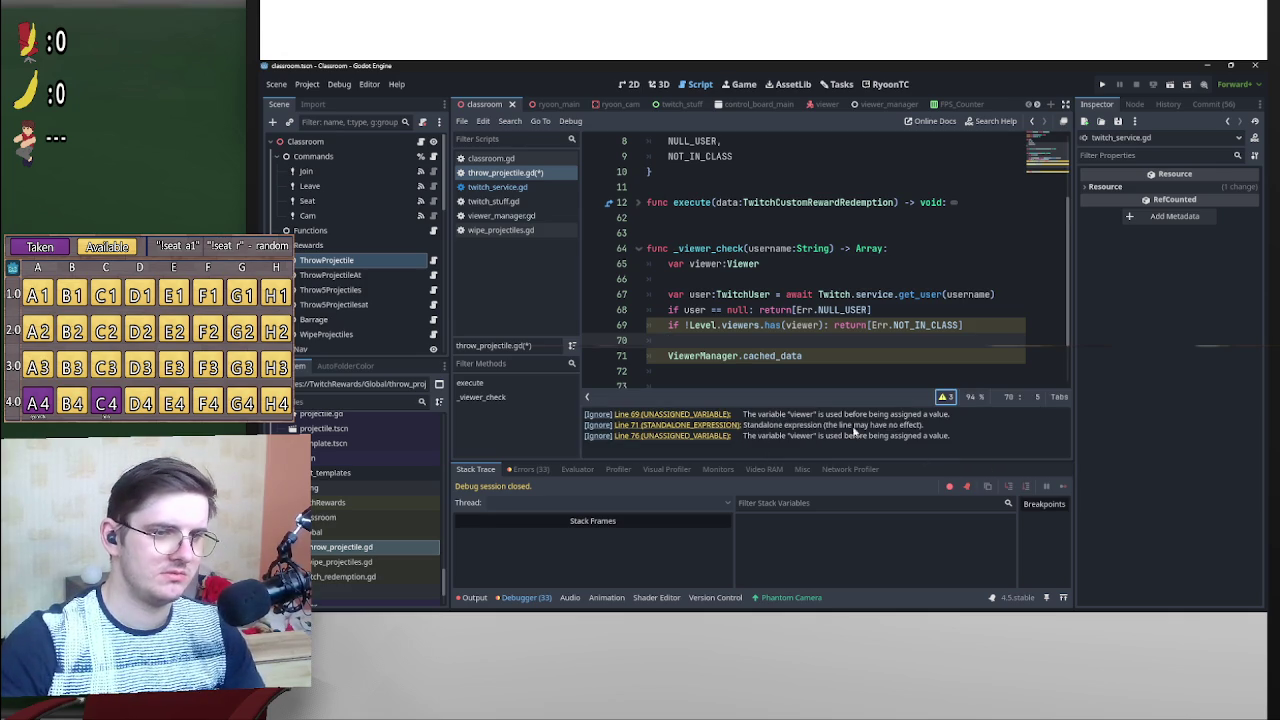
pyautogui.click(942, 398)
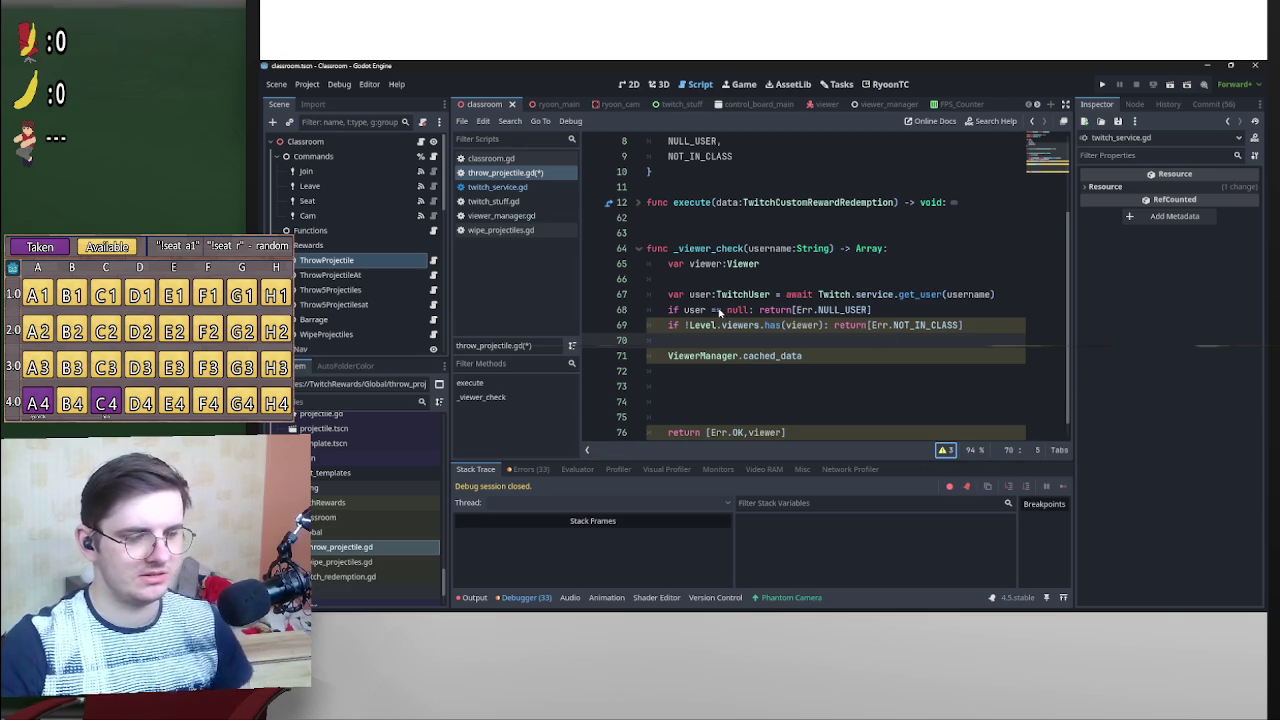
pyautogui.scroll(-1, 735, 311)
pyautogui.click(669, 311)
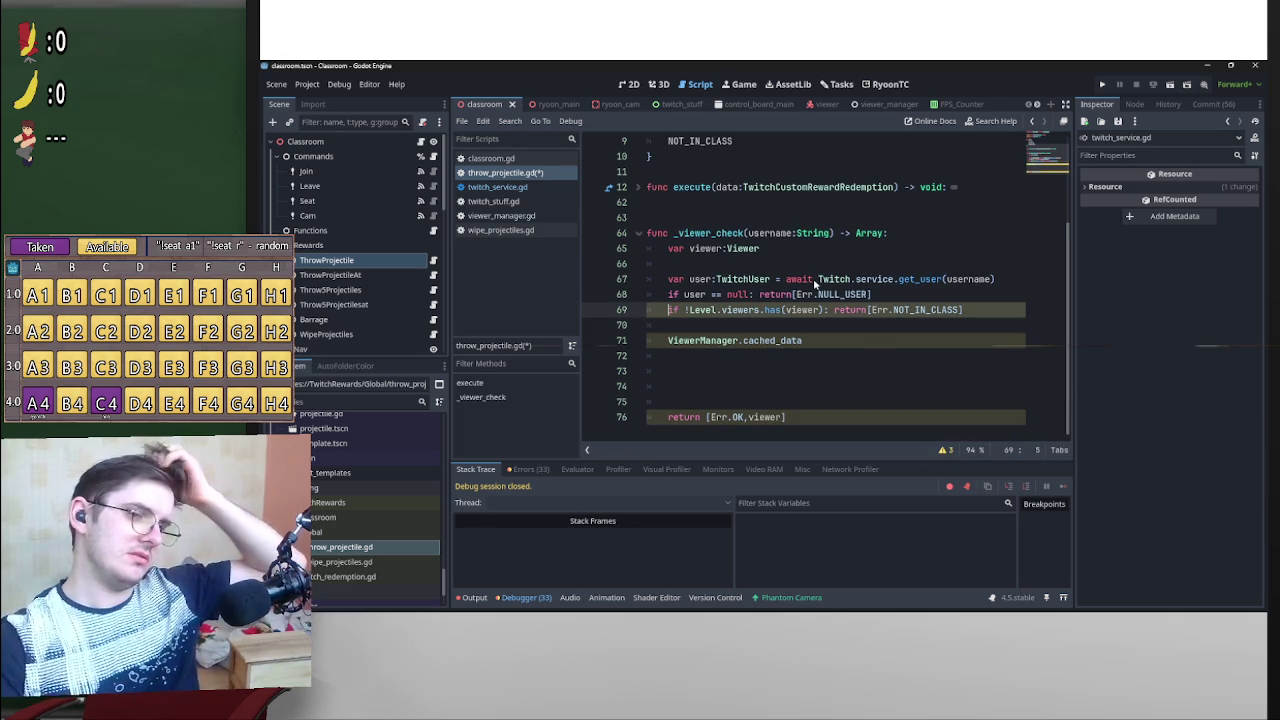
pyautogui.press('Return')
pyautogui.press('Return')
pyautogui.press('Up')
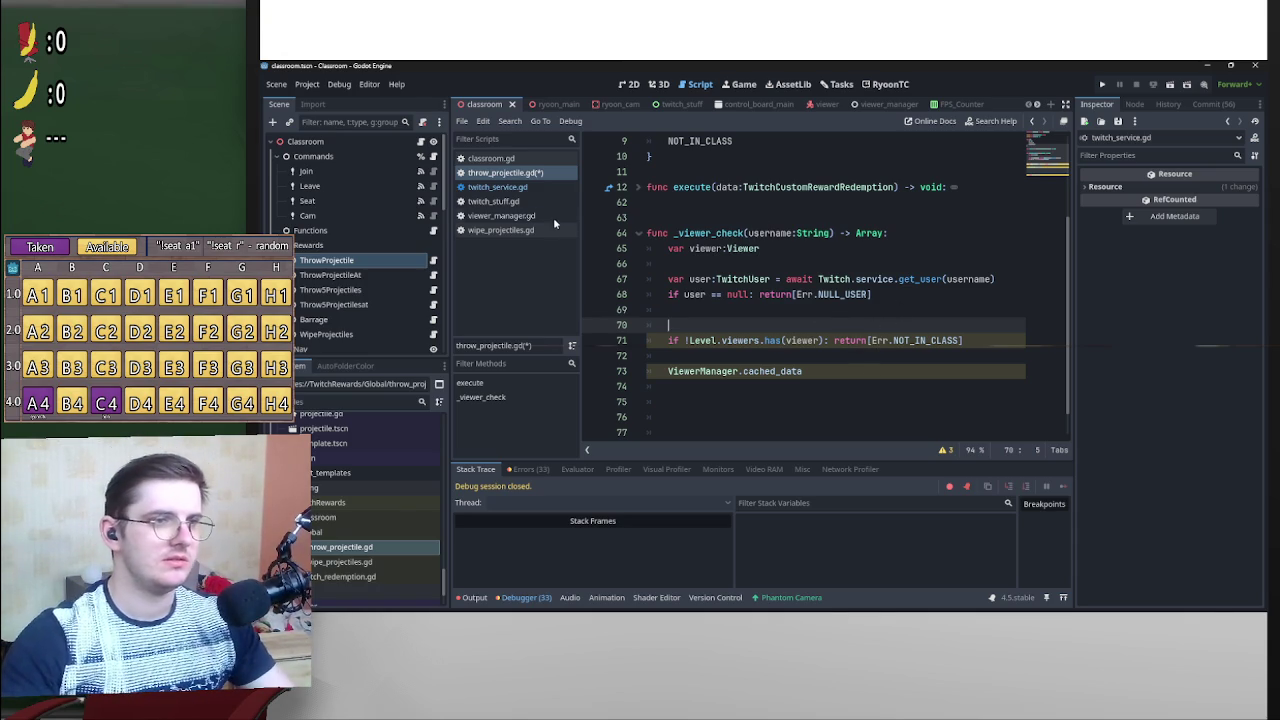
pyautogui.click(541, 177)
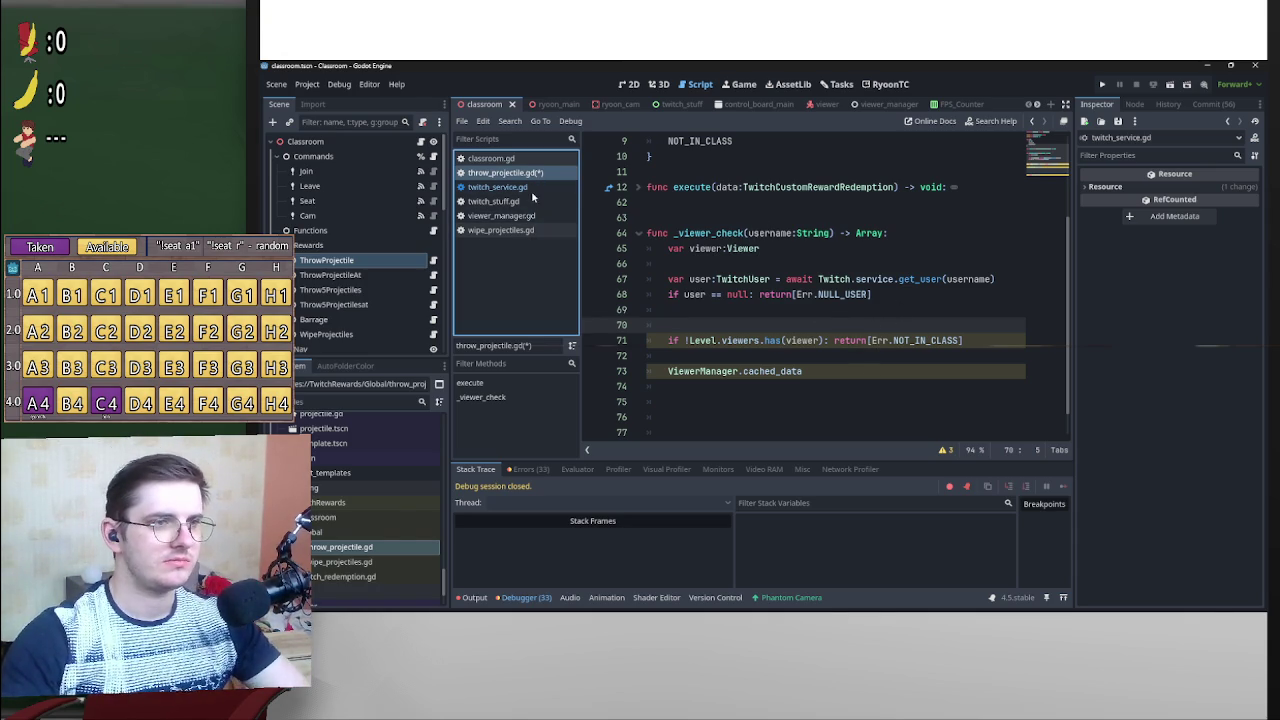
pyautogui.click(531, 225)
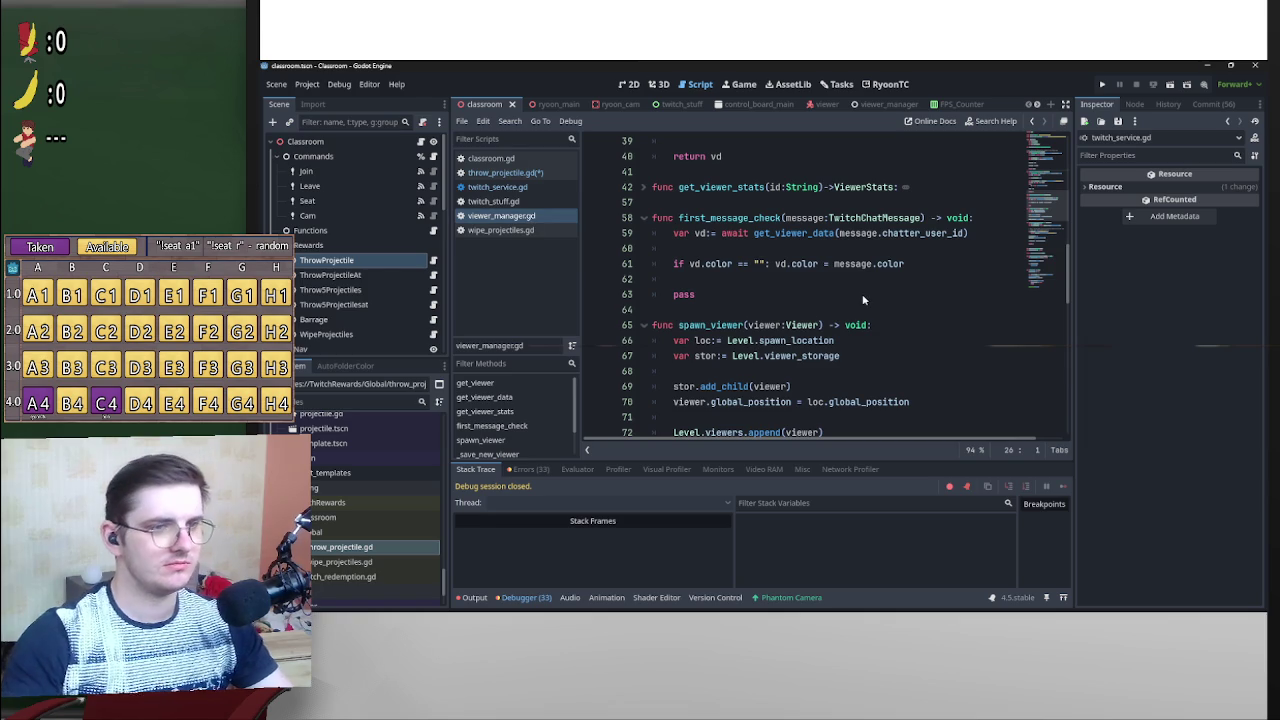
pyautogui.scroll(-4, 866, 302)
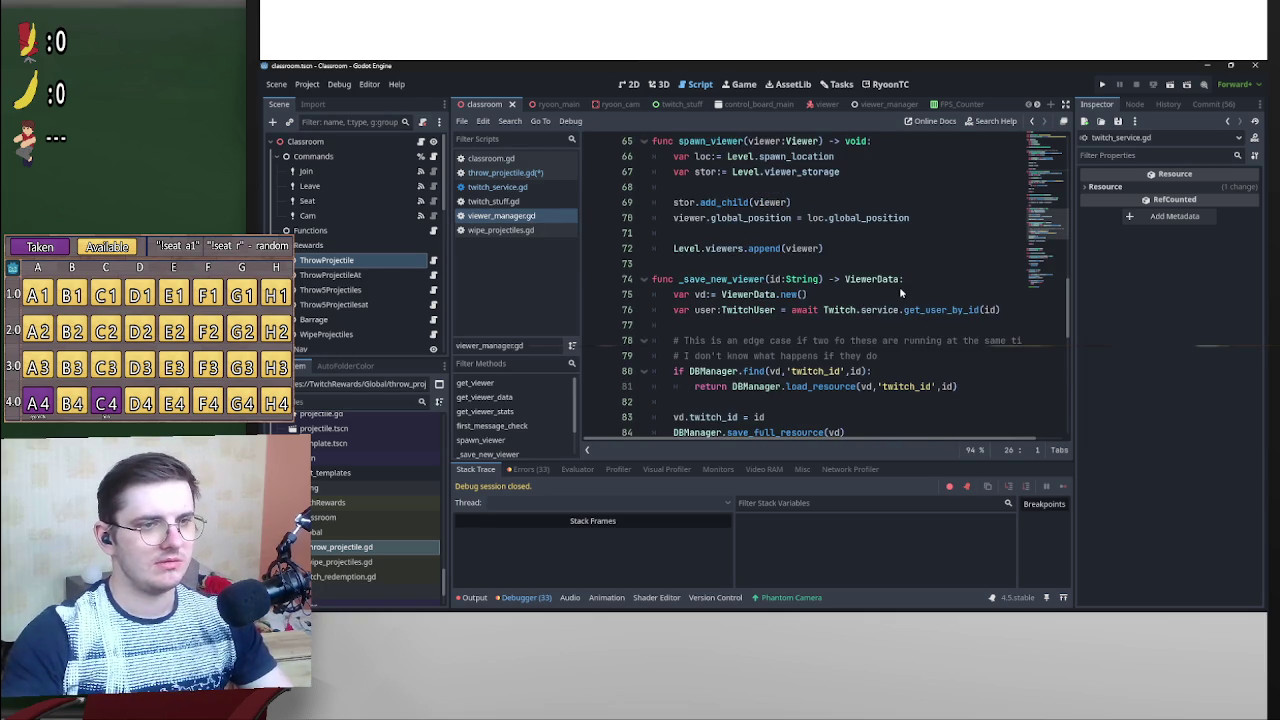
pyautogui.scroll(1, 900, 292)
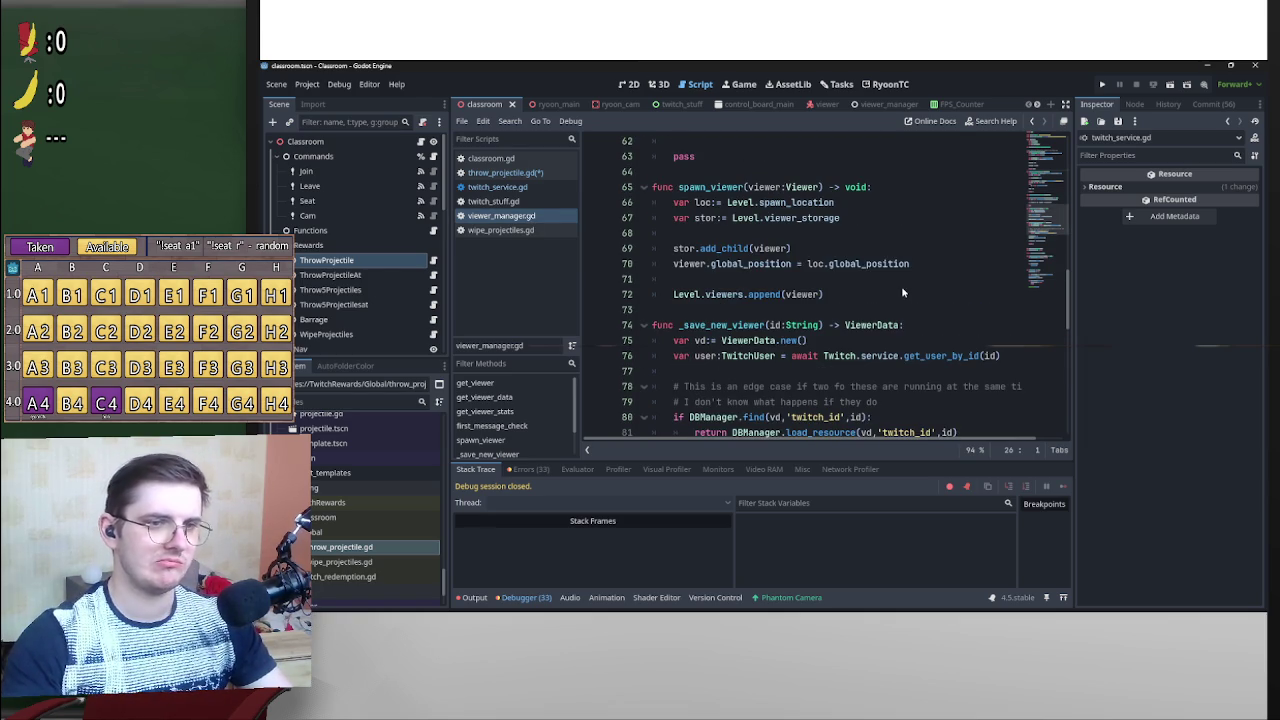
pyautogui.scroll(-2, 880, 352)
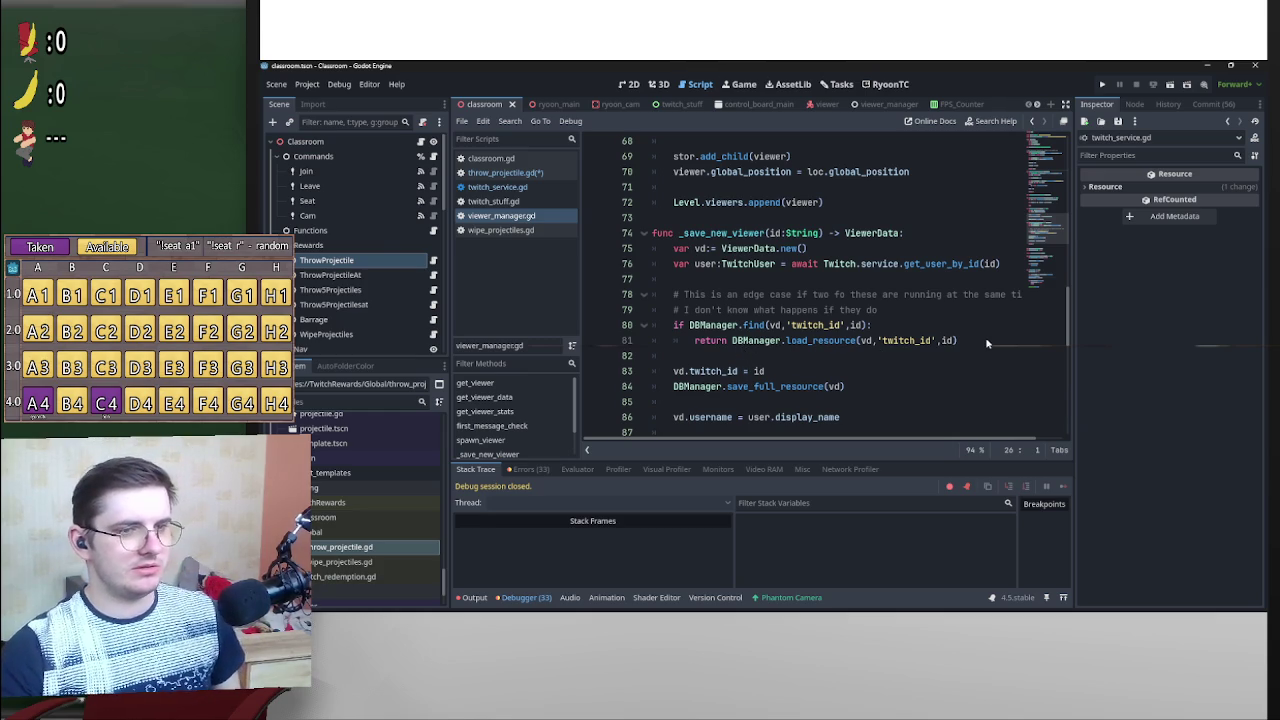
pyautogui.click(690, 326)
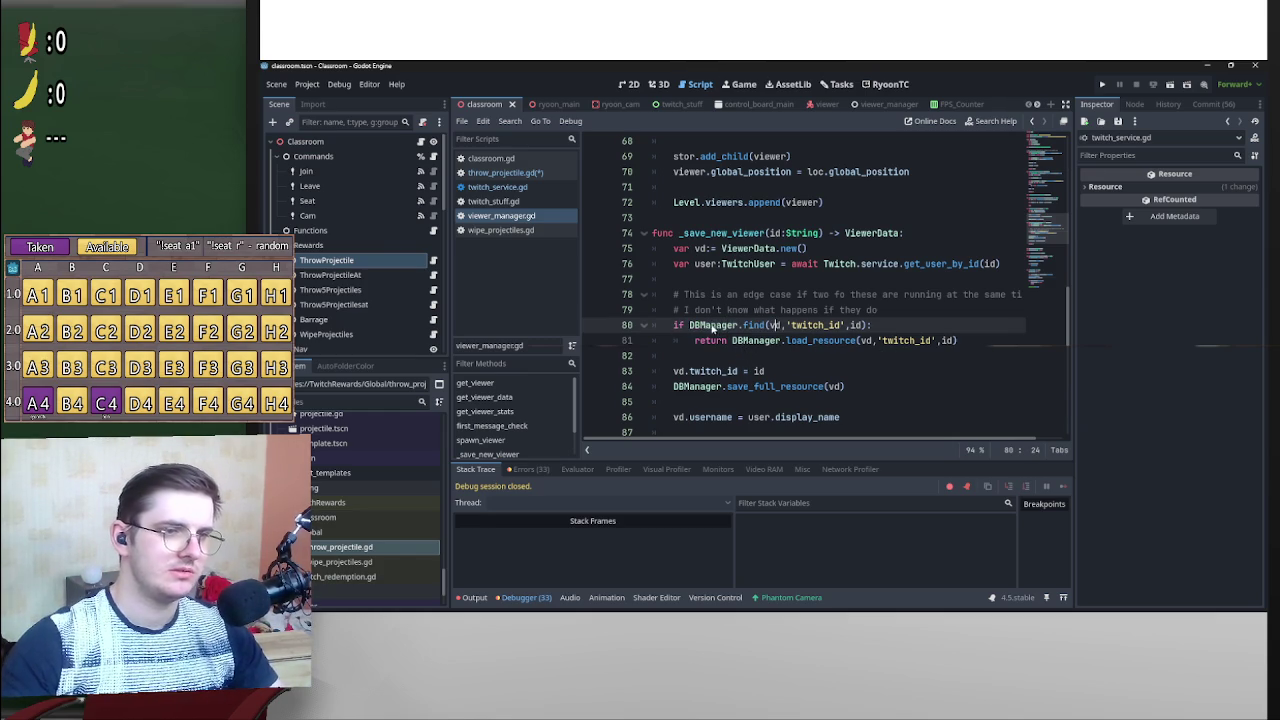
pyautogui.moveTo(689, 326)
pyautogui.mouseDown()
pyautogui.moveTo(877, 334)
pyautogui.moveTo(866, 328)
pyautogui.mouseUp()
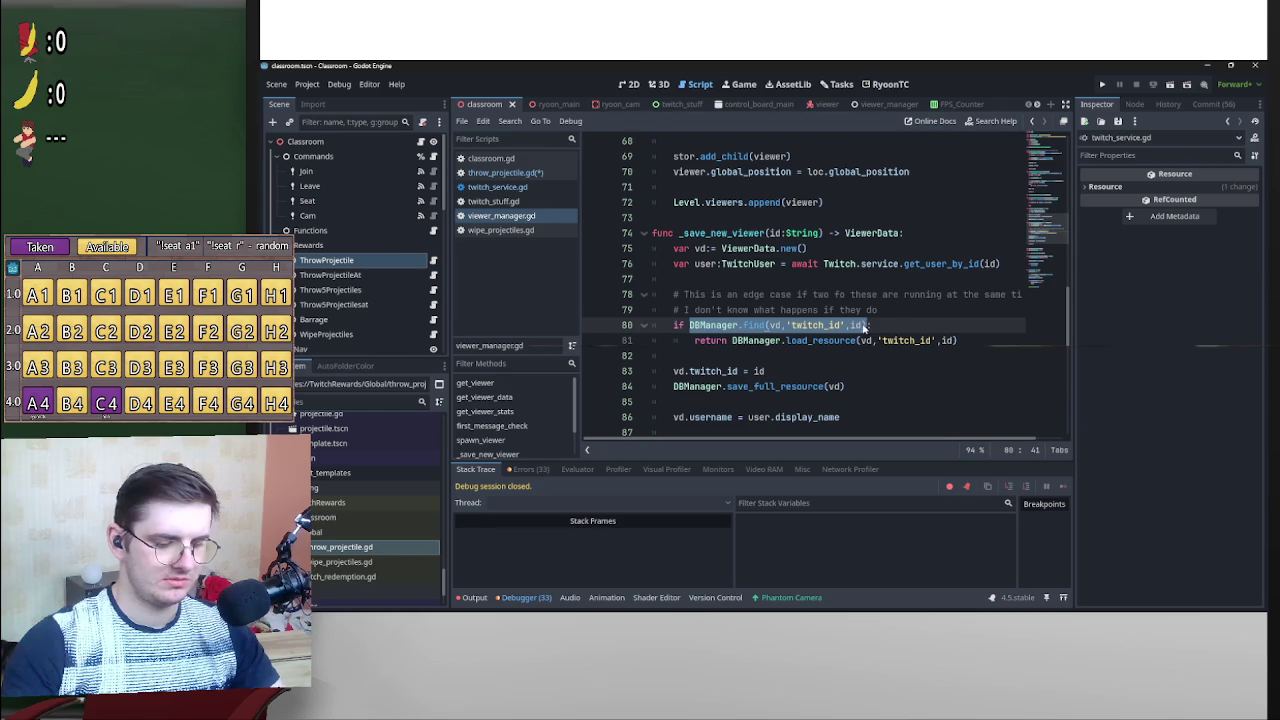
pyautogui.hotkey('alt', 'Left')
pyautogui.hotkey('alt', 'Left')
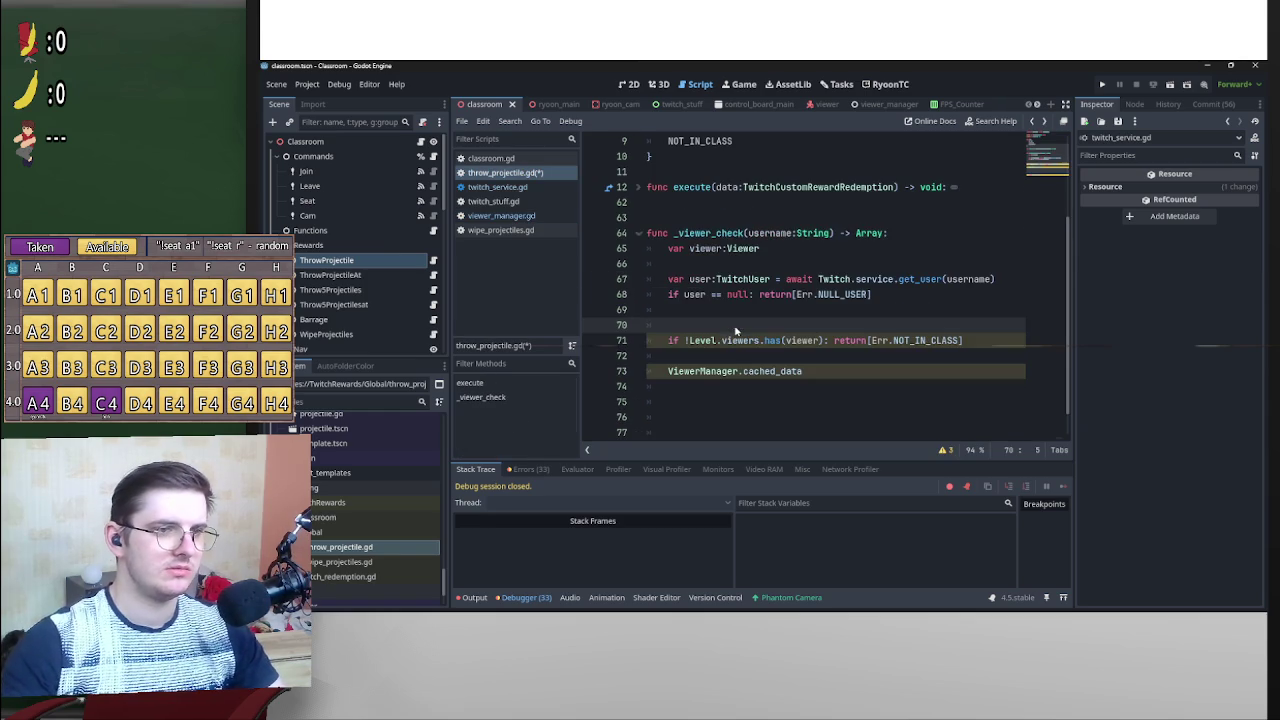
# Write DBManager.find(vd,'twitch_id',id) on blank line 69 of _viewer_check.
pyautogui.click(742, 357)
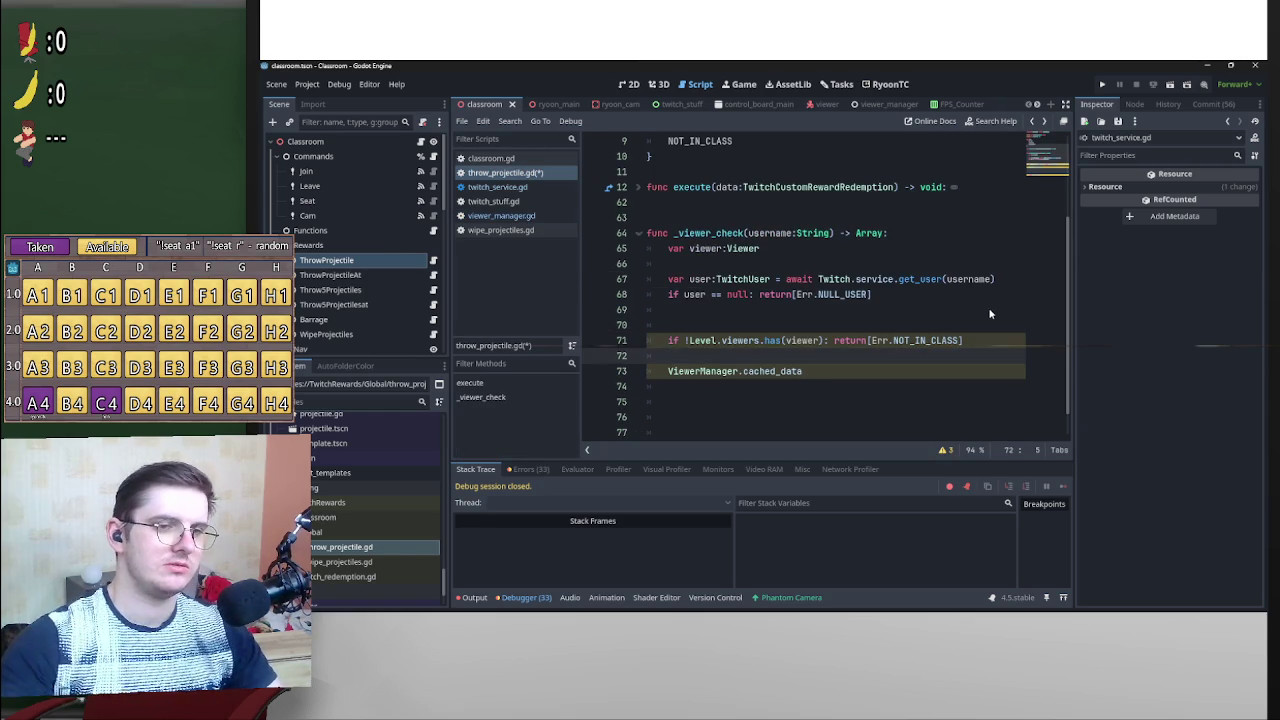
pyautogui.press('Return')
pyautogui.press('Return')
pyautogui.press('Up')
pyautogui.press('Up')
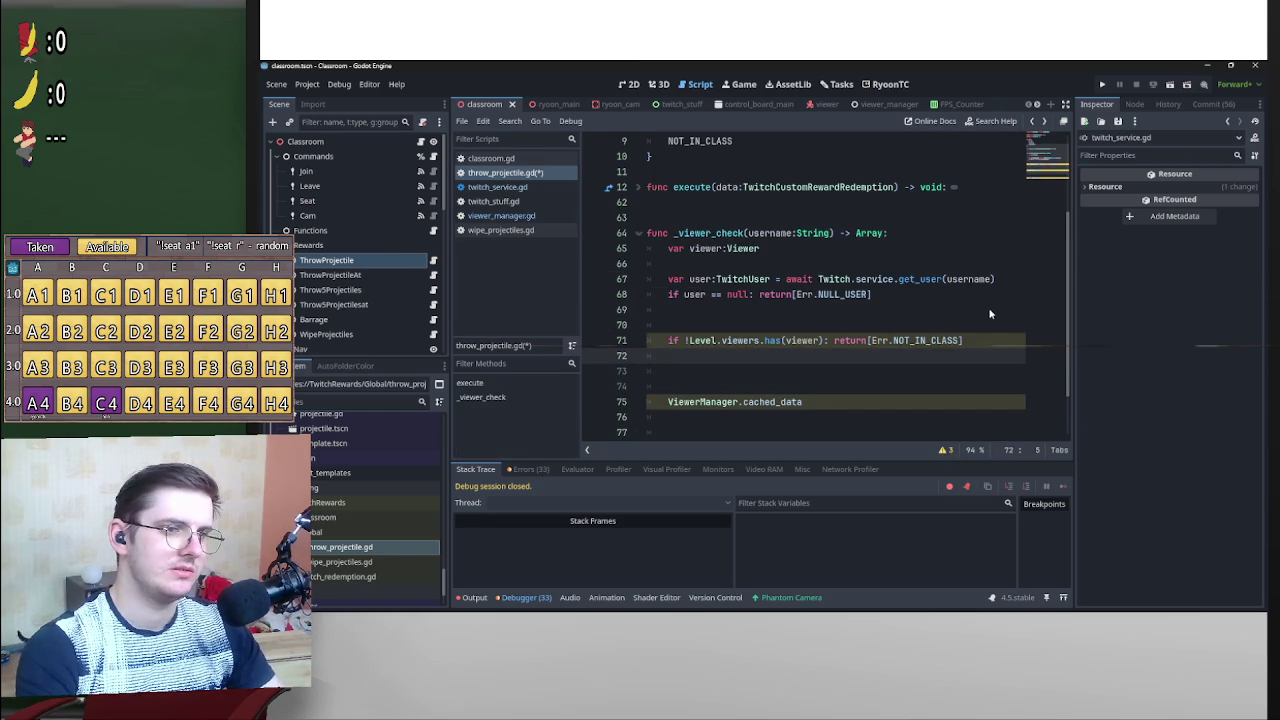
pyautogui.press('Up')
pyautogui.press('Up')
pyautogui.press('Up')
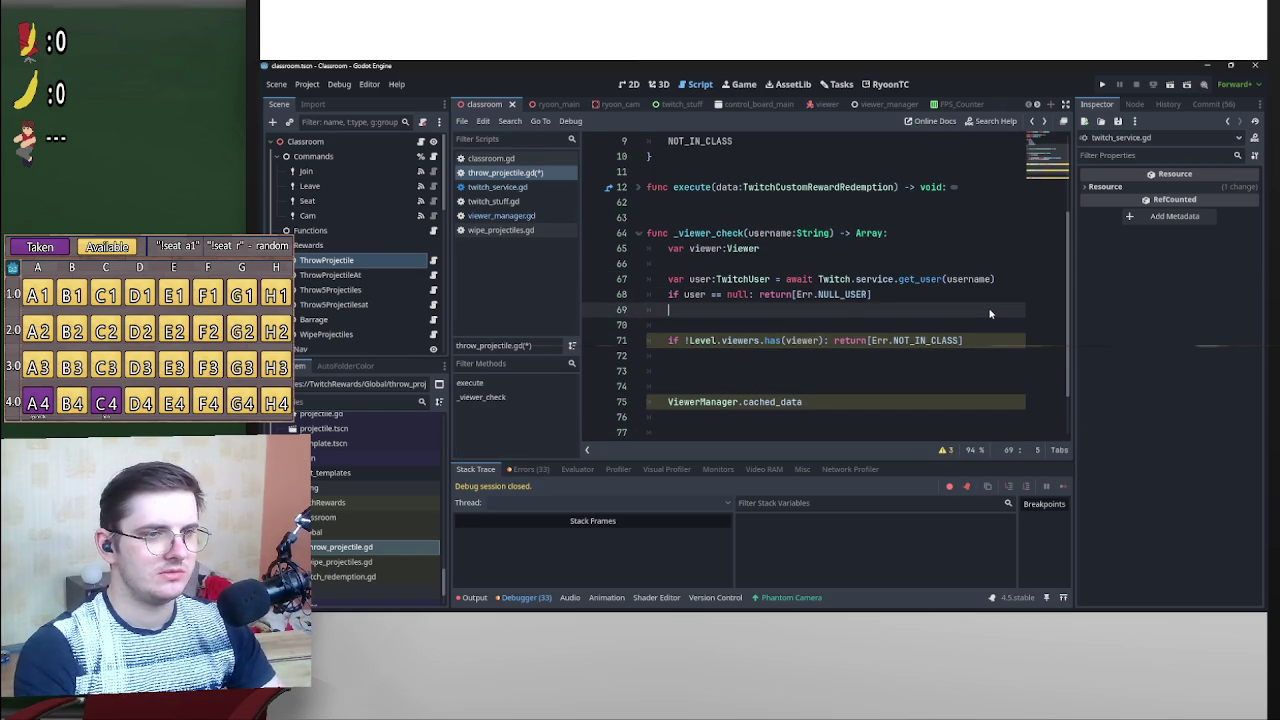
pyautogui.write("DBManager.find(vd,'twitch_id',id)")
pyautogui.press('Home')
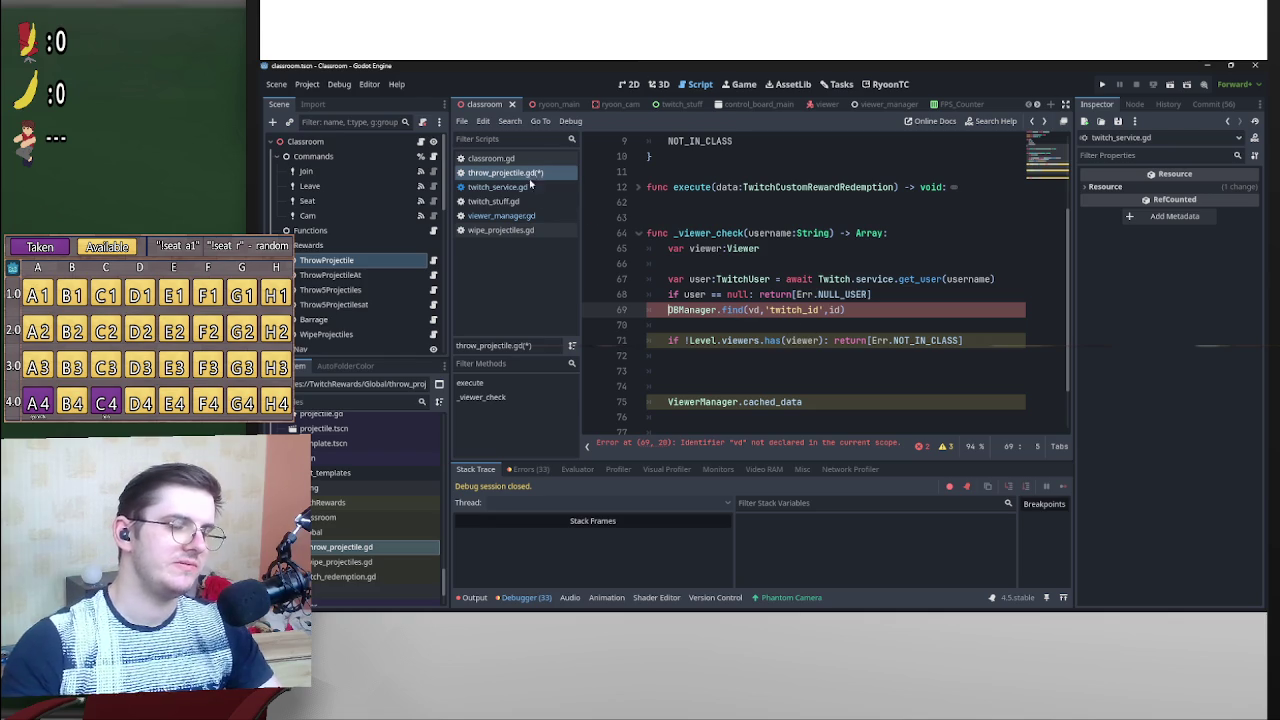
pyautogui.click(748, 310)
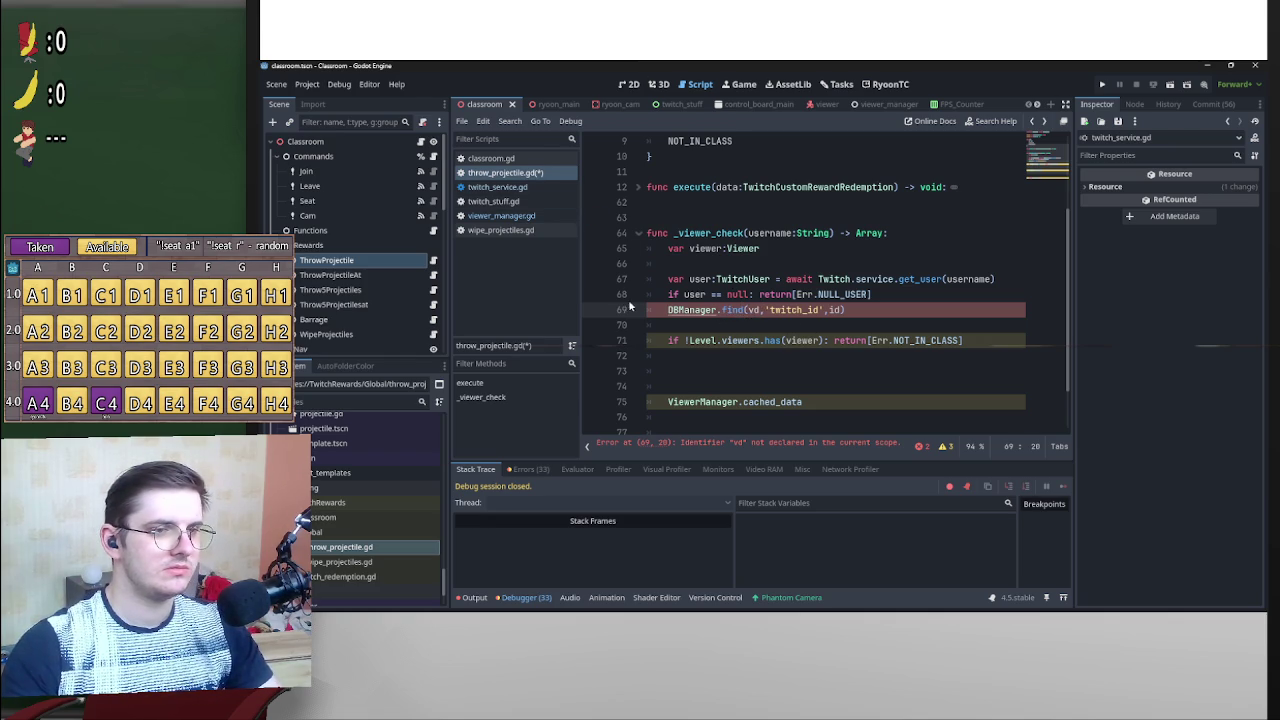
pyautogui.scroll(-2, 699, 260)
pyautogui.scroll(2, 810, 329)
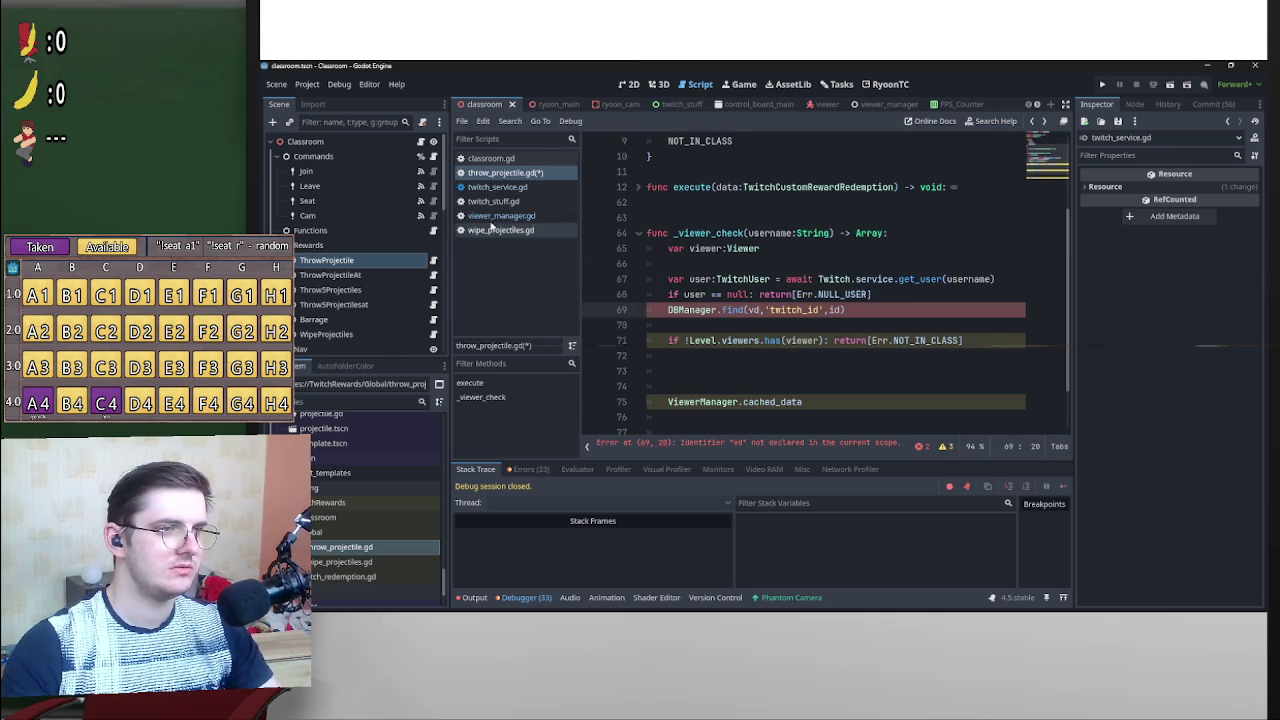
pyautogui.click(501, 215)
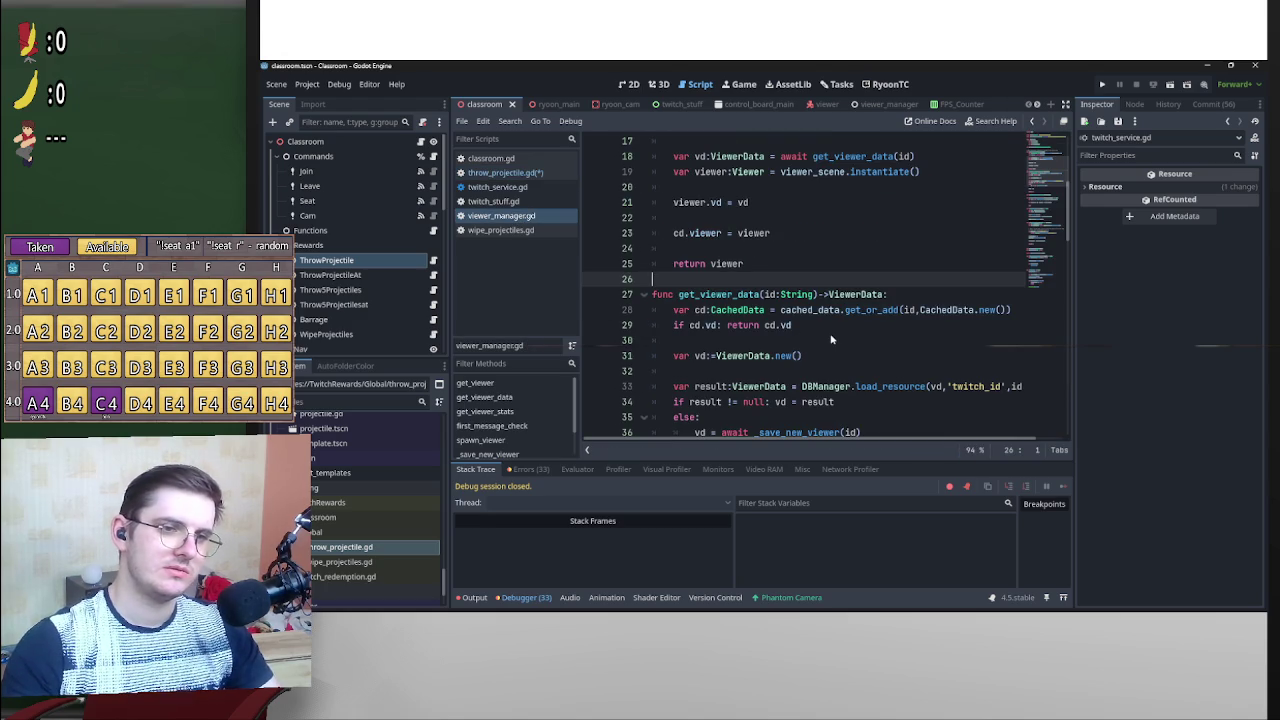
pyautogui.scroll(-6, 798, 354)
pyautogui.scroll(9, 823, 349)
pyautogui.scroll(3, 823, 349)
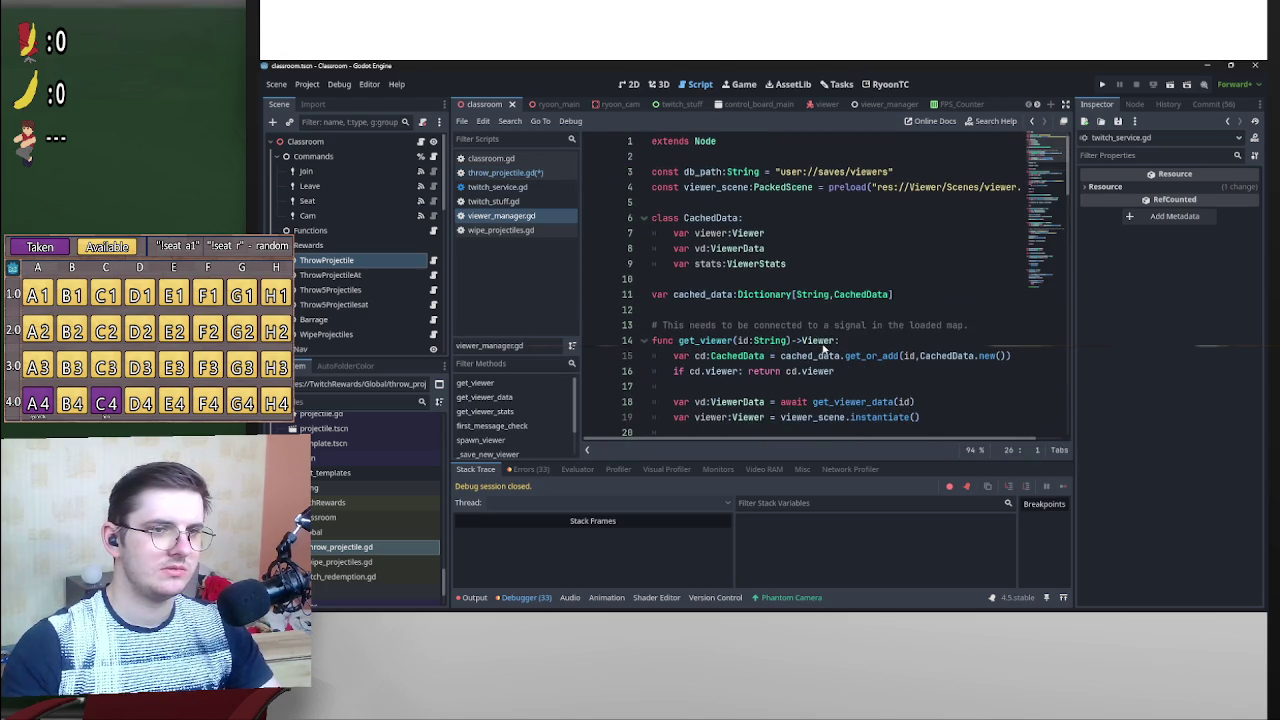
pyautogui.scroll(-20, 840, 348)
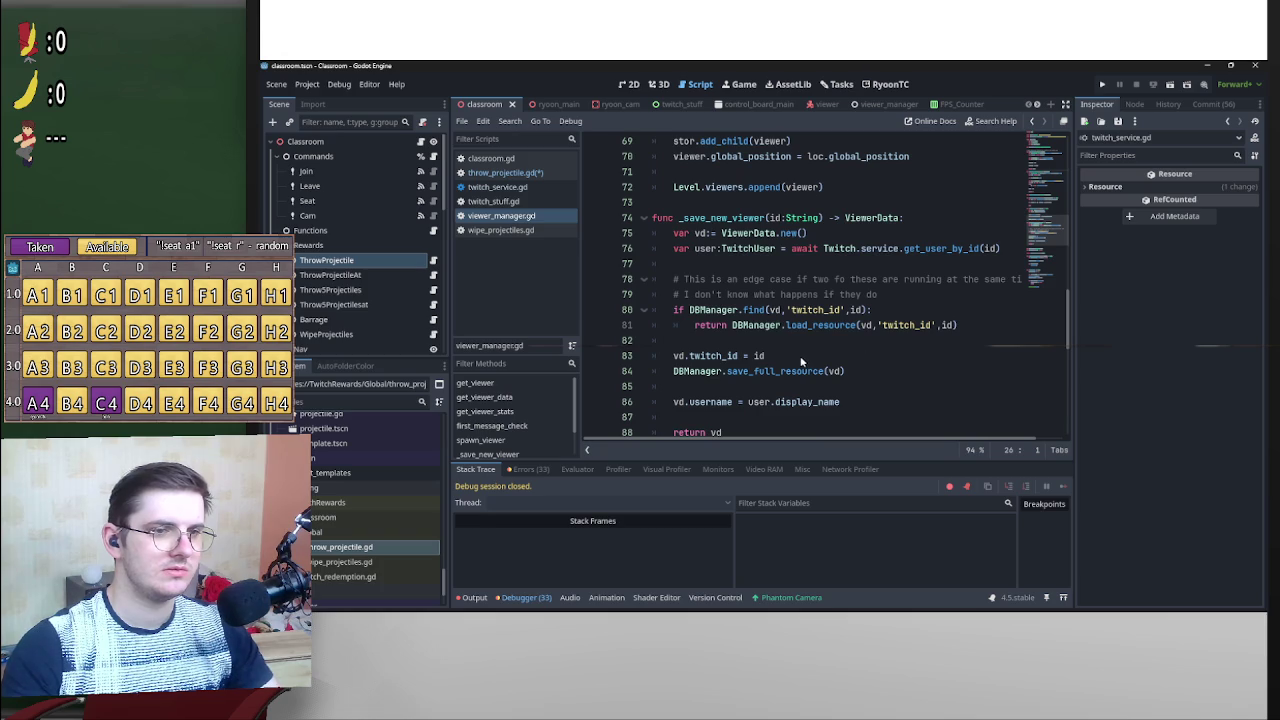
pyautogui.scroll(-10, 800, 362)
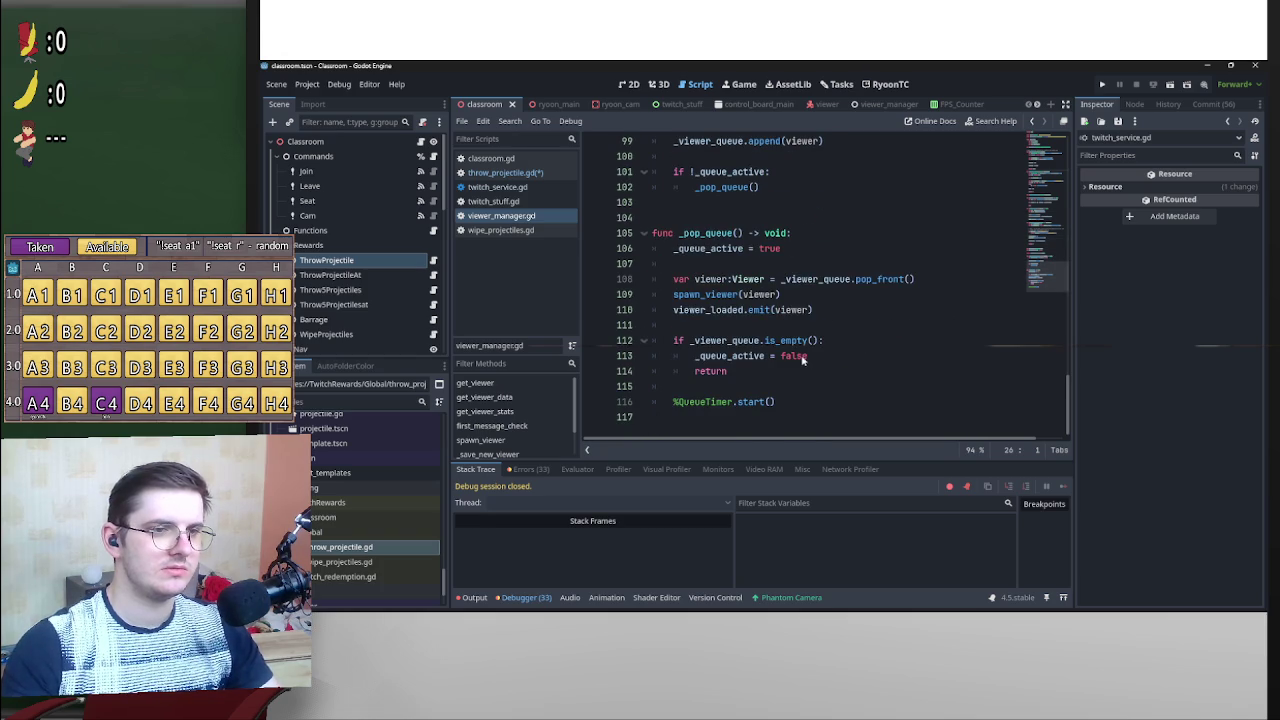
pyautogui.scroll(9, 817, 358)
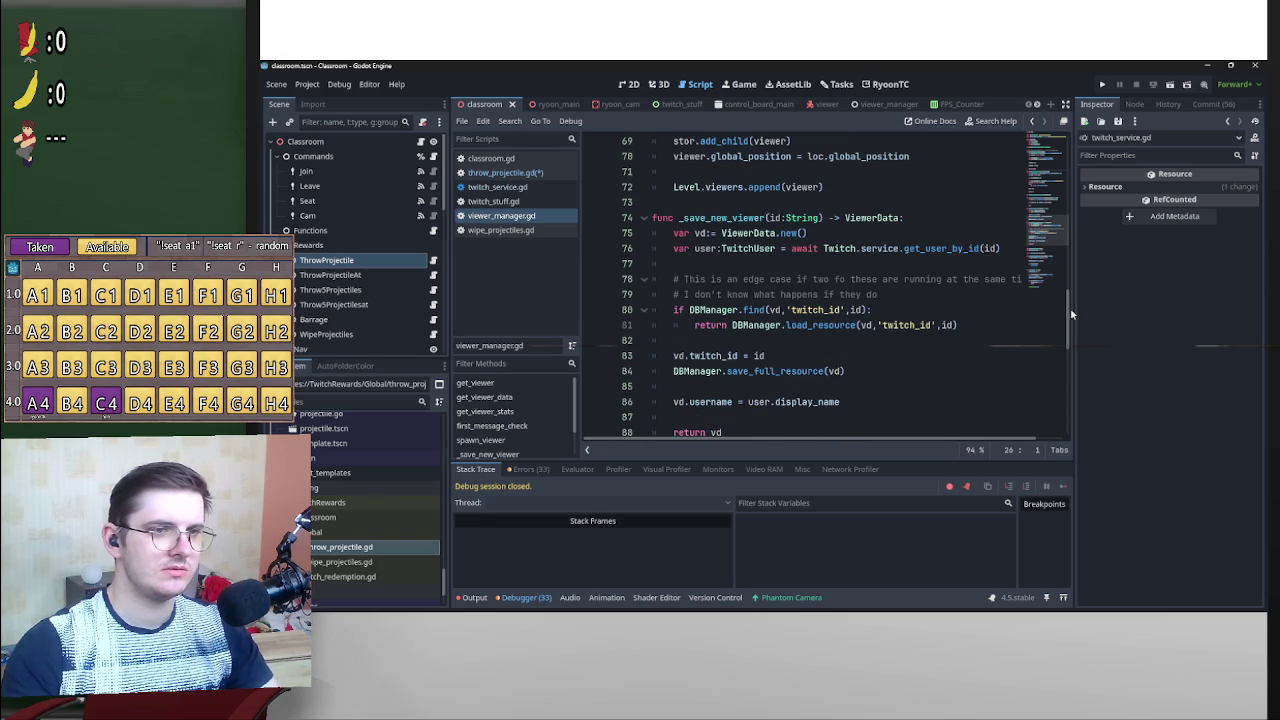
pyautogui.moveTo(1068, 320)
pyautogui.mouseDown()
pyautogui.moveTo(1082, 192)
pyautogui.moveTo(1068, 225)
pyautogui.moveTo(1068, 342)
pyautogui.mouseUp()
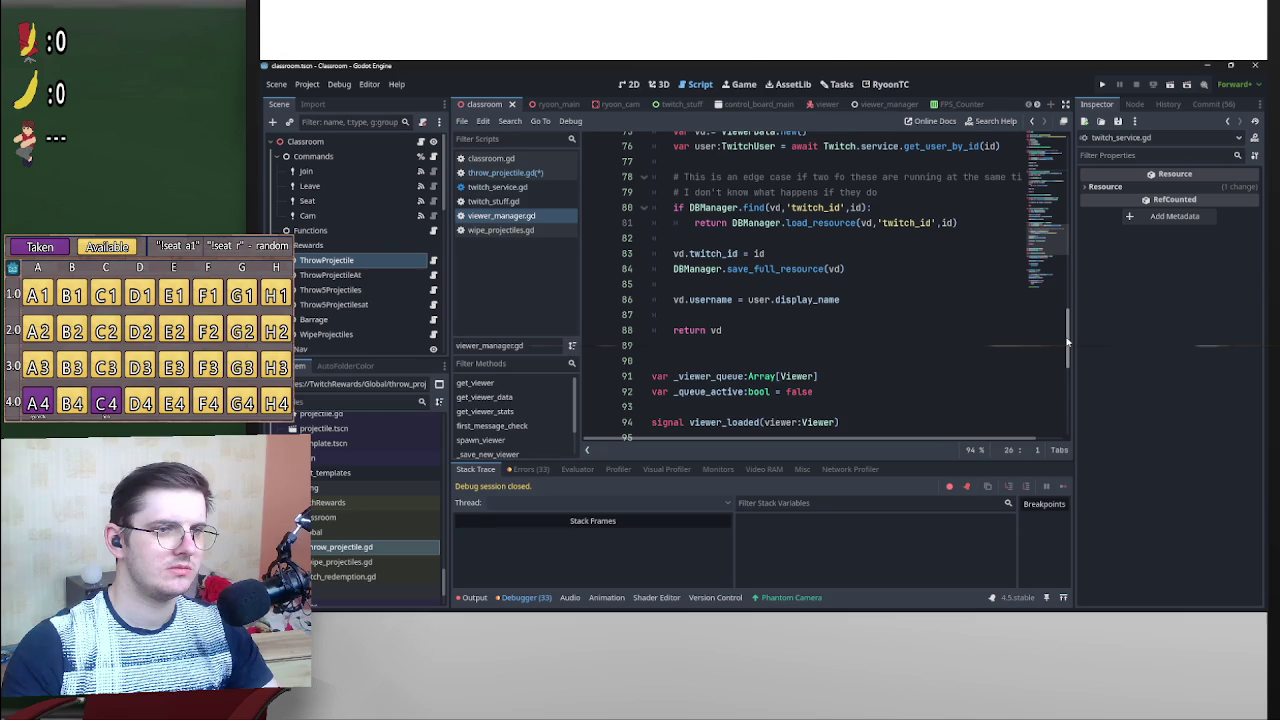
pyautogui.scroll(2, 824, 275)
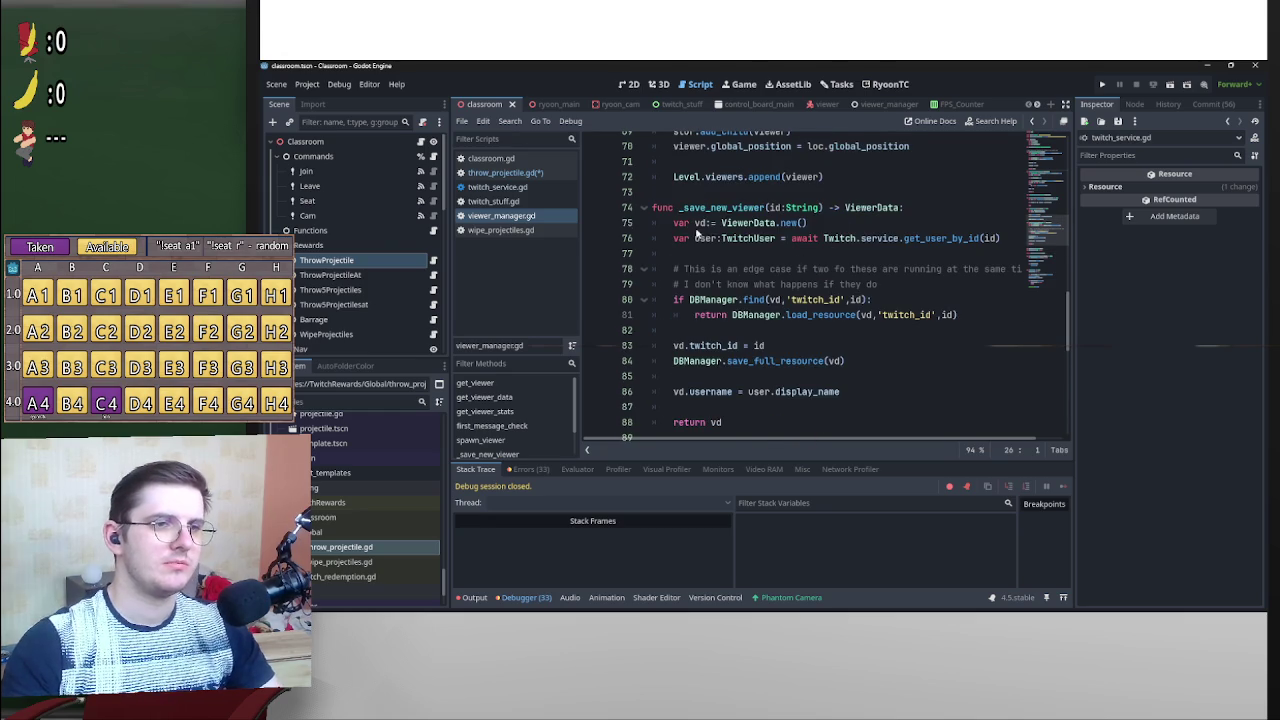
pyautogui.moveTo(810, 223); pyautogui.dragTo(720, 223)
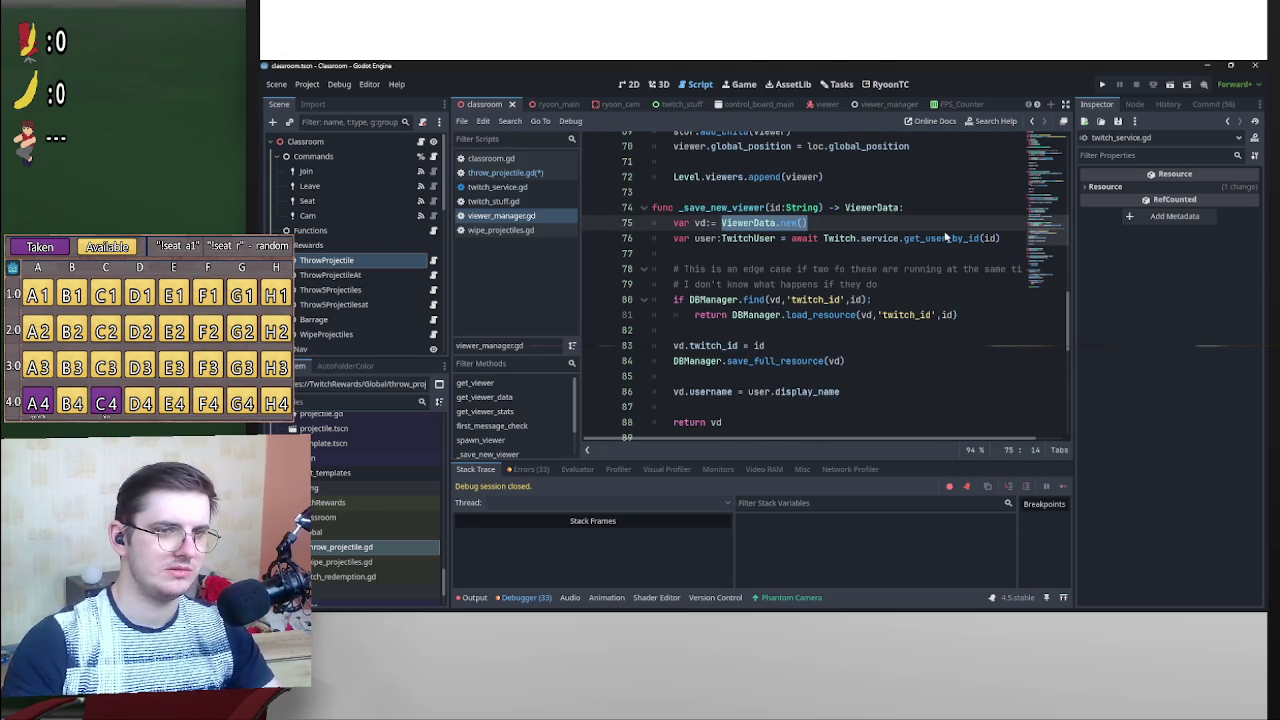
pyautogui.hotkey('alt', 'Left')
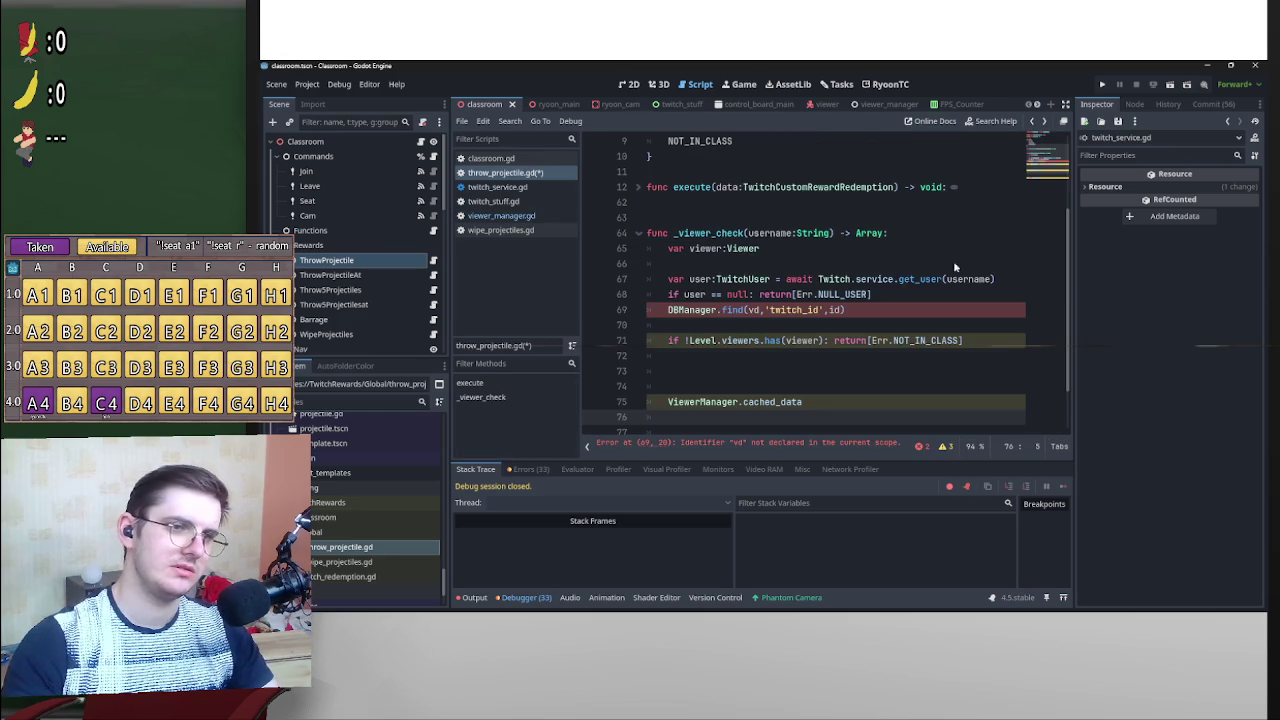
# Replace vd with ViewerData.new() and id with user.id in the line 69 find call.
pyautogui.click(753, 311)
pyautogui.doubleClick(753, 311)
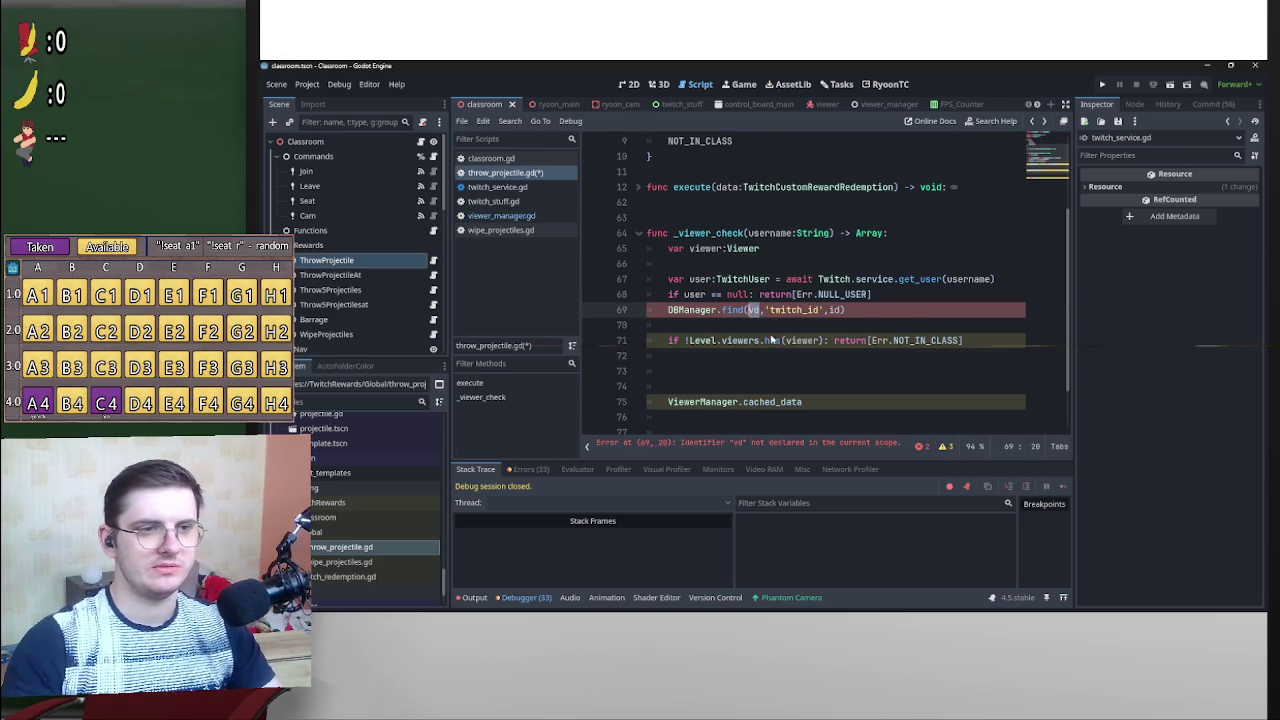
pyautogui.write('ViewerData.new()')
pyautogui.doubleClick(910, 311)
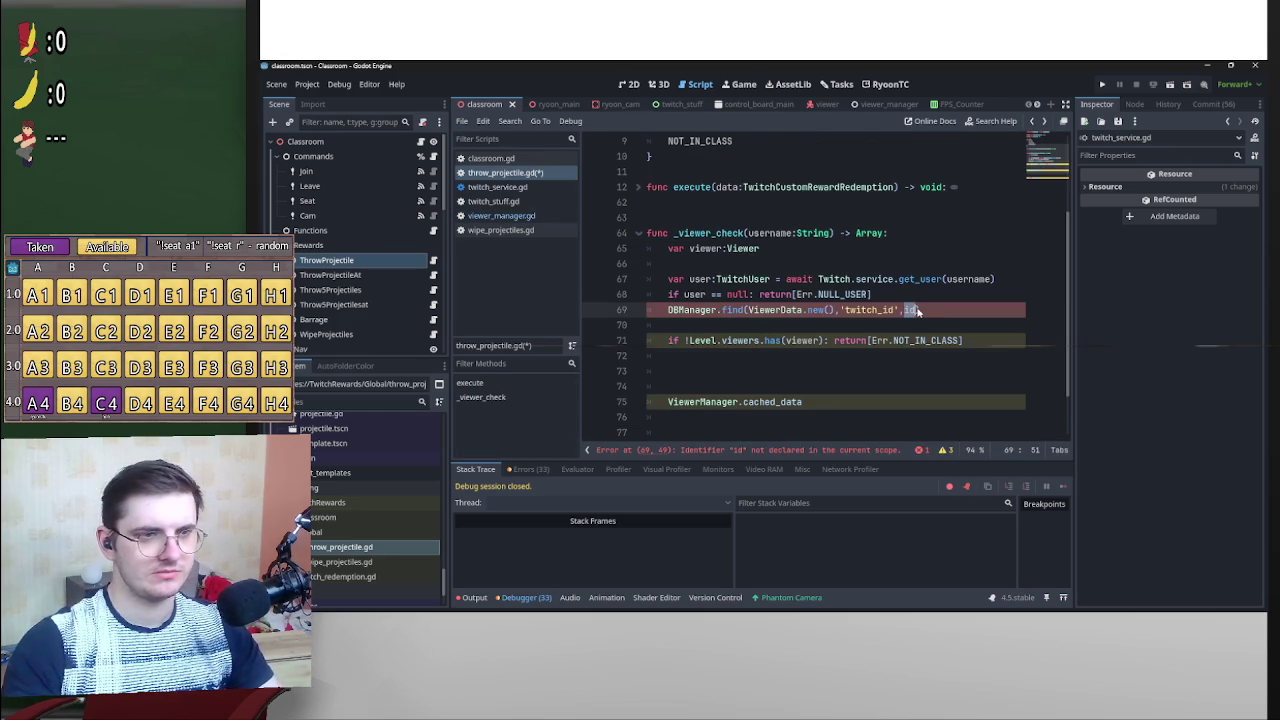
pyautogui.write(',')
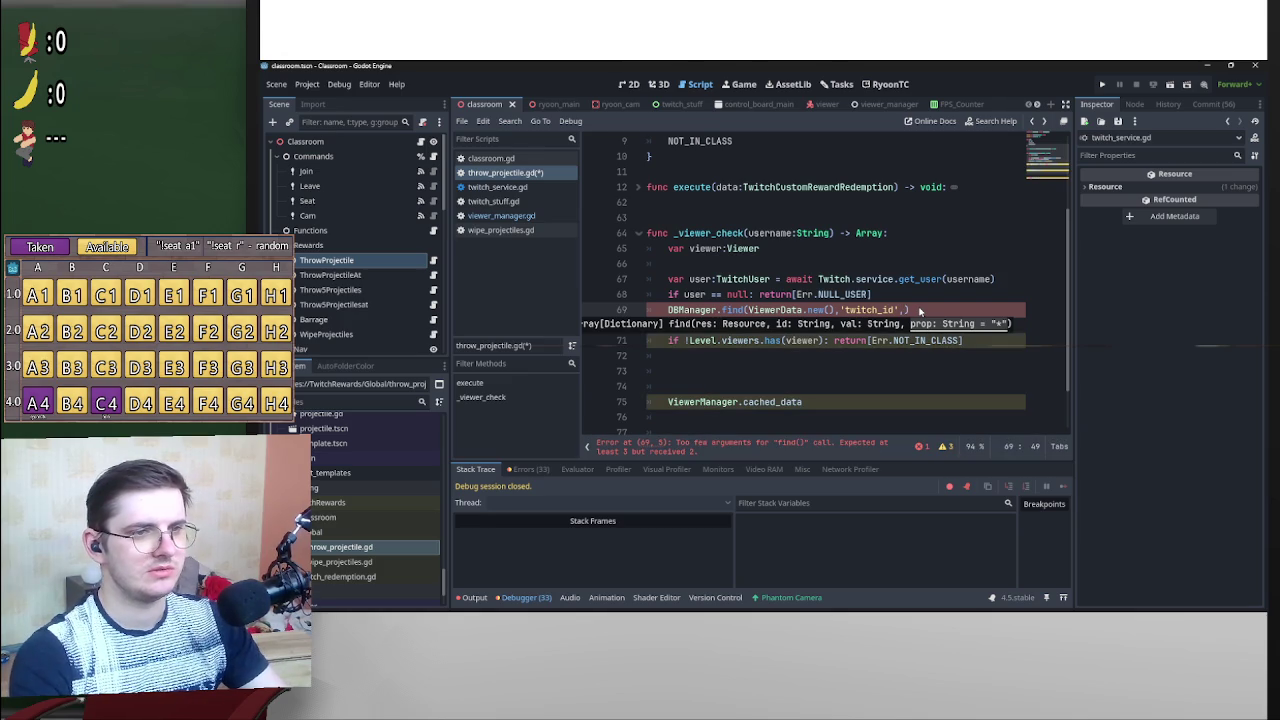
pyautogui.write('user.id')
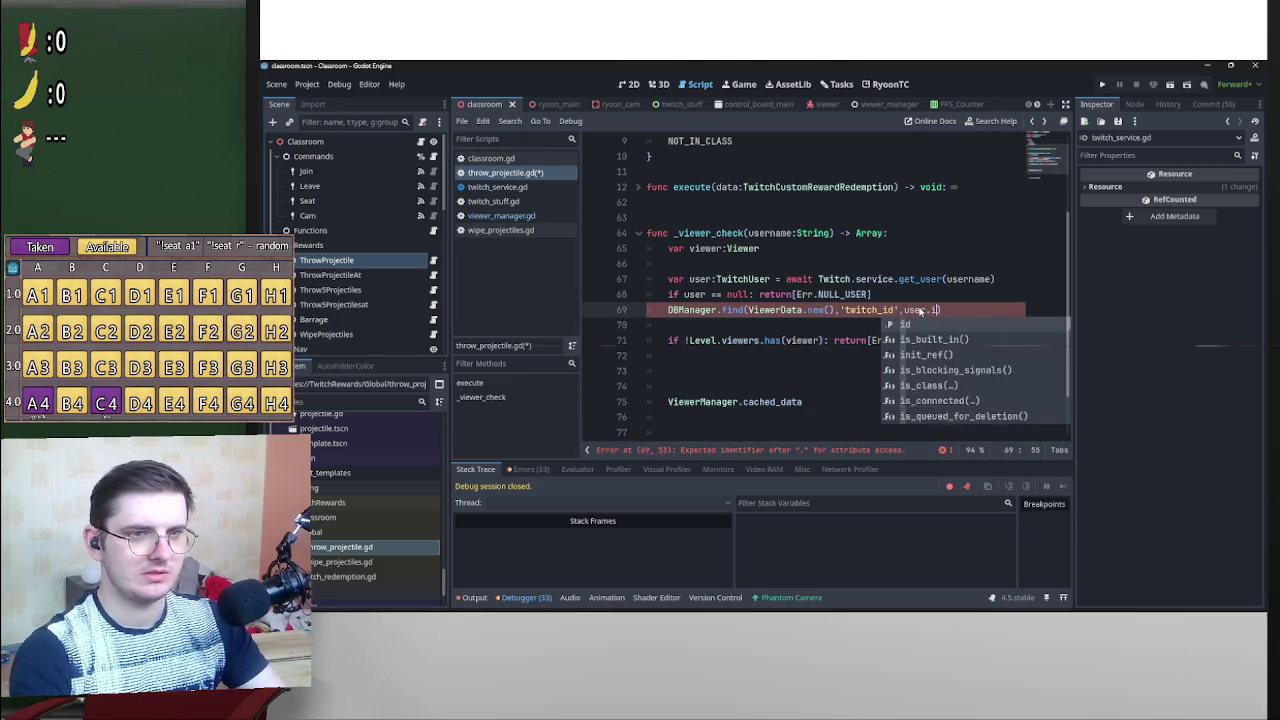
pyautogui.press('Escape')
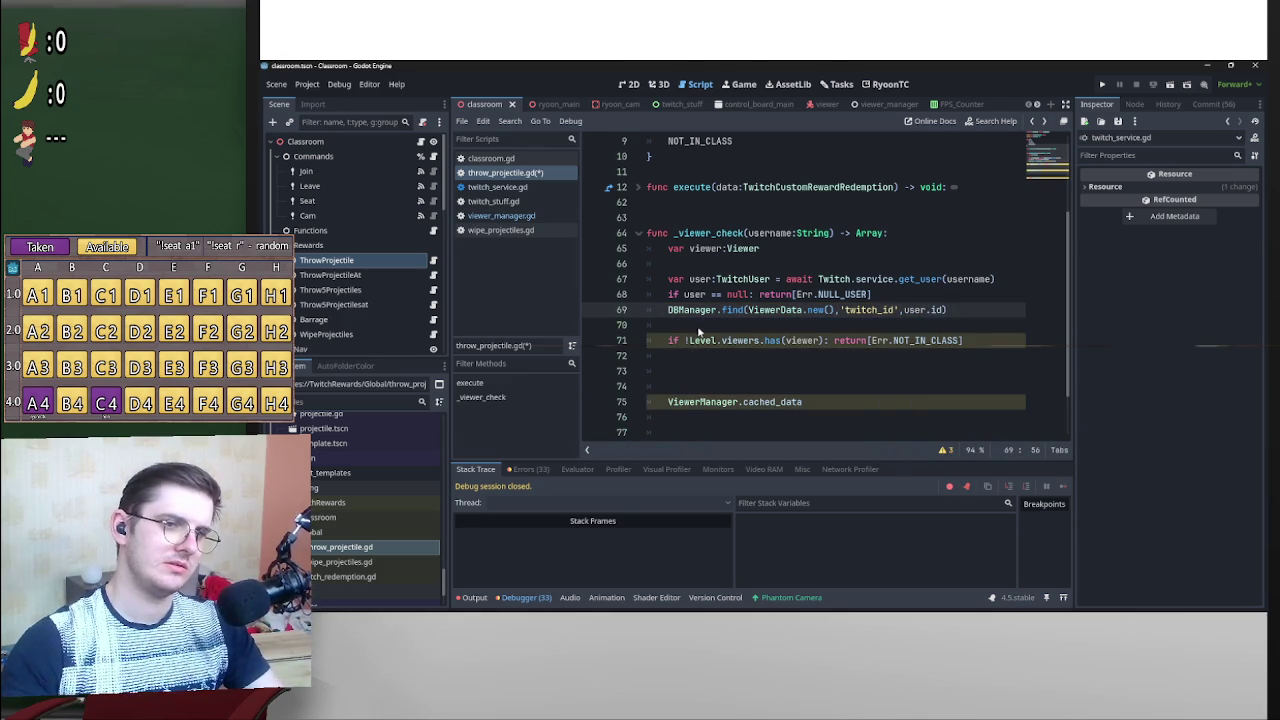
# Jump to DBManager.find's definition in db_manager.gd.
pyautogui.click(665, 312)
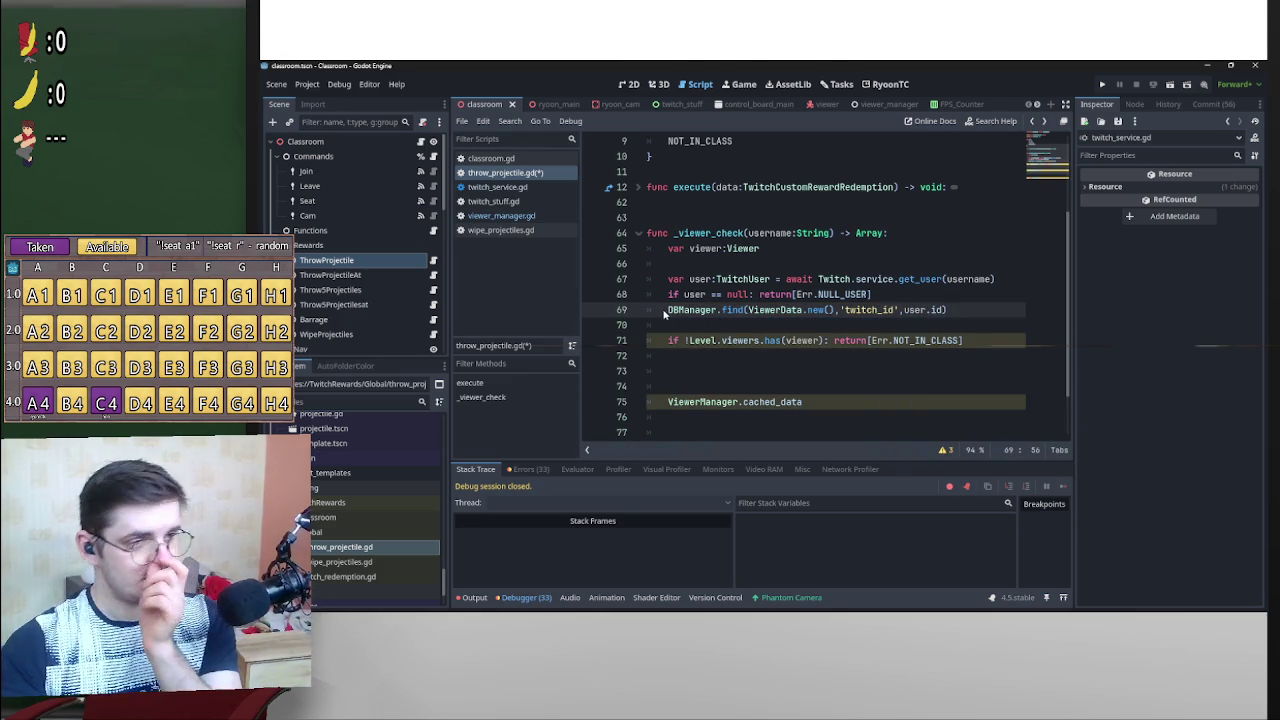
pyautogui.click(735, 312)
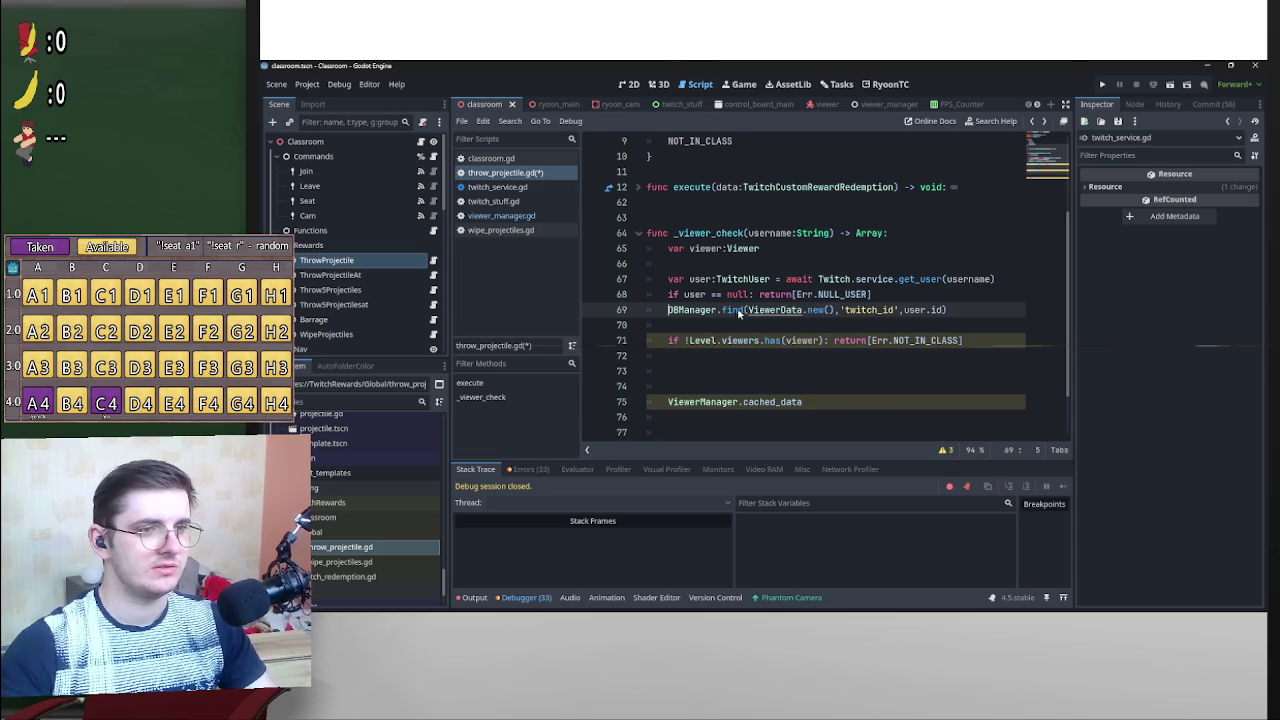
pyautogui.keyDown('ctrl'); pyautogui.click(735, 312); pyautogui.keyUp('ctrl')
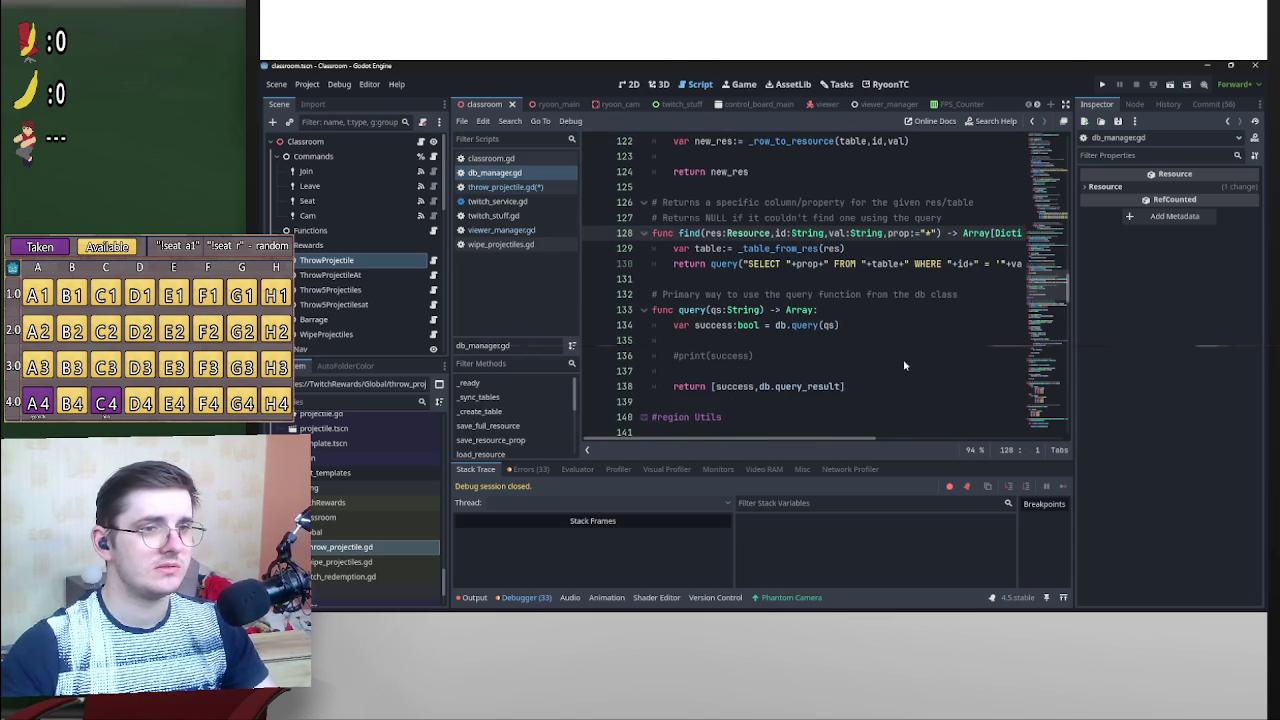
# Read through find() and query() in db_manager.gd, then return to _save_new_viewer in viewer_manager.gd.
pyautogui.moveTo(857, 441)
pyautogui.mouseDown()
pyautogui.moveTo(917, 429)
pyautogui.moveTo(818, 427)
pyautogui.mouseUp()
pyautogui.press('Down')
pyautogui.press('Down')
pyautogui.press('Down')
pyautogui.scroll(-1, 796, 358)
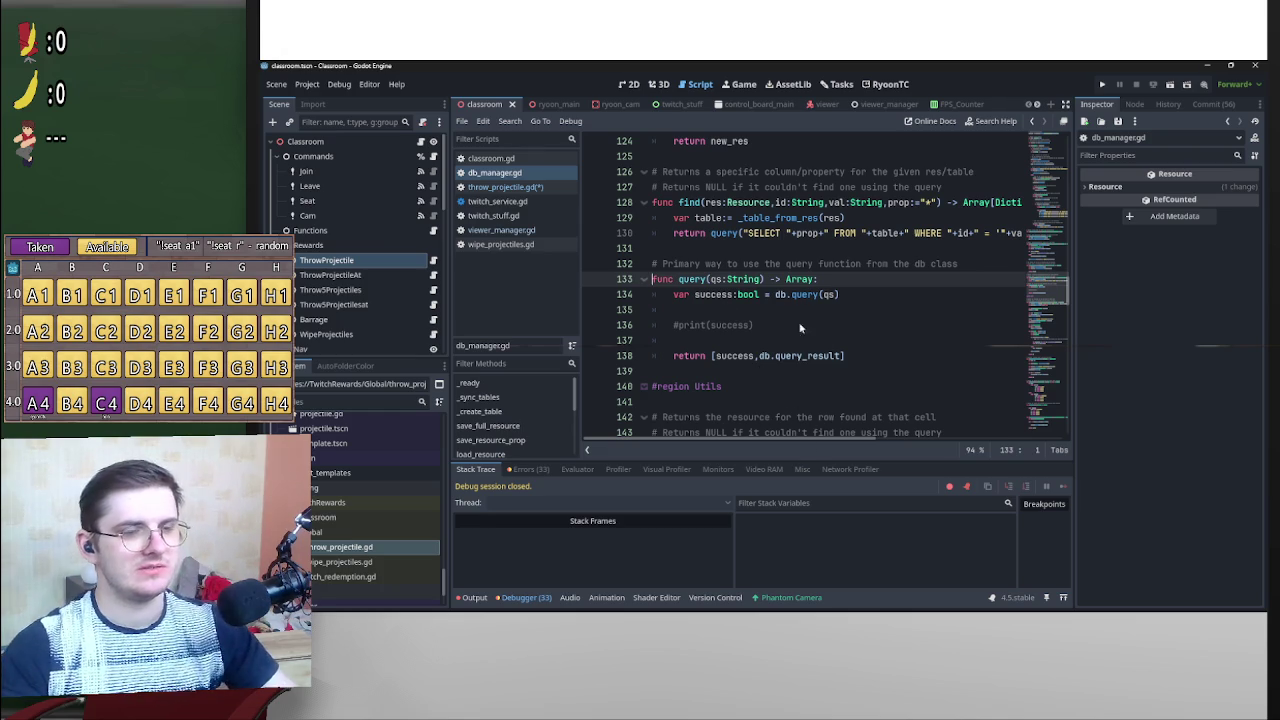
pyautogui.scroll(1, 757, 345)
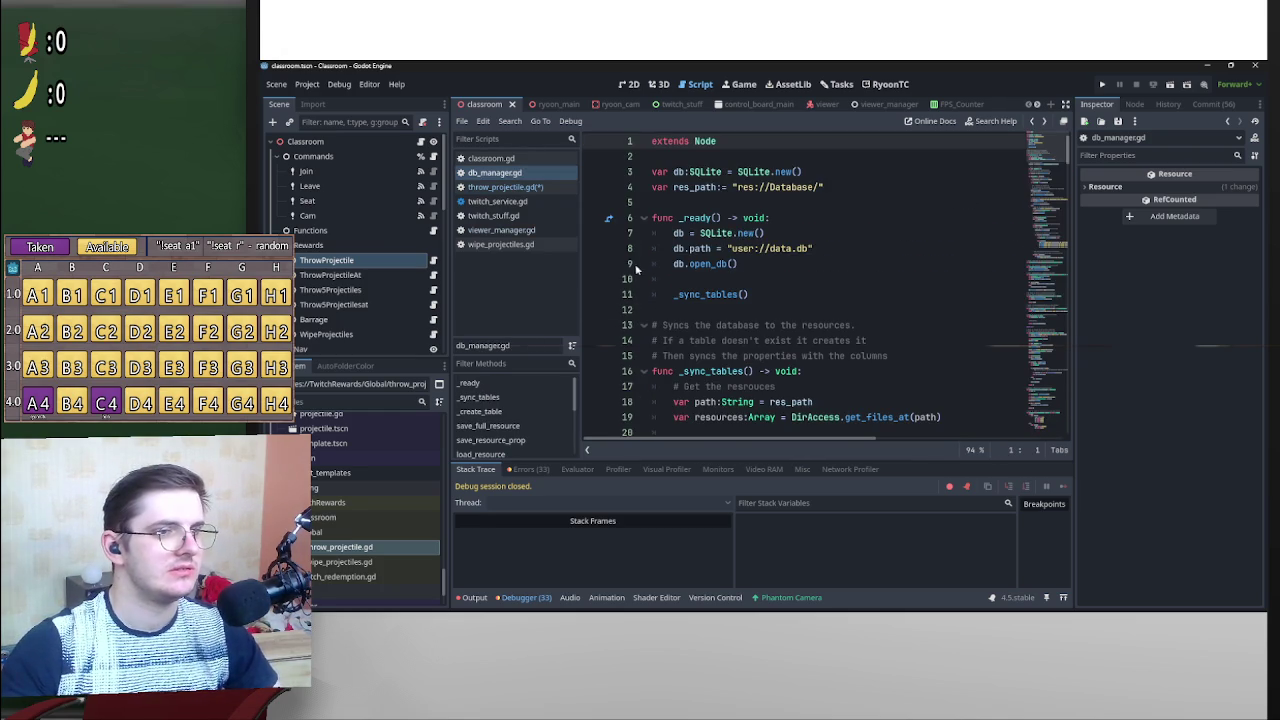
pyautogui.scroll(-4, 630, 265)
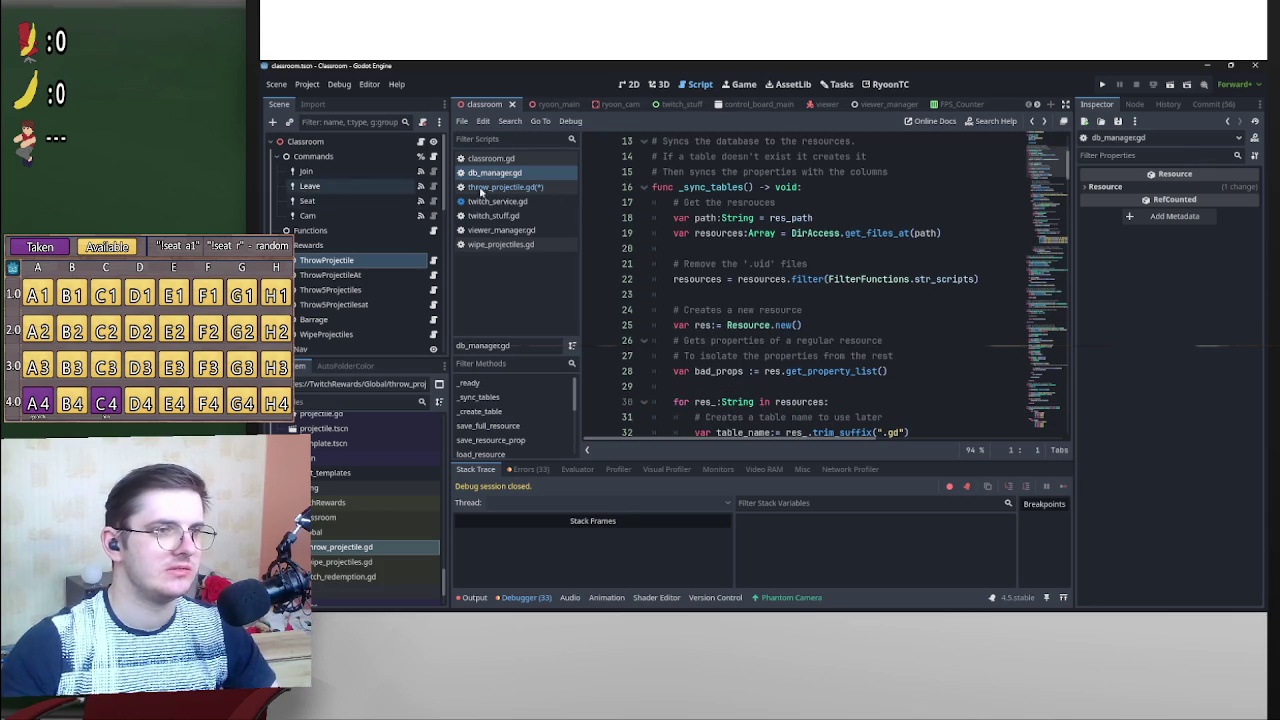
pyautogui.click(518, 231)
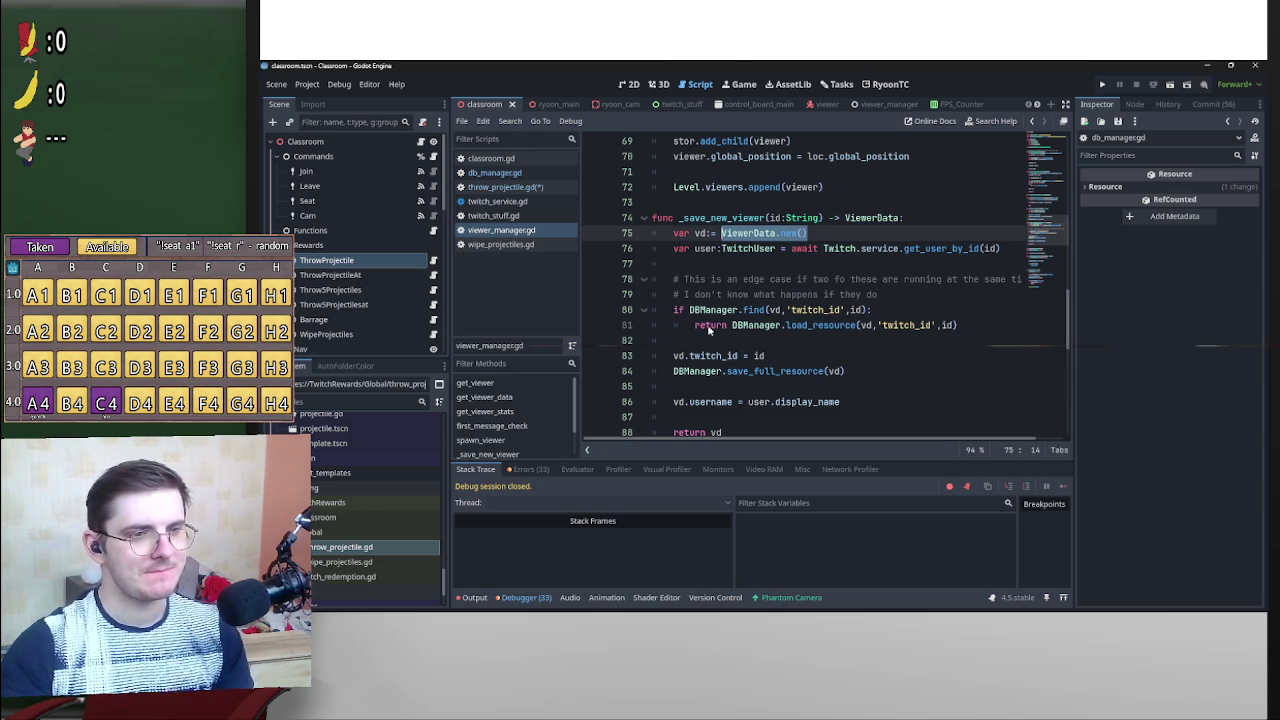
# Prefix line 69 of throw_projectile.gd with 'if' and jump to find()'s definition in db_manager.gd.
pyautogui.click(522, 187)
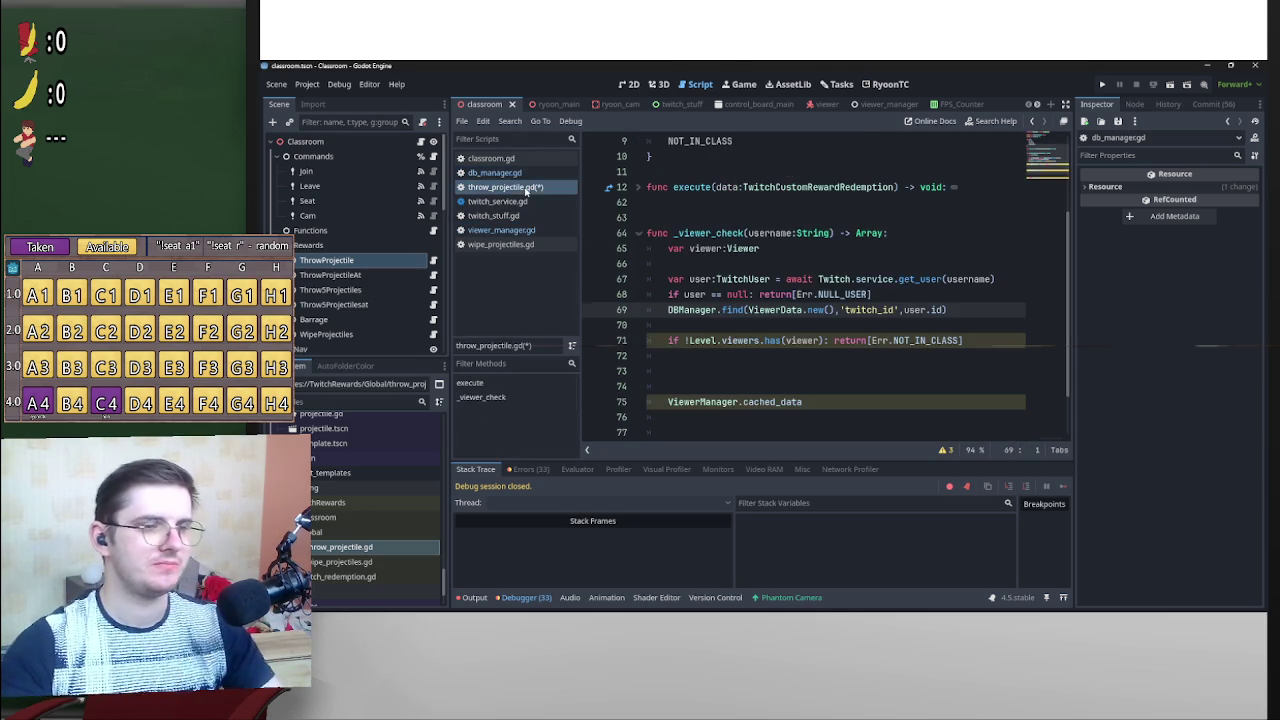
pyautogui.click(666, 311)
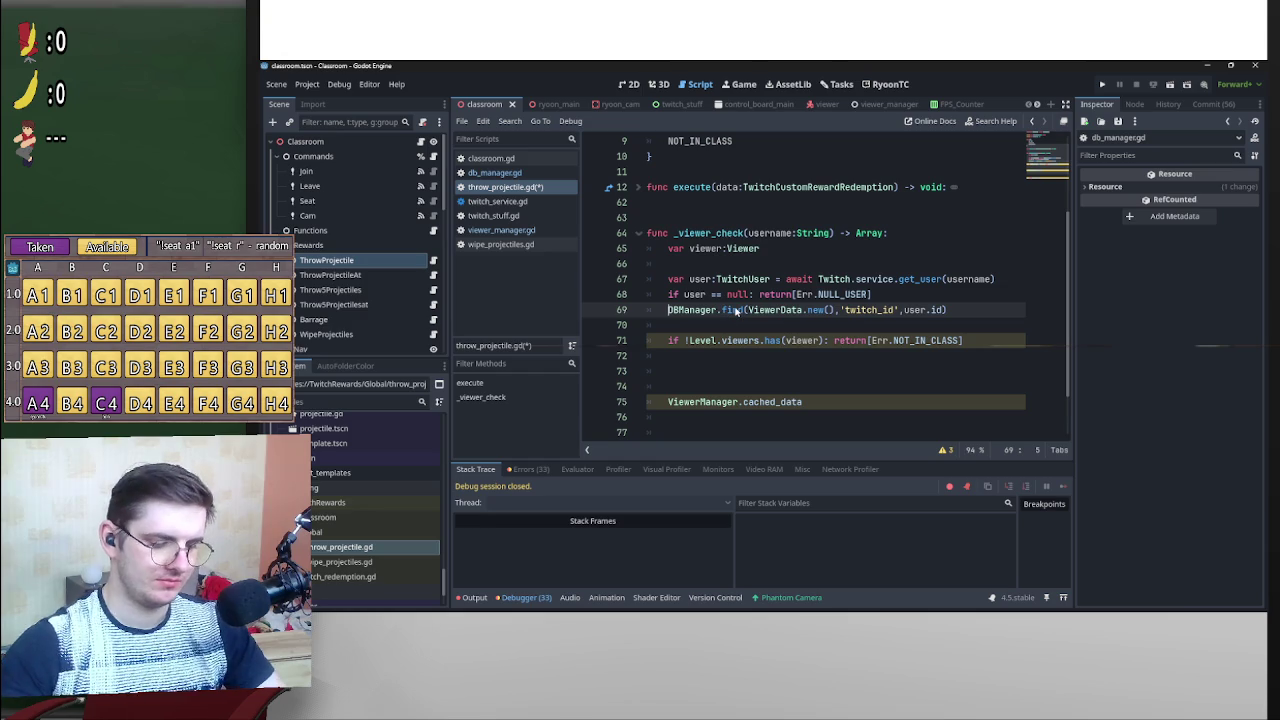
pyautogui.moveTo(735, 312)
pyautogui.write('if')
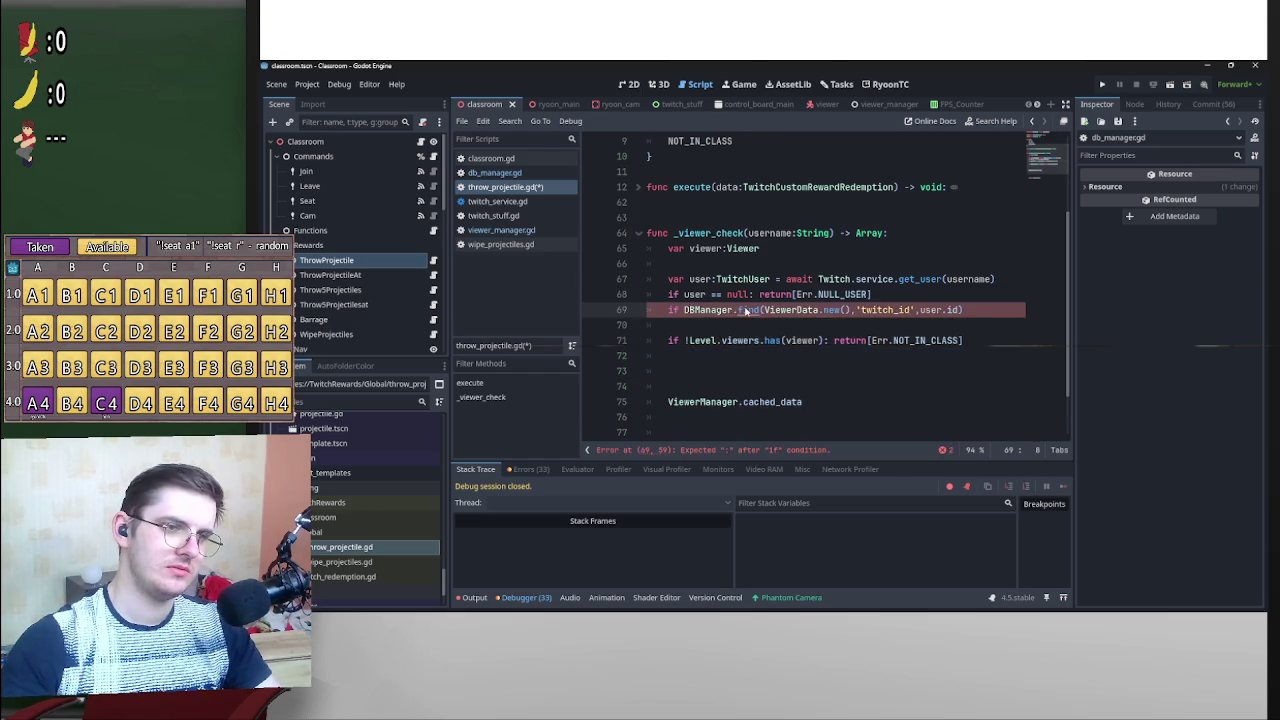
pyautogui.keyDown('ctrl'); pyautogui.click(745, 311); pyautogui.keyUp('ctrl')
pyautogui.moveTo(800, 441)
pyautogui.mouseDown()
pyautogui.moveTo(889, 441)
pyautogui.moveTo(761, 439)
pyautogui.mouseUp()
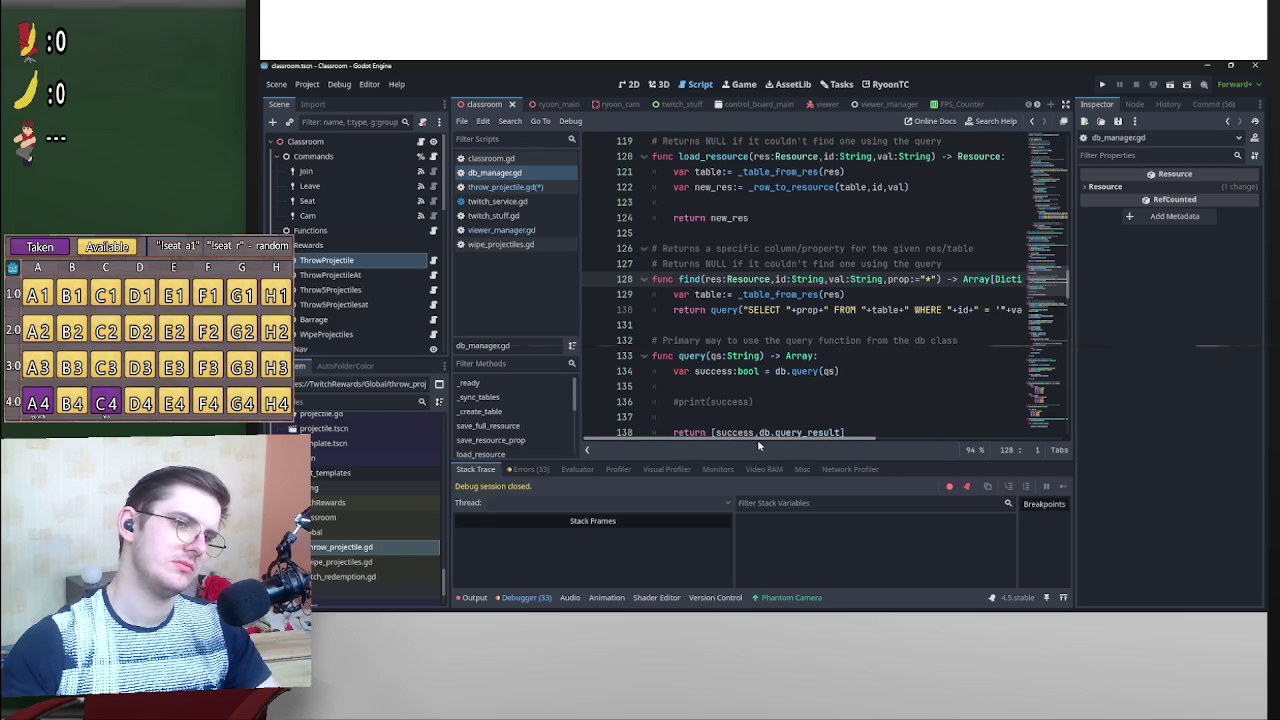
# Examine the query function's return of success and db.query_result in db_manager.gd.
pyautogui.scroll(-2, 725, 307)
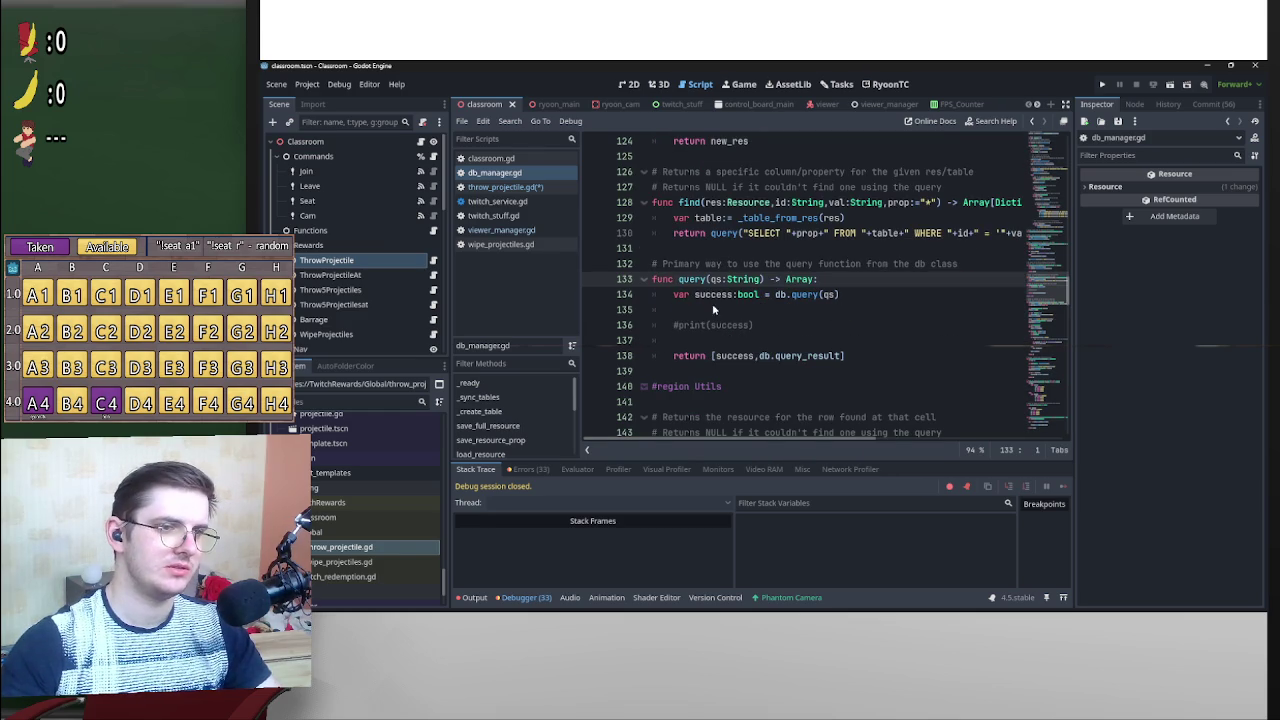
pyautogui.click(730, 357)
pyautogui.moveTo(757, 362); pyautogui.dragTo(842, 358)
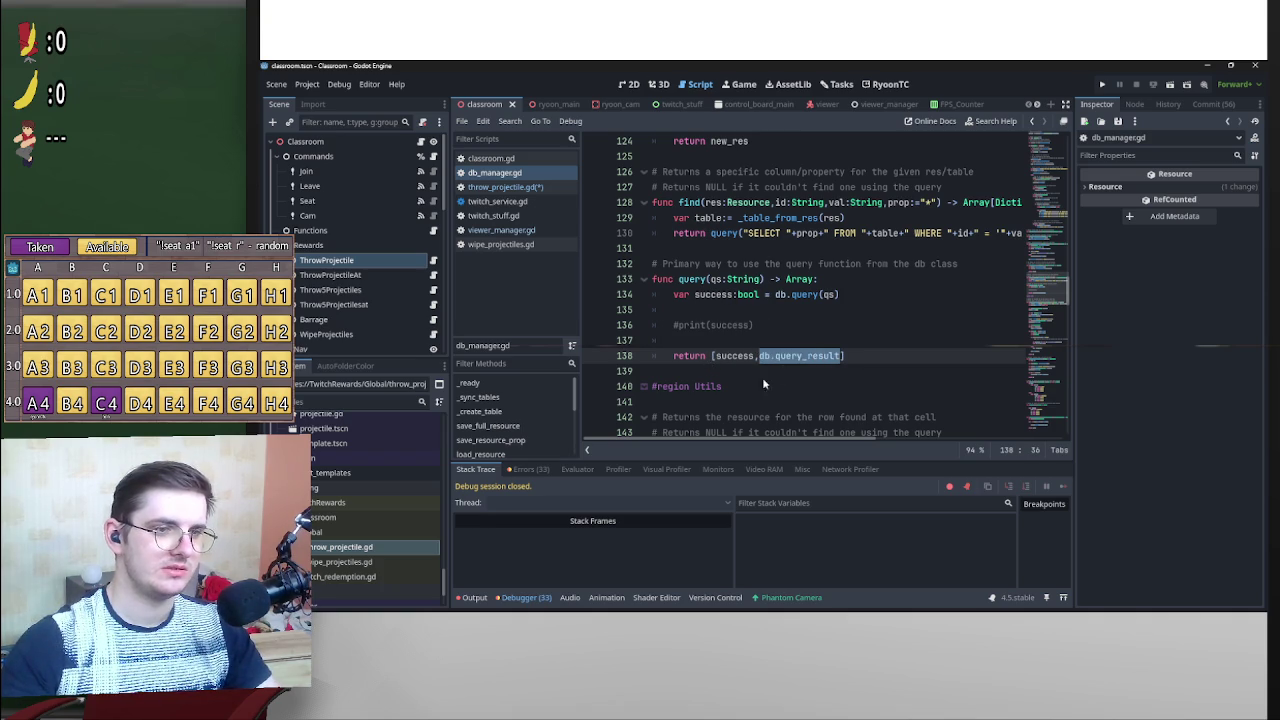
pyautogui.scroll(2, 752, 365)
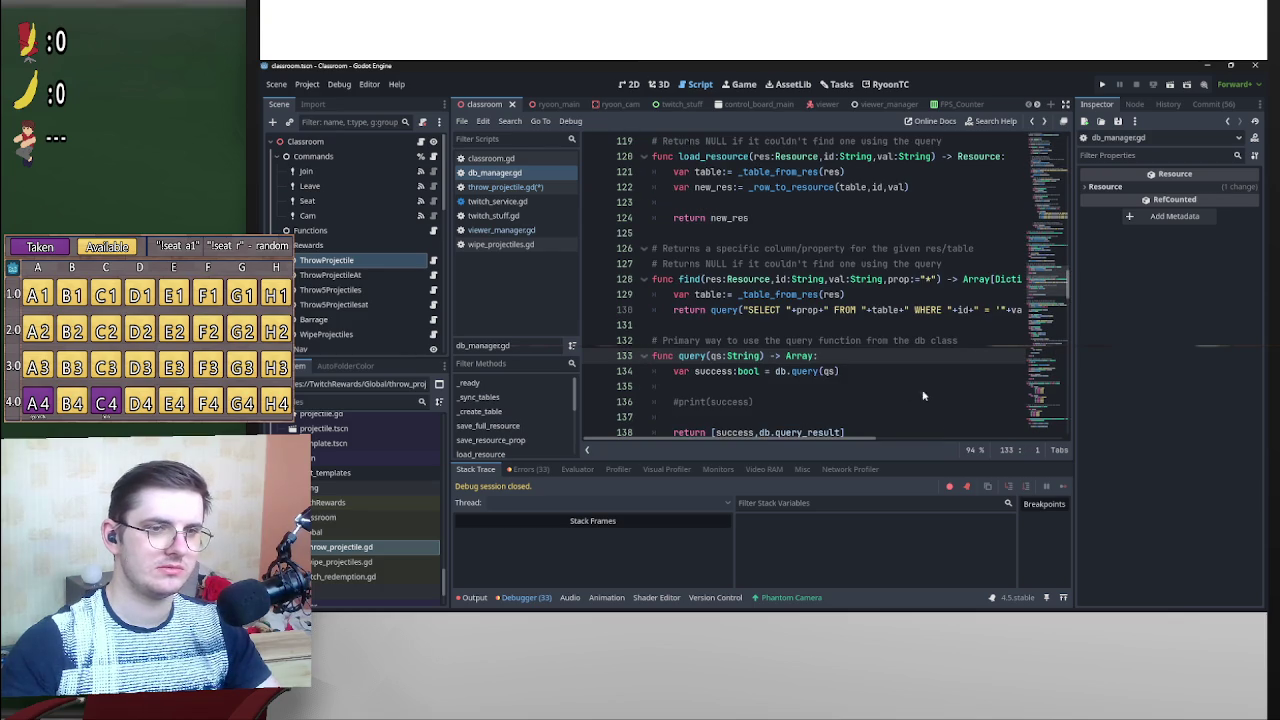
pyautogui.moveTo(856, 440)
pyautogui.mouseDown()
pyautogui.moveTo(910, 437)
pyautogui.moveTo(816, 437)
pyautogui.mouseUp()
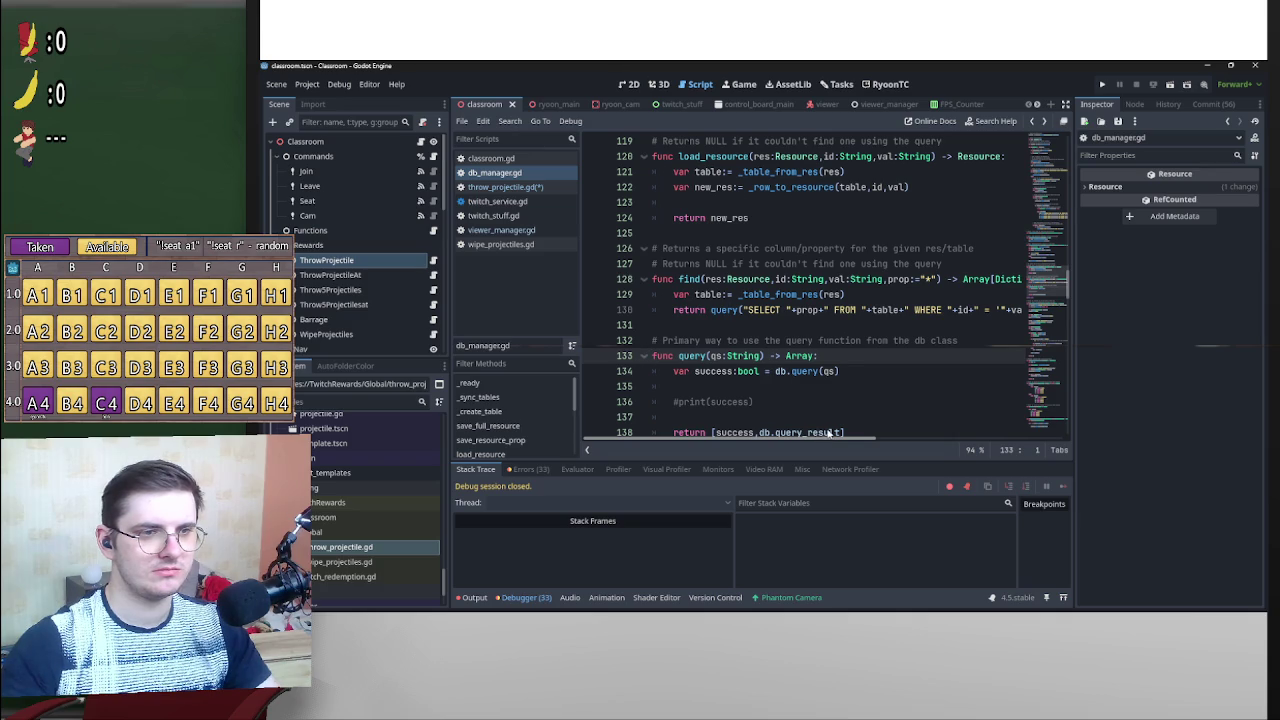
pyautogui.moveTo(850, 437); pyautogui.dragTo(922, 442)
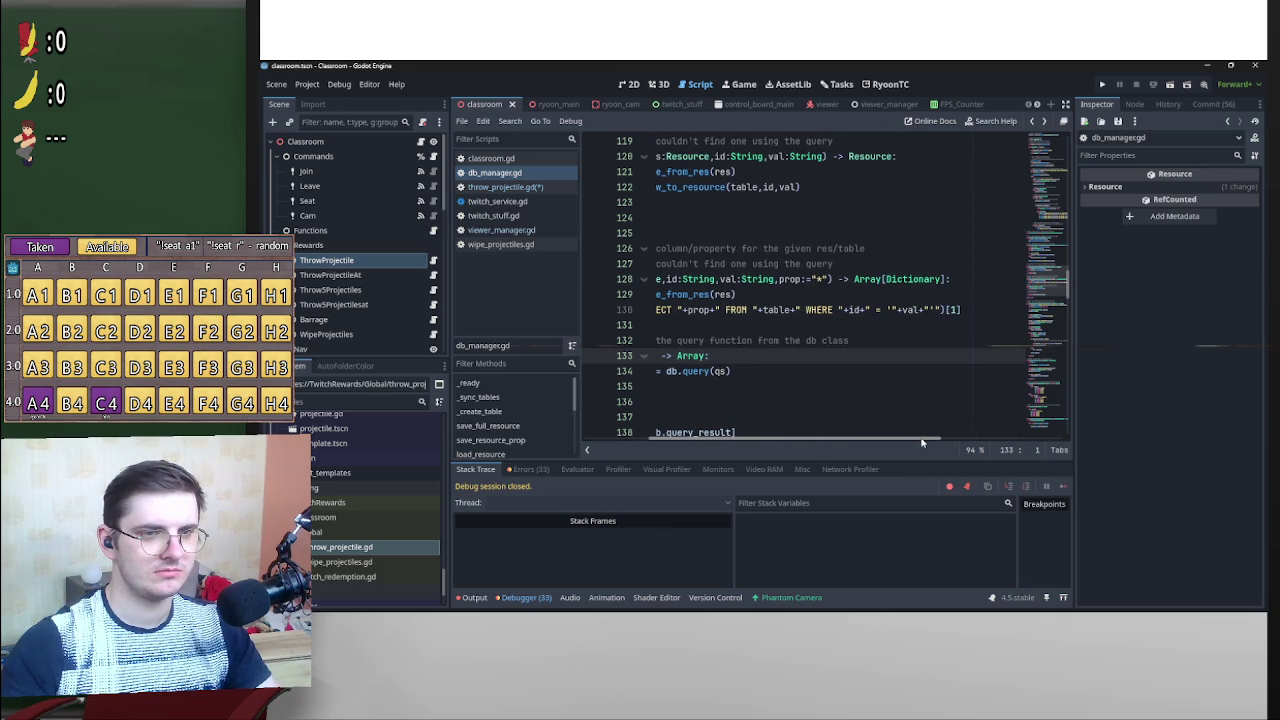
pyautogui.moveTo(922, 442)
pyautogui.mouseDown()
pyautogui.moveTo(783, 437)
pyautogui.moveTo(961, 437)
pyautogui.moveTo(780, 437)
pyautogui.mouseUp()
pyautogui.scroll(-2, 719, 309)
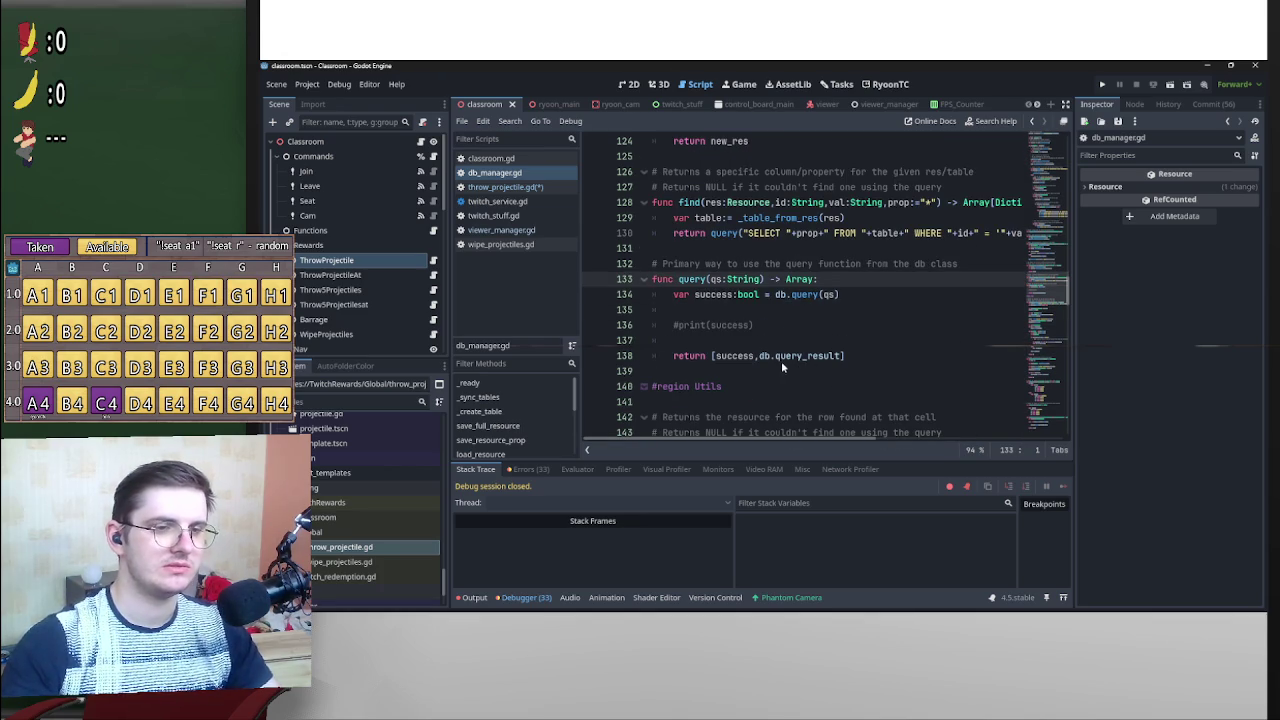
pyautogui.moveTo(754, 355)
pyautogui.mouseDown()
pyautogui.moveTo(845, 358)
pyautogui.moveTo(754, 357)
pyautogui.mouseUp()
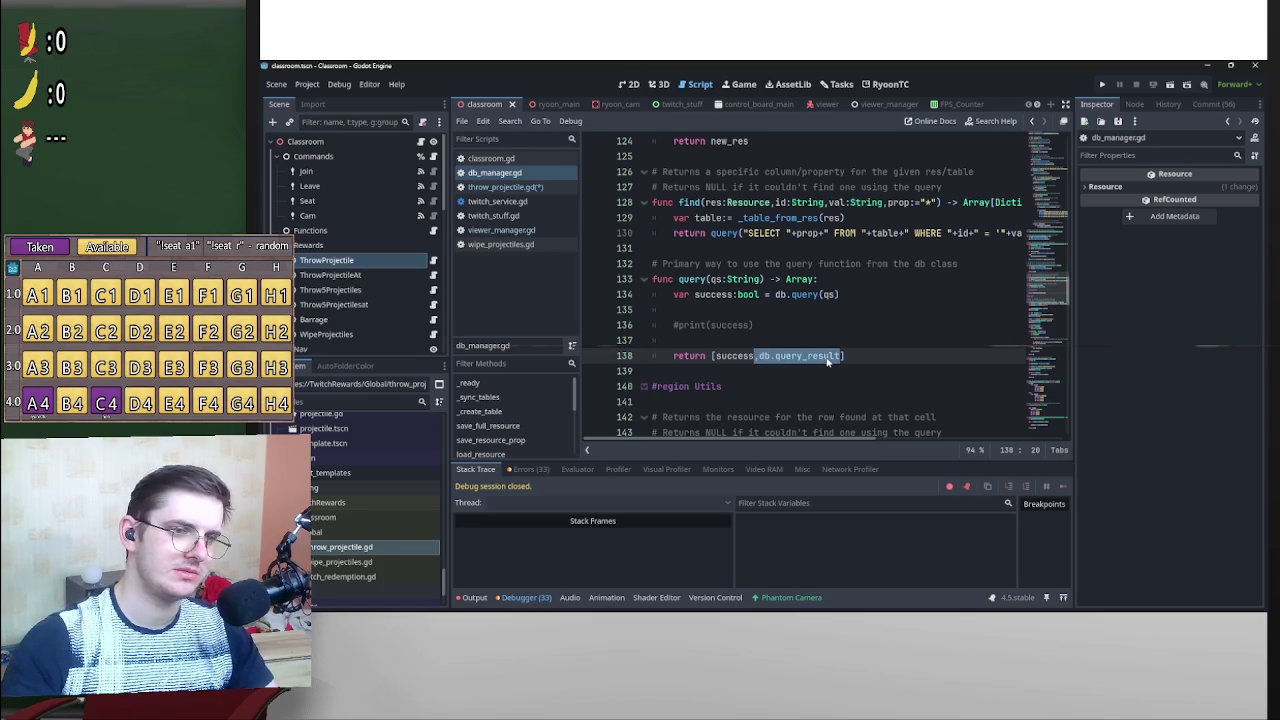
# Scroll across the query function, then go back to throw_projectile.gd.
pyautogui.hotkey('ctrl', 'z')
pyautogui.hscroll(2, 855, 441)
pyautogui.hscroll(-2, 886, 428)
pyautogui.hscroll(3, 927, 427)
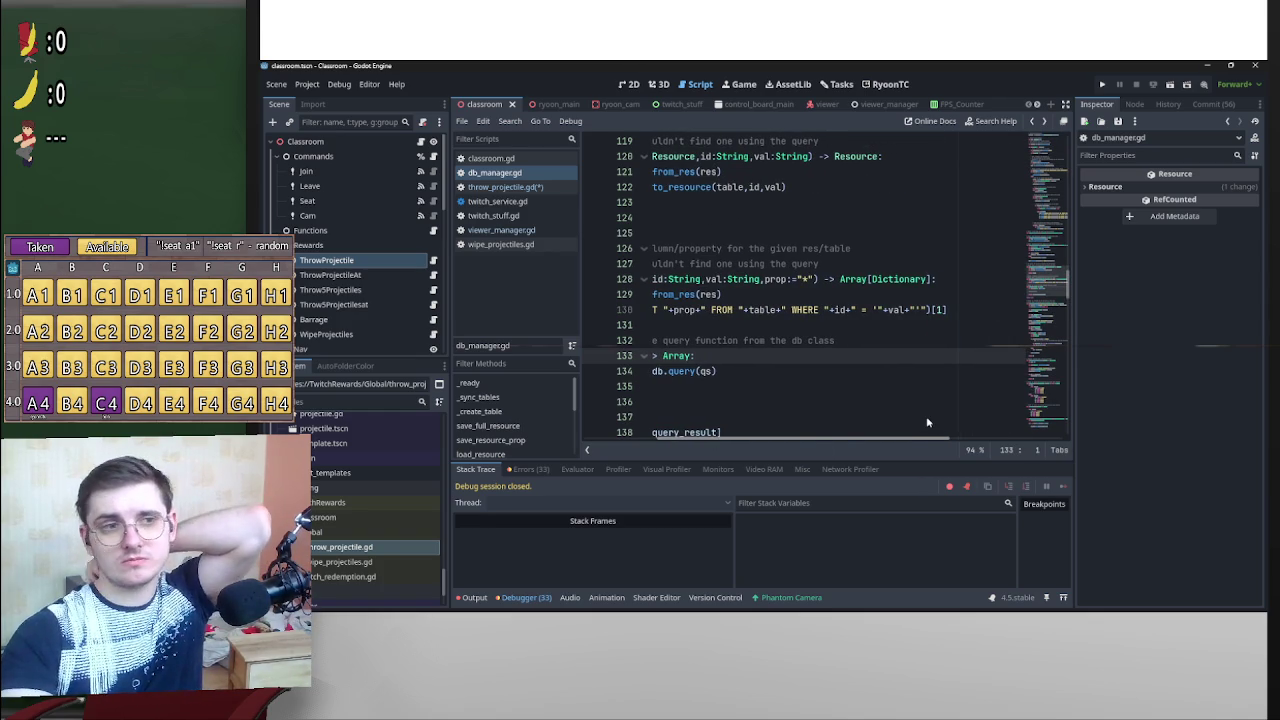
pyautogui.hscroll(-3, 927, 423)
pyautogui.hscroll(5, 1003, 445)
pyautogui.hscroll(-5, 880, 400)
pyautogui.scroll(20, 800, 370)
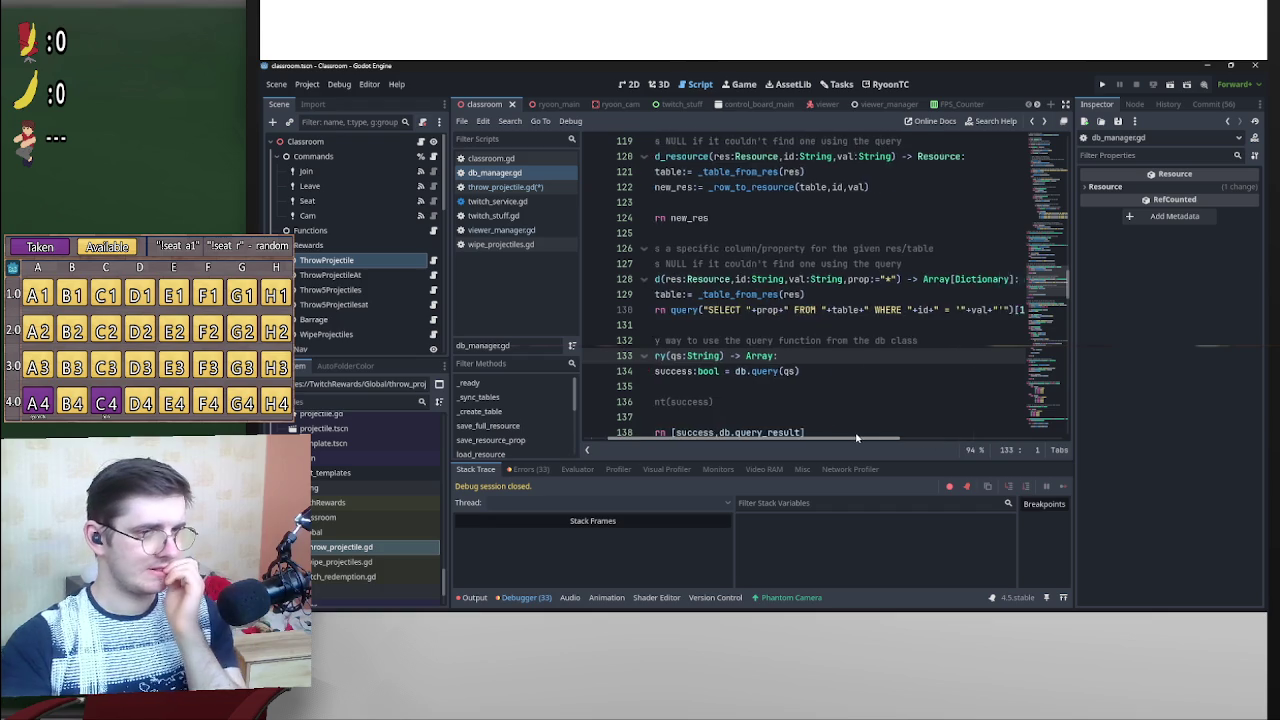
pyautogui.hotkey('alt', 'Left')
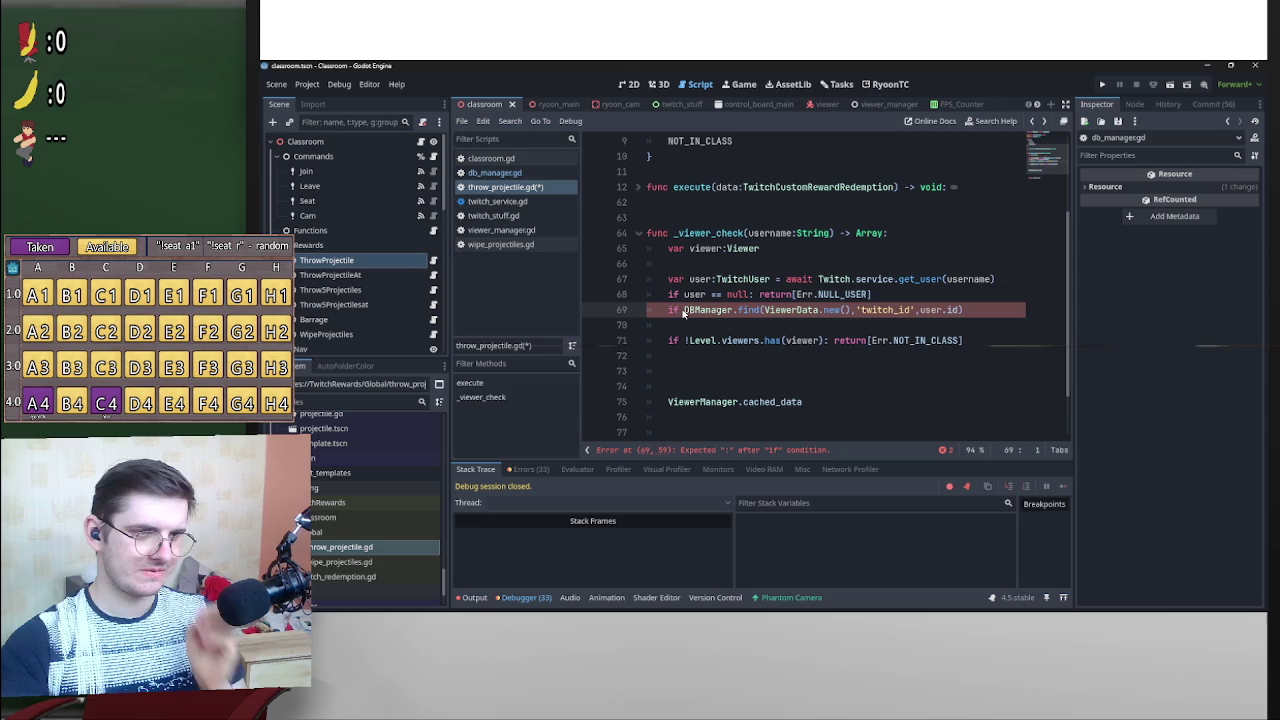
# Make line 69 read if !DBManager.find(ViewerData.new(),'twitch_id',user.id): with a copied error return.
pyautogui.write('!')
pyautogui.click(976, 314)
pyautogui.write(':')
pyautogui.moveTo(877, 296); pyautogui.dragTo(755, 296)
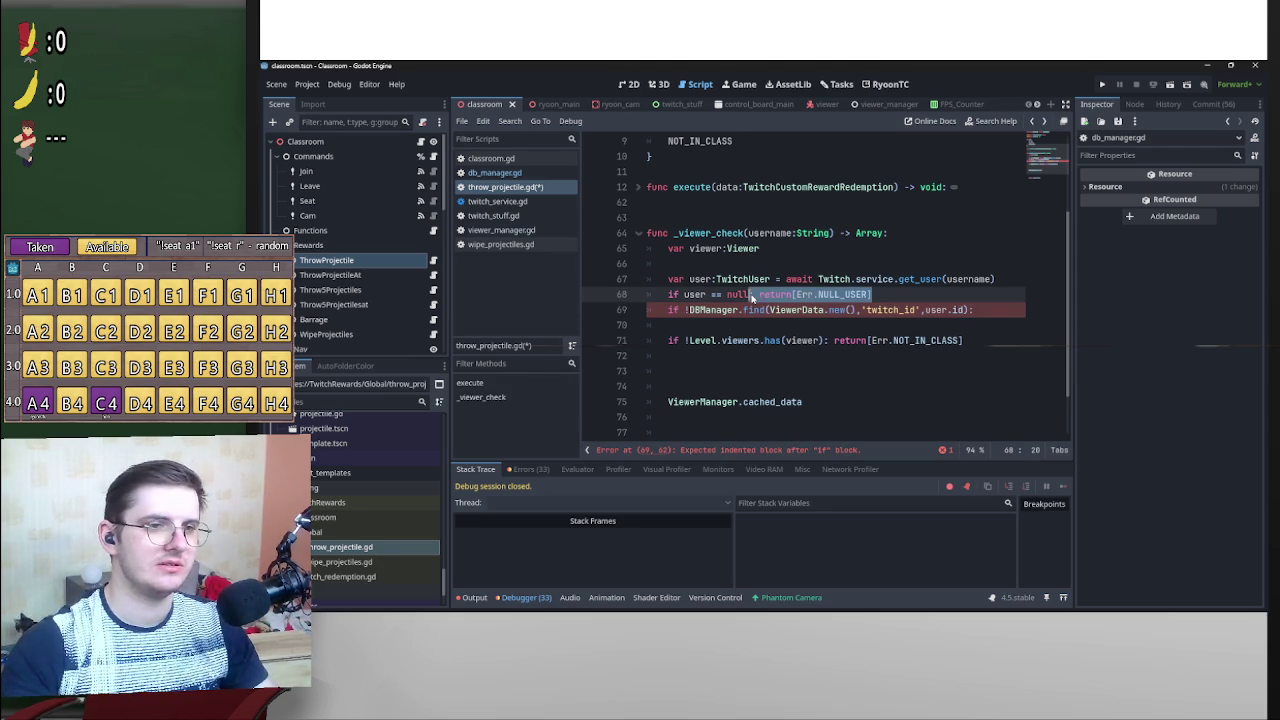
pyautogui.moveTo(857, 300); pyautogui.dragTo(1008, 311)
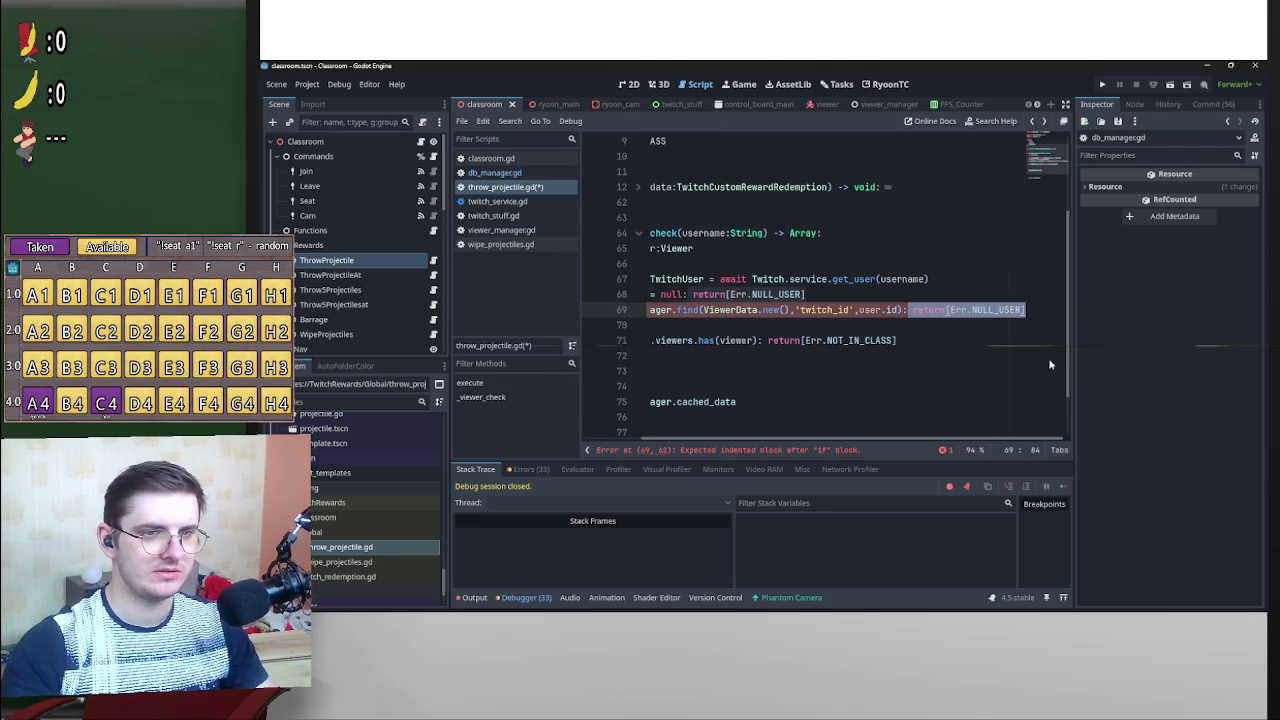
# Insert blank lines around the new database check to separate it from the null-user check.
pyautogui.click(787, 327)
pyautogui.press('Return')
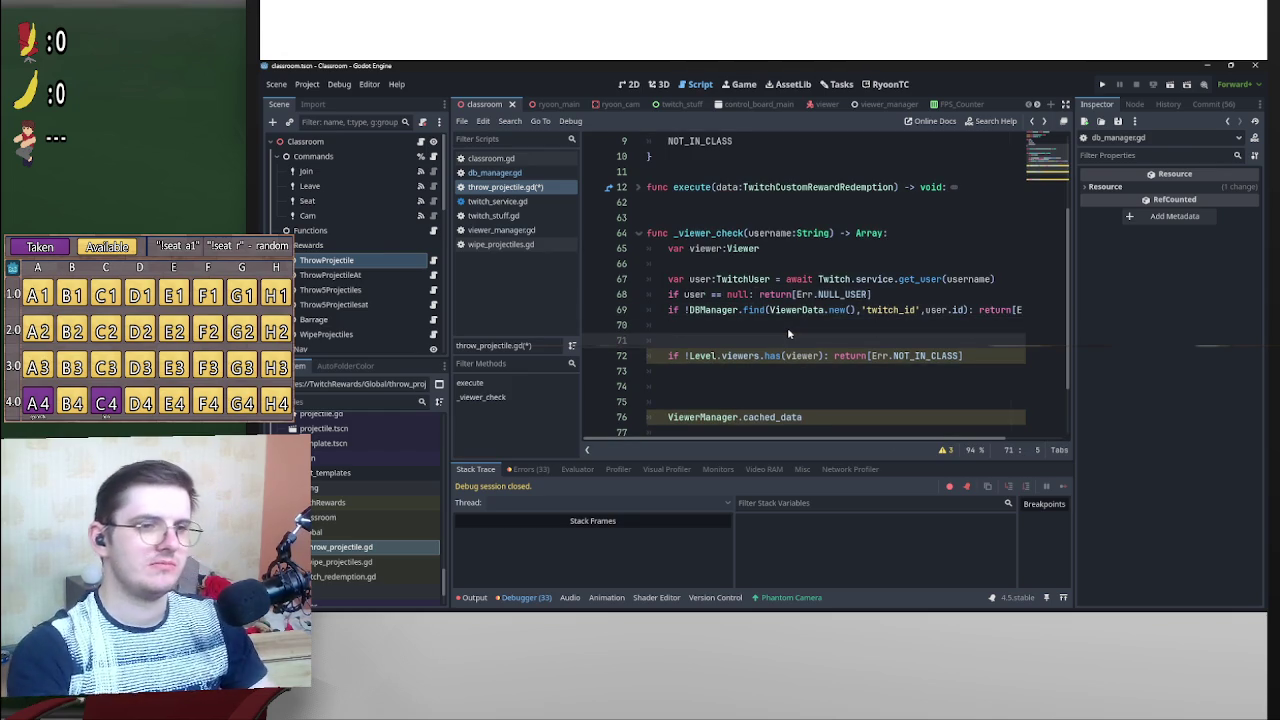
pyautogui.click(787, 327)
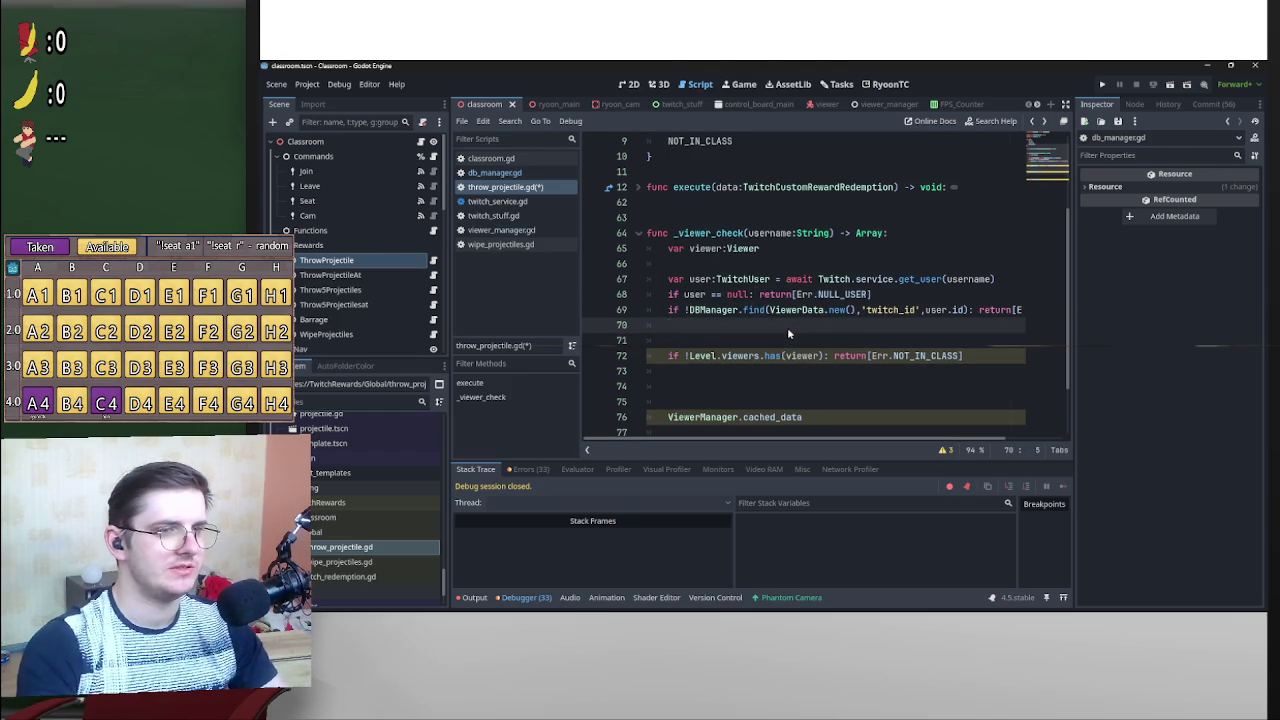
pyautogui.press('Up')
pyautogui.press('Up')
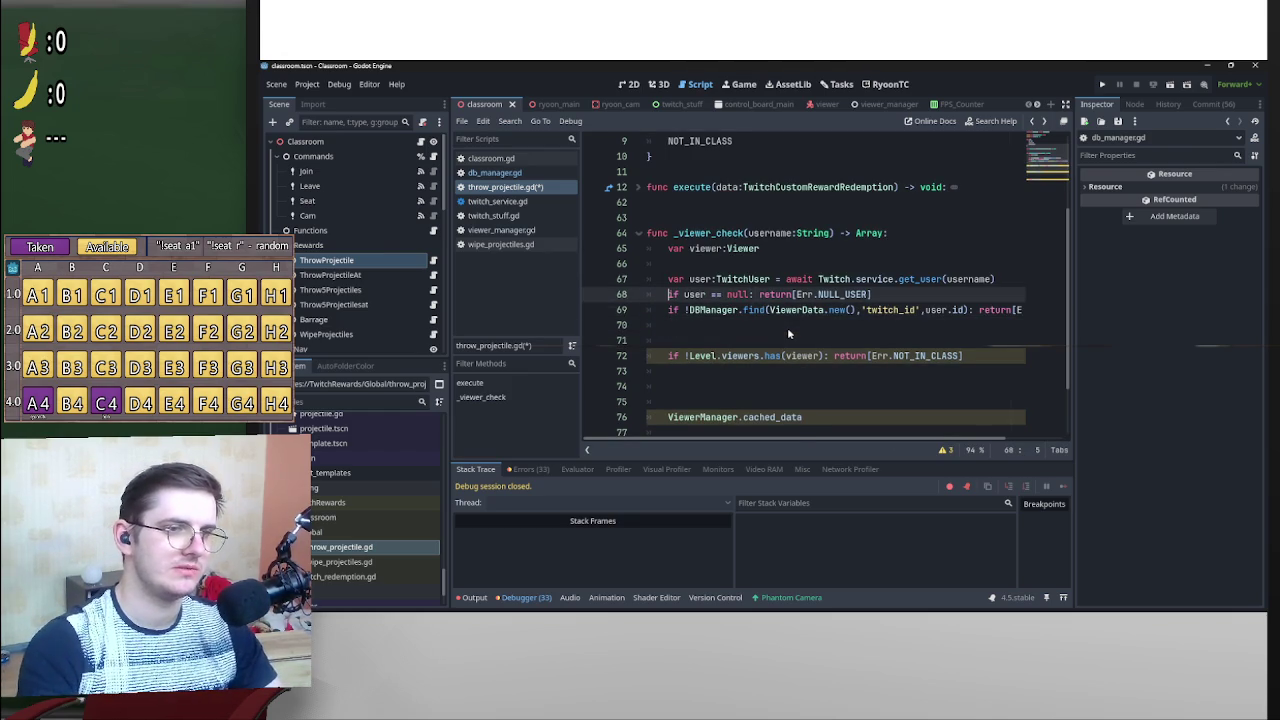
pyautogui.press('Return')
pyautogui.press('Down')
pyautogui.press('Down')
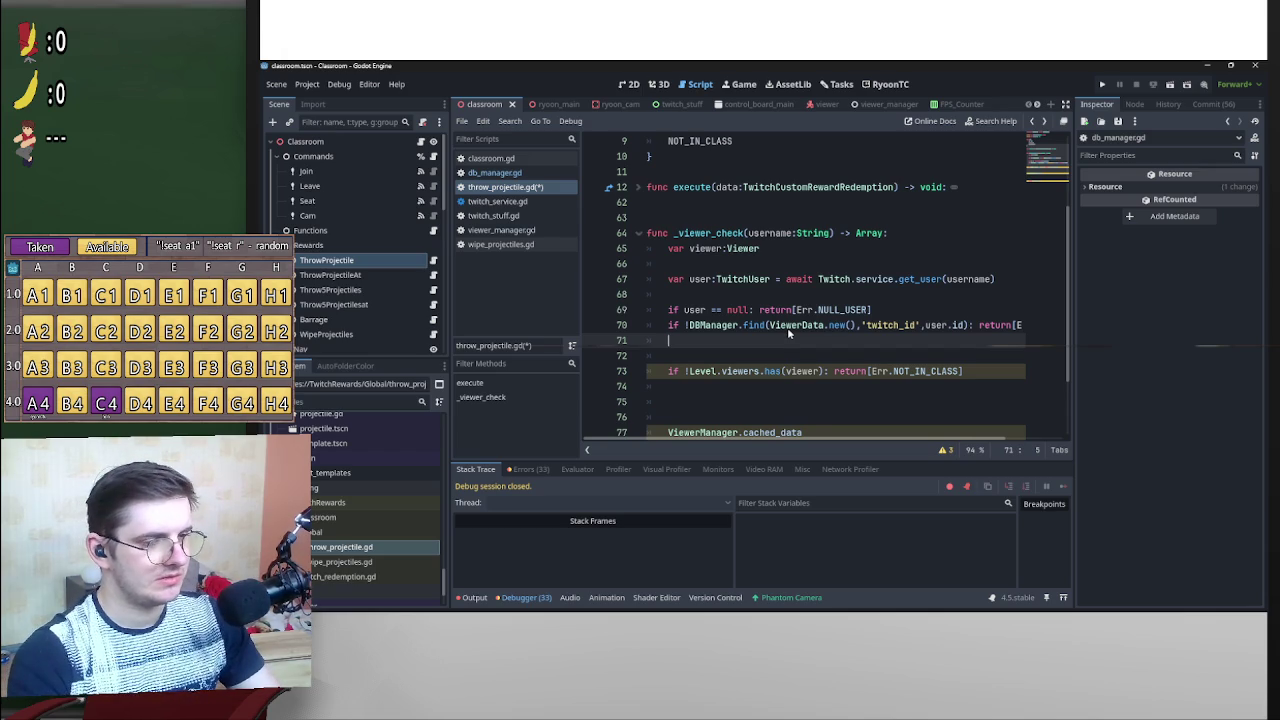
# Copy ViewerManager.cached_data onto line 71 below the database check.
pyautogui.write('vi')
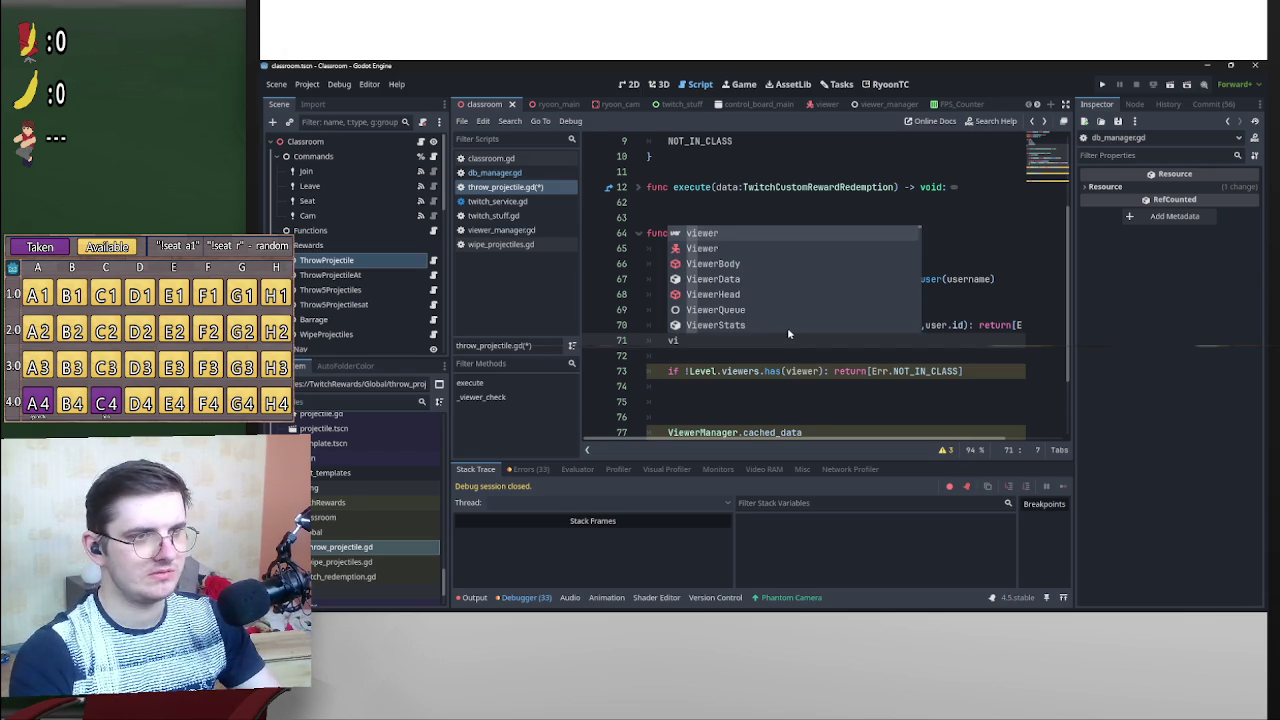
pyautogui.press('Down')
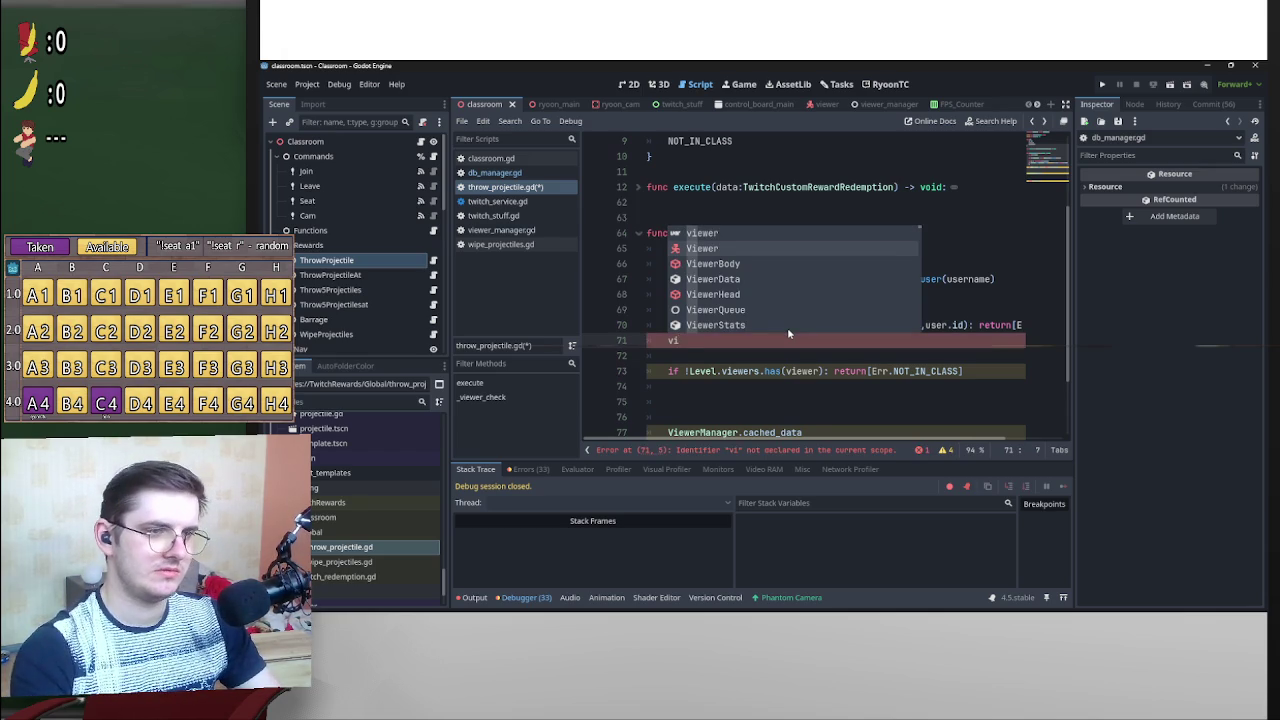
pyautogui.press('Escape')
pyautogui.hotkey('ctrl', 'space')
pyautogui.press('BackSpace')
pyautogui.press('BackSpace')
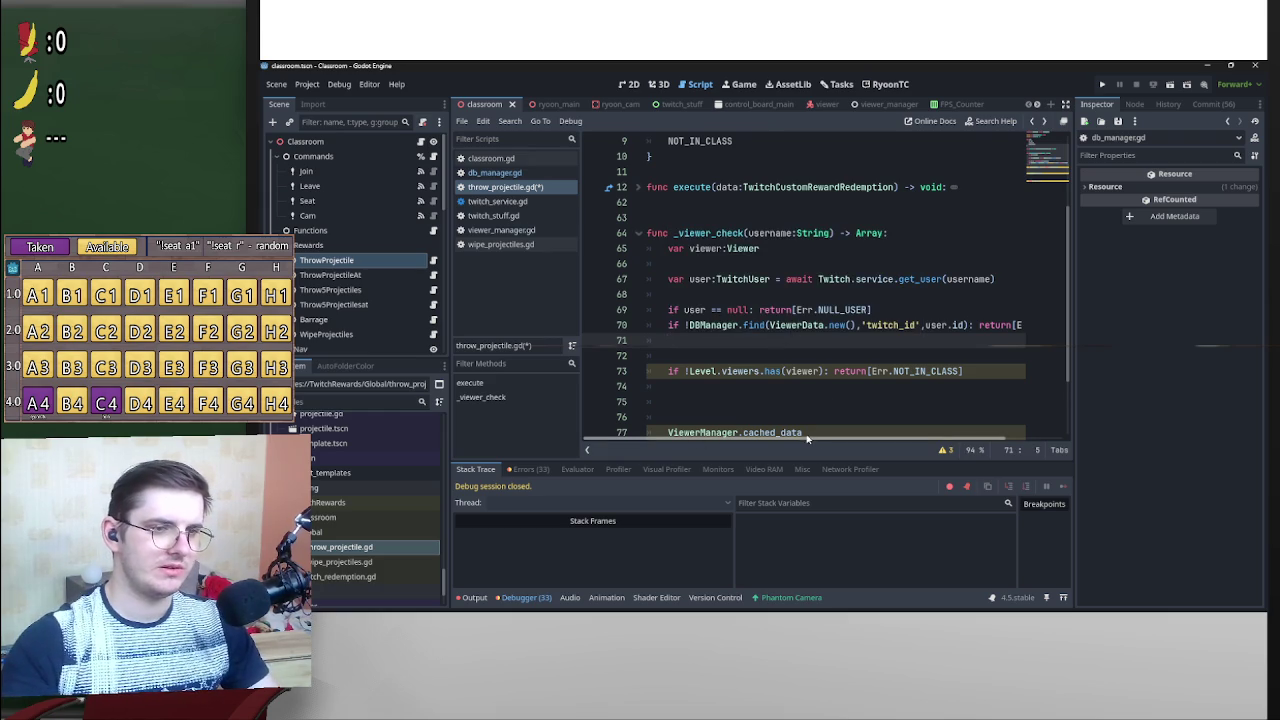
pyautogui.scroll(-2, 807, 439)
pyautogui.moveTo(802, 340)
pyautogui.mouseDown()
pyautogui.moveTo(668, 340)
pyautogui.moveTo(720, 255)
pyautogui.moveTo(832, 252)
pyautogui.mouseUp()
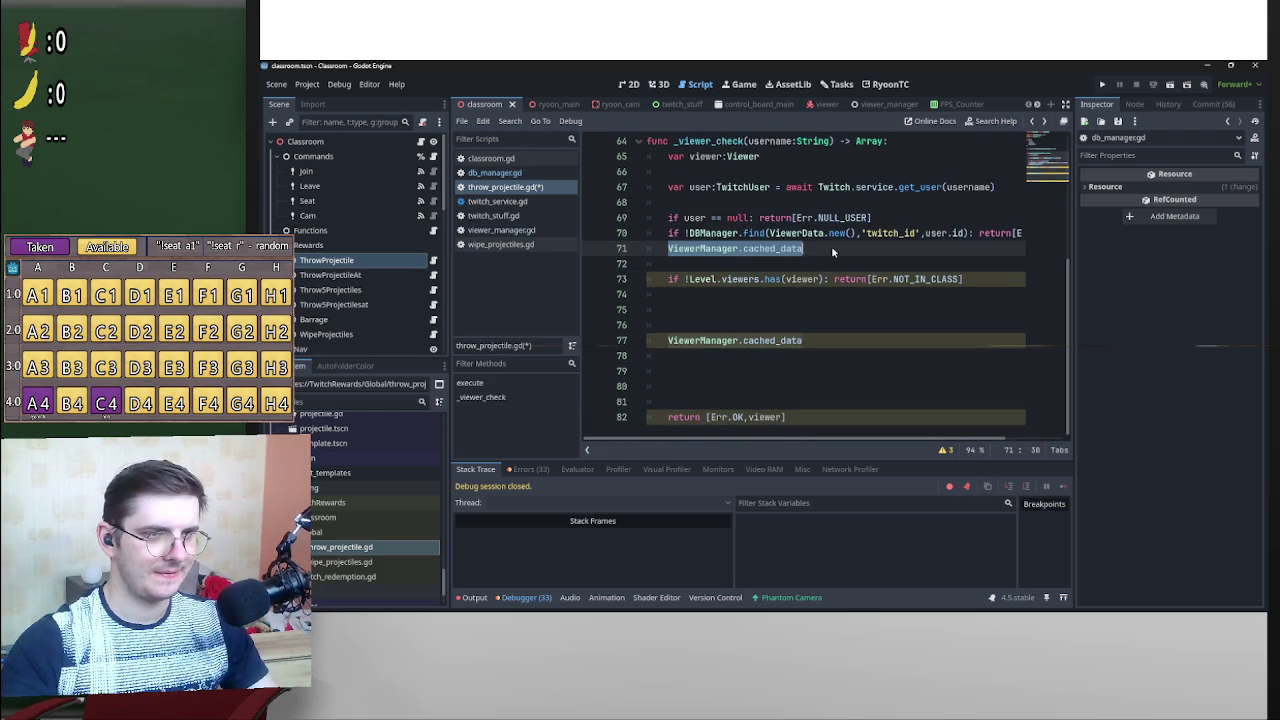
# Briefly delete the not-in-class check, then restore it with undo.
pyautogui.click(832, 252)
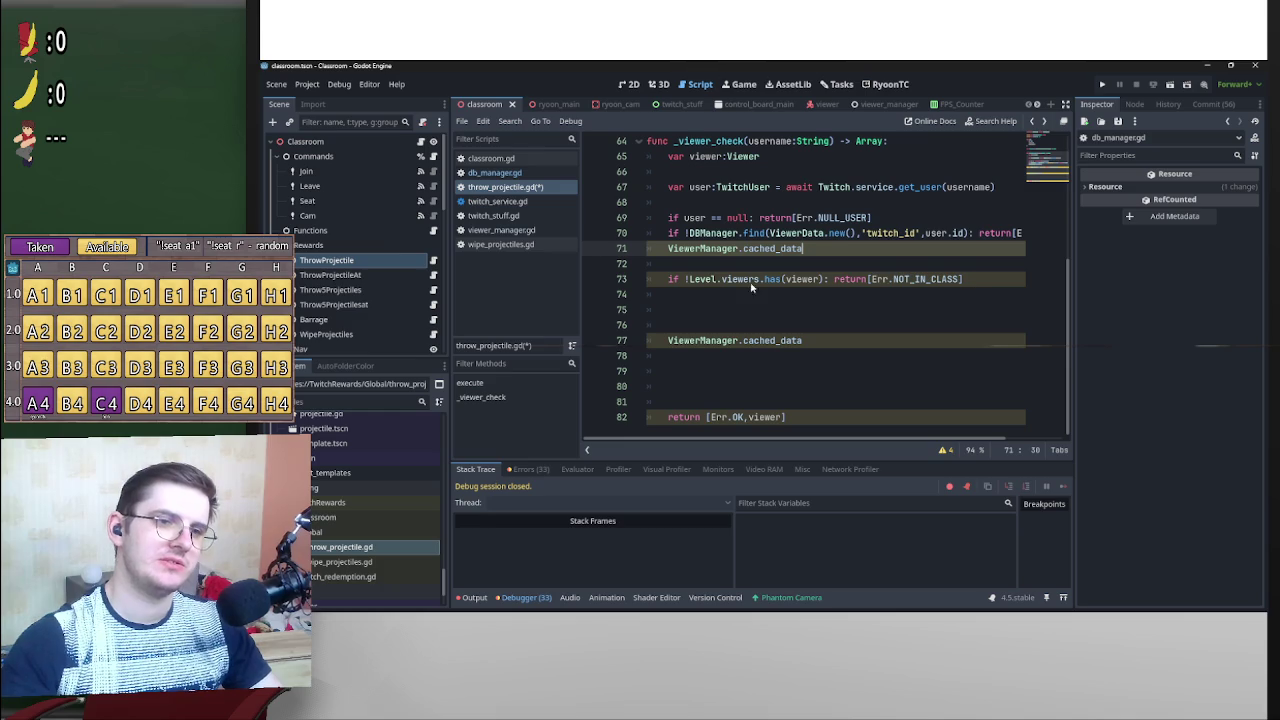
pyautogui.moveTo(989, 285); pyautogui.dragTo(650, 281)
pyautogui.press('BackSpace')
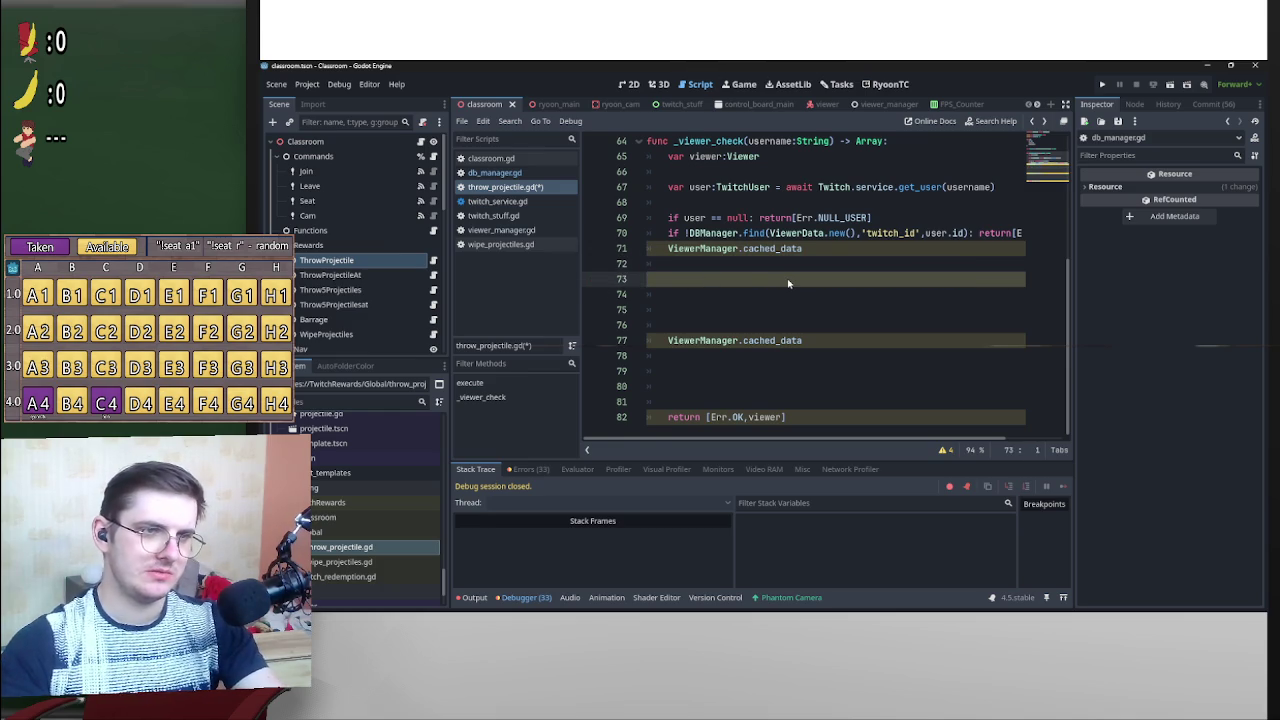
pyautogui.hotkey('ctrl', 'z')
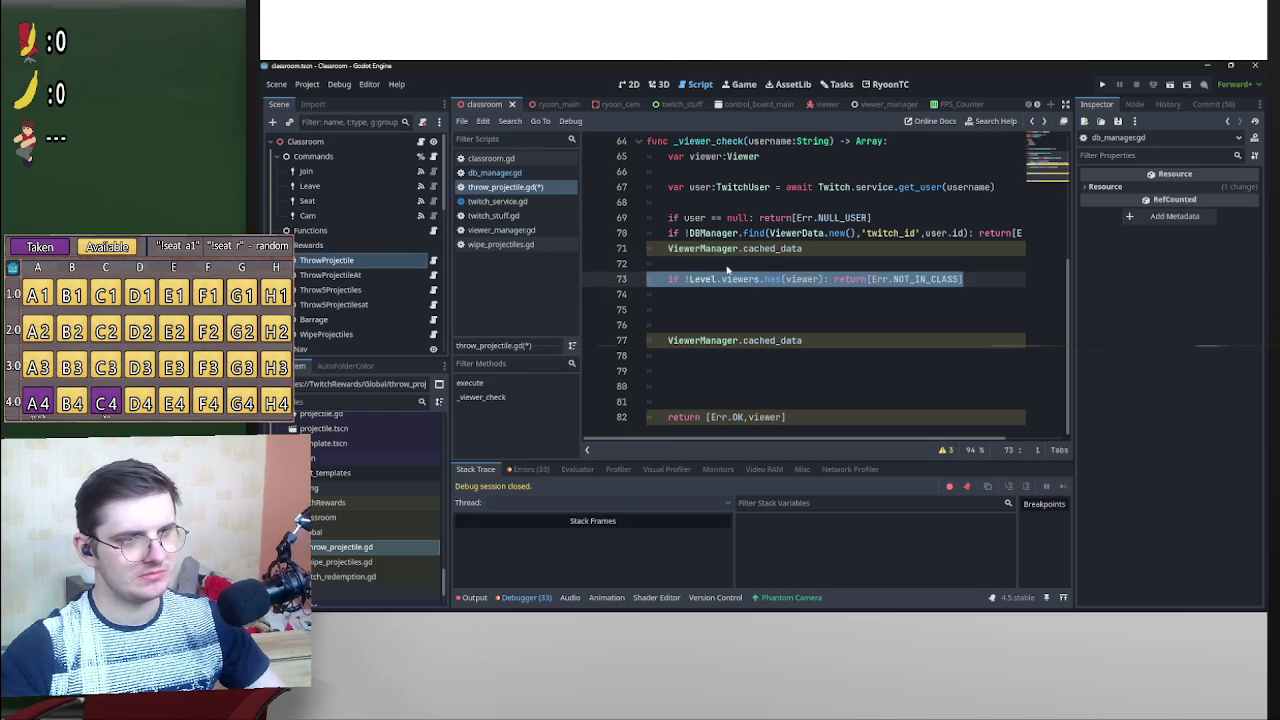
pyautogui.moveTo(806, 252); pyautogui.dragTo(745, 250)
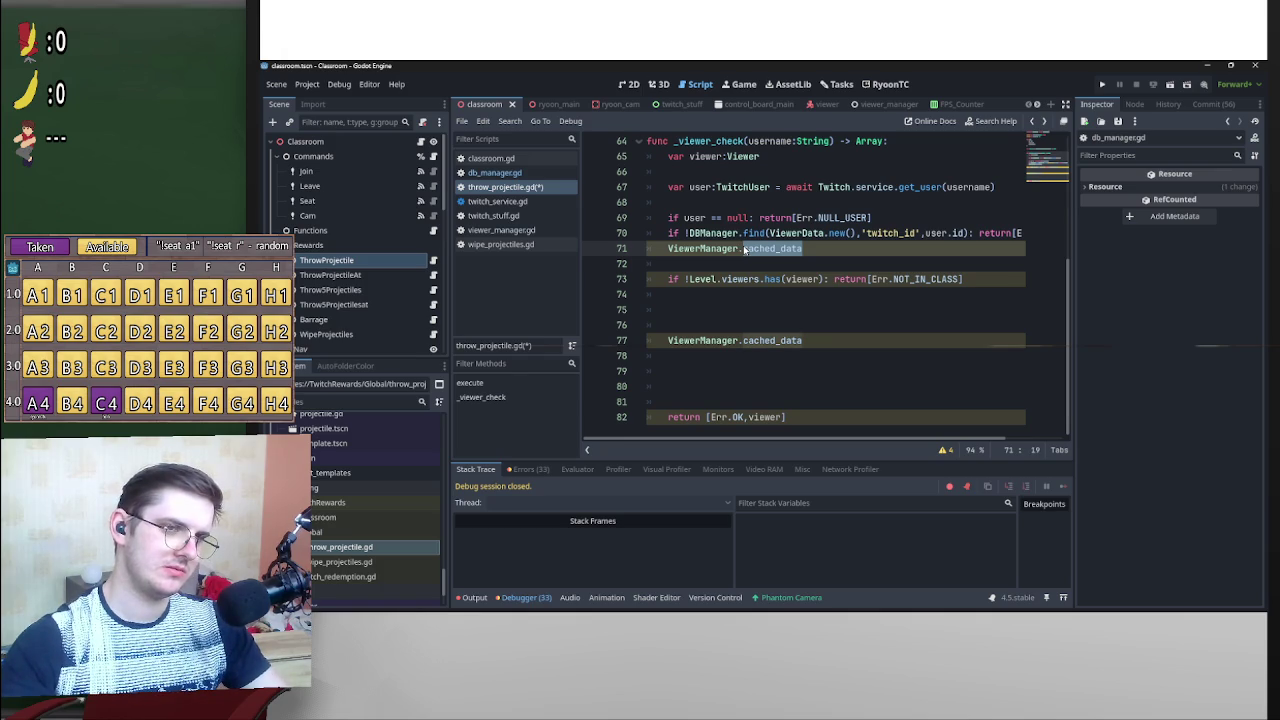
pyautogui.click(663, 252)
# Turn the cached_data line into if ViewerManager.cached_data.has(username): and begin its block with viewer.
pyautogui.press('Return')
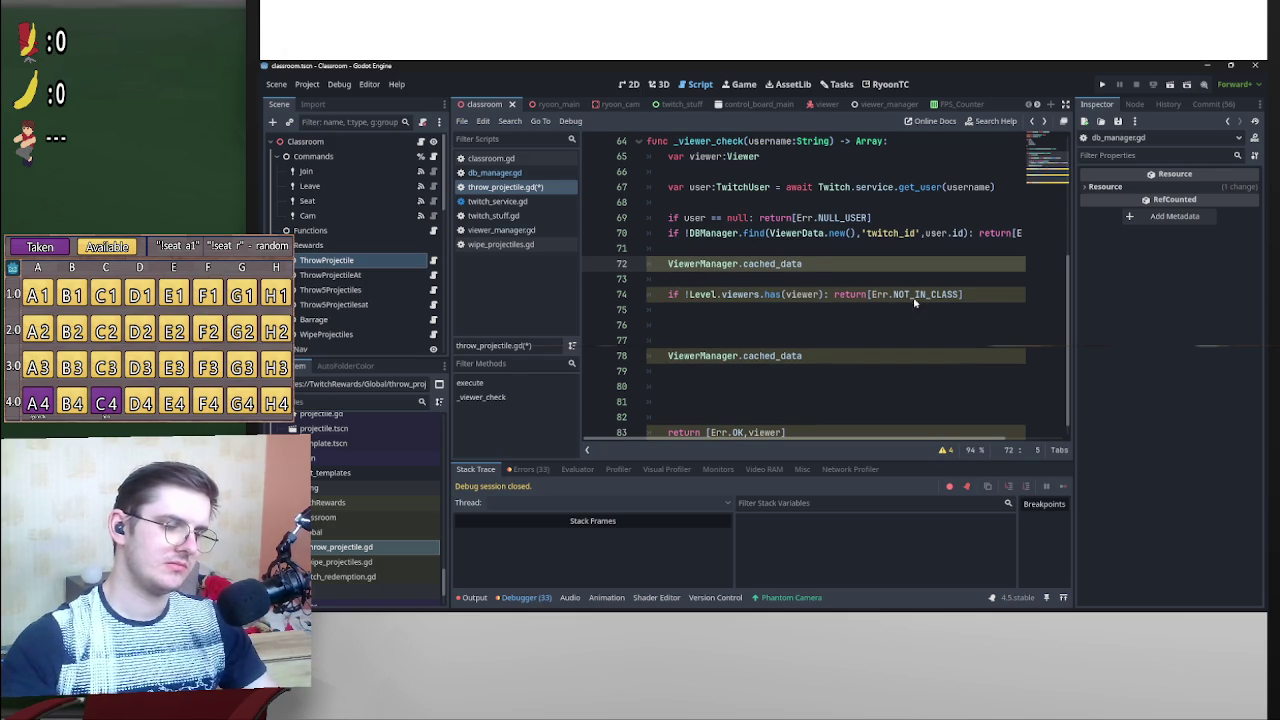
pyautogui.write('if')
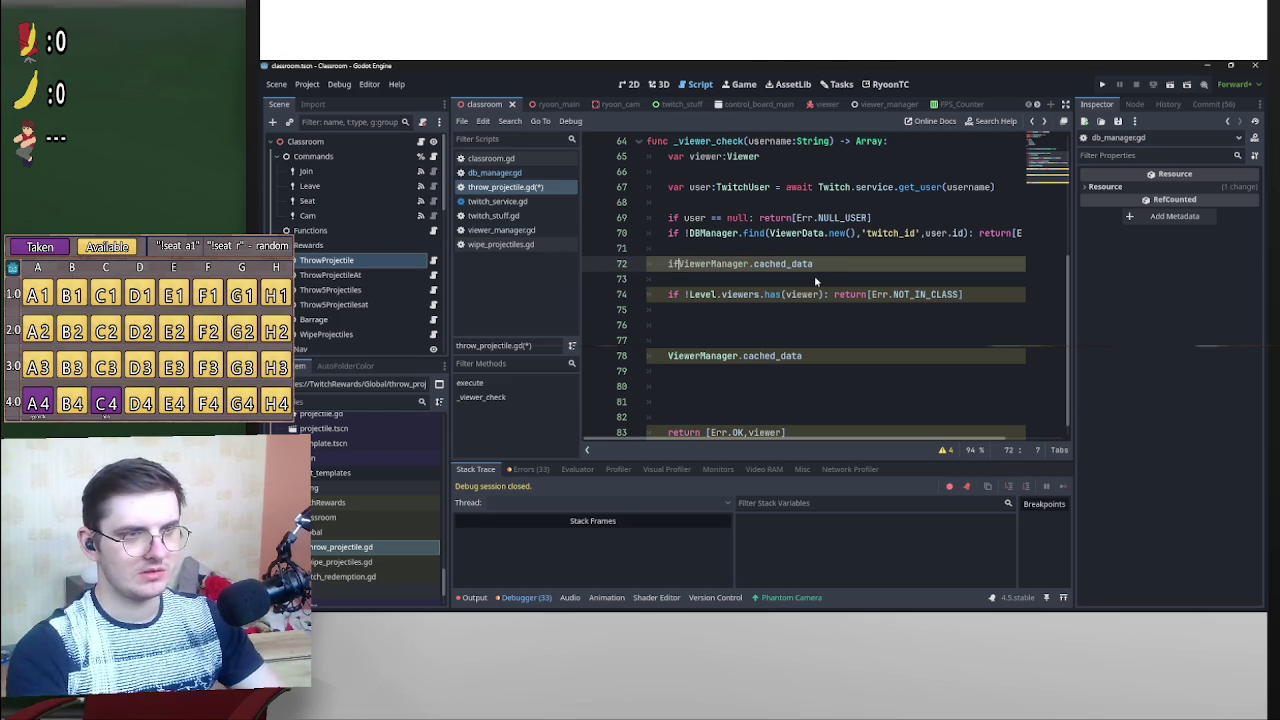
pyautogui.click(826, 268)
pyautogui.write('.has(')
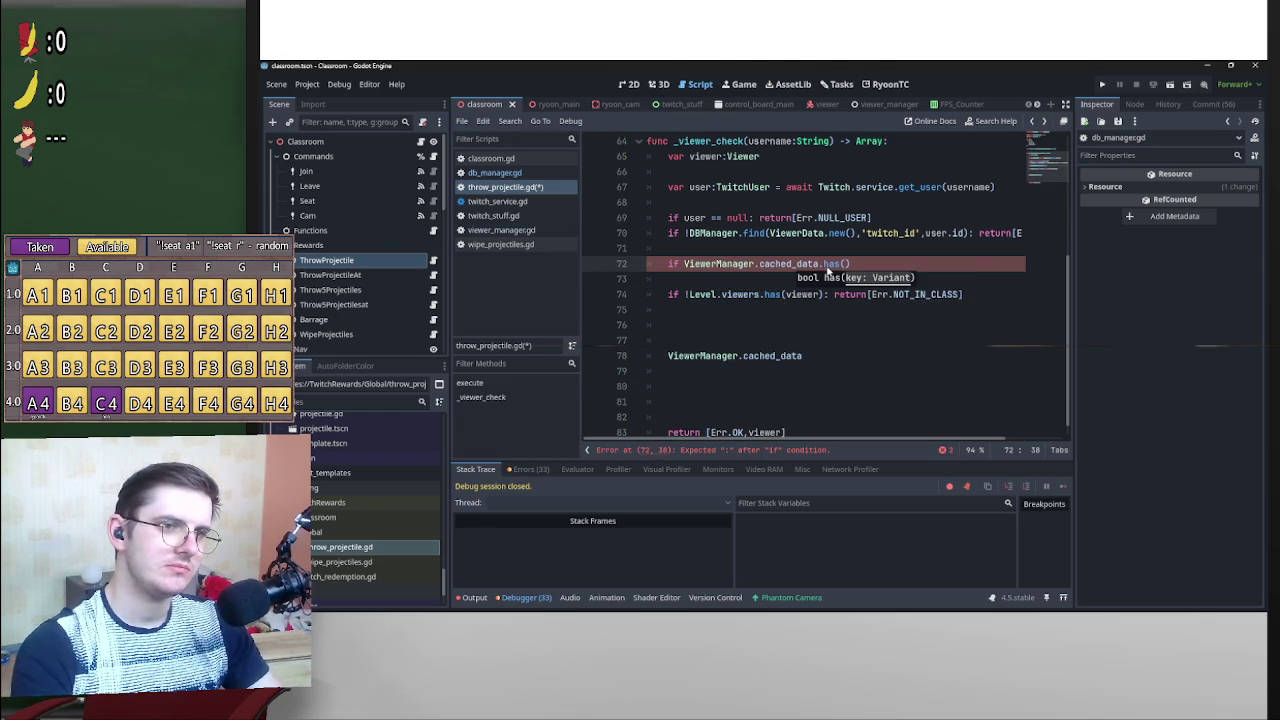
pyautogui.write('us')
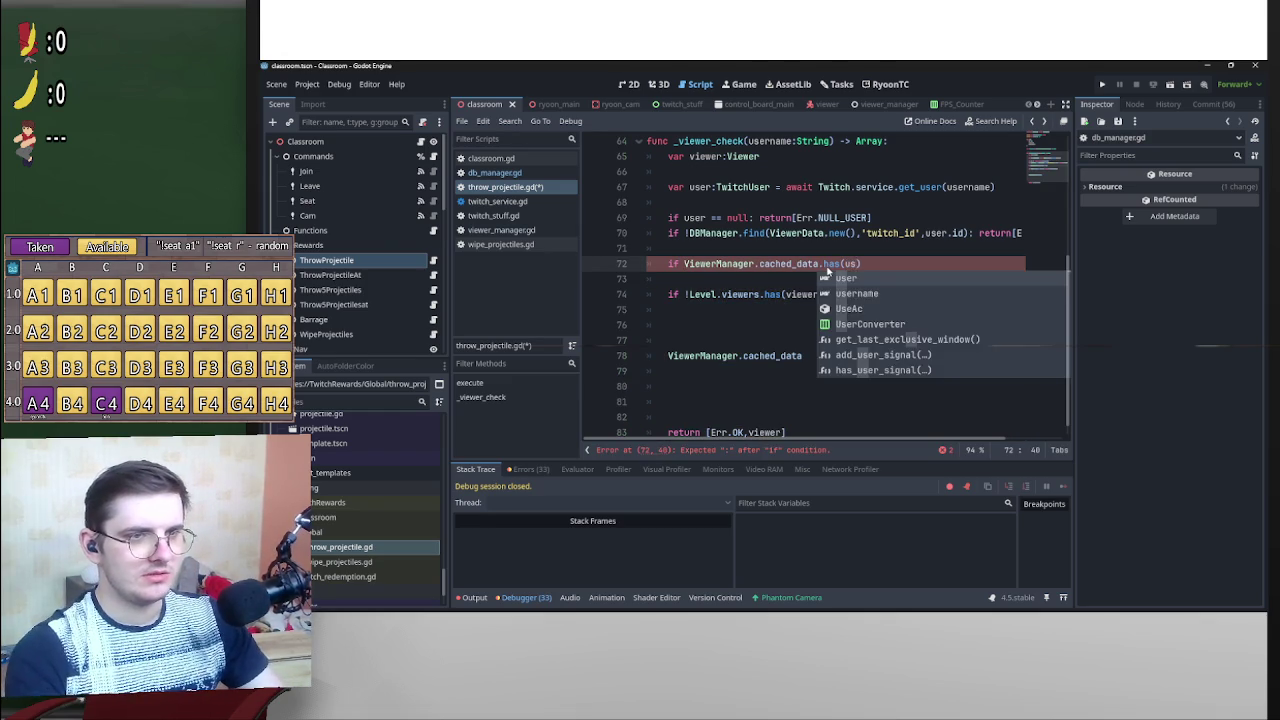
pyautogui.write('ser')
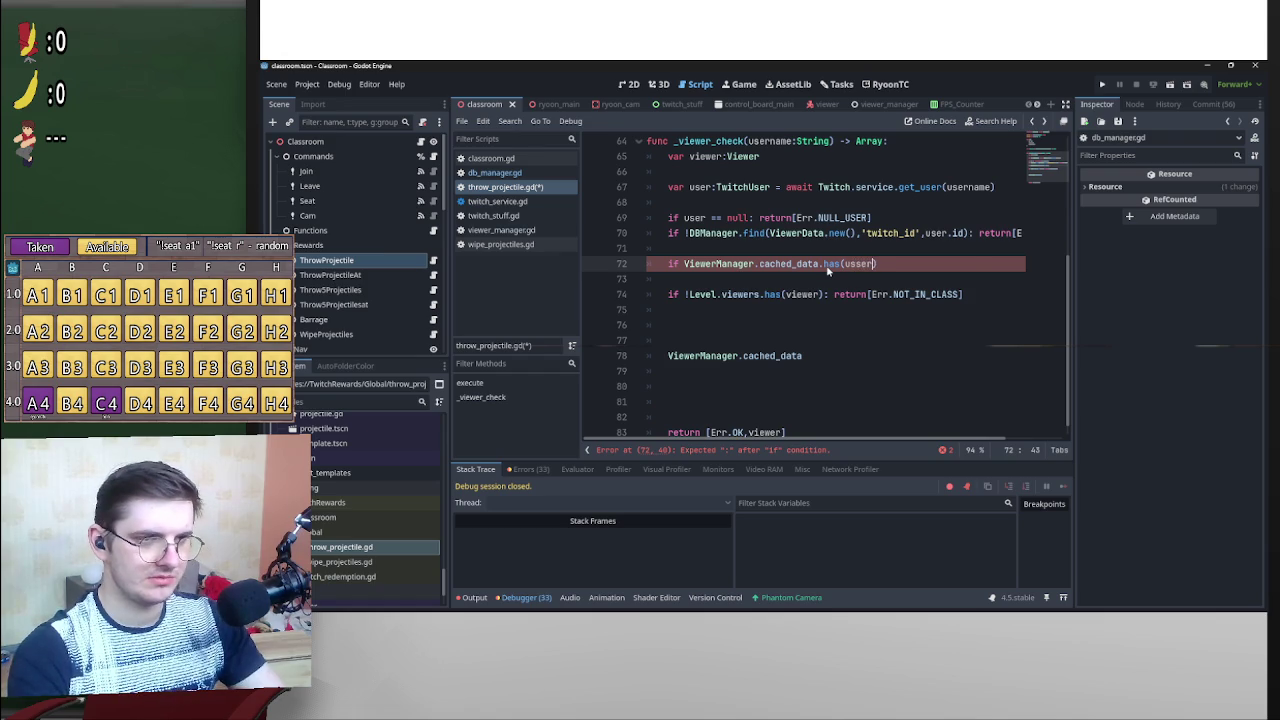
pyautogui.press('BackSpace')
pyautogui.press('BackSpace')
pyautogui.press('BackSpace')
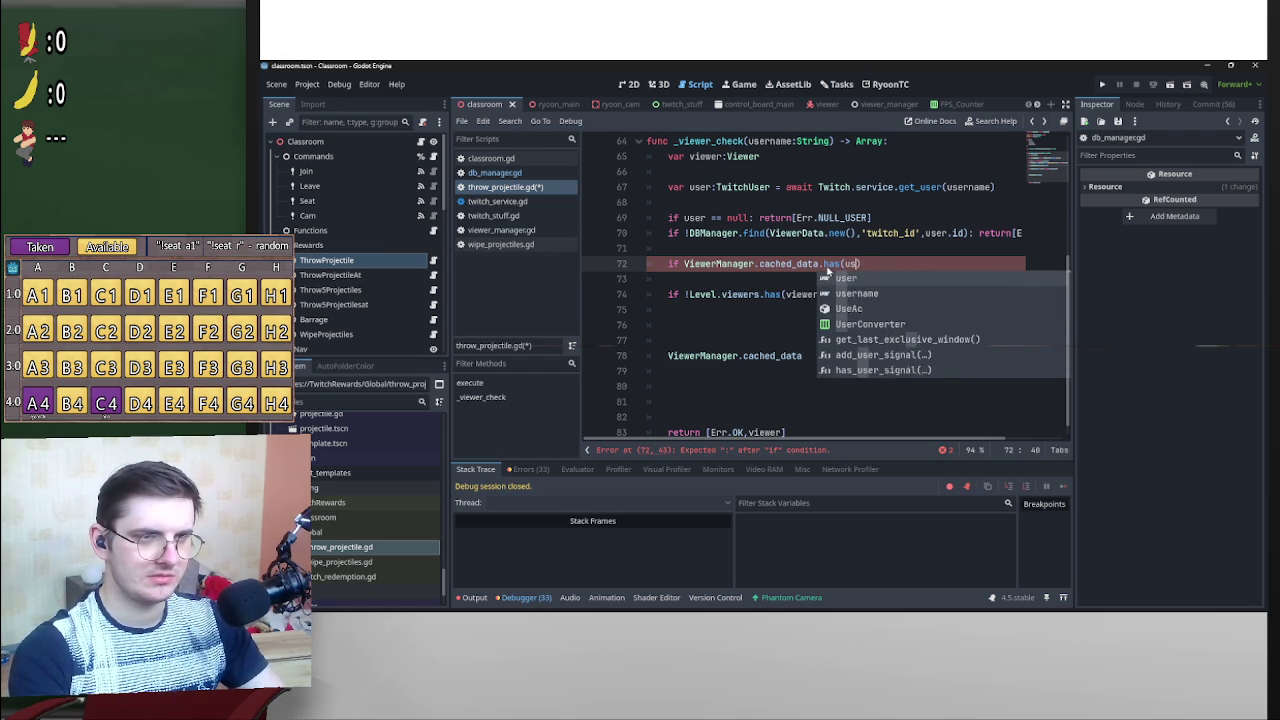
pyautogui.write('er')
pyautogui.press('Return')
pyautogui.write(')')
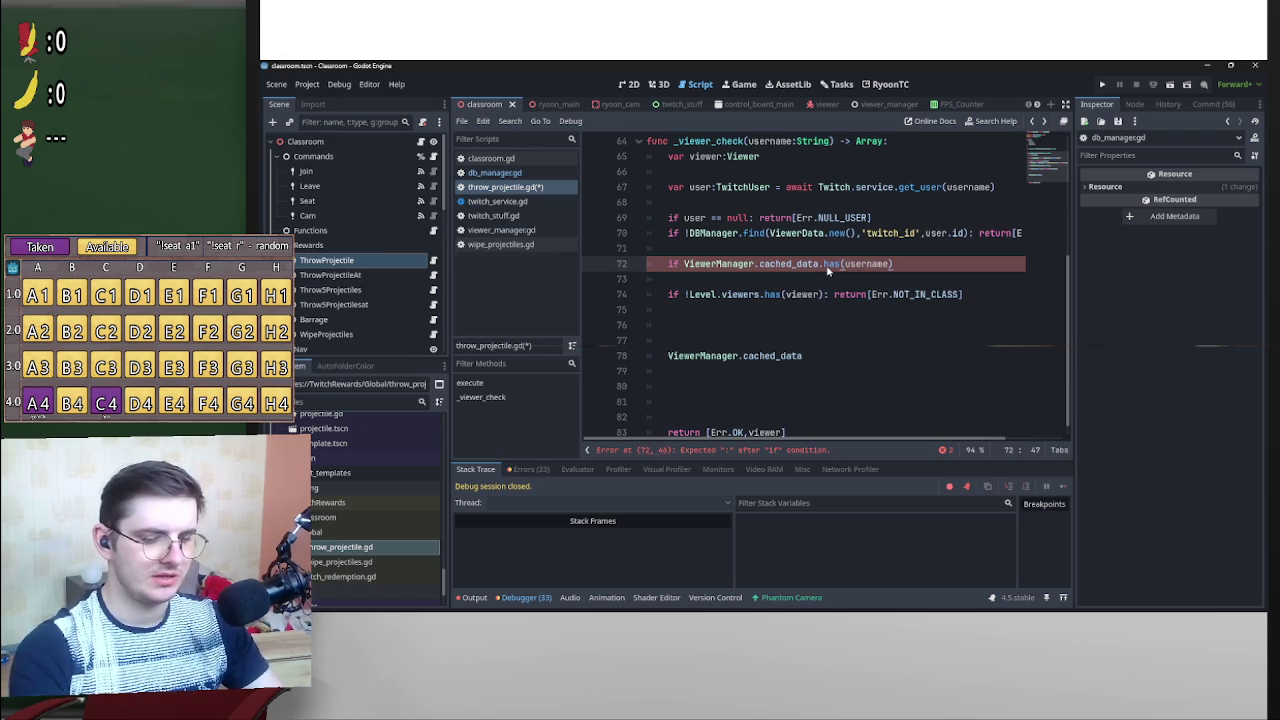
pyautogui.press('Return')
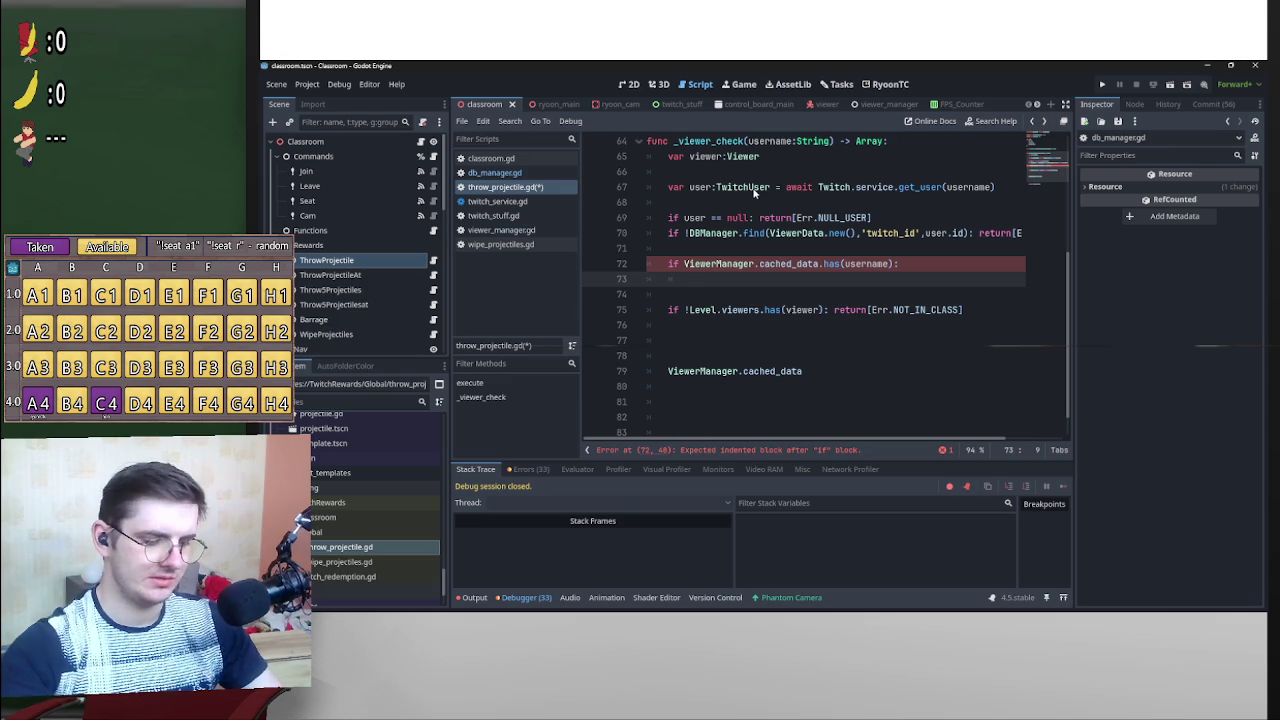
pyautogui.write('viewer')
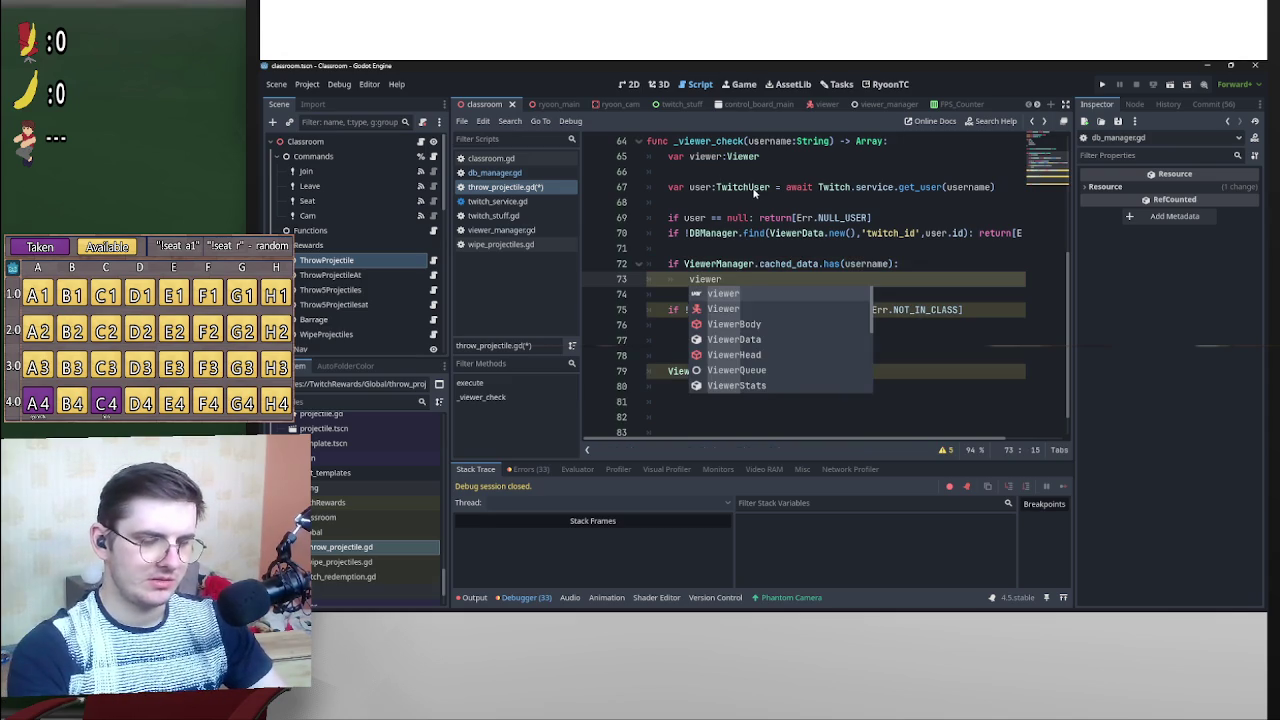
pyautogui.write(' = Vie')
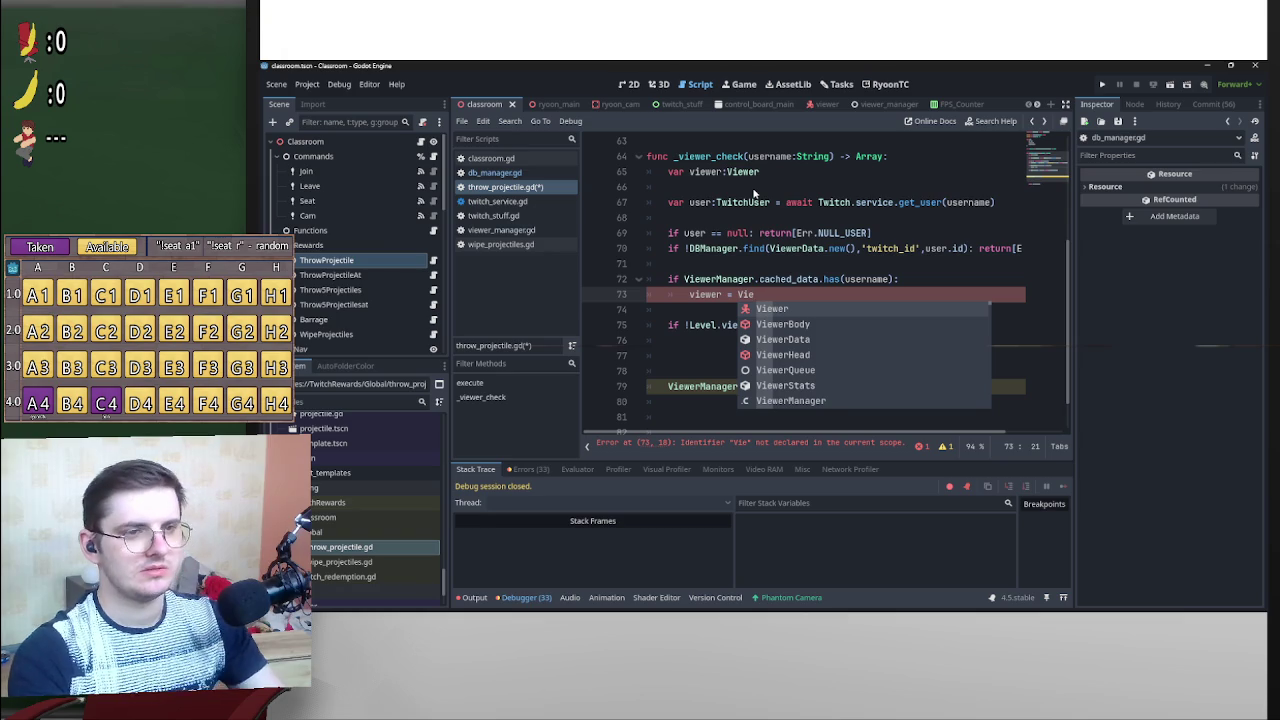
# Assign viewer = ViewerManager.cached_data[username].viewer inside the has(username) block.
pyautogui.press('BackSpace')
pyautogui.press('BackSpace')
pyautogui.press('BackSpace')
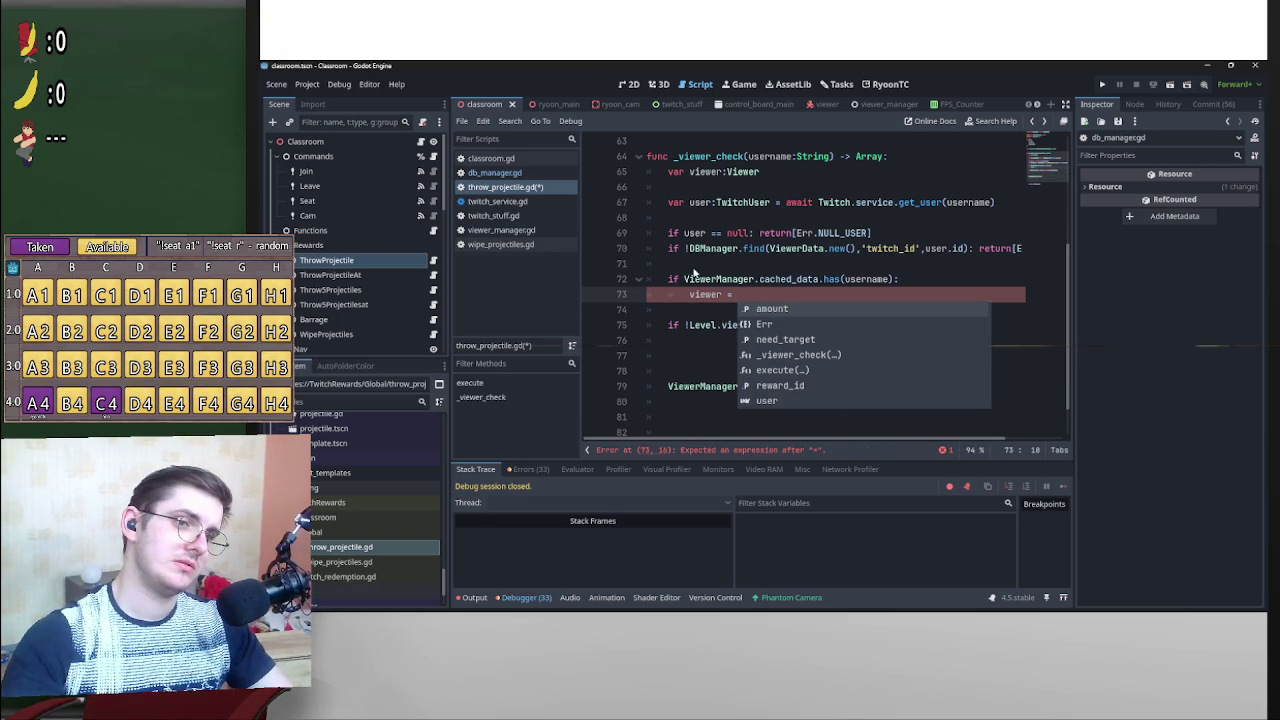
pyautogui.moveTo(812, 285)
pyautogui.mouseDown()
pyautogui.moveTo(684, 281)
pyautogui.moveTo(790, 296)
pyautogui.mouseUp()
pyautogui.write('ViewerManager.cached_data')
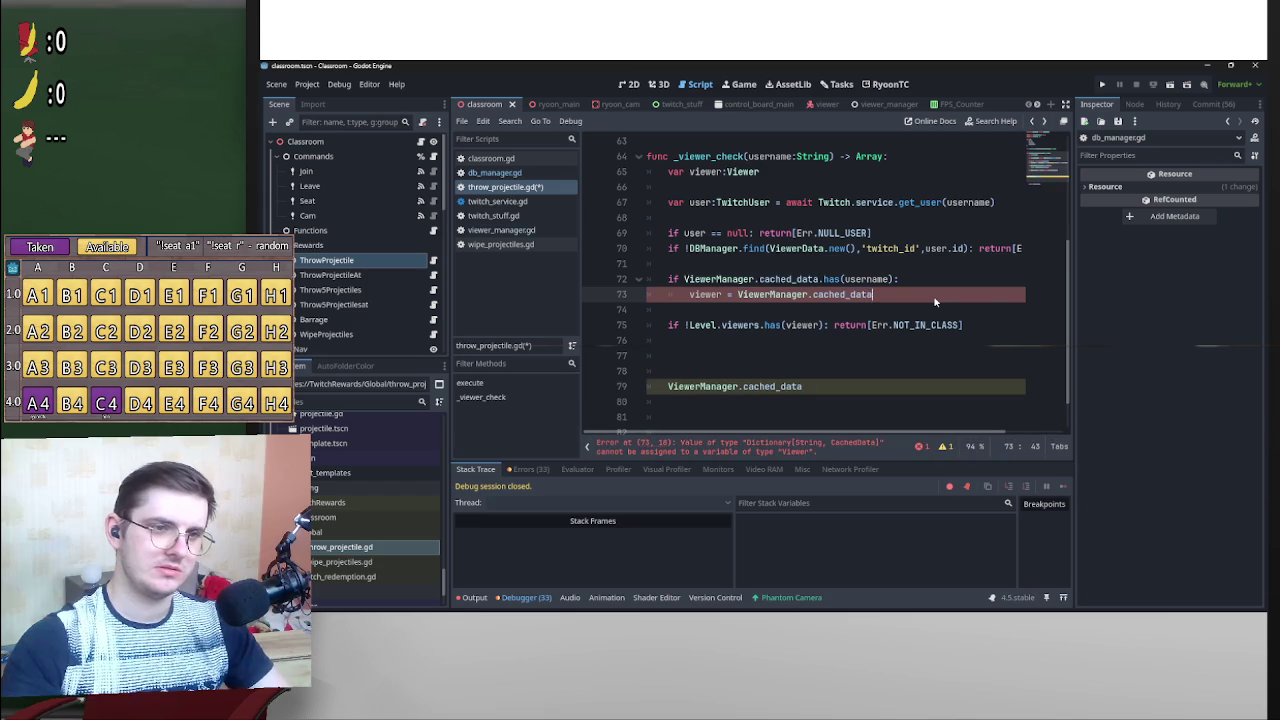
pyautogui.write('[usern')
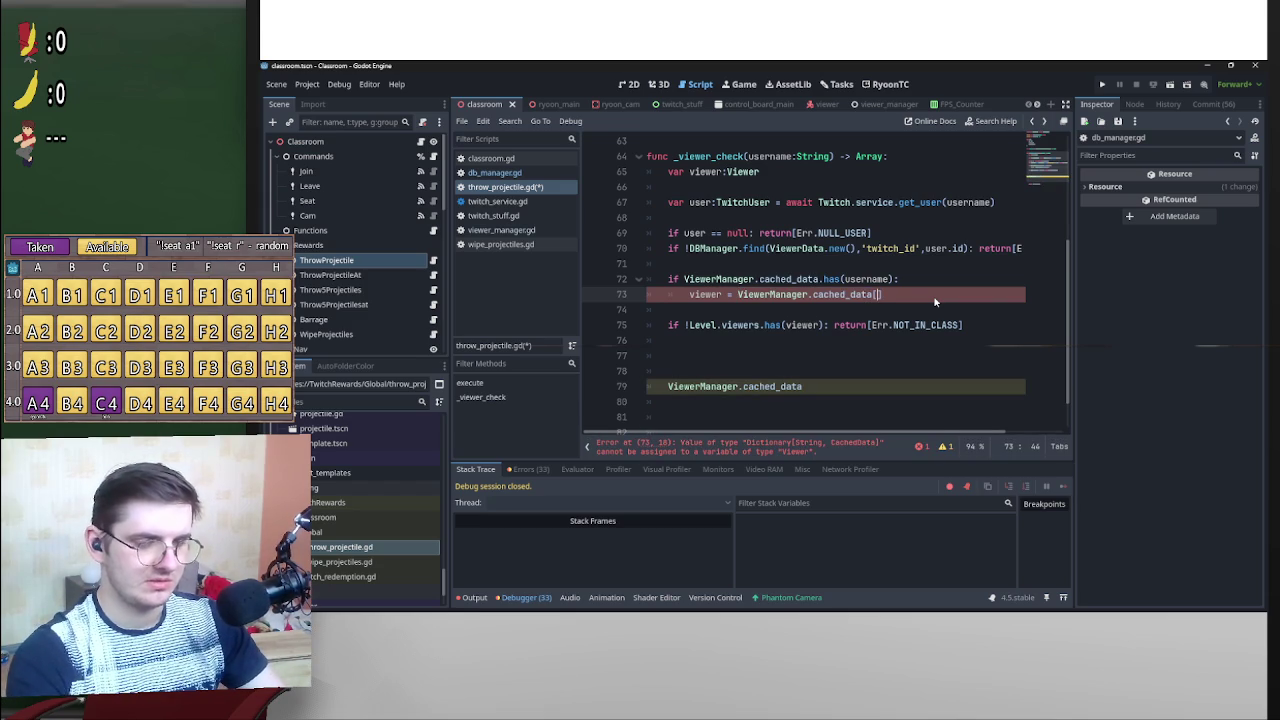
pyautogui.write('a')
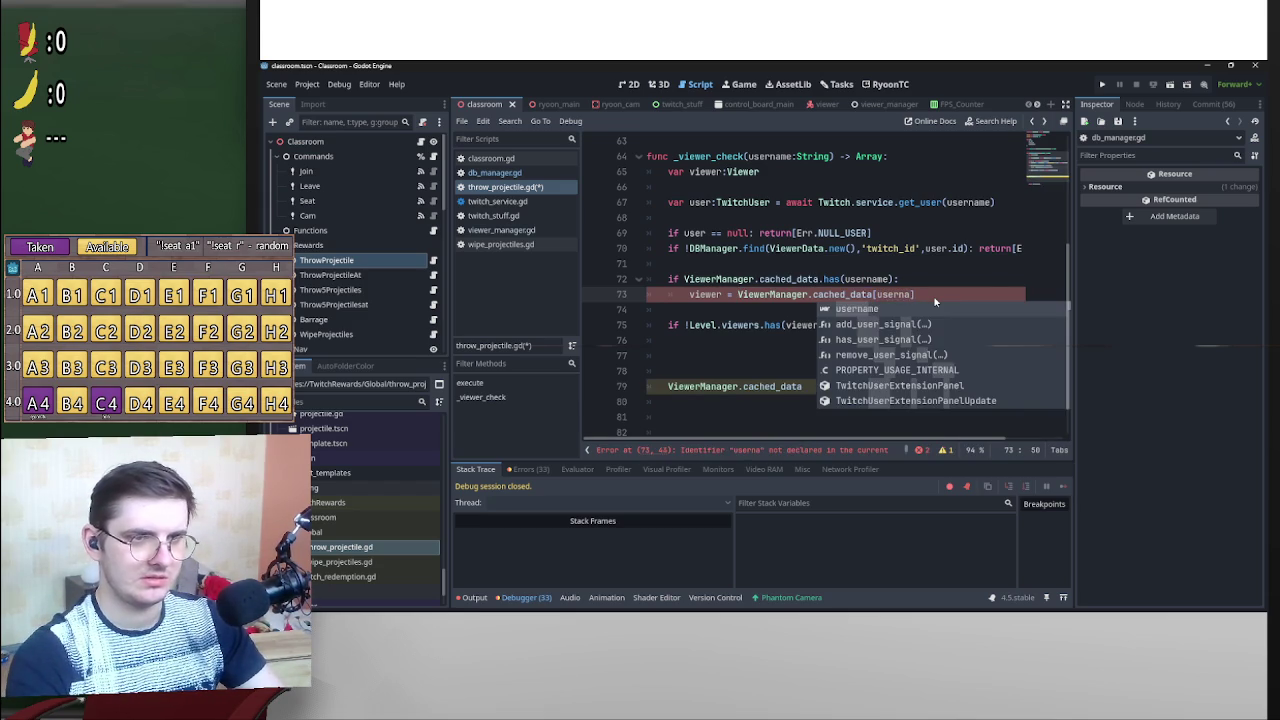
pyautogui.press('Return')
pyautogui.write(']')
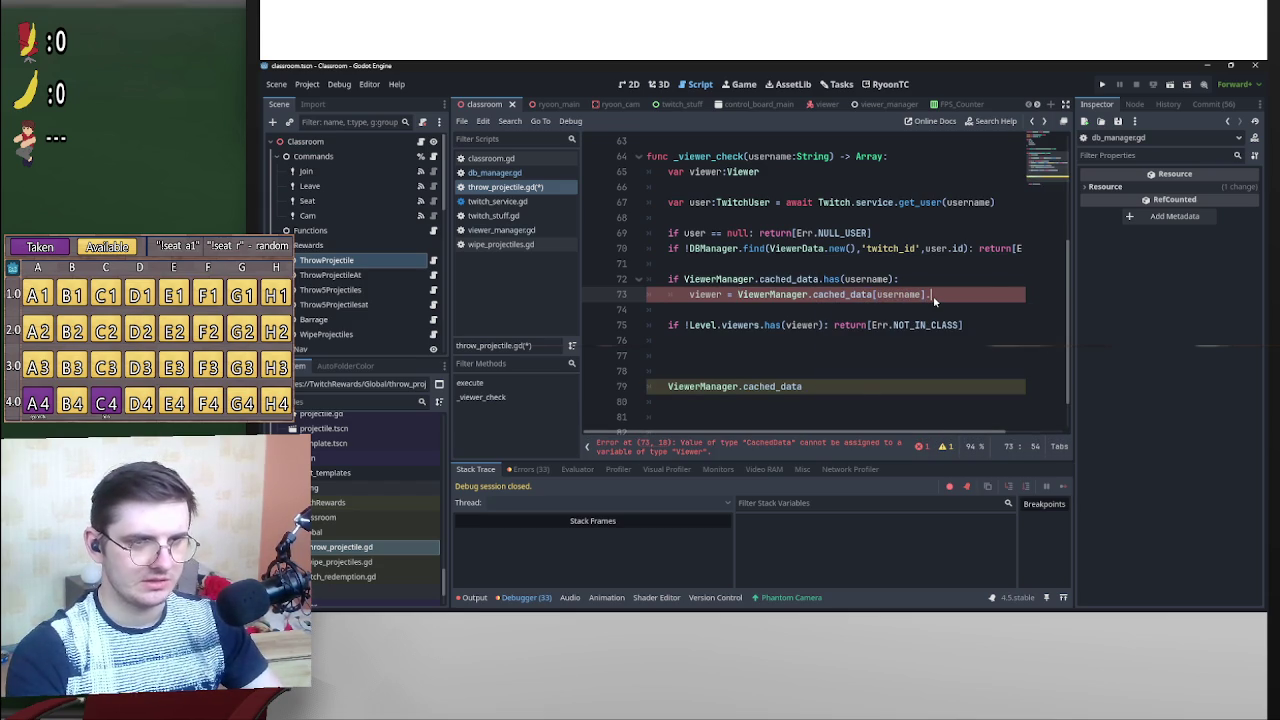
pyautogui.press('Down')
pyautogui.press('Down')
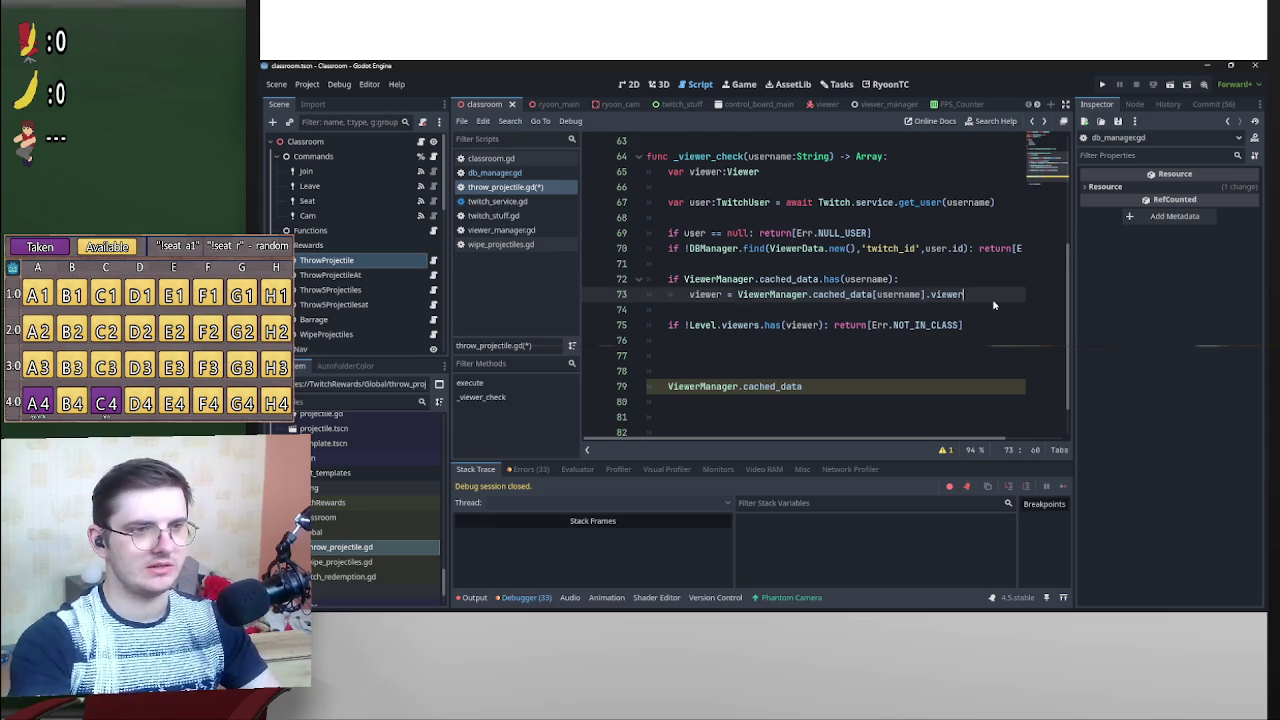
pyautogui.press('Return')
# Add an else branch that returns [Err.NOT_IN_CLASS].
pyautogui.write('else: ViewerData.new()')
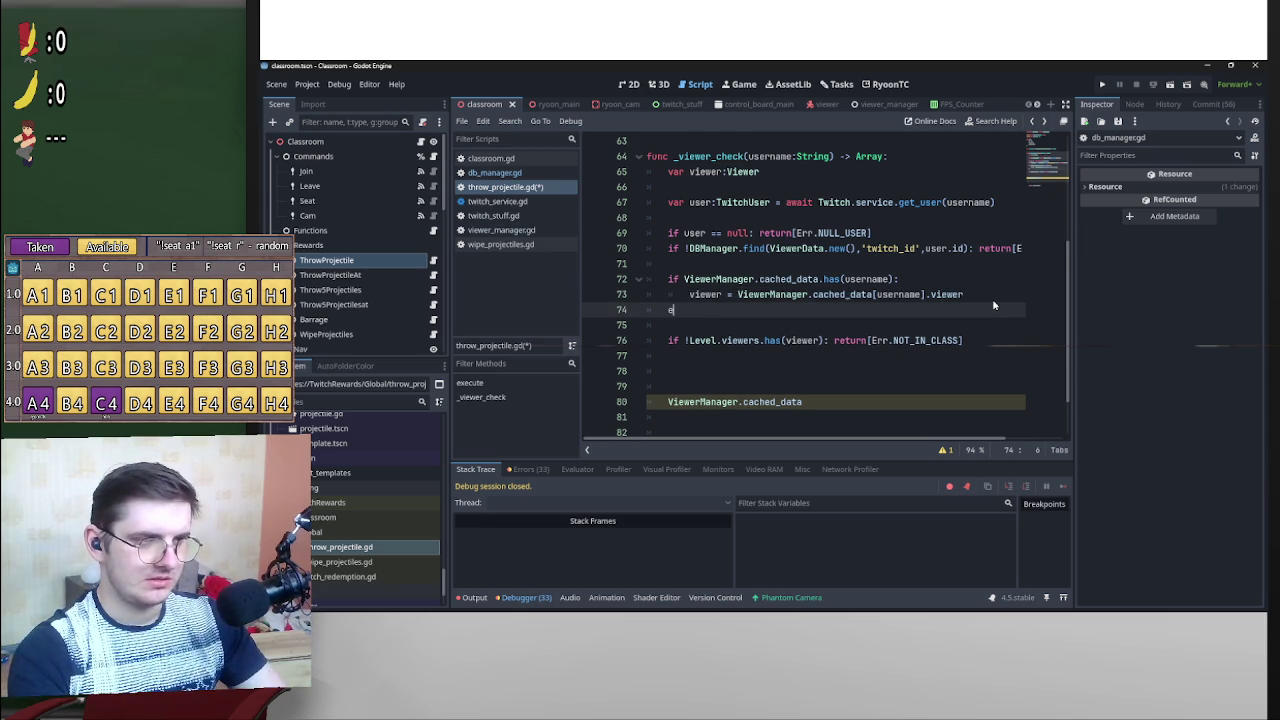
pyautogui.hotkey('ctrl', 'BackSpace')
pyautogui.hotkey('ctrl', 'BackSpace')
pyautogui.hotkey('ctrl', 'BackSpace')
pyautogui.moveTo(872, 233)
pyautogui.mouseDown()
pyautogui.moveTo(762, 233)
pyautogui.moveTo(814, 316)
pyautogui.mouseUp()
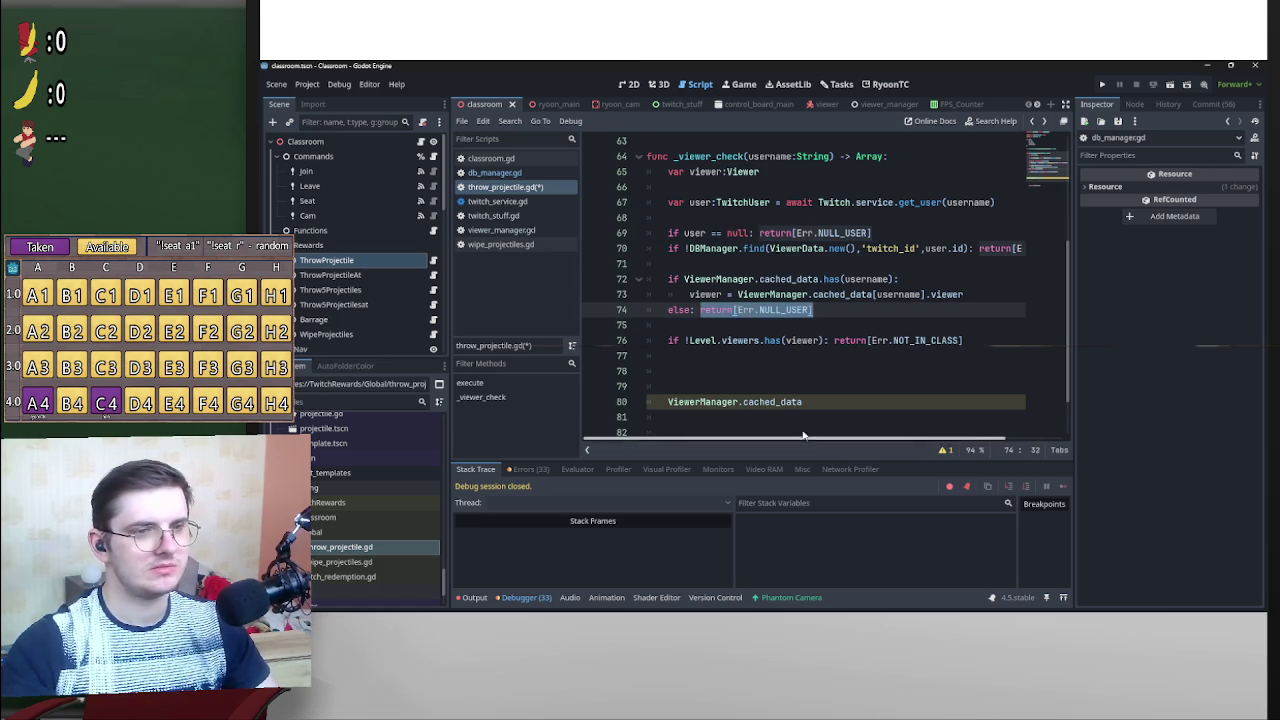
pyautogui.click(990, 325)
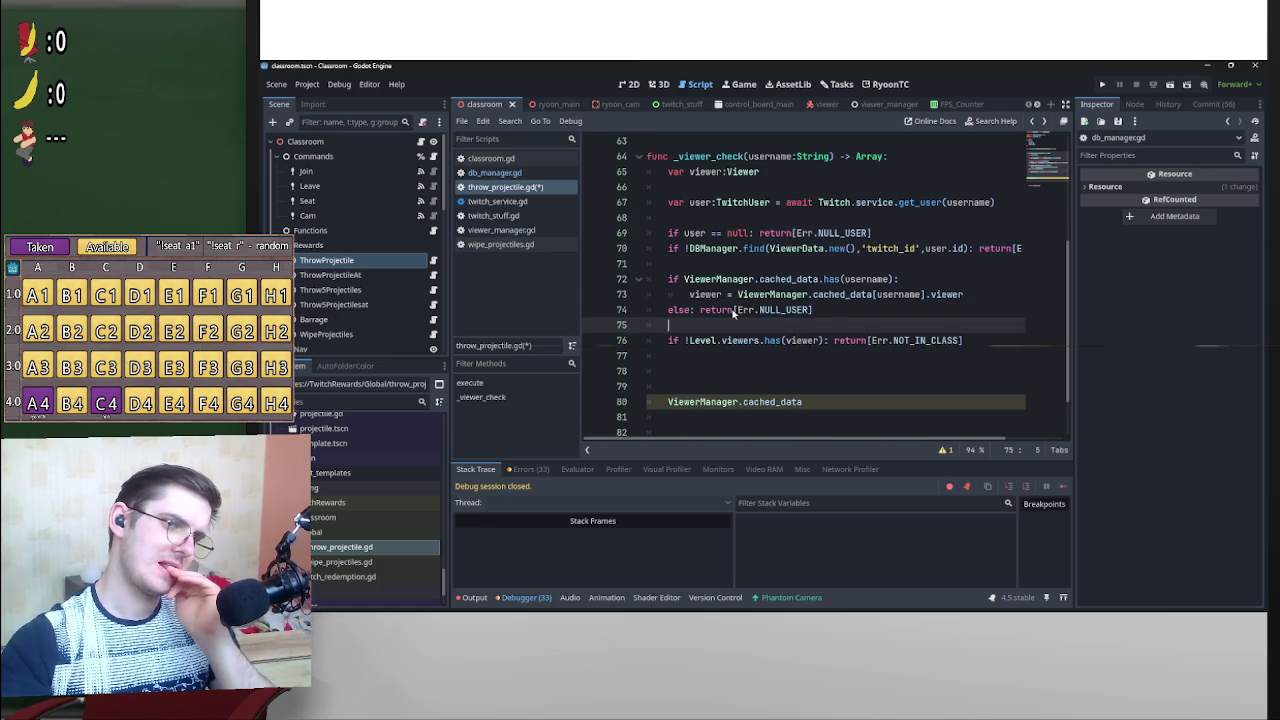
pyautogui.moveTo(953, 341)
pyautogui.mouseDown()
pyautogui.moveTo(835, 341)
pyautogui.moveTo(700, 310)
pyautogui.mouseUp()
pyautogui.hotkey('ctrl', 'c')
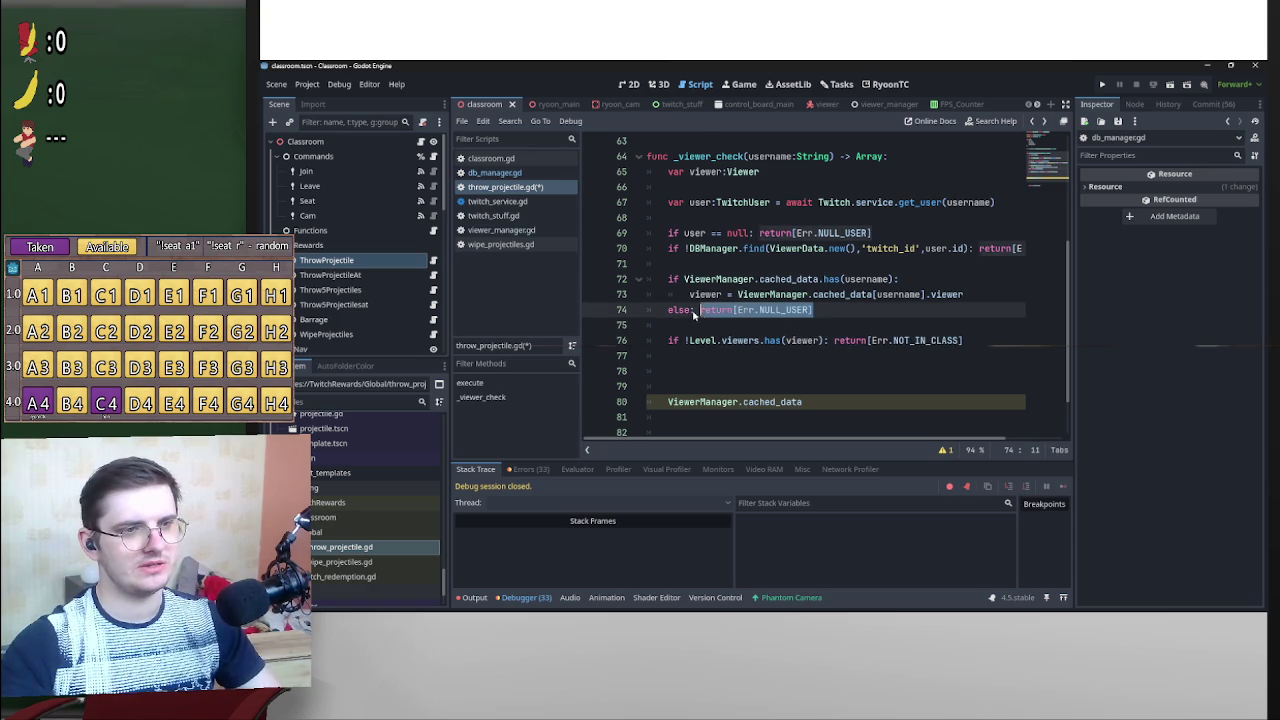
pyautogui.hotkey('ctrl', 'v')
# Delete the leftover cached_data lines and extra blank lines, then collapse _viewer_check.
pyautogui.click(698, 327)
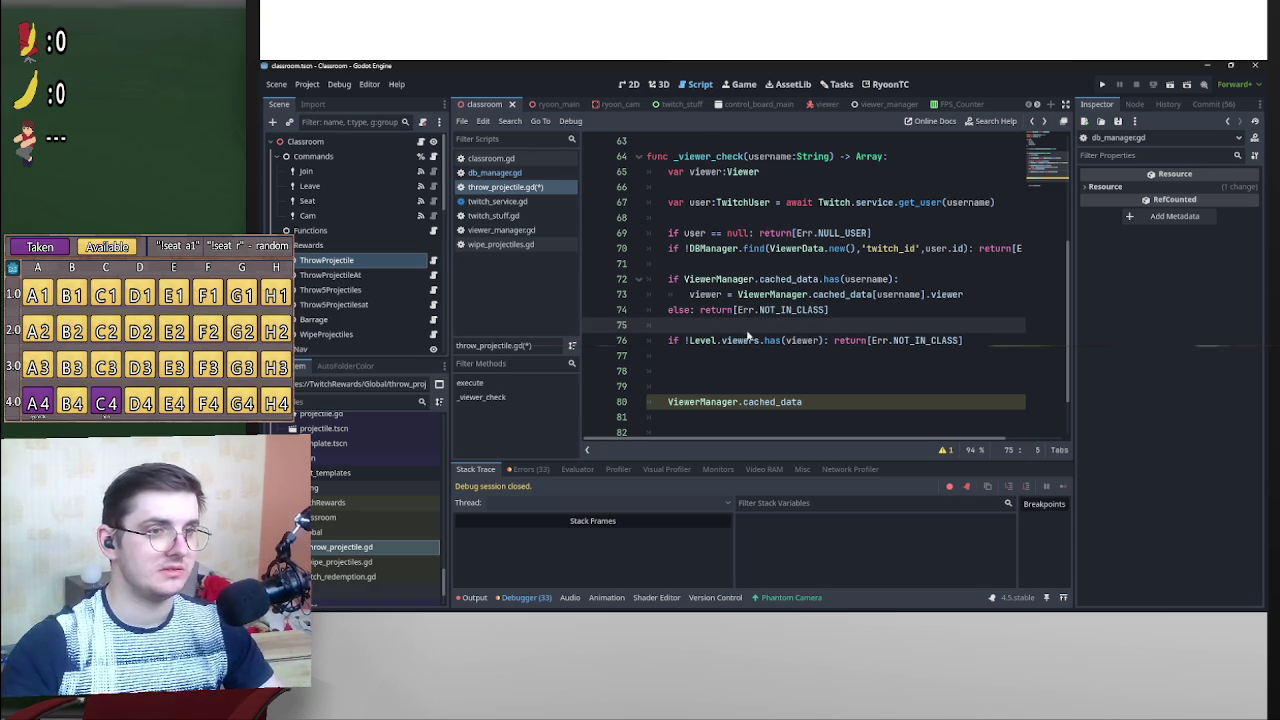
pyautogui.scroll(-2, 740, 368)
pyautogui.moveTo(810, 341)
pyautogui.mouseDown()
pyautogui.moveTo(652, 340)
pyautogui.moveTo(647, 325)
pyautogui.mouseUp()
pyautogui.press('BackSpace')
pyautogui.press('BackSpace')
pyautogui.press('BackSpace')
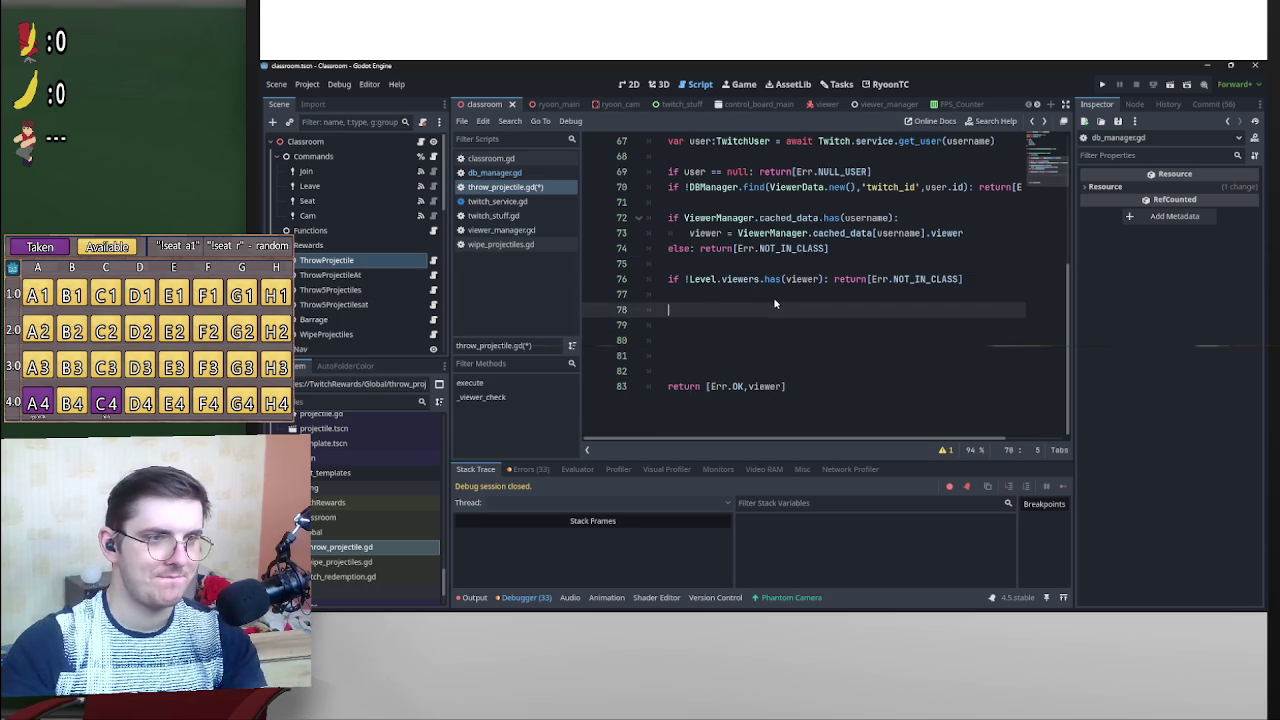
pyautogui.click(703, 313)
pyautogui.press('BackSpace')
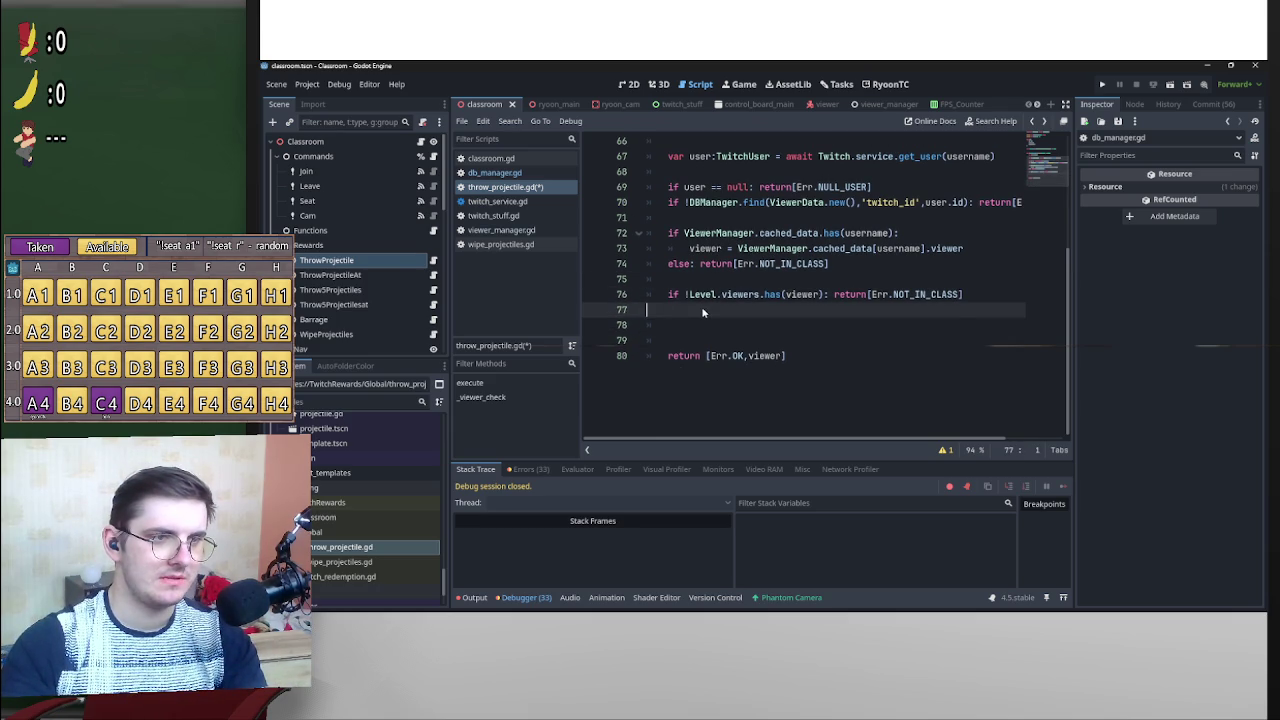
pyautogui.press('Delete')
pyautogui.press('BackSpace')
pyautogui.scroll(3, 700, 318)
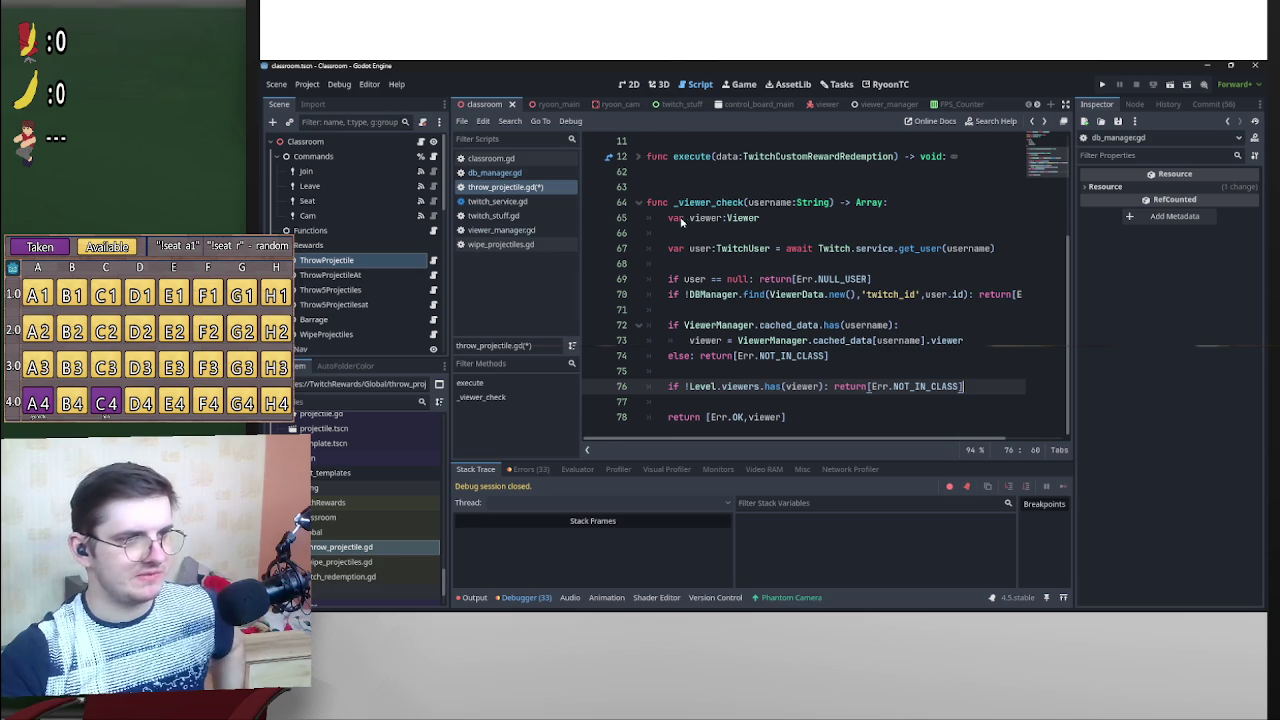
pyautogui.moveTo(674, 204); pyautogui.dragTo(836, 205)
pyautogui.hotkey('ctrl', 'c')
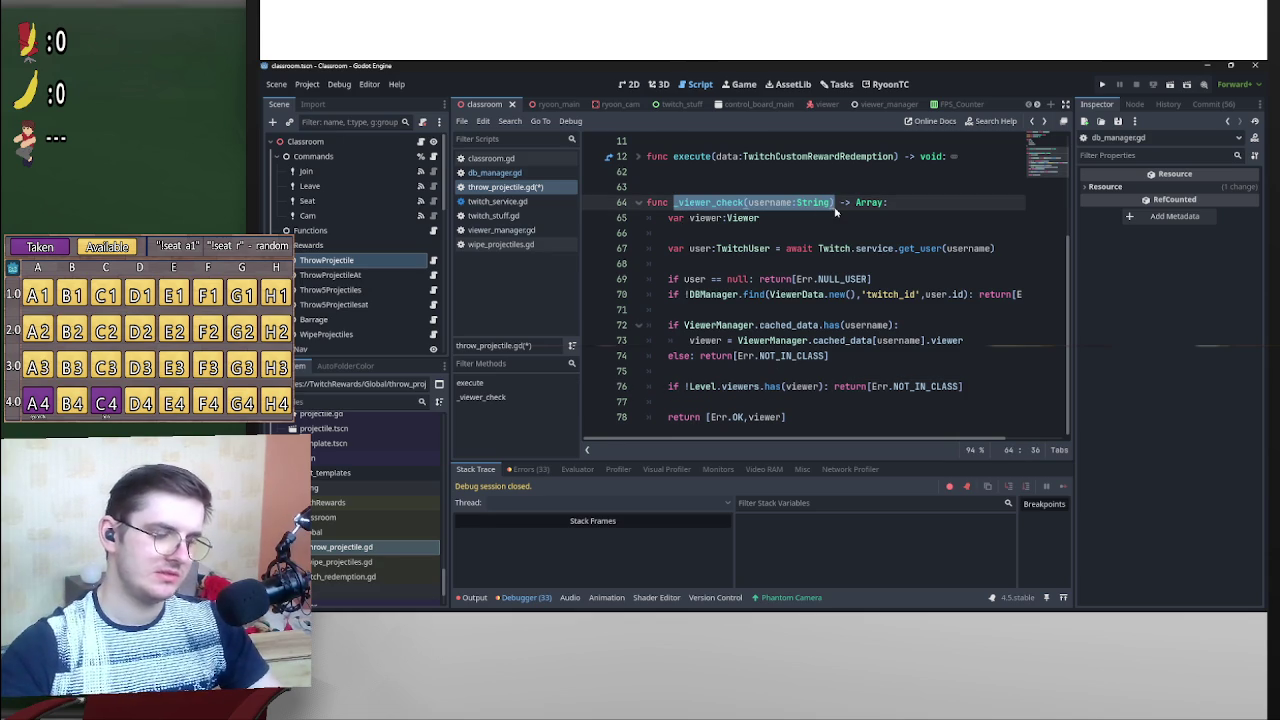
pyautogui.click(638, 202)
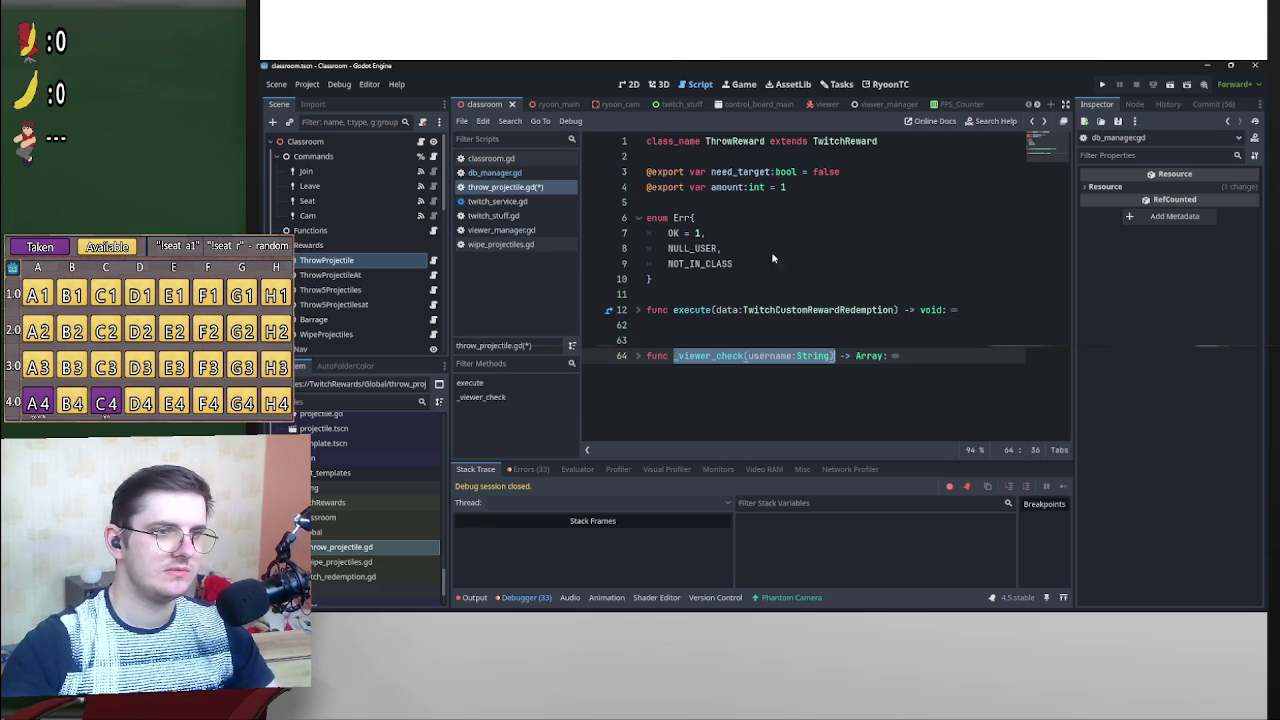
# Add an if need_target: block on line 22 of execute.
pyautogui.click(638, 311)
pyautogui.scroll(-3, 714, 342)
pyautogui.click(737, 340)
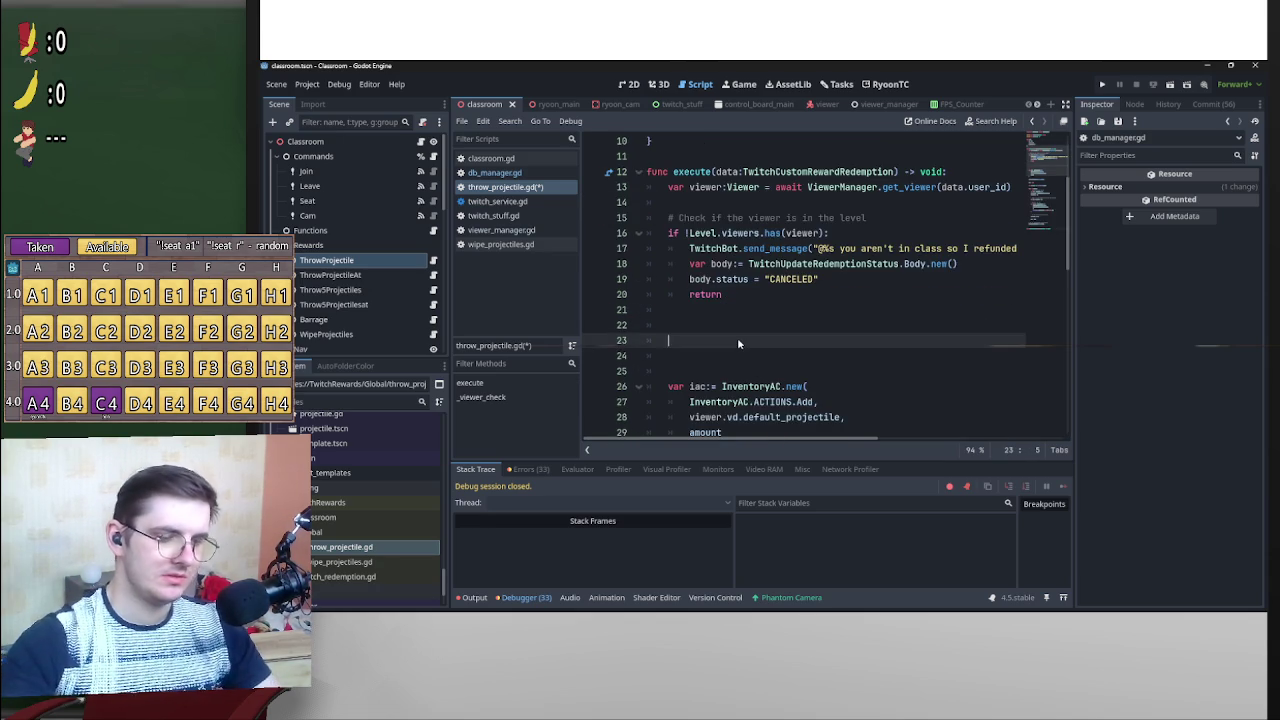
pyautogui.press('Up')
pyautogui.write('if ')
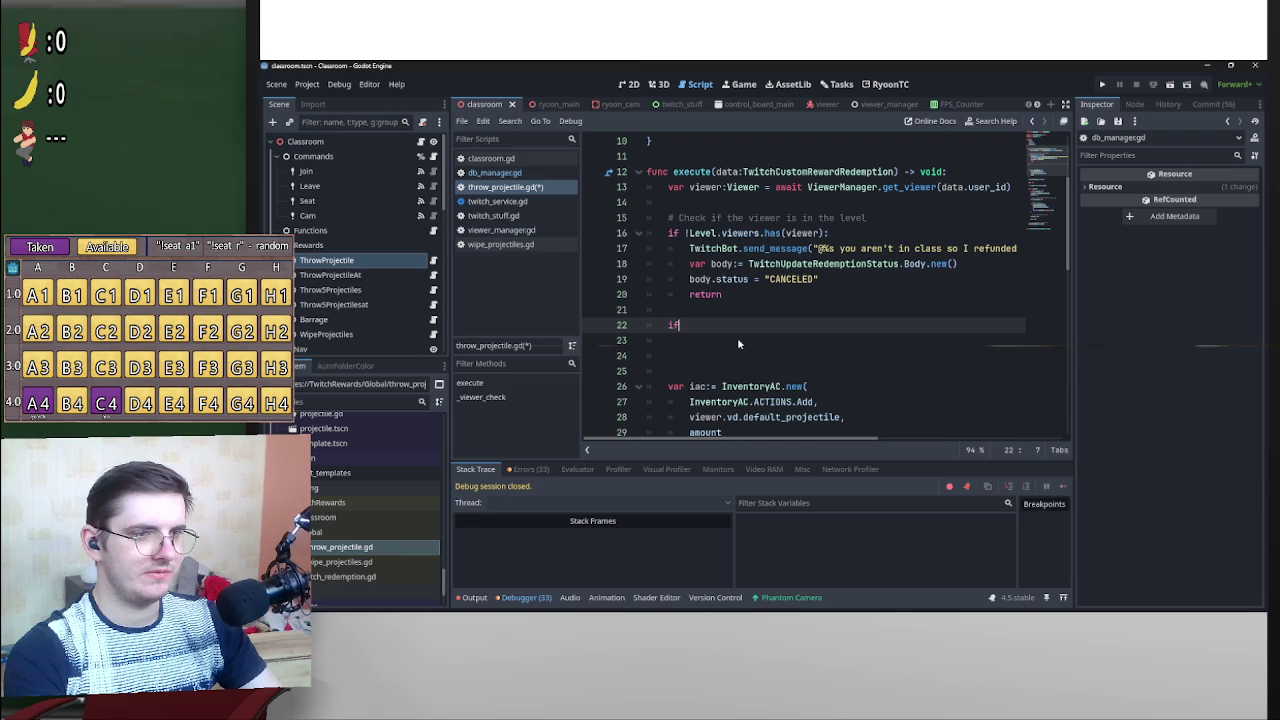
pyautogui.write('vie')
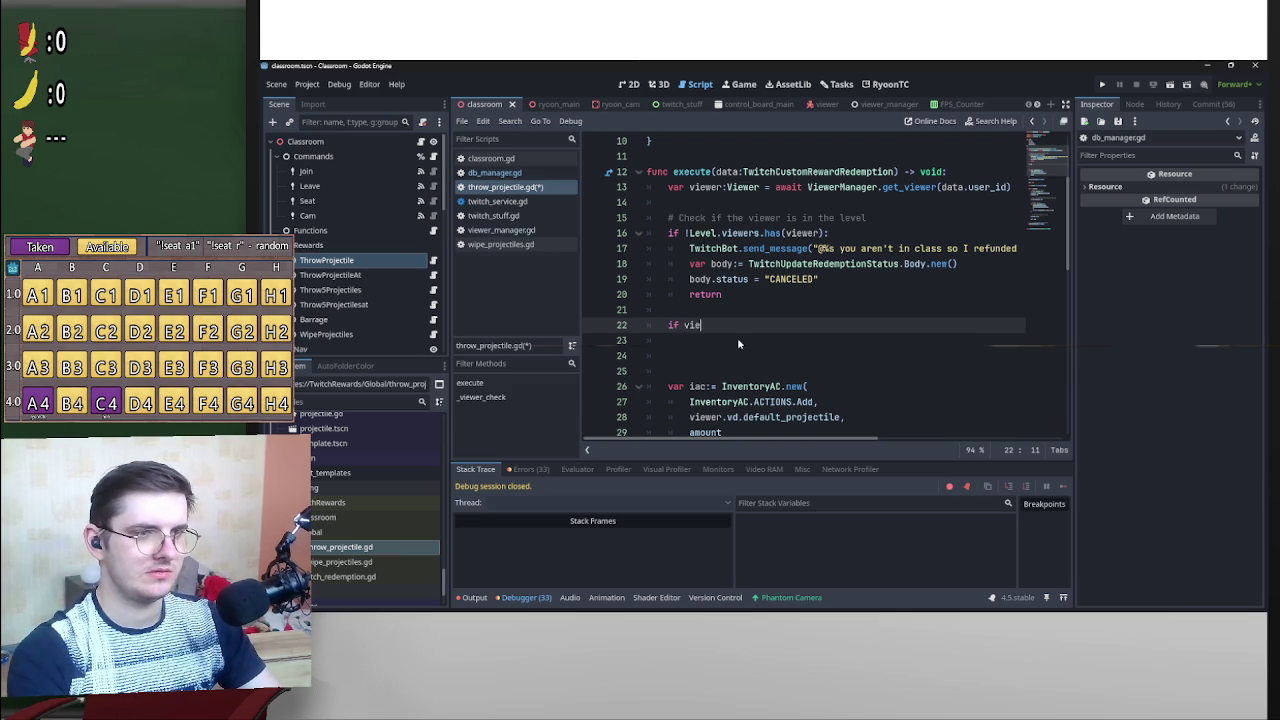
pyautogui.press('BackSpace')
pyautogui.press('BackSpace')
pyautogui.press('BackSpace')
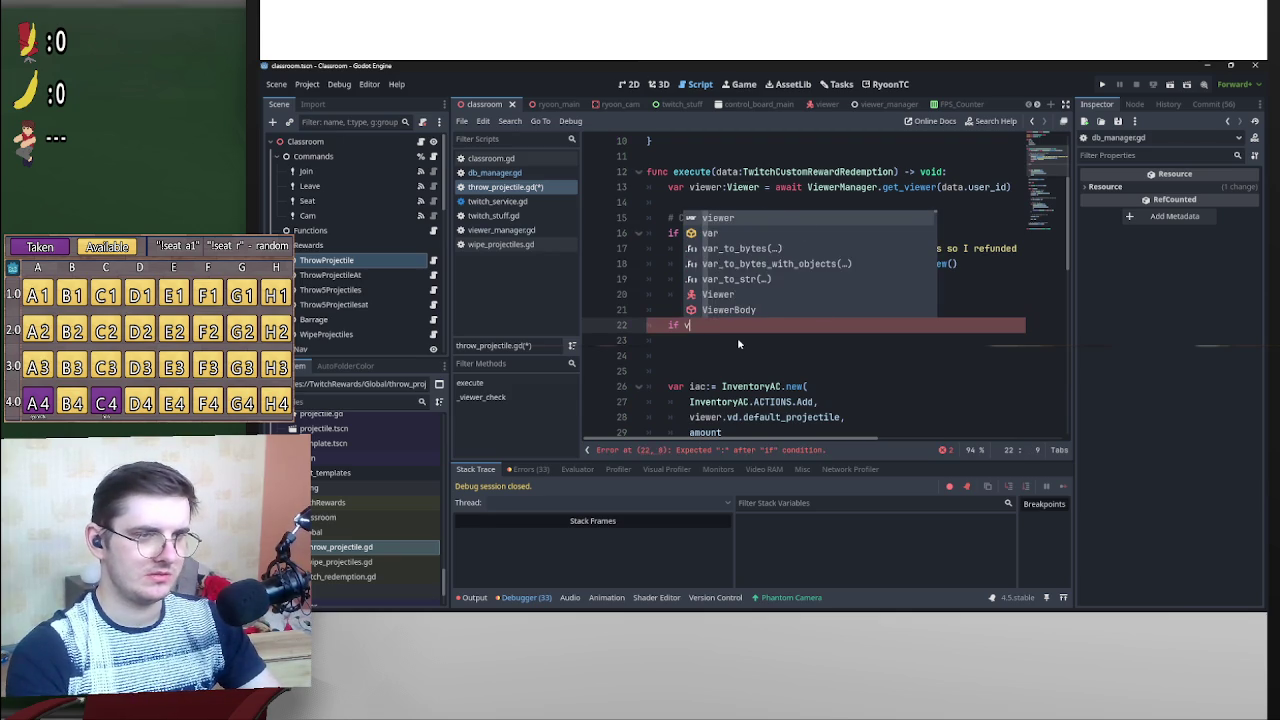
pyautogui.write('v')
pyautogui.press('BackSpace')
pyautogui.write('need_target')
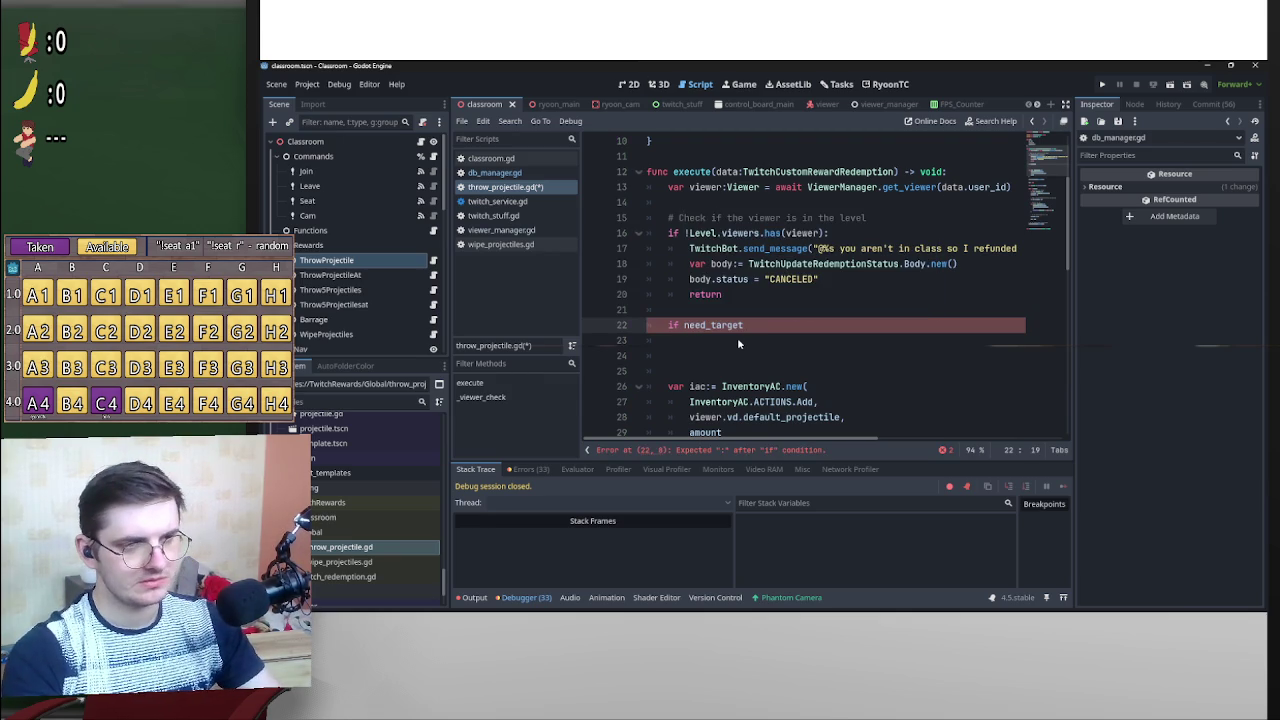
pyautogui.write(':')
pyautogui.press('Return')
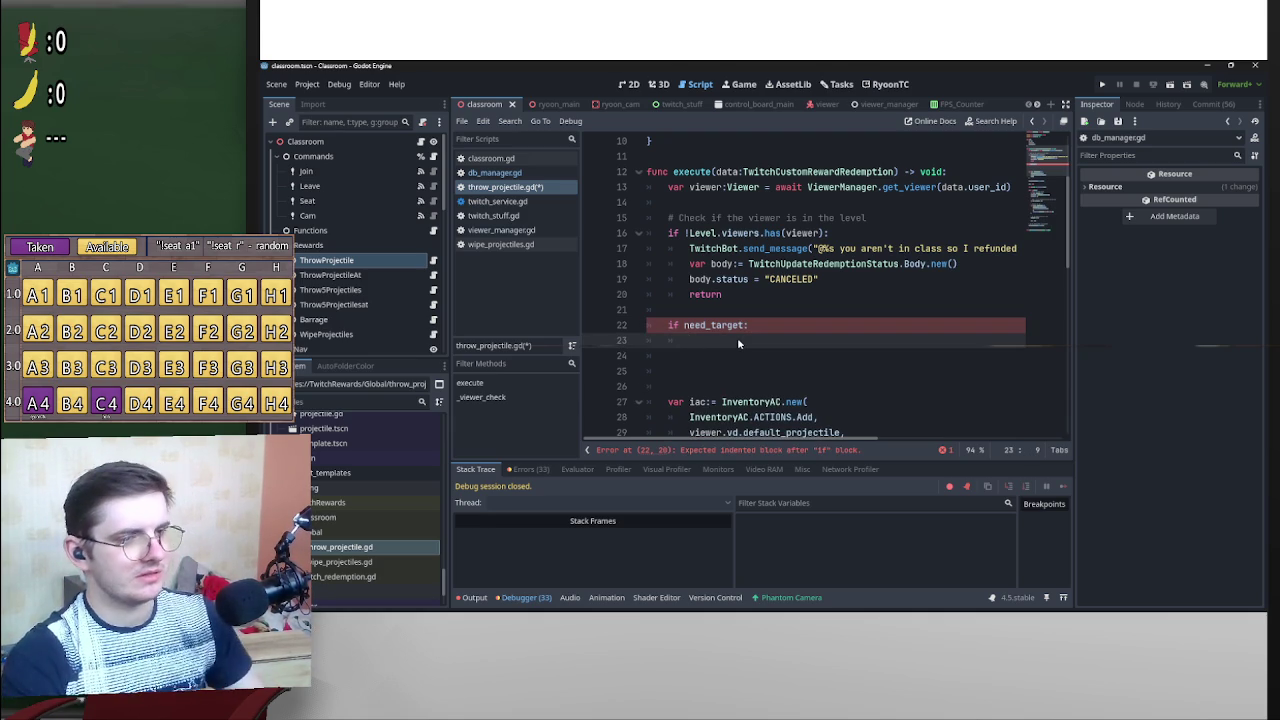
# Inside it, write var result:Array = _viewer_check(data.user_name.to_lower()).
pyautogui.hotkey('ctrl', 'v')
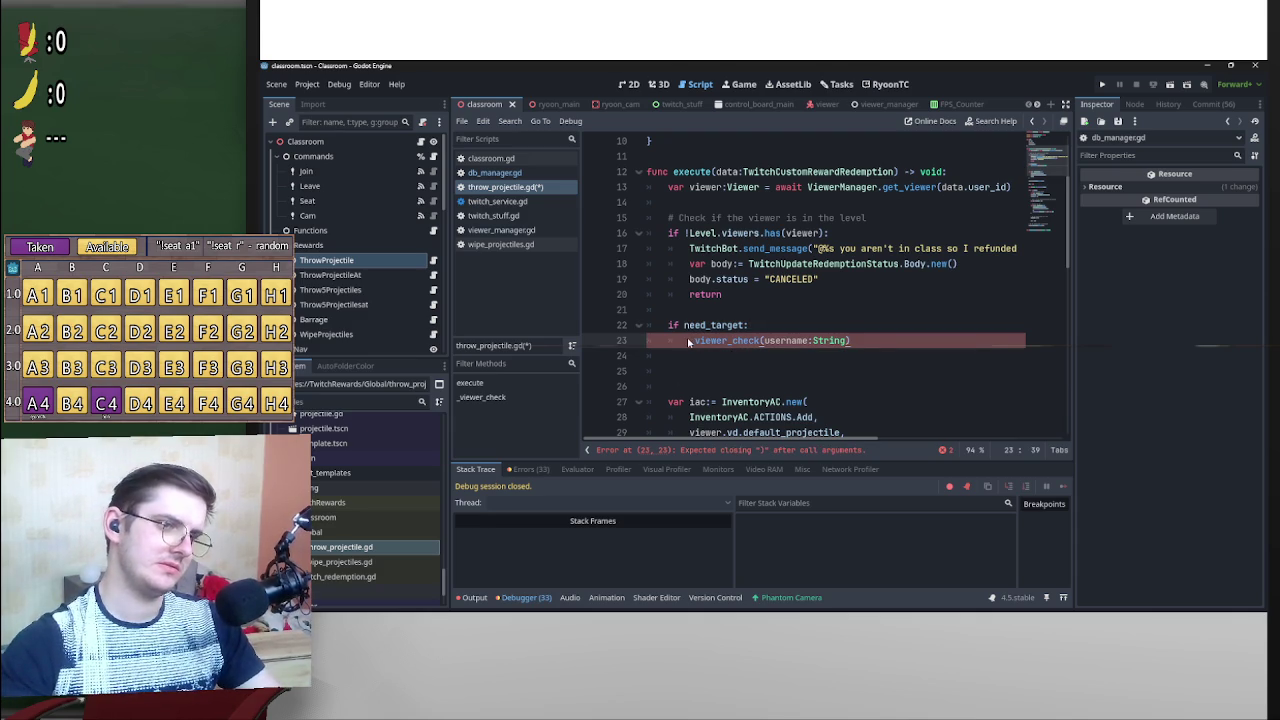
pyautogui.press('Home')
pyautogui.write('var res')
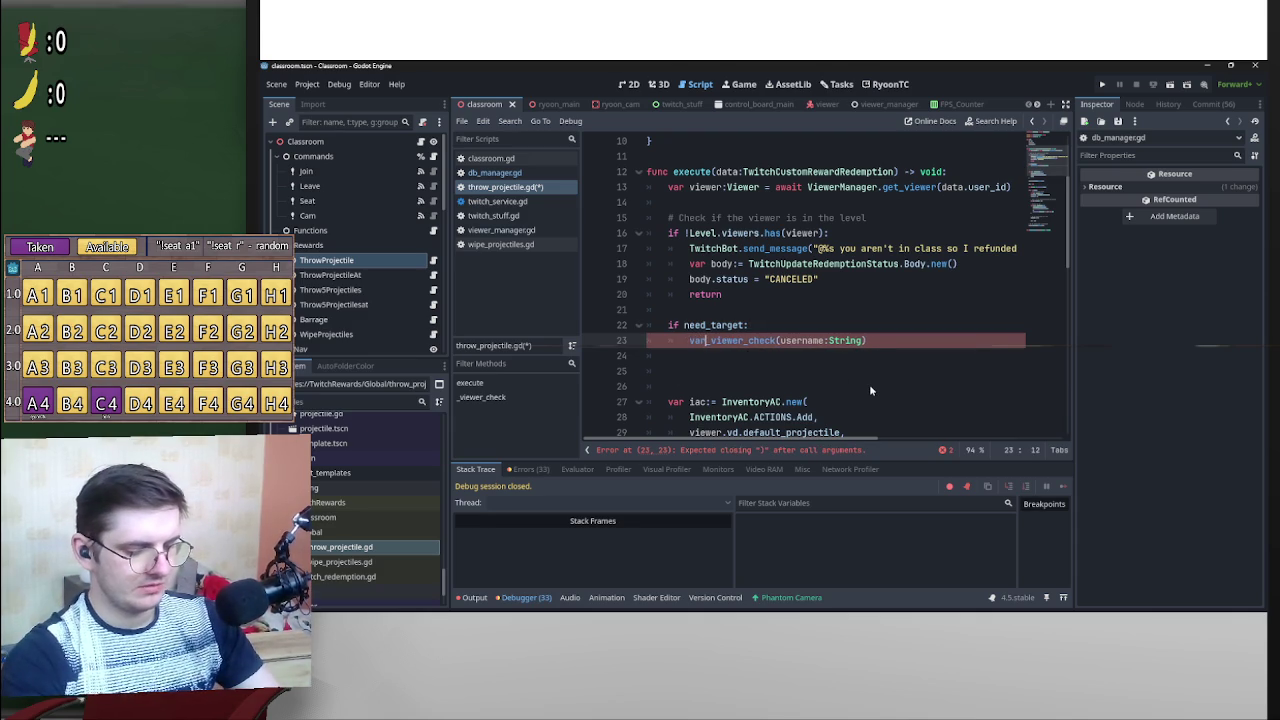
pyautogui.write('ult:')
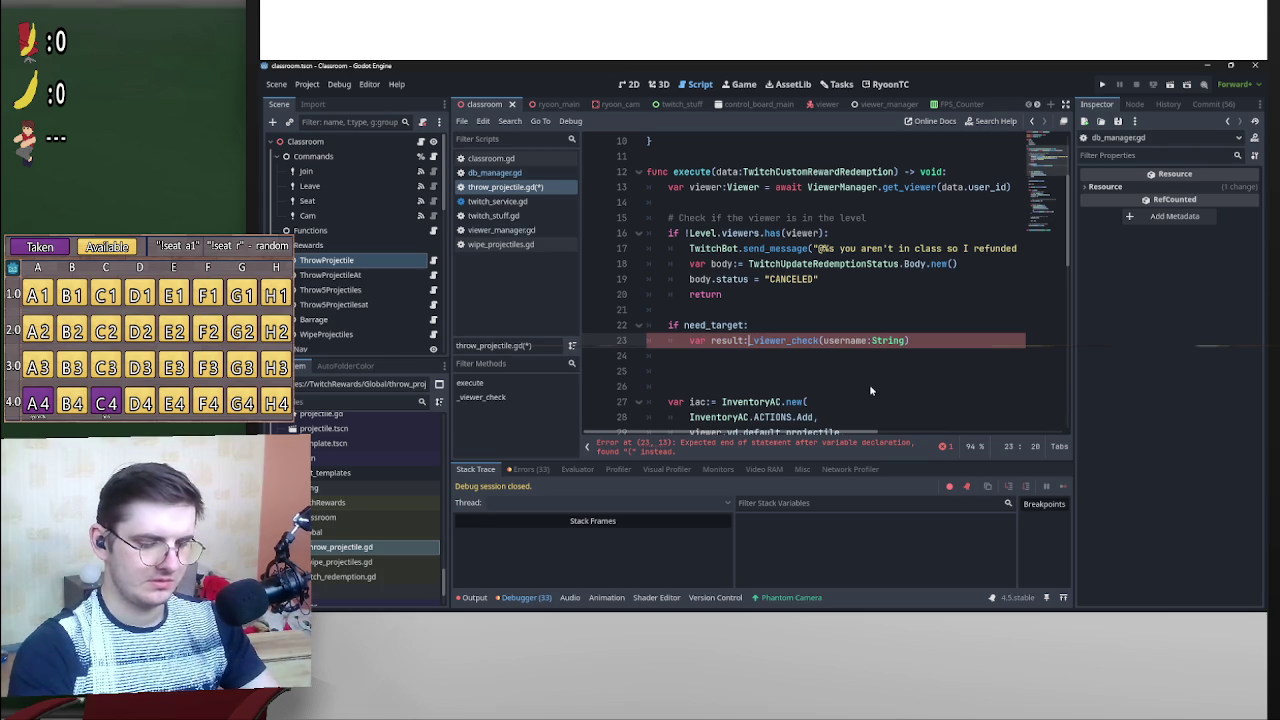
pyautogui.write('Array ')
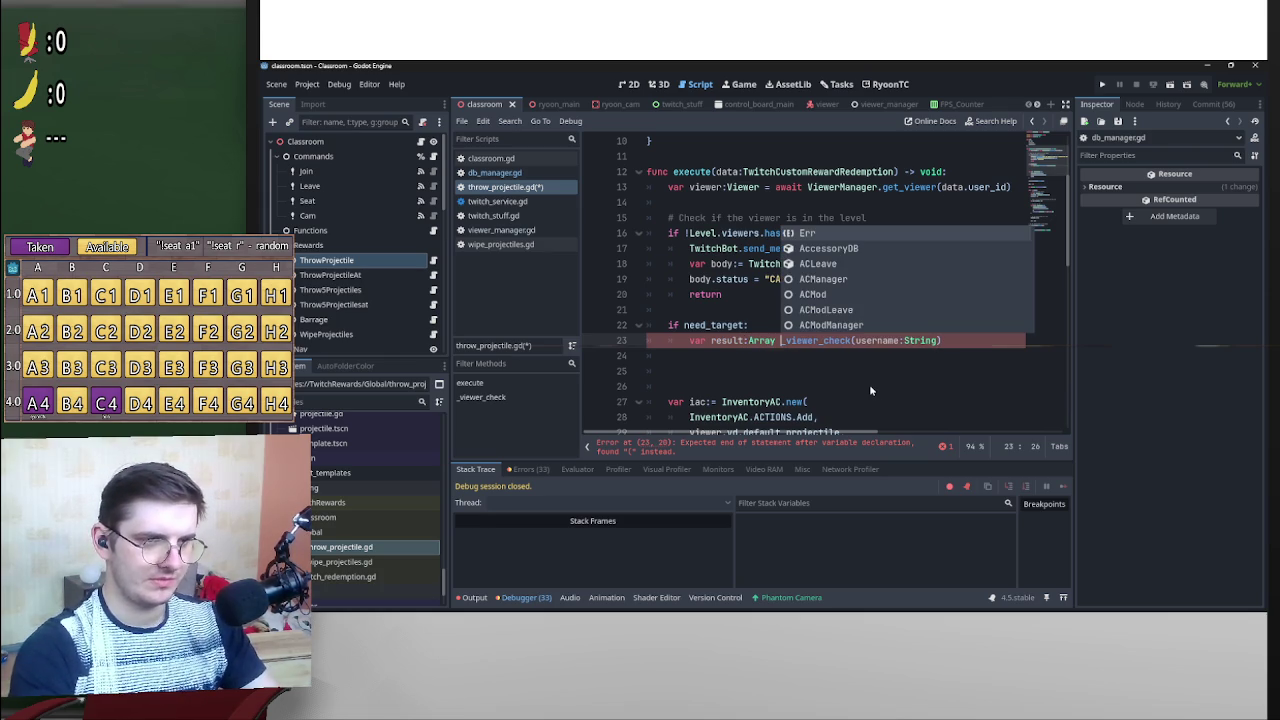
pyautogui.write('=')
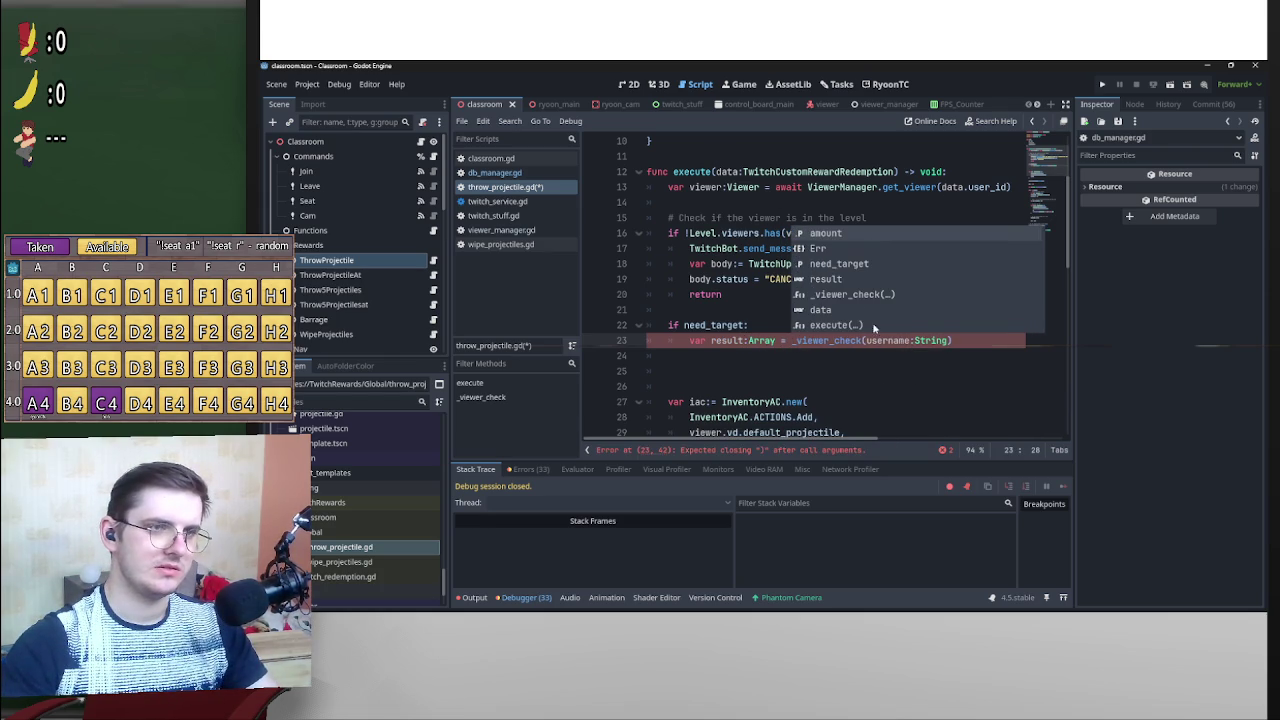
pyautogui.press('Return')
pyautogui.write('d')
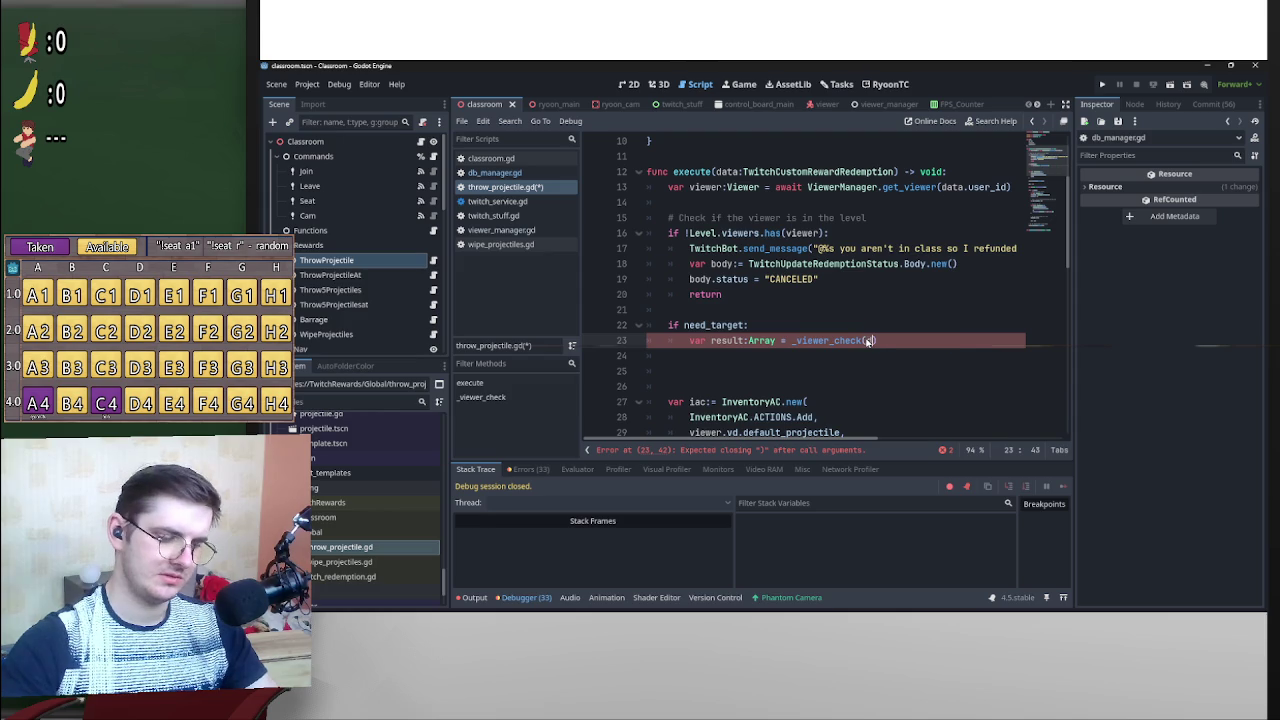
pyautogui.write('ata.')
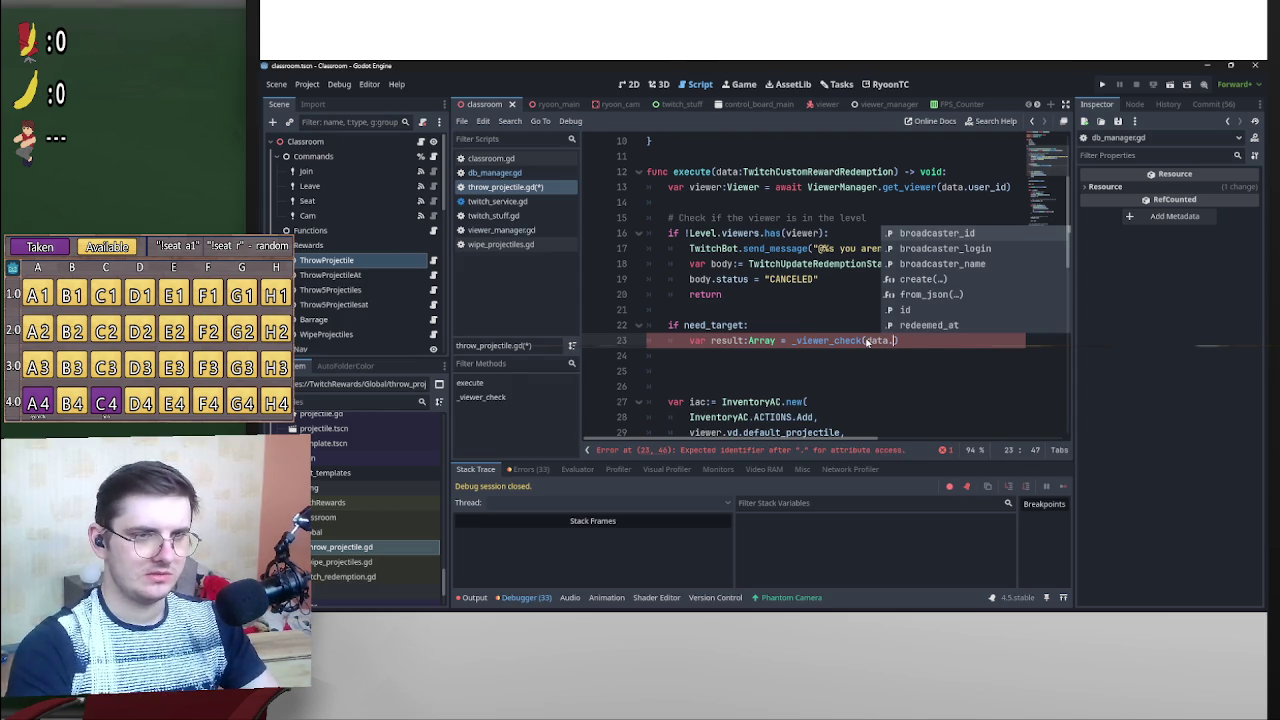
pyautogui.write('us')
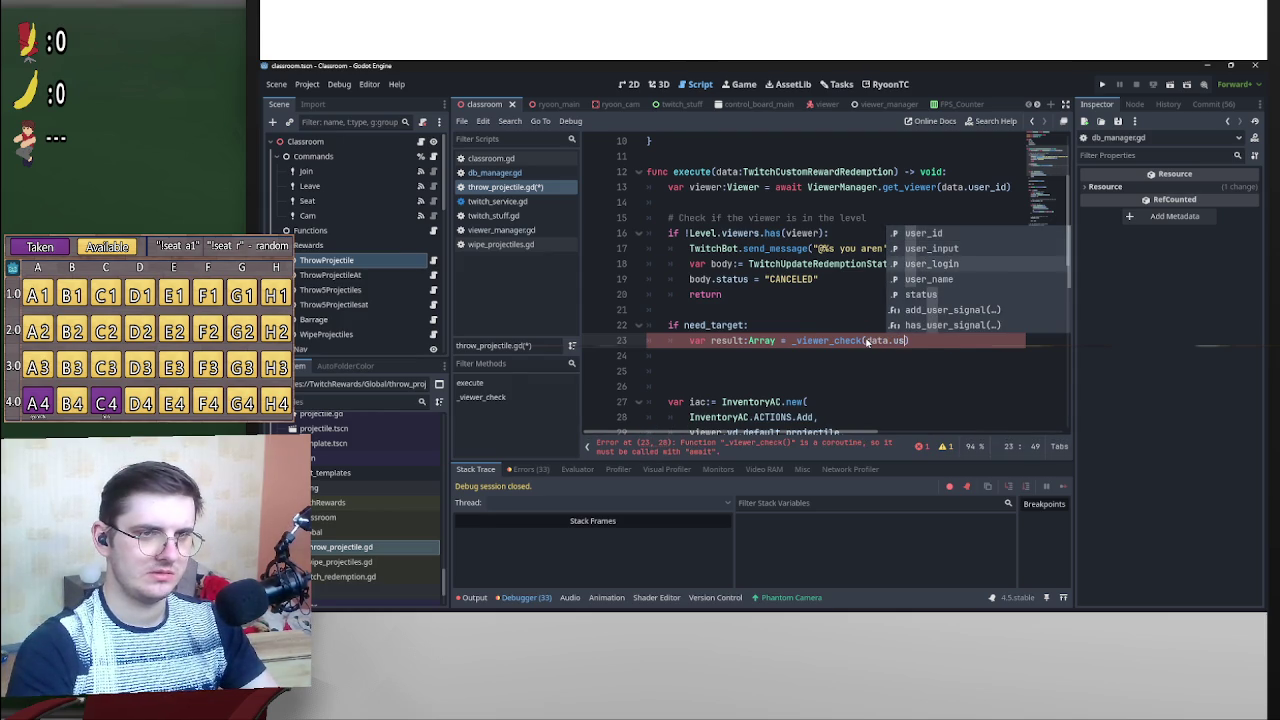
pyautogui.press('Return')
pyautogui.write('.to')
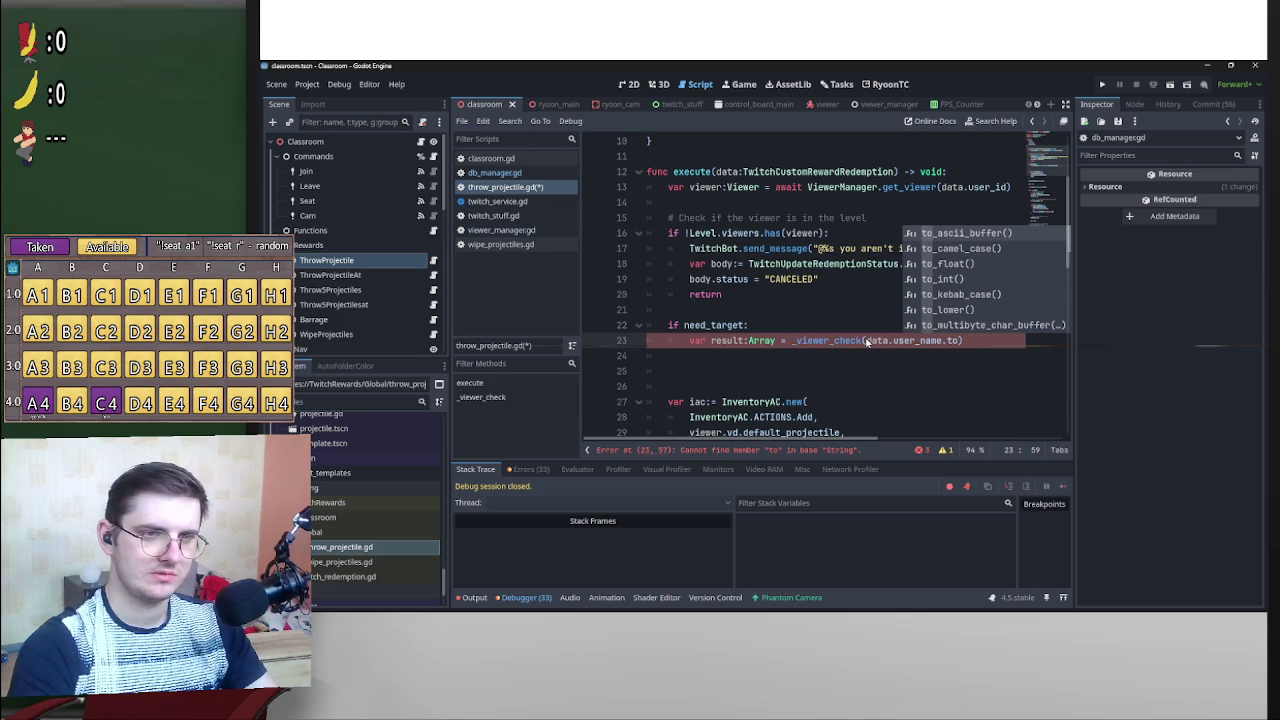
pyautogui.press('Down')
pyautogui.press('Down')
pyautogui.press('Down')
pyautogui.press('Return')
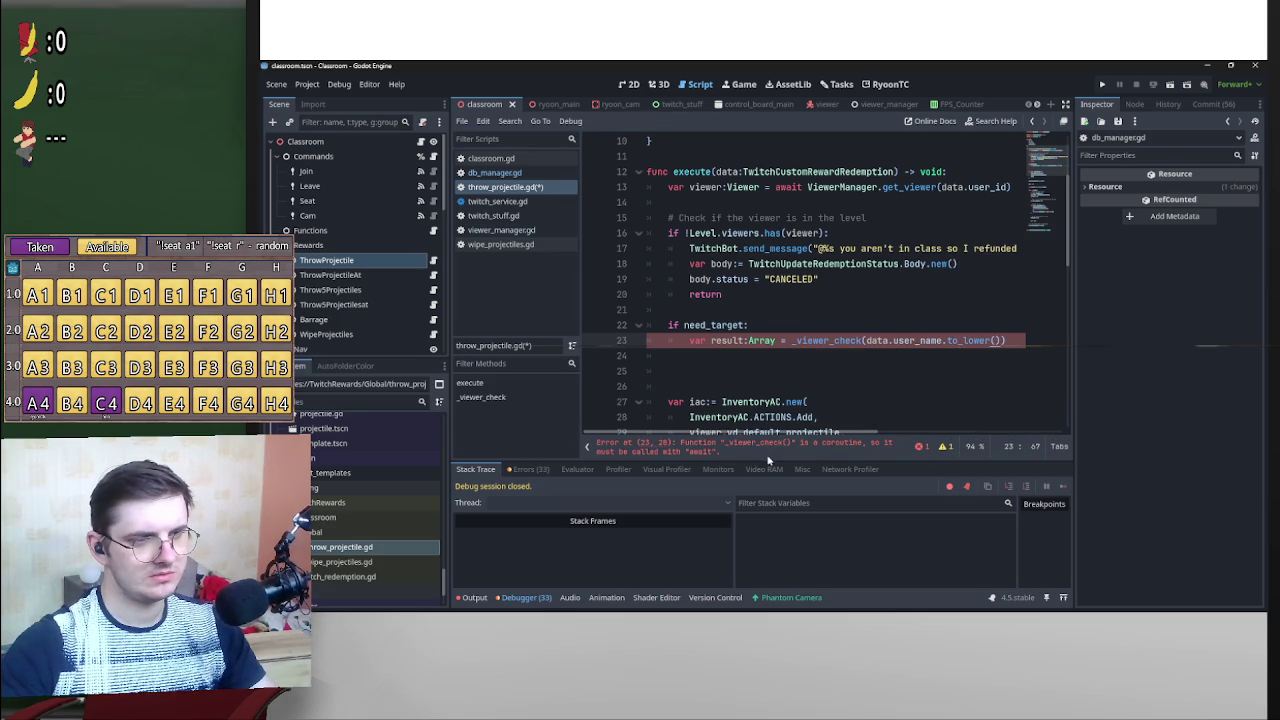
# Add await before the _viewer_check call to clear the coroutine error.
pyautogui.click(795, 341)
pyautogui.write('await')
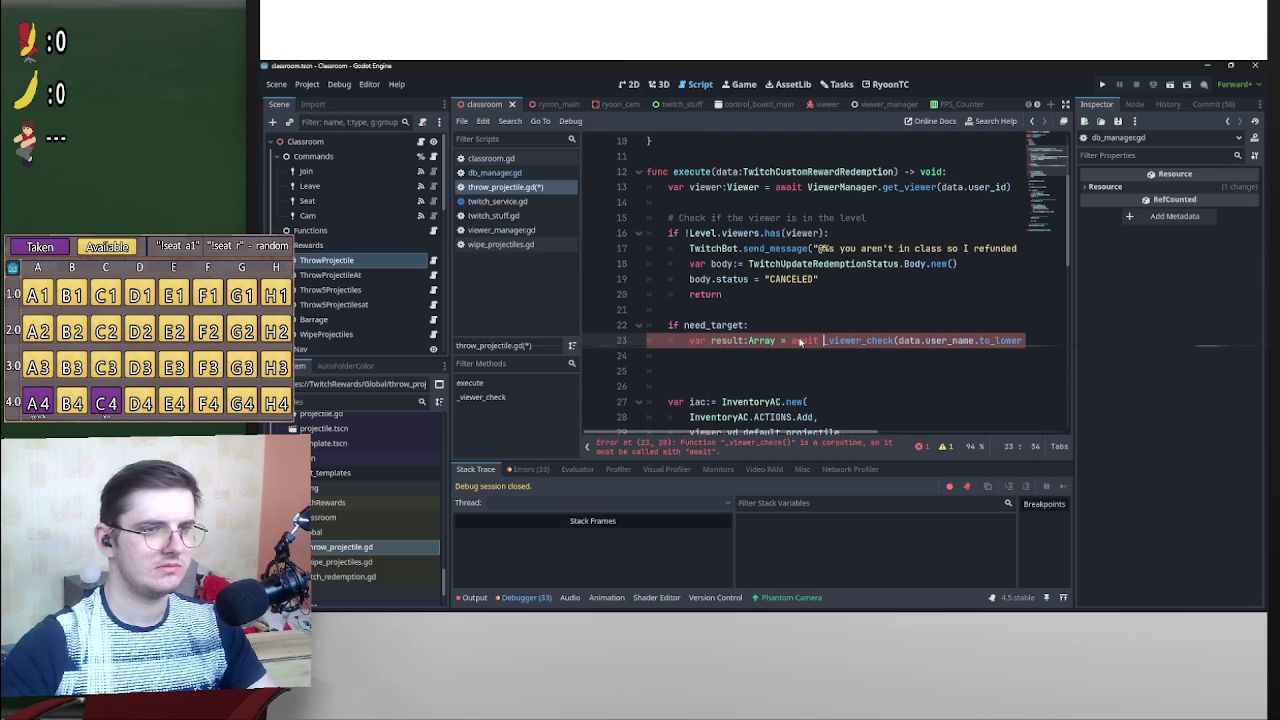
pyautogui.moveTo(886, 437)
pyautogui.mouseDown()
pyautogui.moveTo(940, 437)
pyautogui.moveTo(783, 435)
pyautogui.mouseUp()
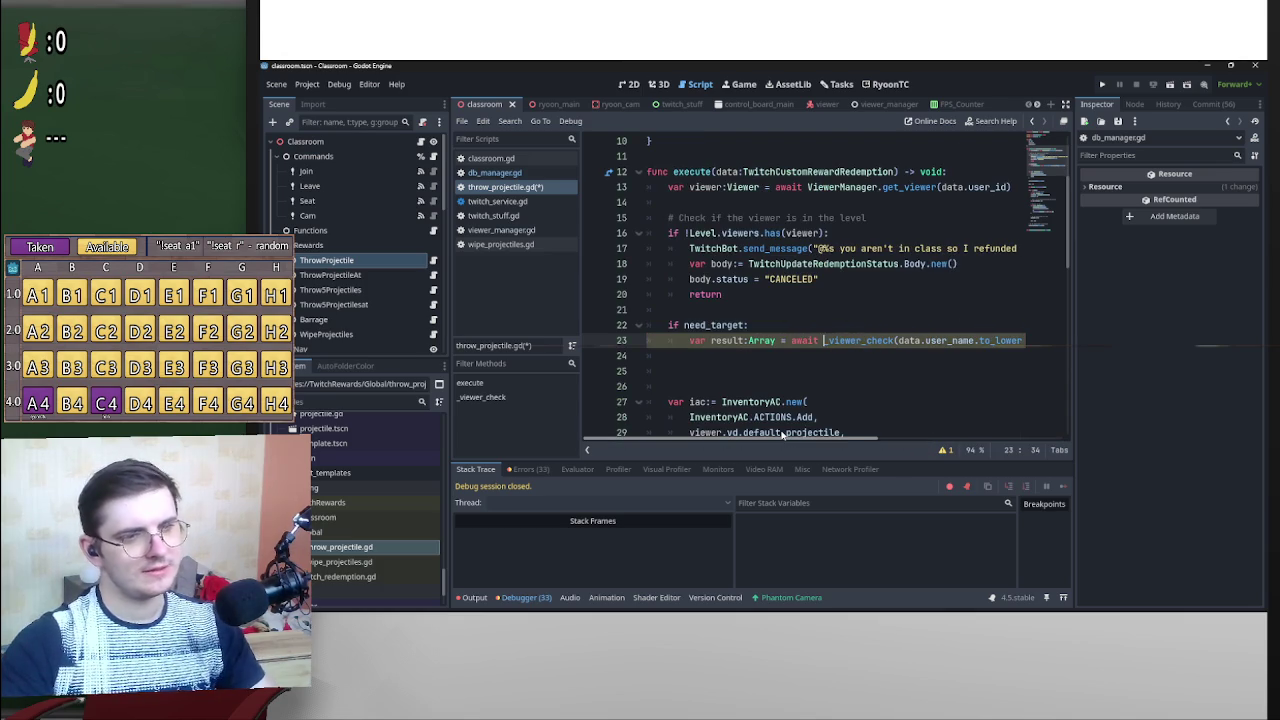
pyautogui.hscroll(3, 941, 413)
pyautogui.hscroll(-3, 941, 413)
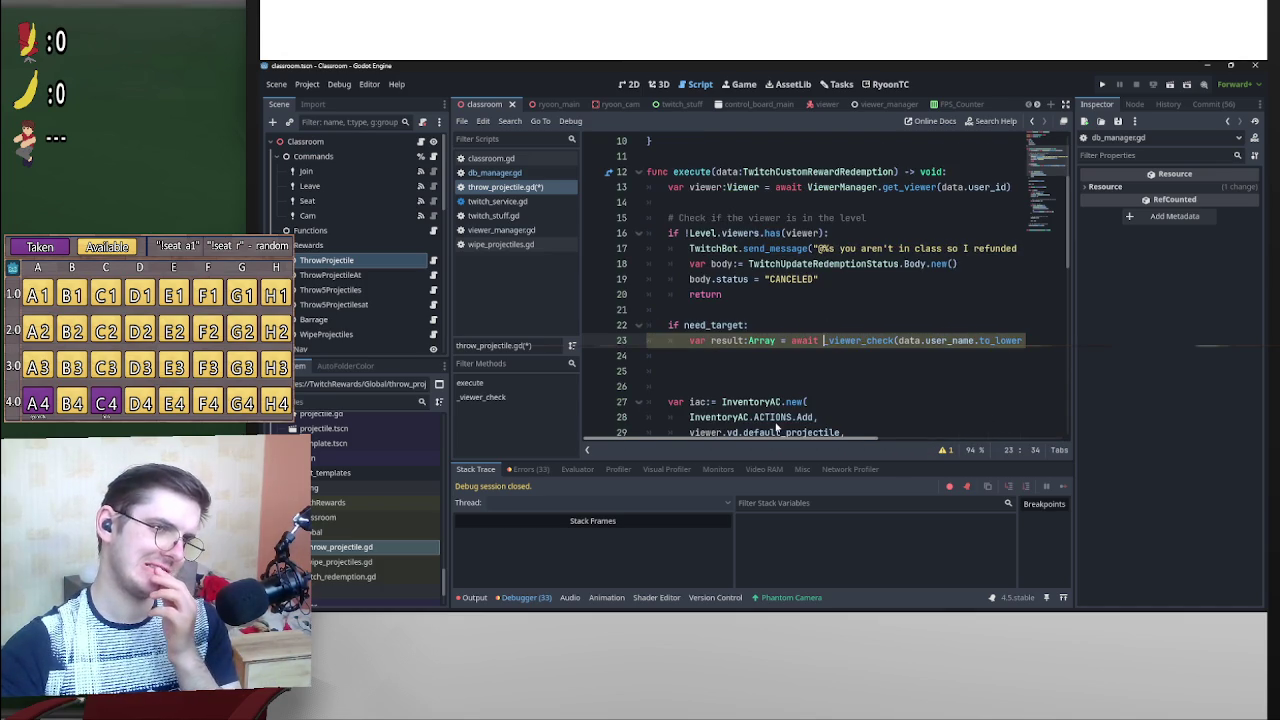
pyautogui.hscroll(3, 913, 415)
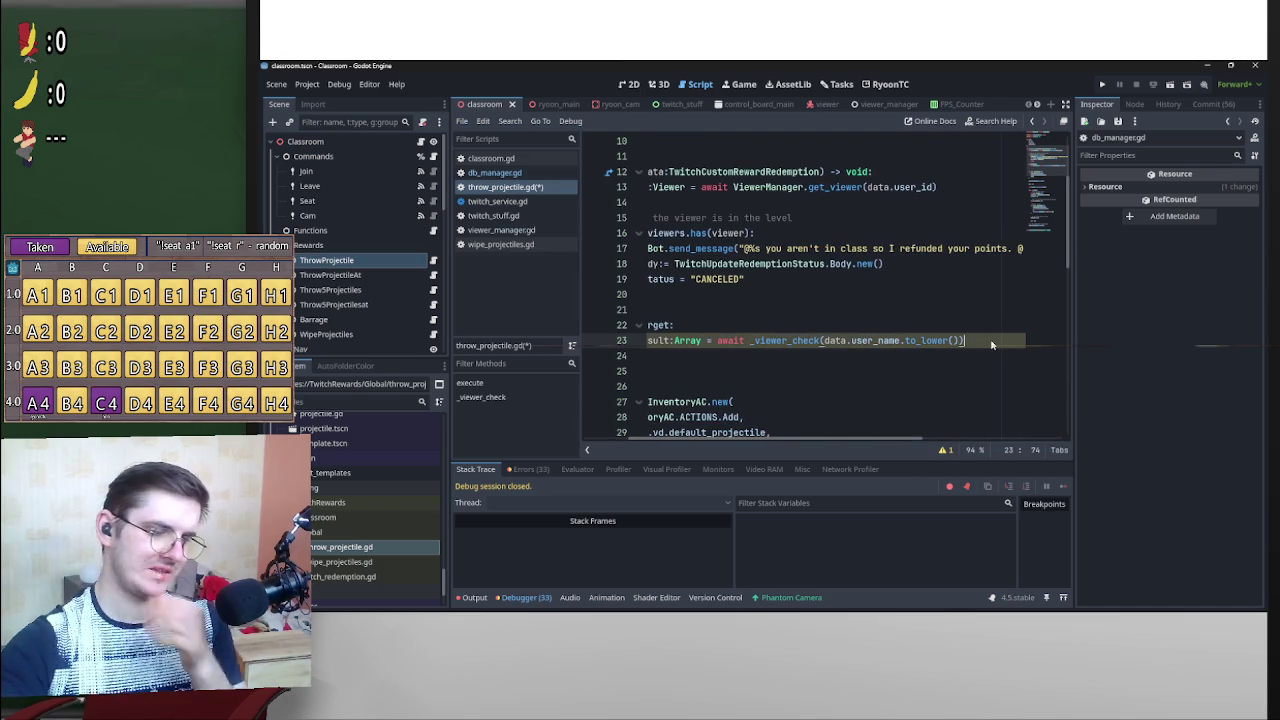
# Add two blank lines below the result line in throw_projectile.gd.
pyautogui.press('Return')
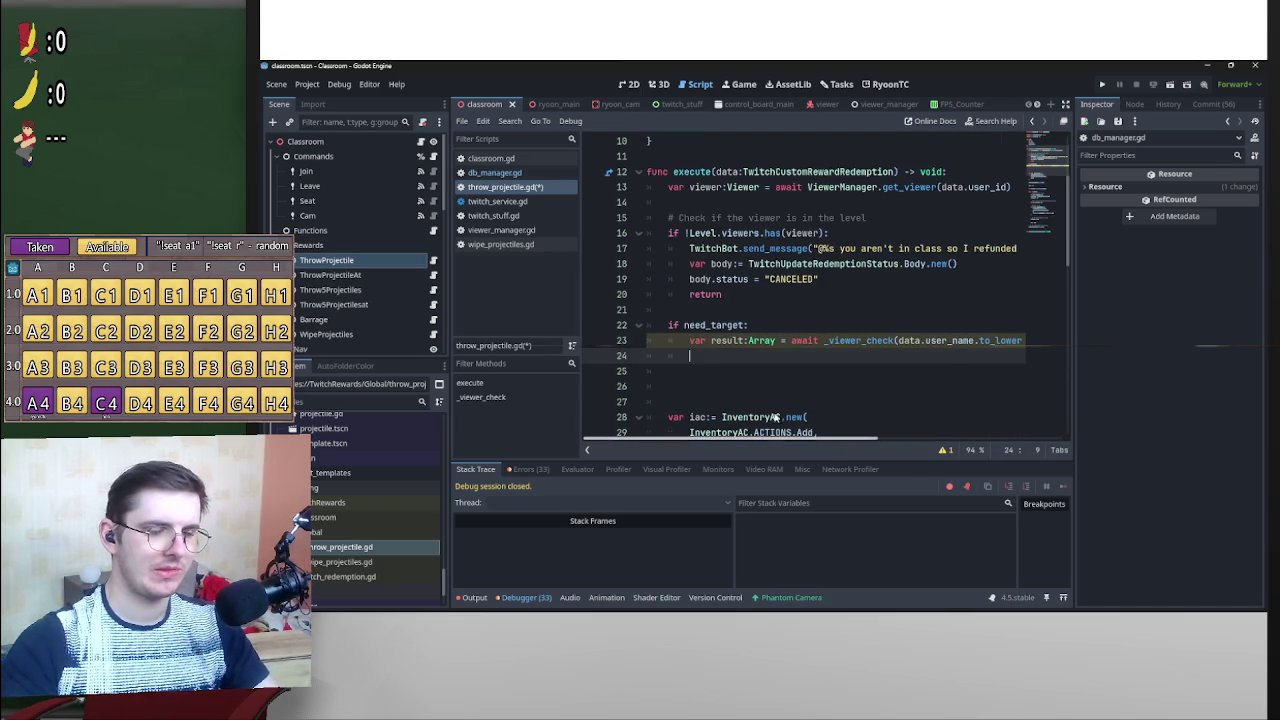
pyautogui.moveTo(777, 416)
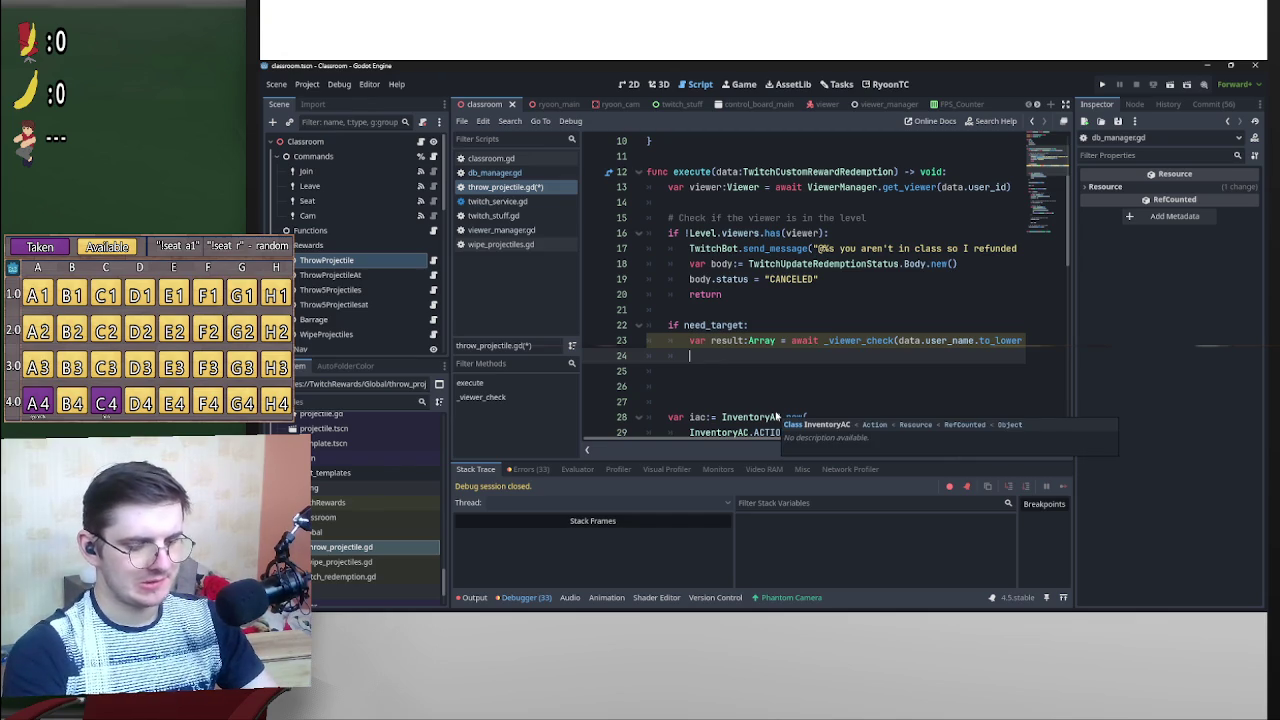
pyautogui.press('Return')
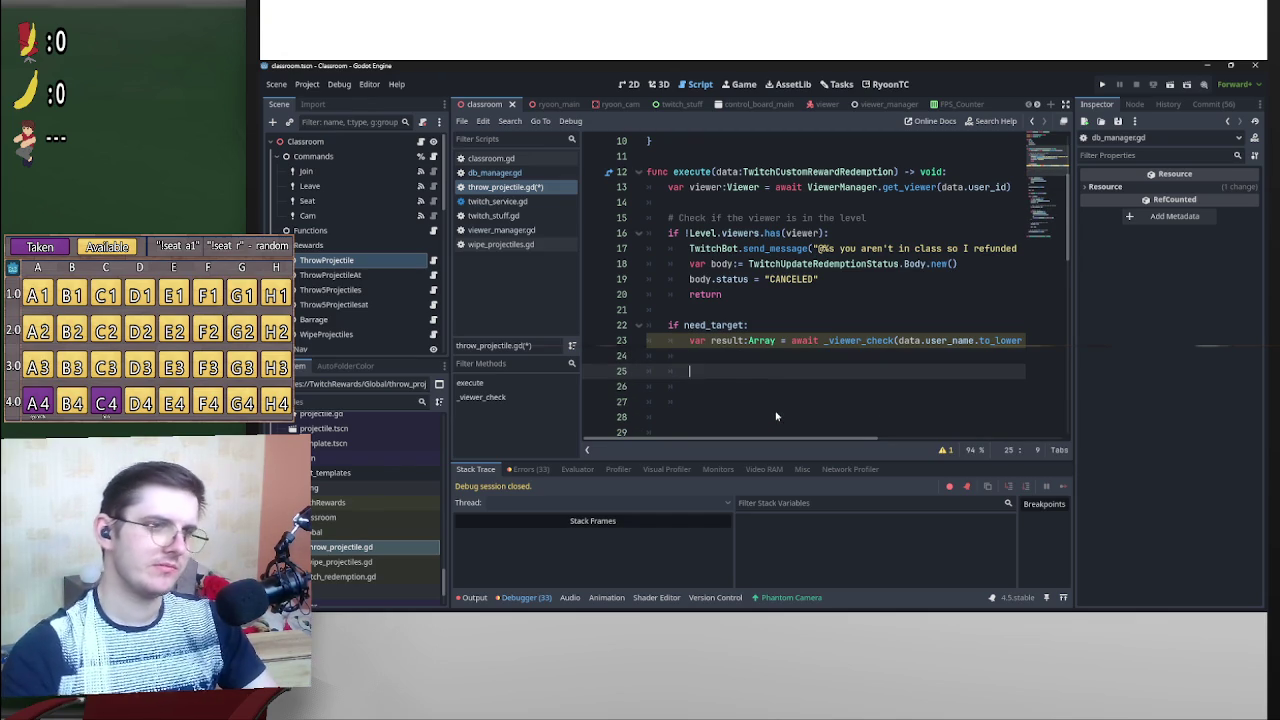
# Insert a blank line above the if need_target check, shifting it to line 23.
pyautogui.click(691, 314)
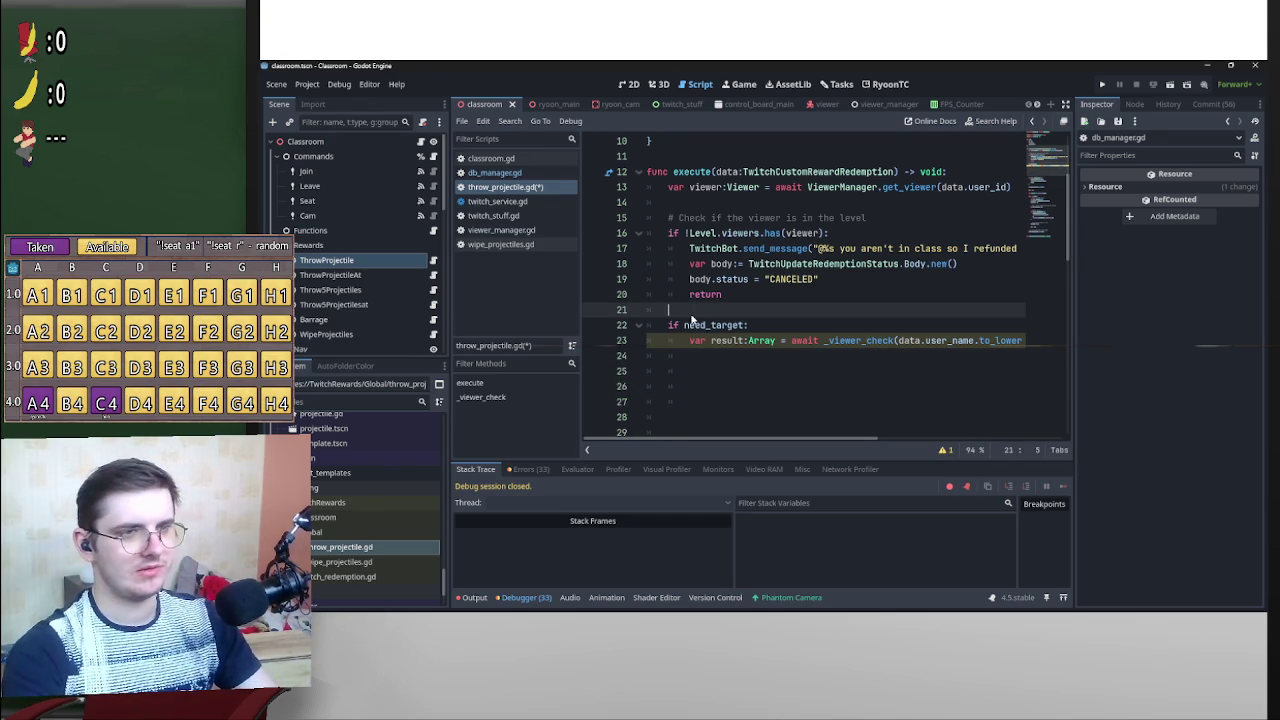
pyautogui.press('Return')
pyautogui.scroll(-3, 700, 316)
pyautogui.scroll(-6, 703, 316)
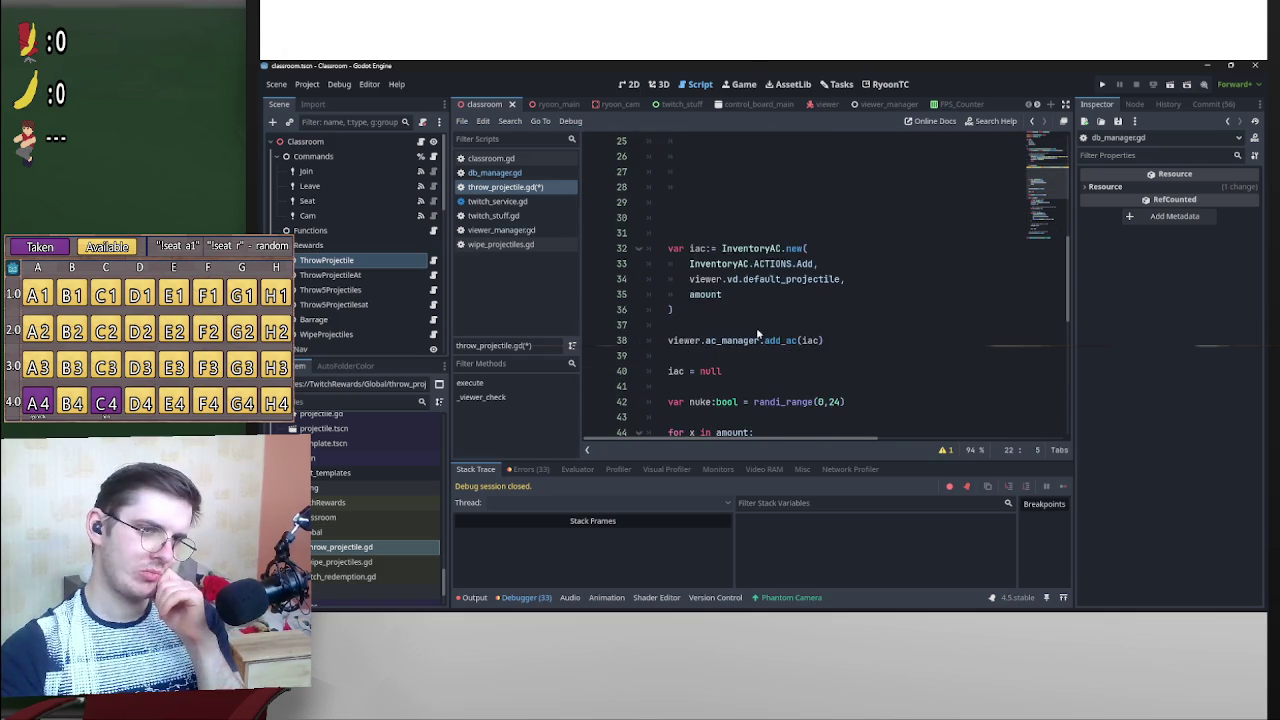
pyautogui.scroll(-4, 819, 372)
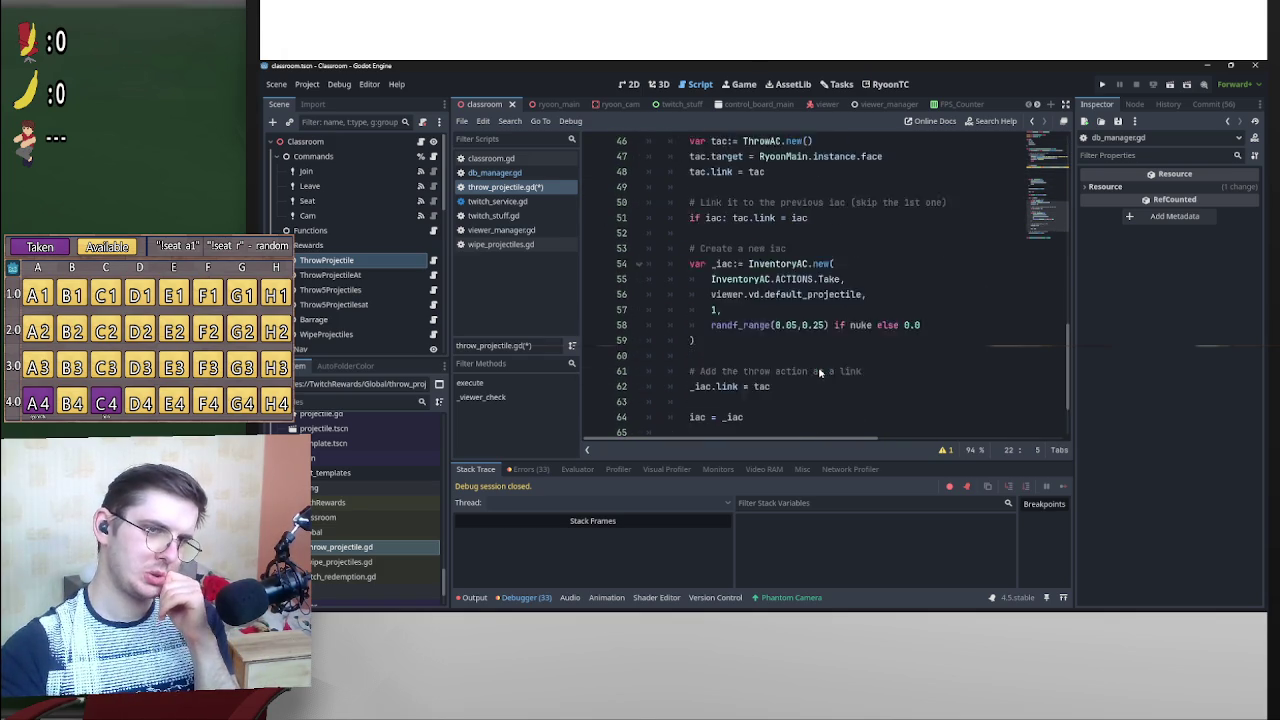
pyautogui.scroll(1, 899, 393)
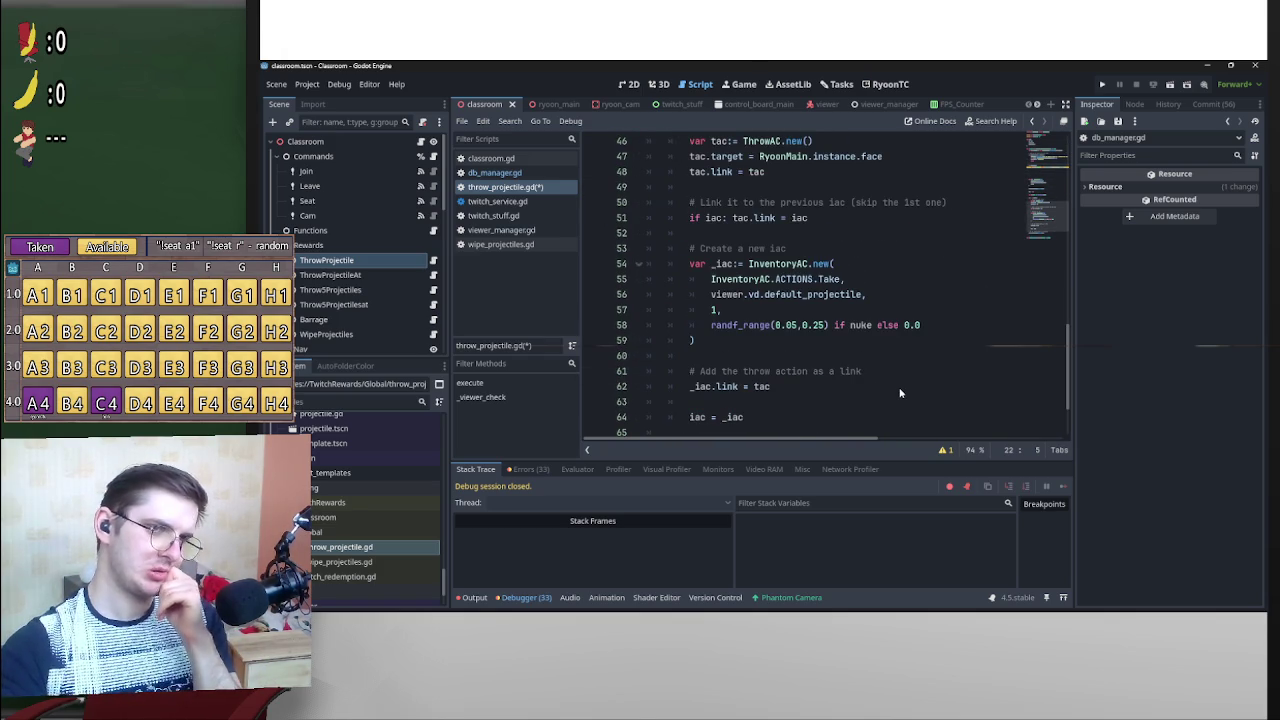
pyautogui.scroll(1, 899, 393)
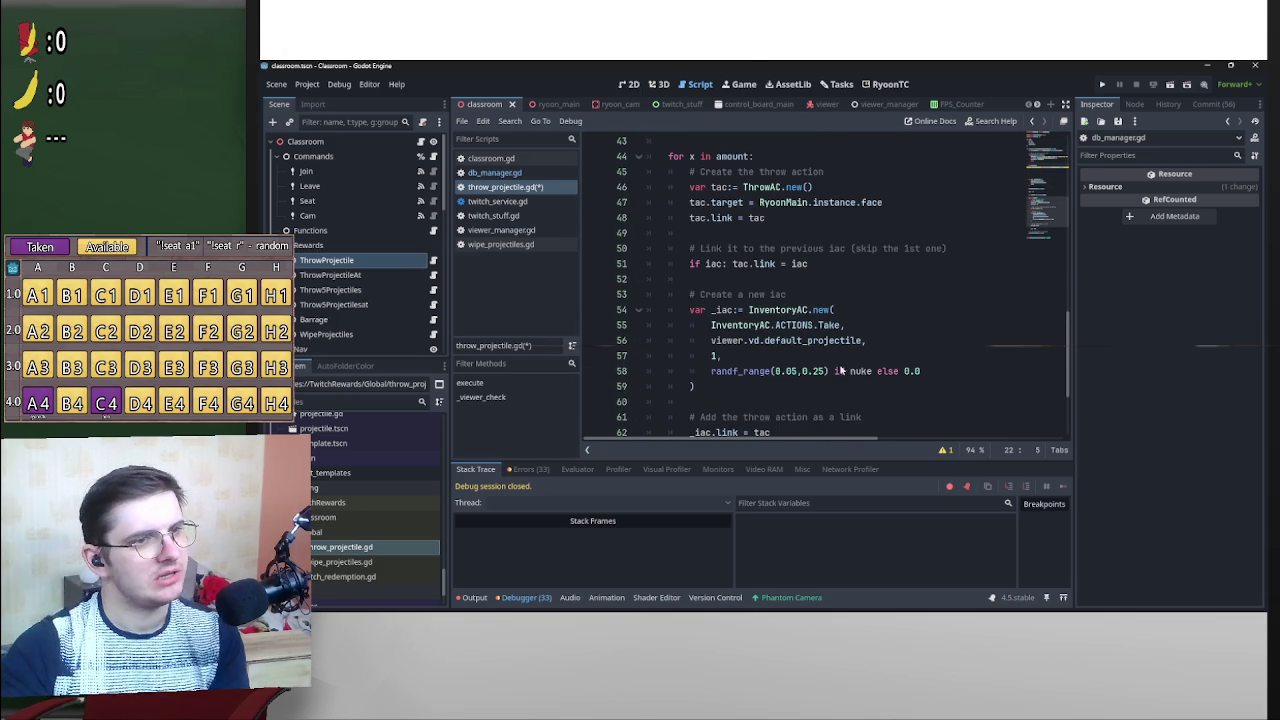
pyautogui.scroll(4, 895, 308)
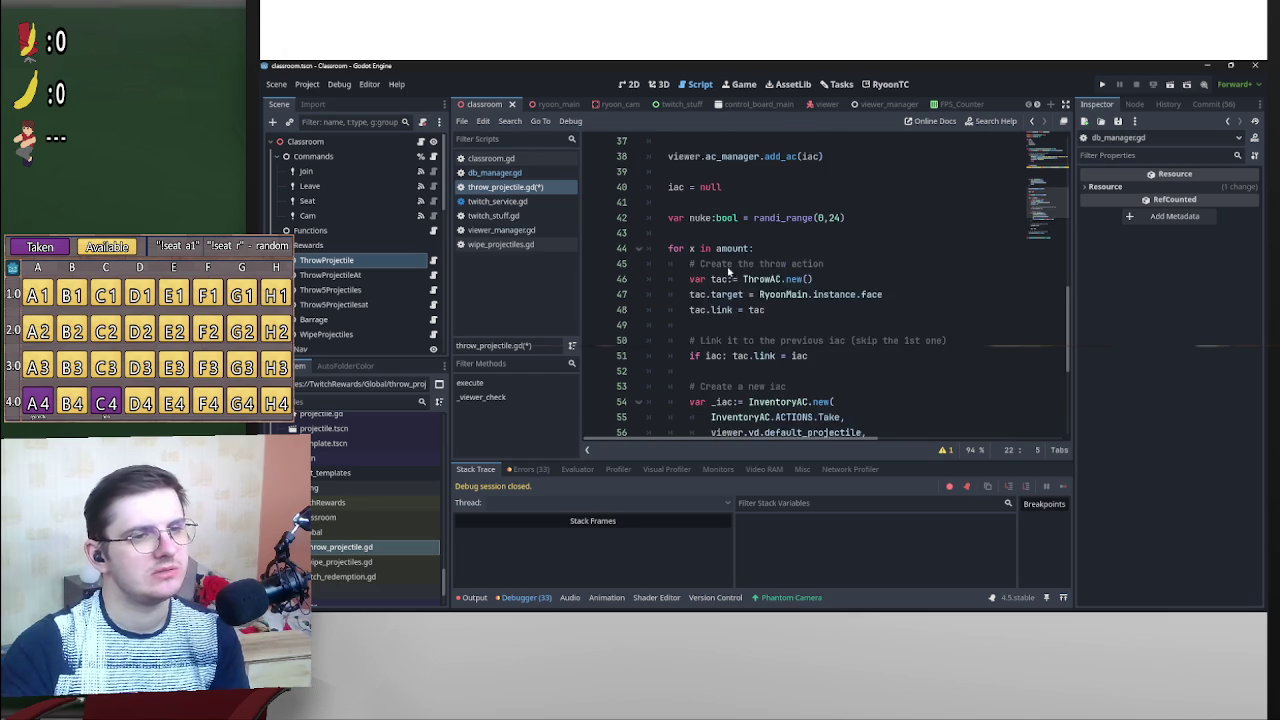
pyautogui.scroll(6, 895, 308)
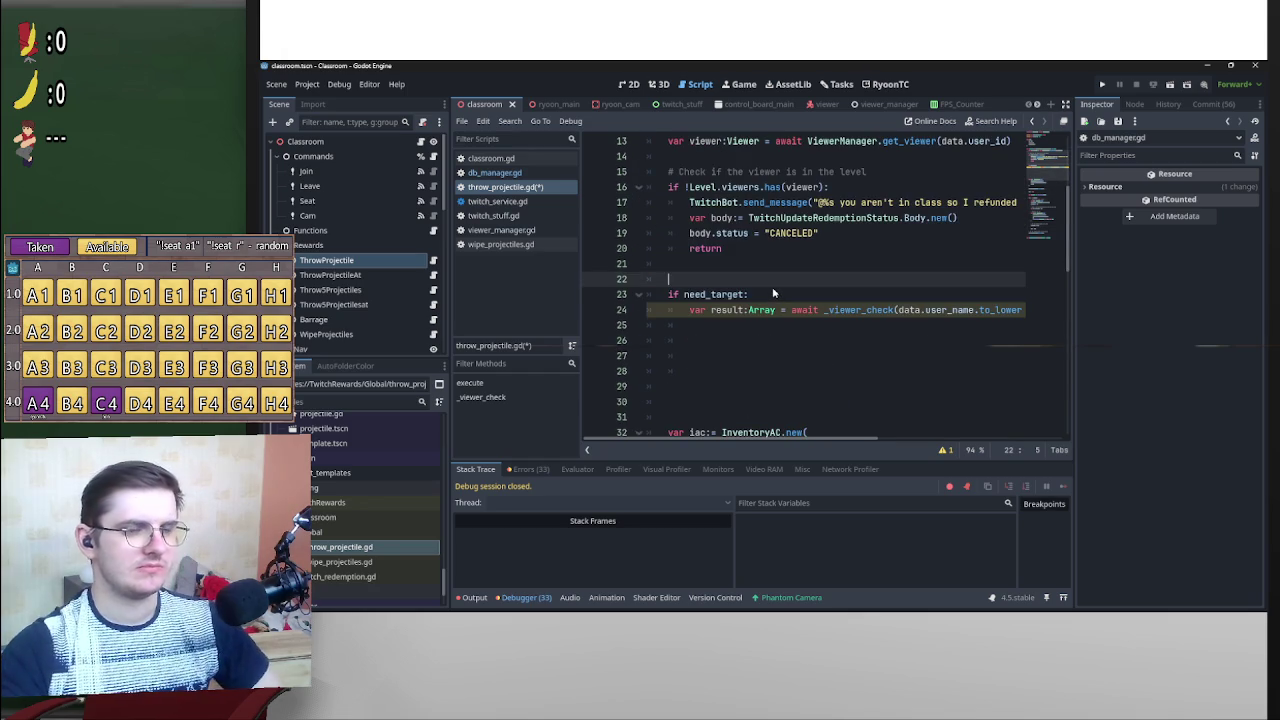
# Write 'var target:Node3D' on line 22, choosing Node3D from autocomplete.
pyautogui.write('var te')
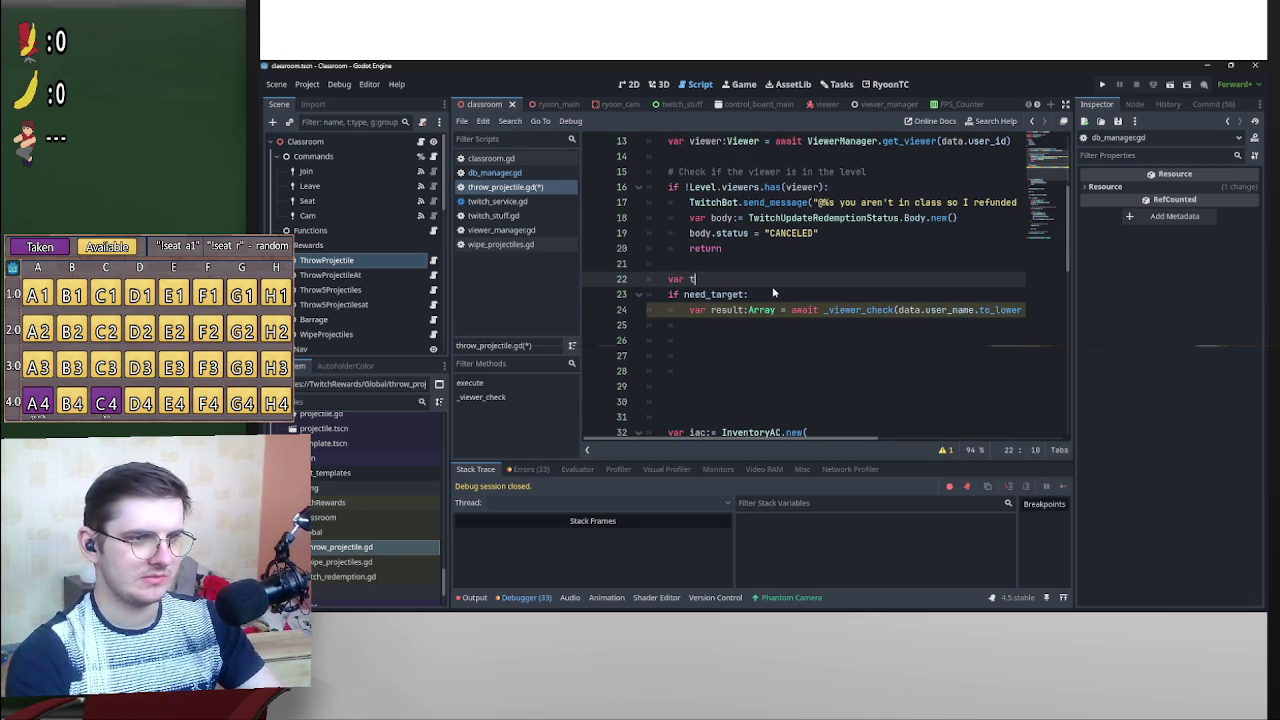
pyautogui.write('mpl')
pyautogui.press('BackSpace')
pyautogui.press('BackSpace')
pyautogui.press('BackSpace')
pyautogui.write('target')
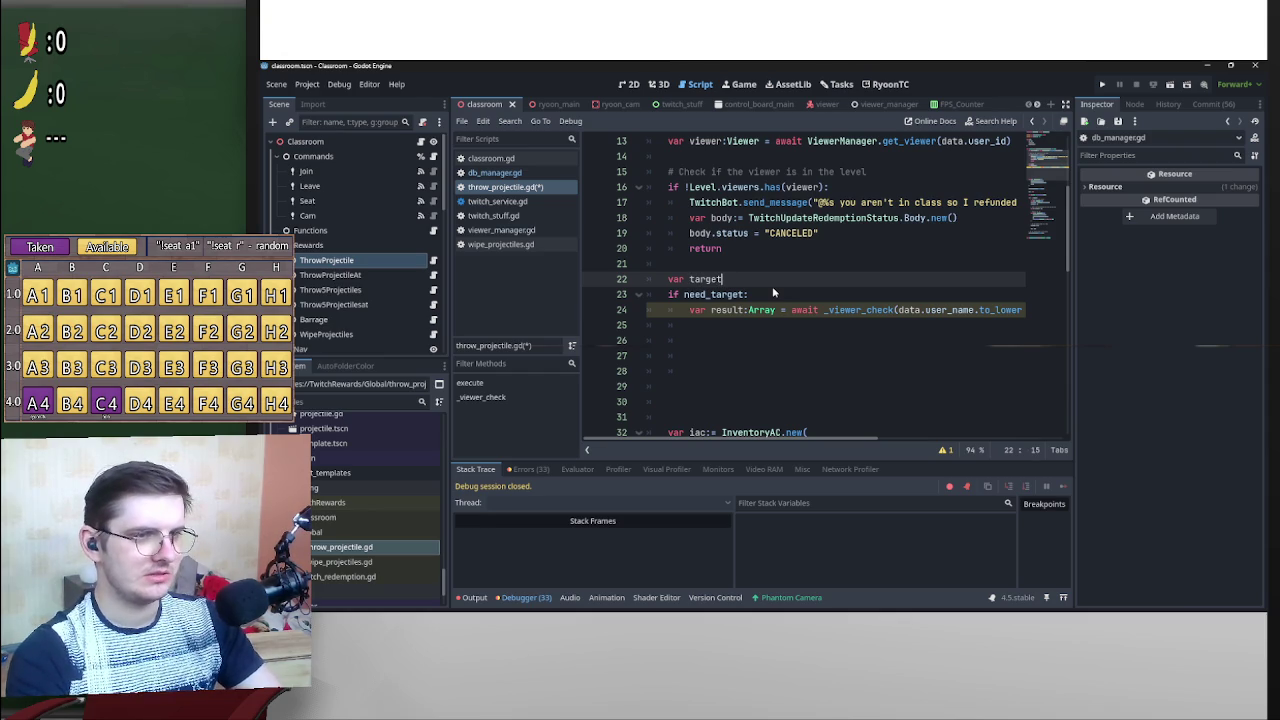
pyautogui.write(':')
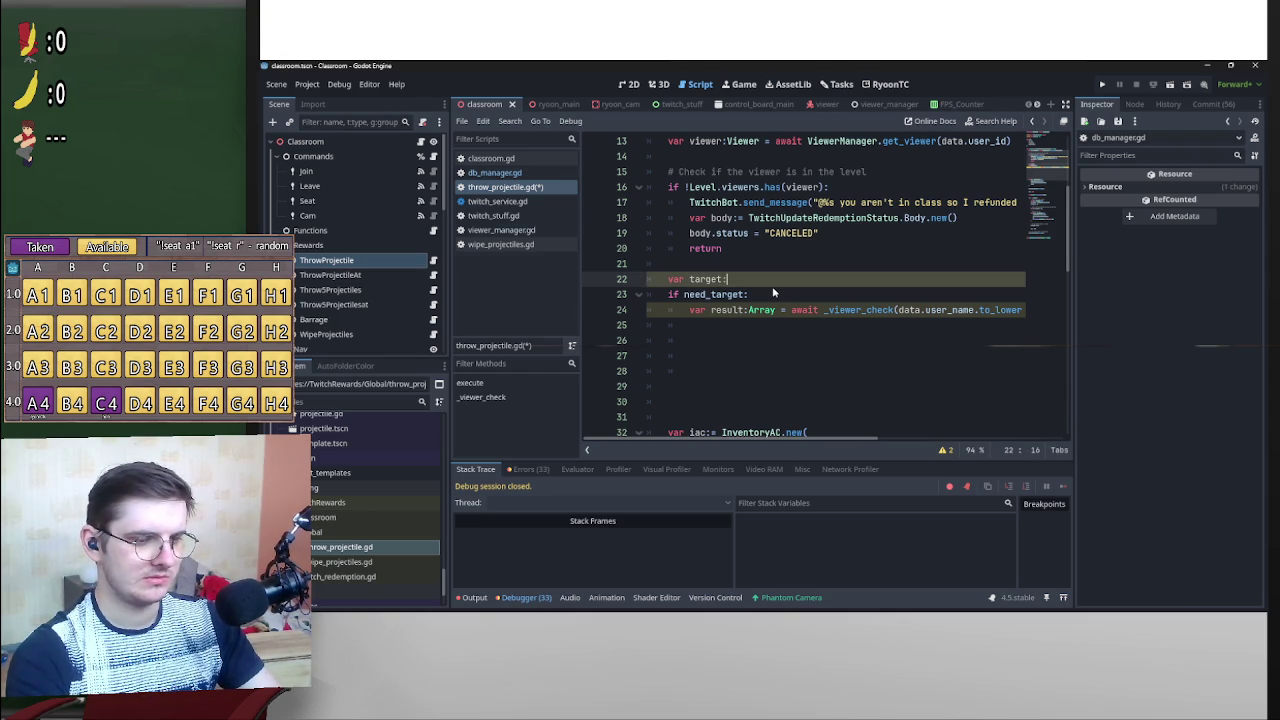
pyautogui.write('Node')
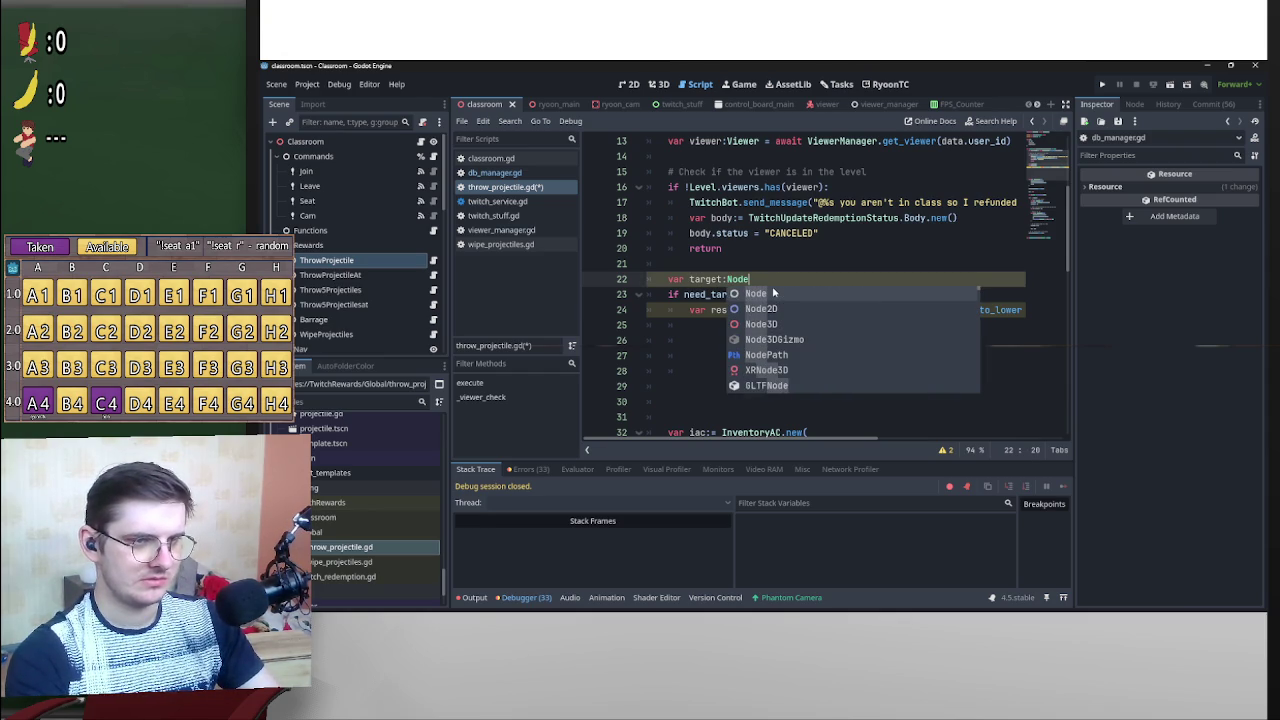
pyautogui.press('Down')
pyautogui.press('Return')
pyautogui.scroll(-8, 825, 365)
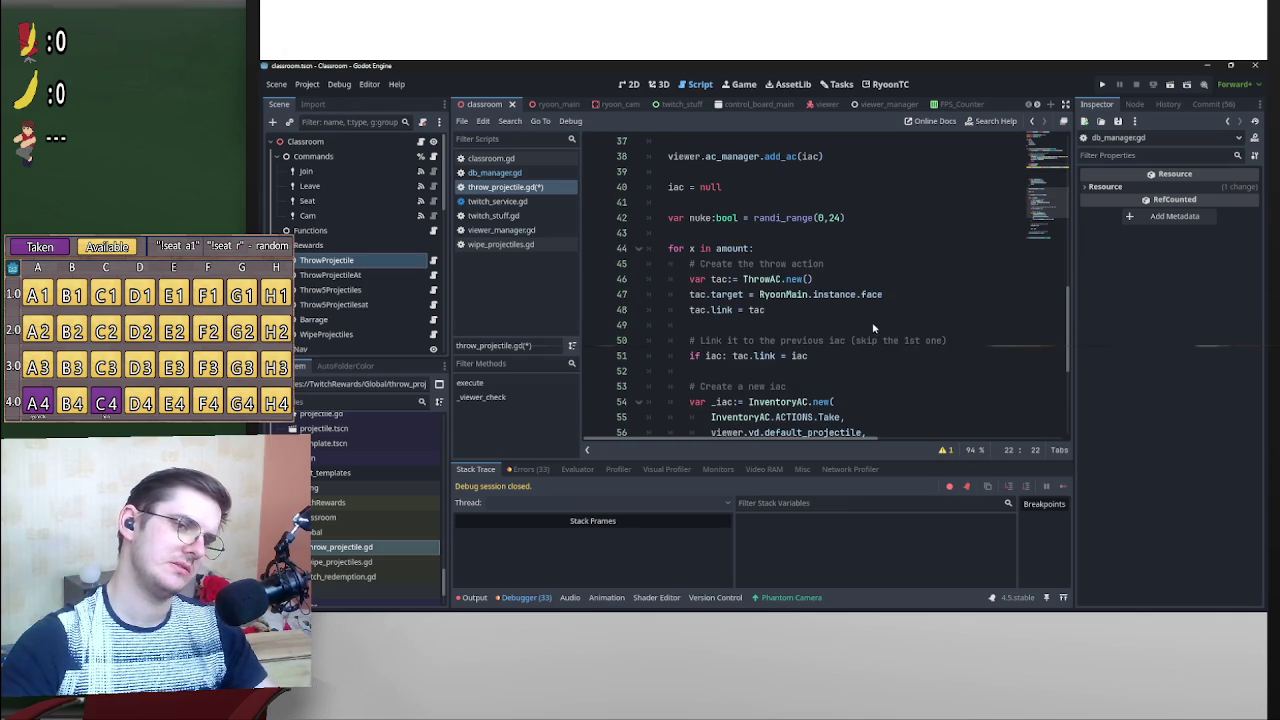
pyautogui.scroll(7, 871, 340)
pyautogui.scroll(1, 871, 340)
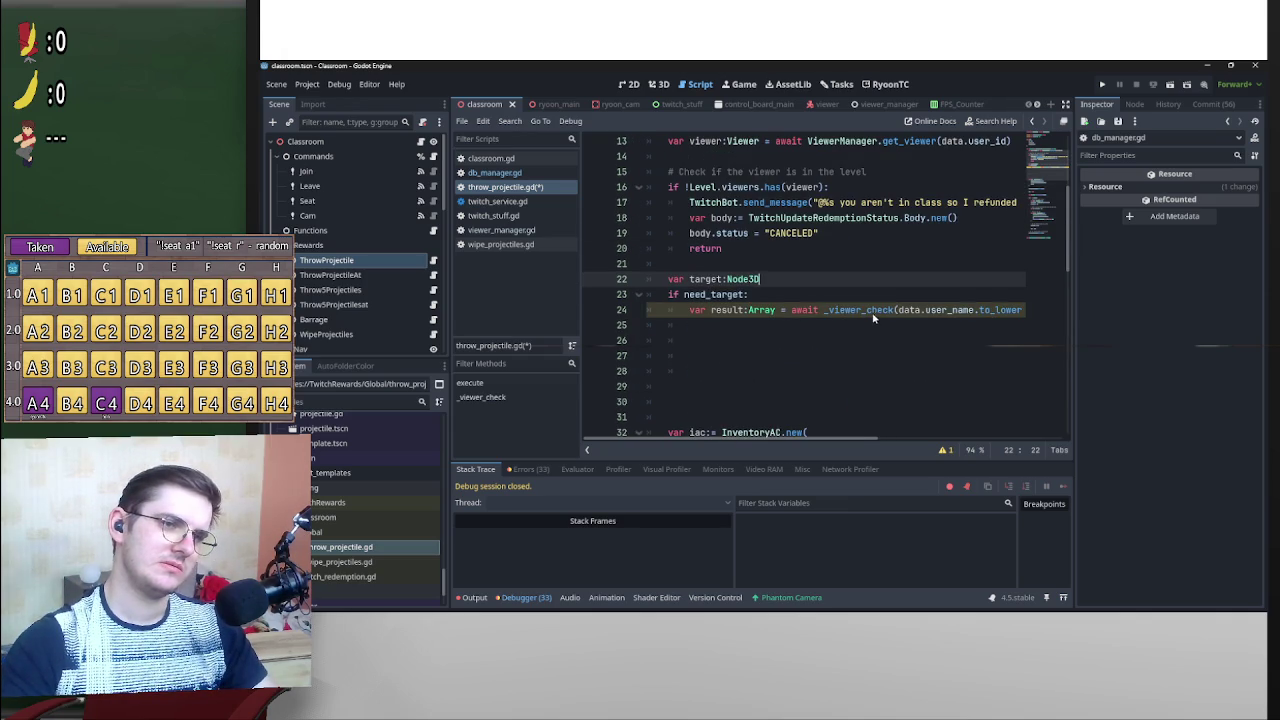
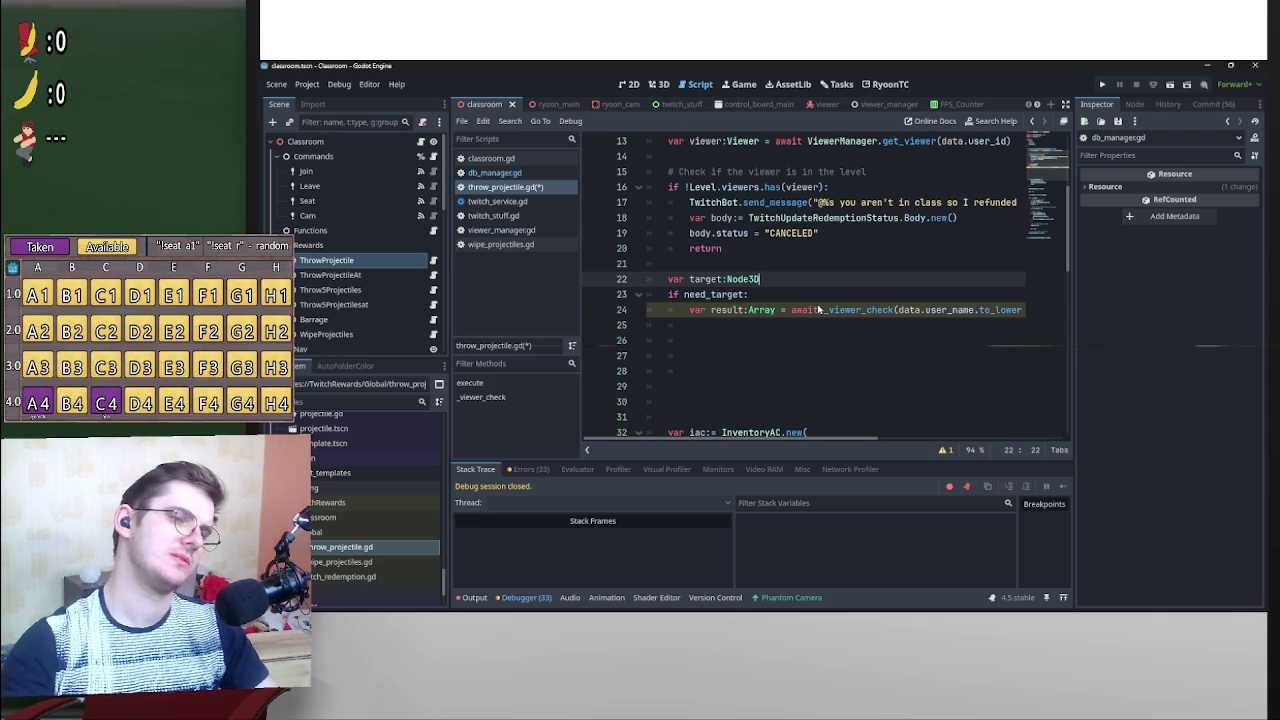
# Insert a blank line above 'if need_target:' so it stands apart from the target declaration.
pyautogui.click(670, 297)
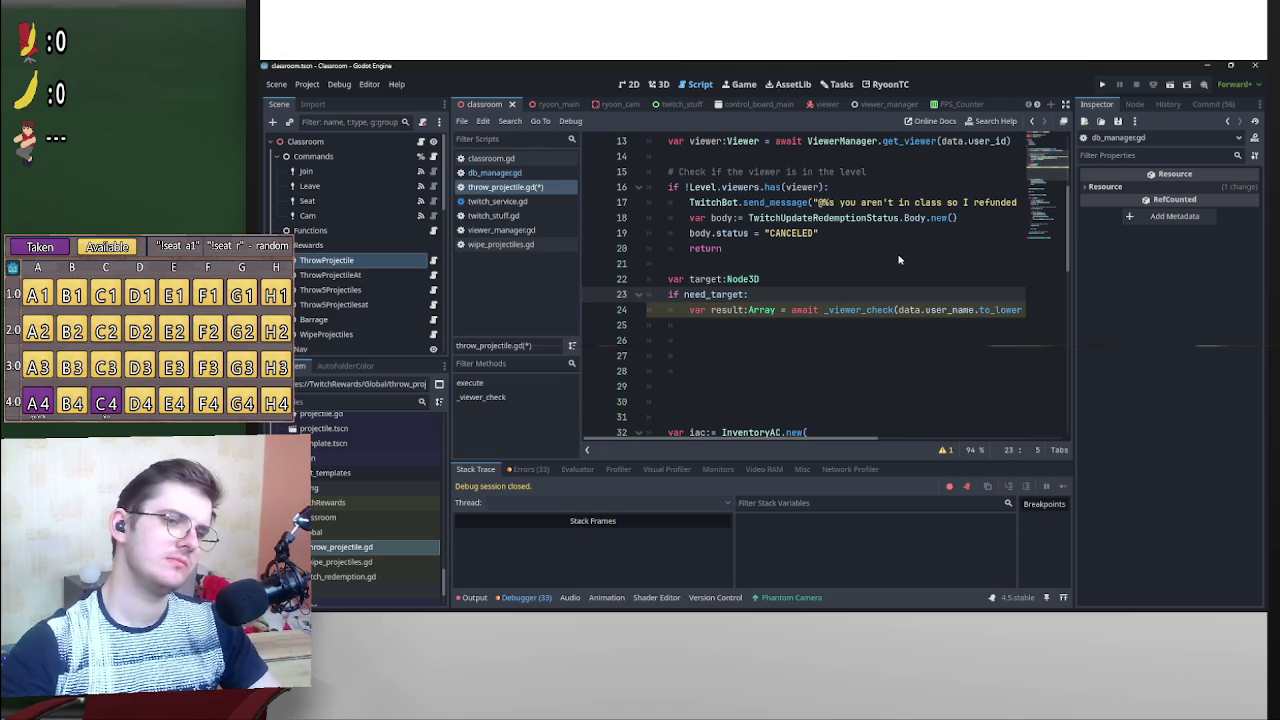
pyautogui.press('Return')
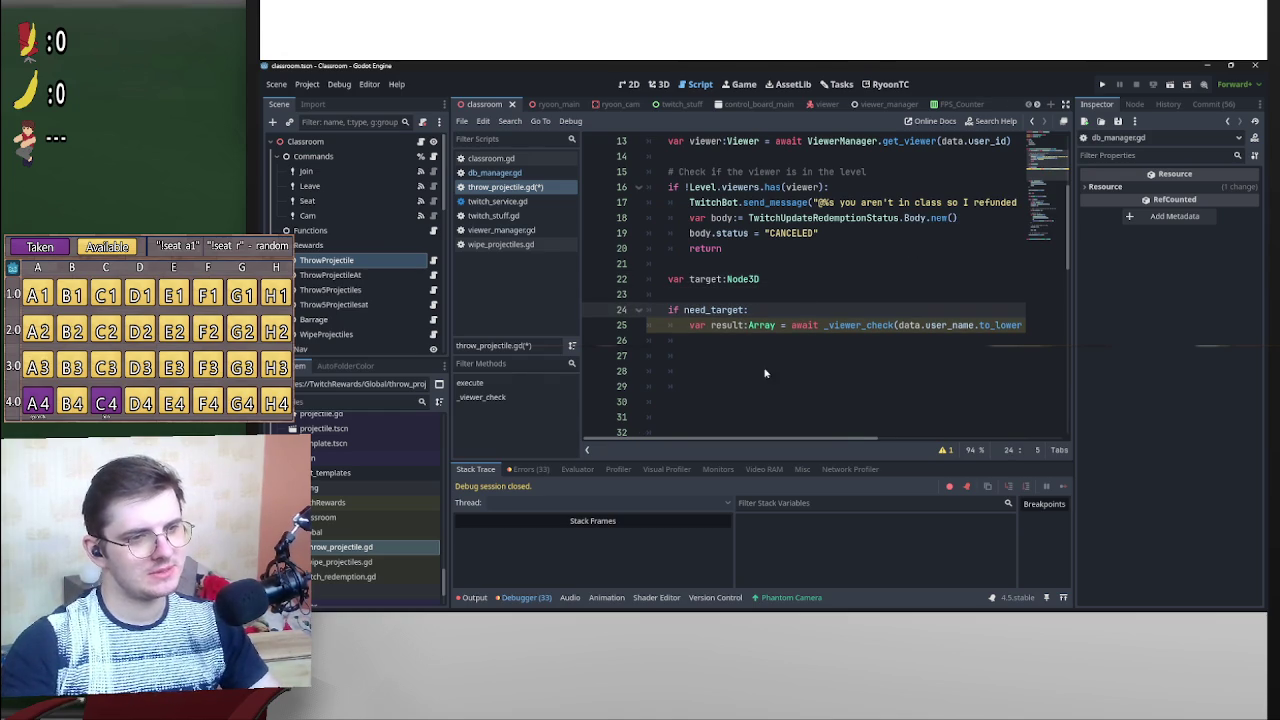
pyautogui.moveTo(866, 441)
pyautogui.mouseDown()
pyautogui.moveTo(938, 447)
pyautogui.moveTo(758, 444)
pyautogui.mouseUp()
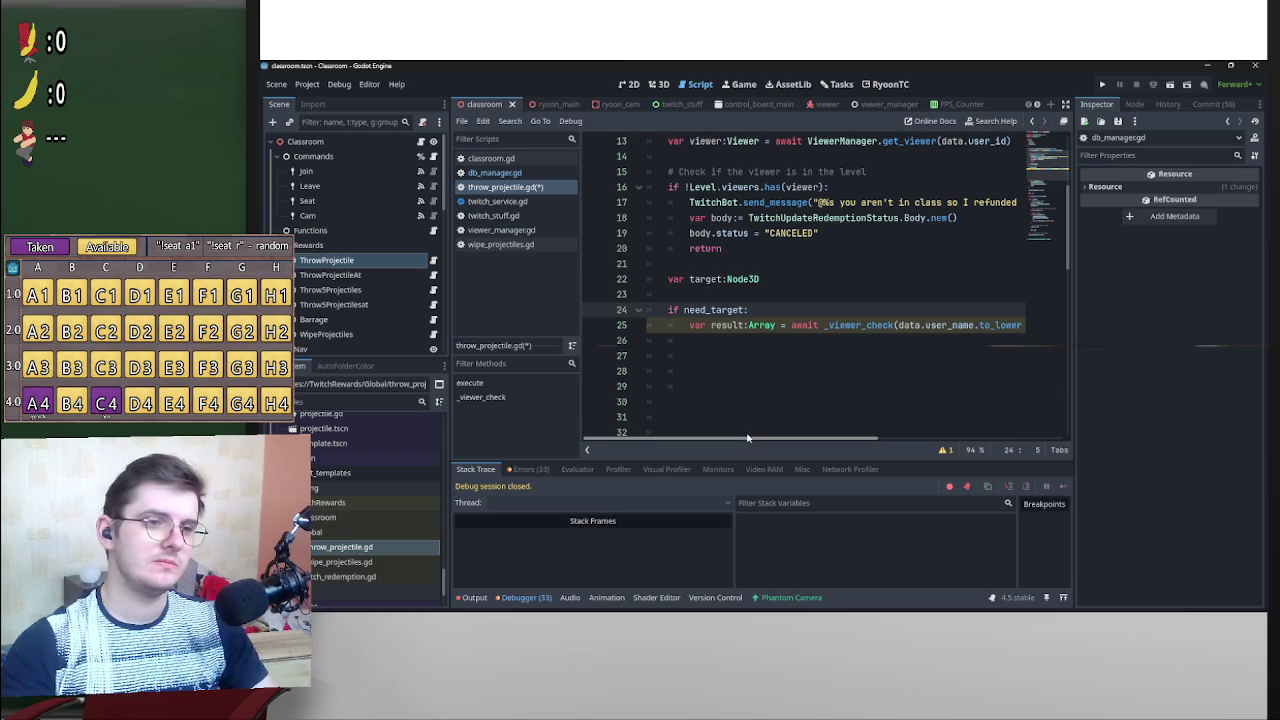
pyautogui.click(737, 355)
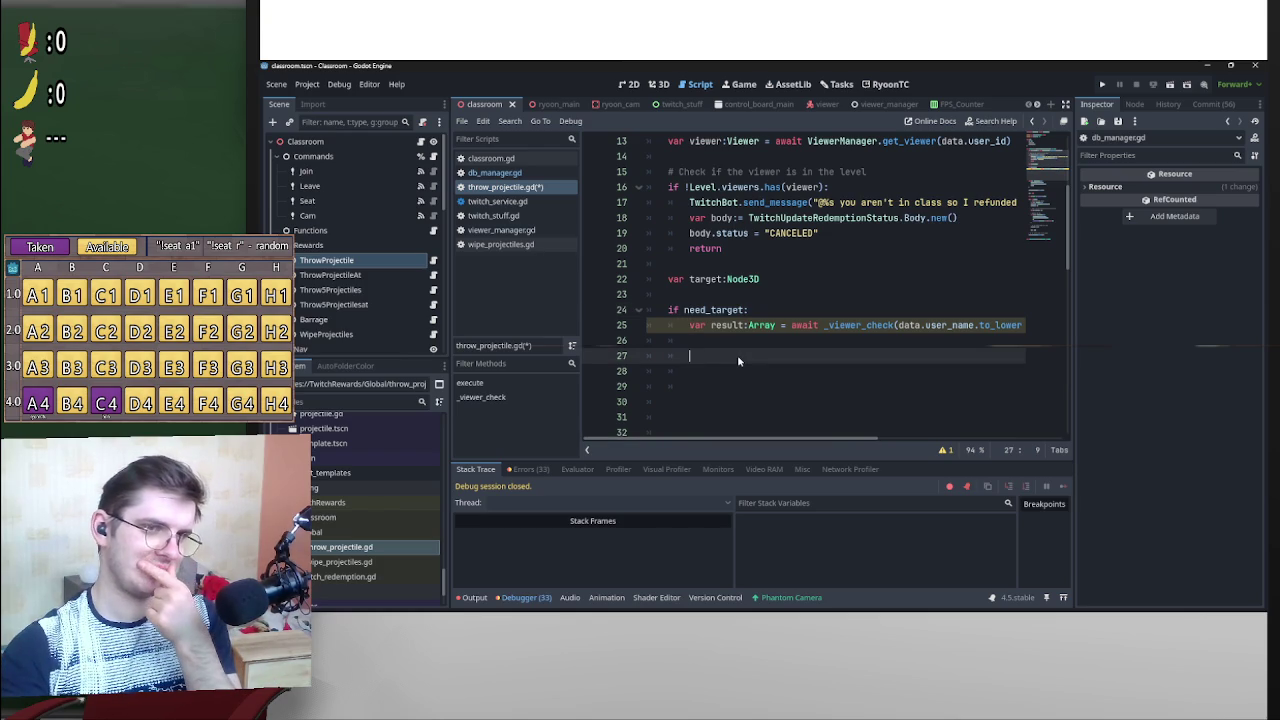
pyautogui.scroll(2, 885, 402)
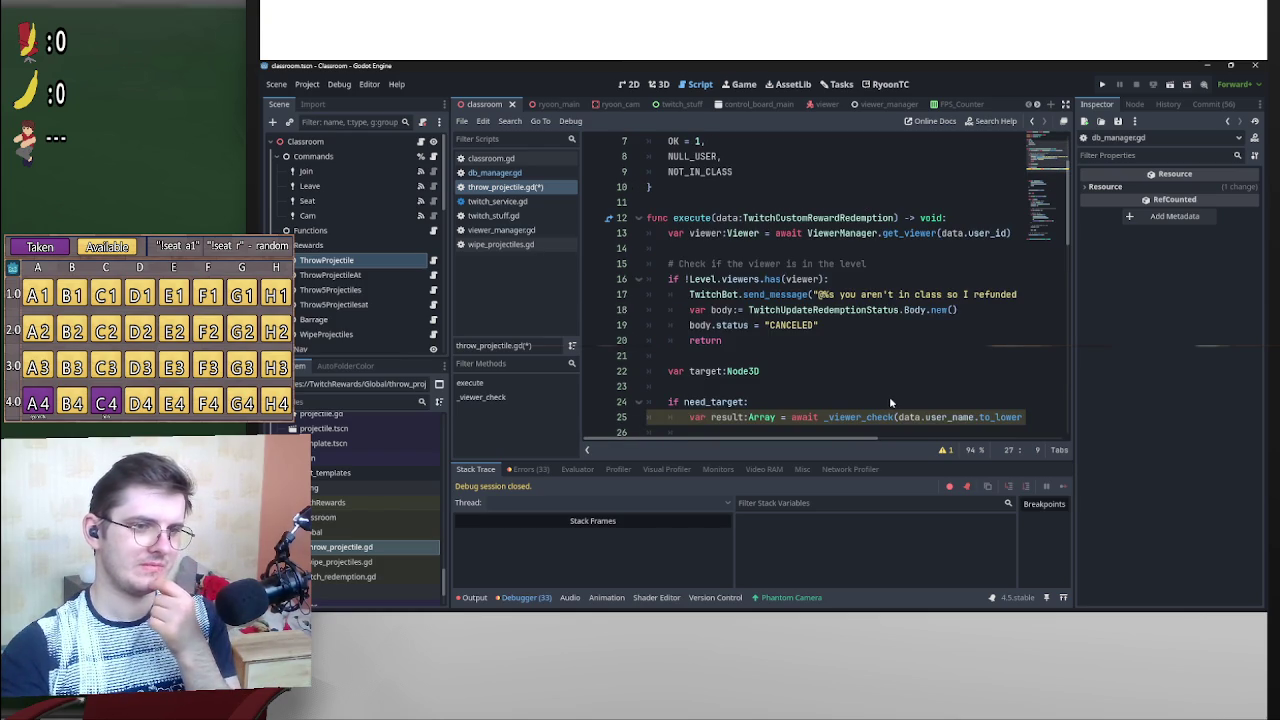
pyautogui.scroll(-1, 891, 402)
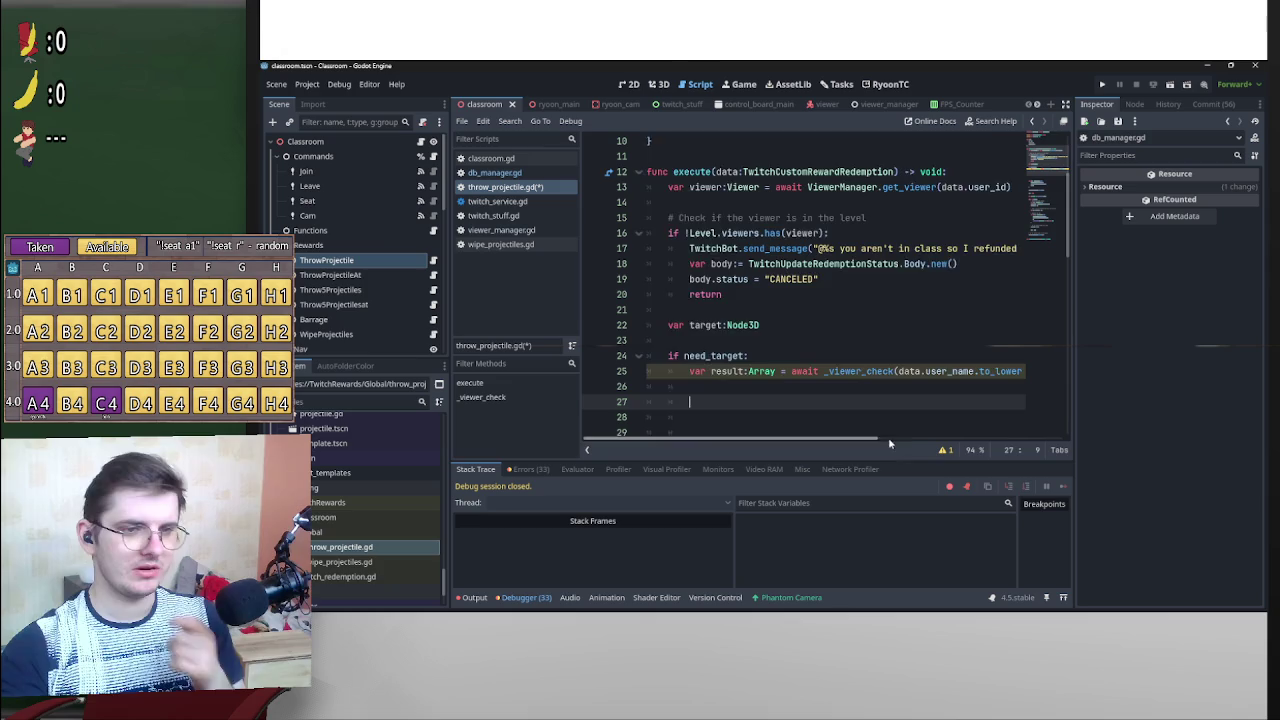
pyautogui.hscroll(3, 888, 437)
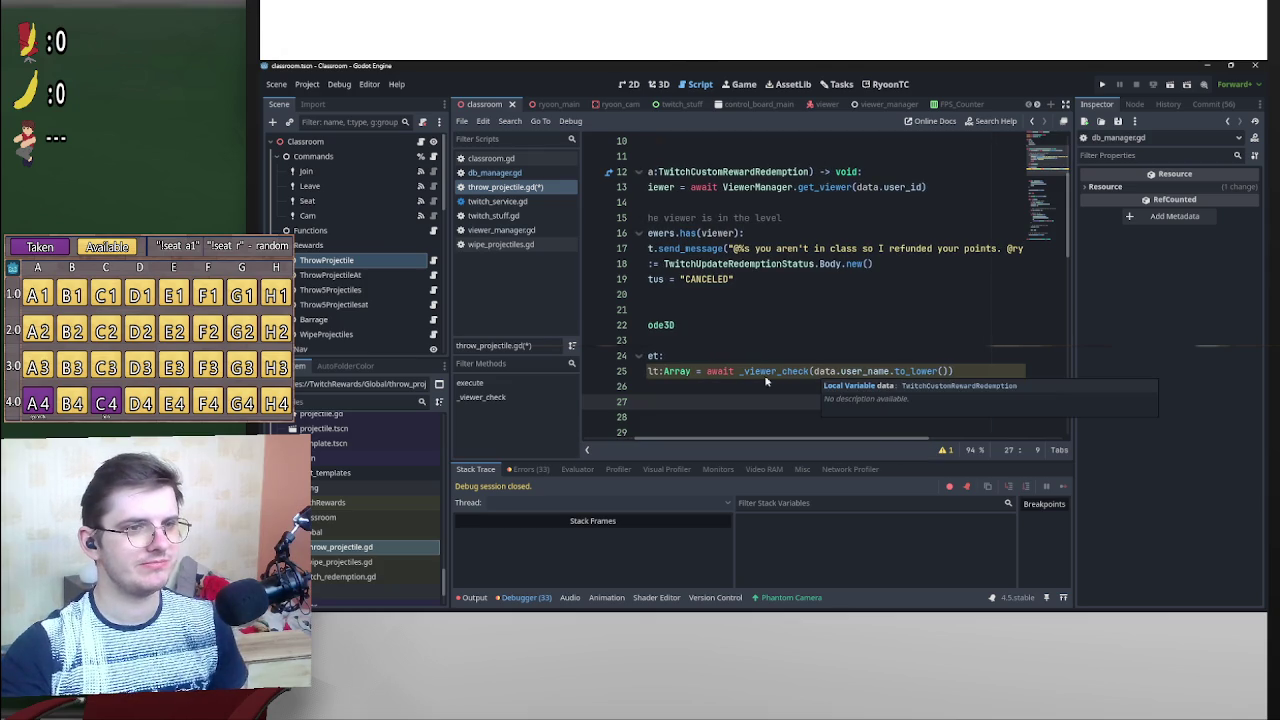
# Replace the _viewer_check argument data.user_name.to_lower() on line 25 with just data.
pyautogui.doubleClick(915, 371)
pyautogui.moveTo(843, 378); pyautogui.dragTo(818, 378)
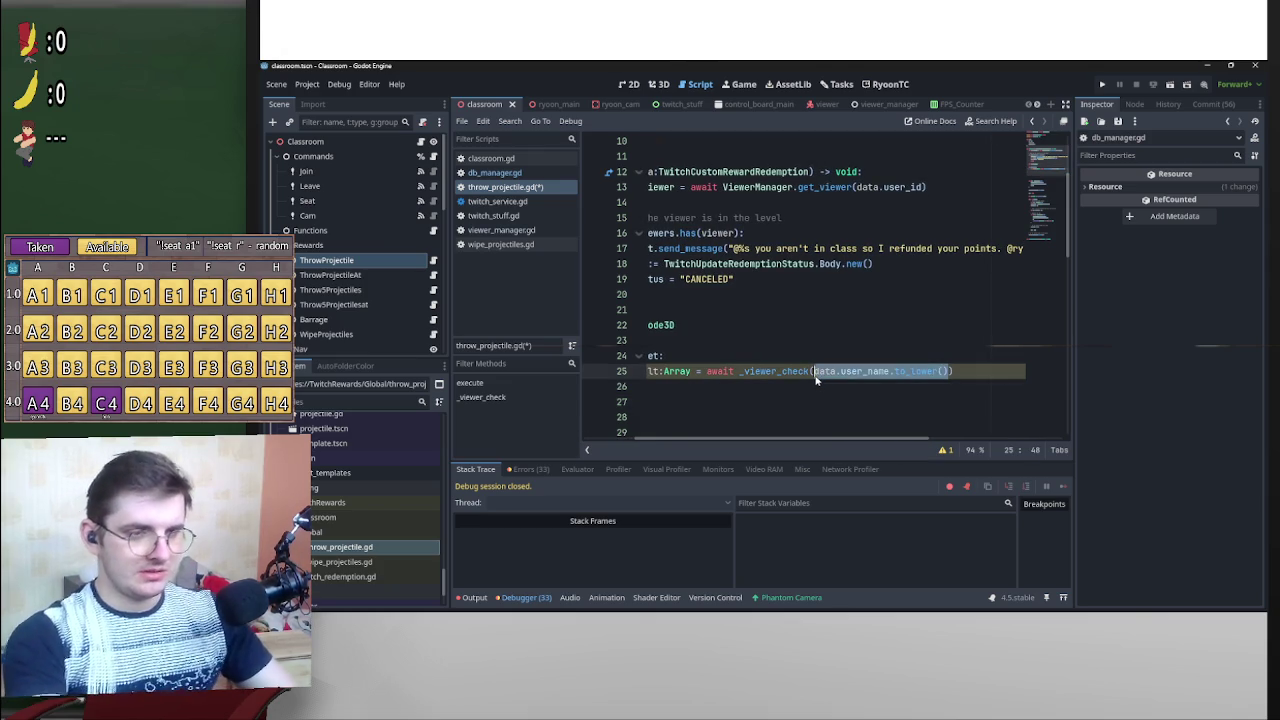
pyautogui.press('BackSpace')
pyautogui.write('data.')
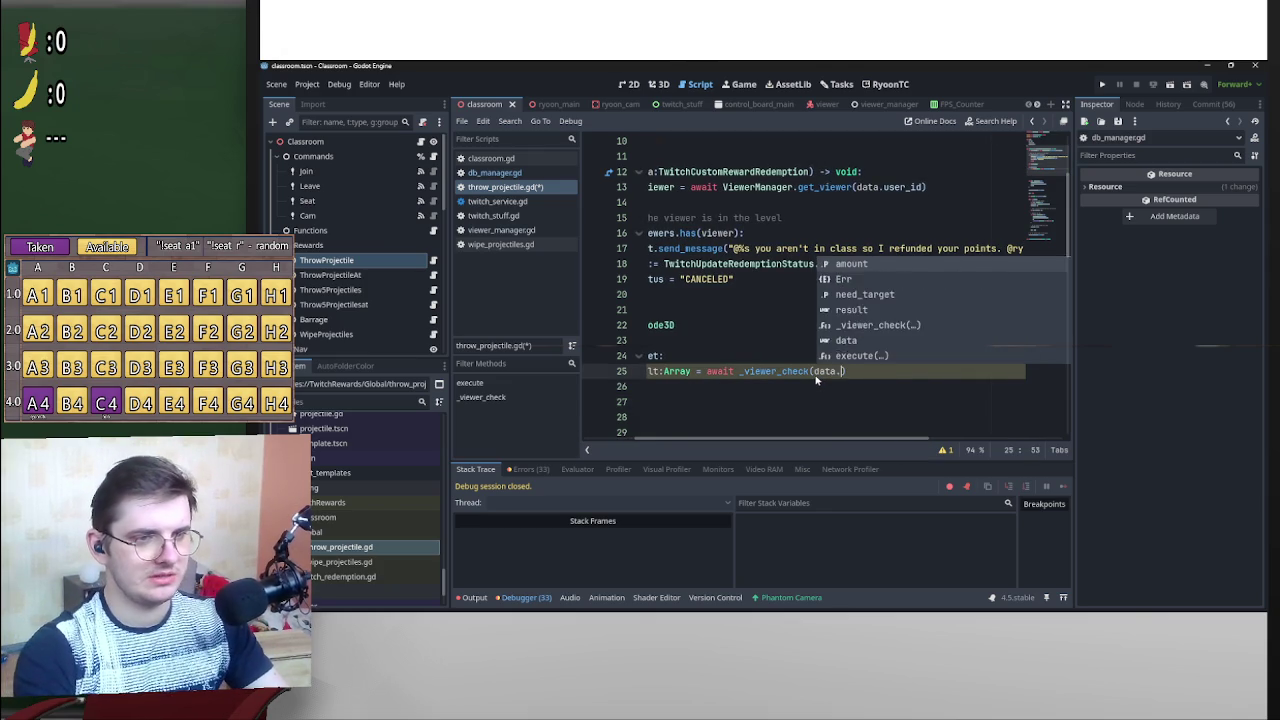
pyautogui.write('me')
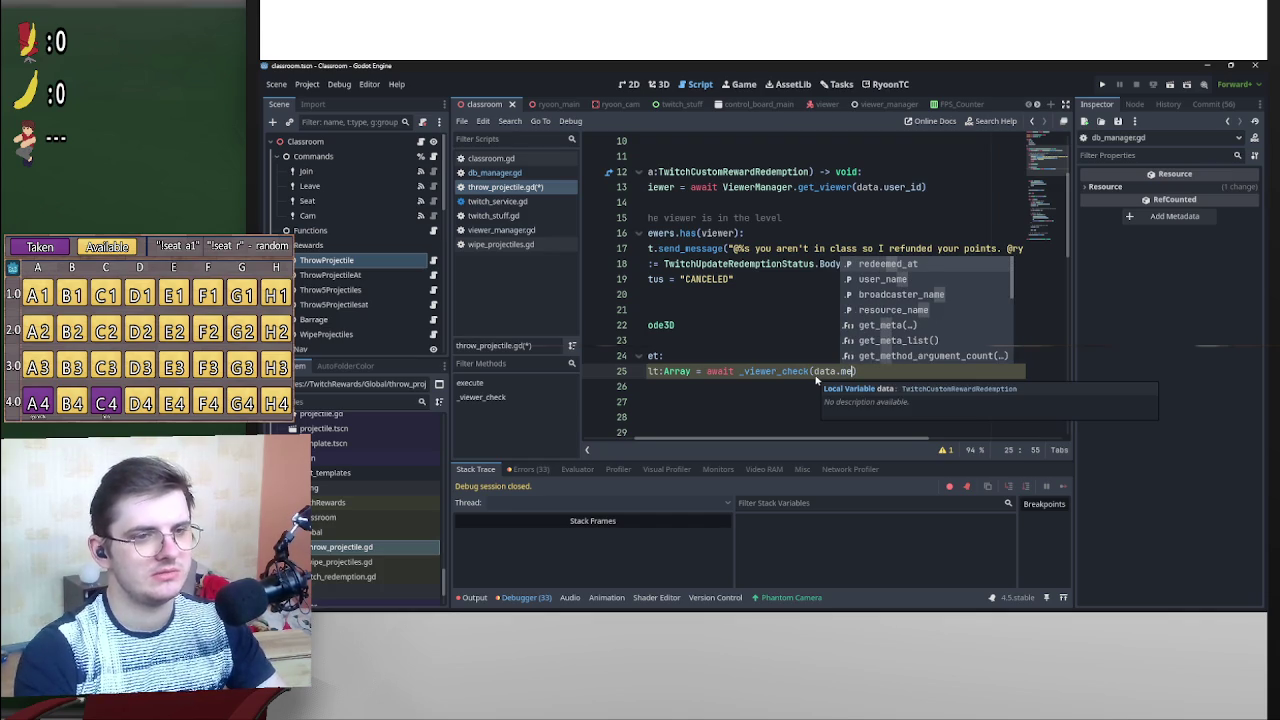
pyautogui.press('BackSpace')
pyautogui.press('BackSpace')
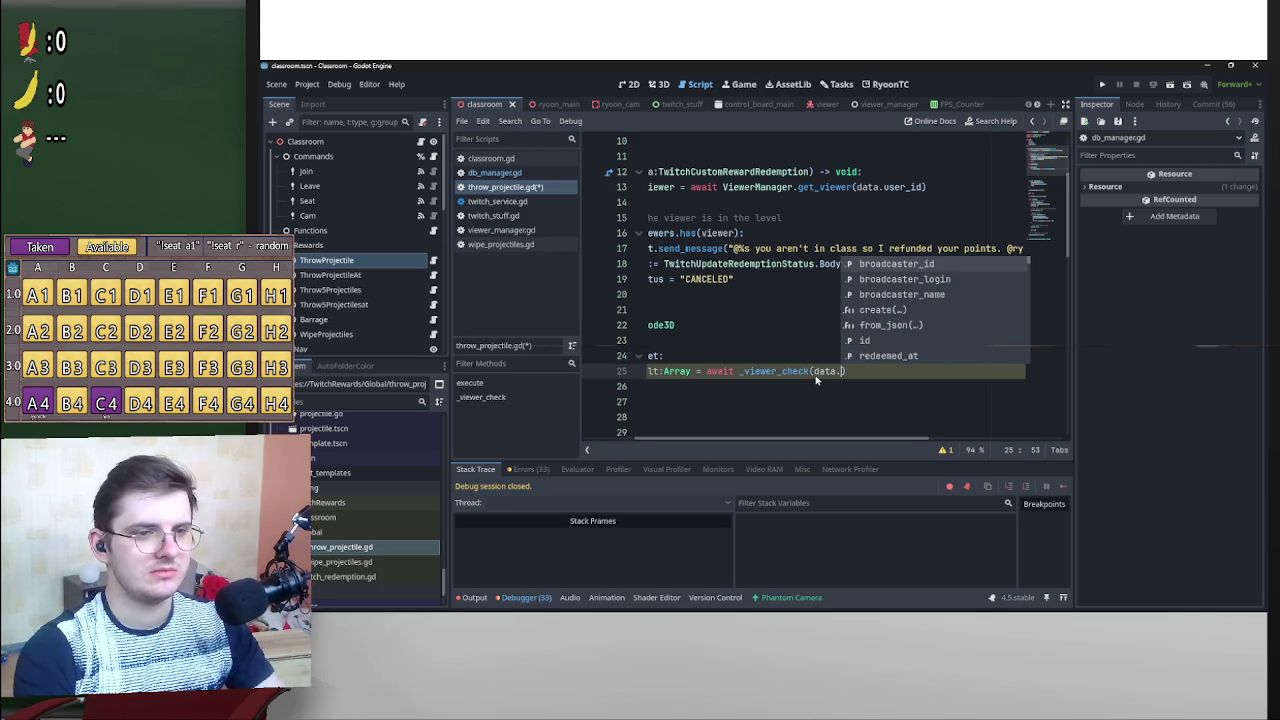
# Open the TwitchCustomRewardRedemption script and inspect its reward field's Reward class definition.
pyautogui.keyDown('ctrl'); pyautogui.click(750, 173); pyautogui.keyUp('ctrl')
pyautogui.scroll(-6, 767, 390)
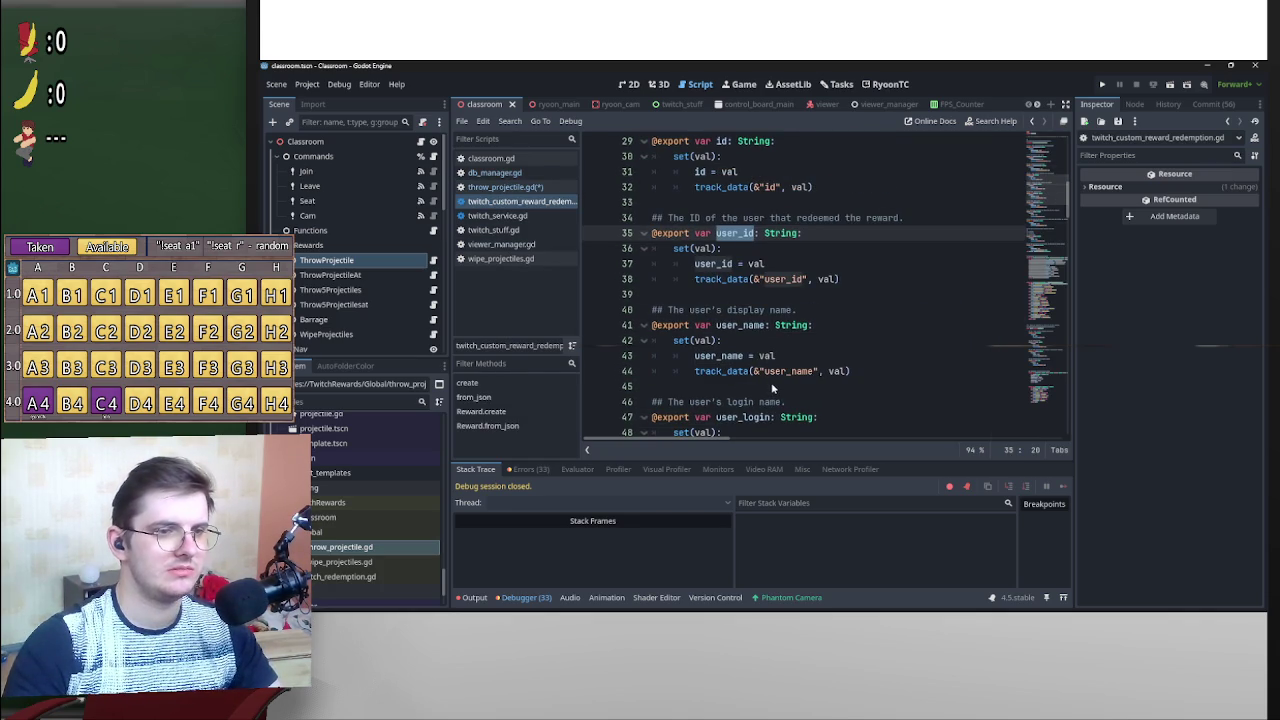
pyautogui.scroll(-3, 772, 388)
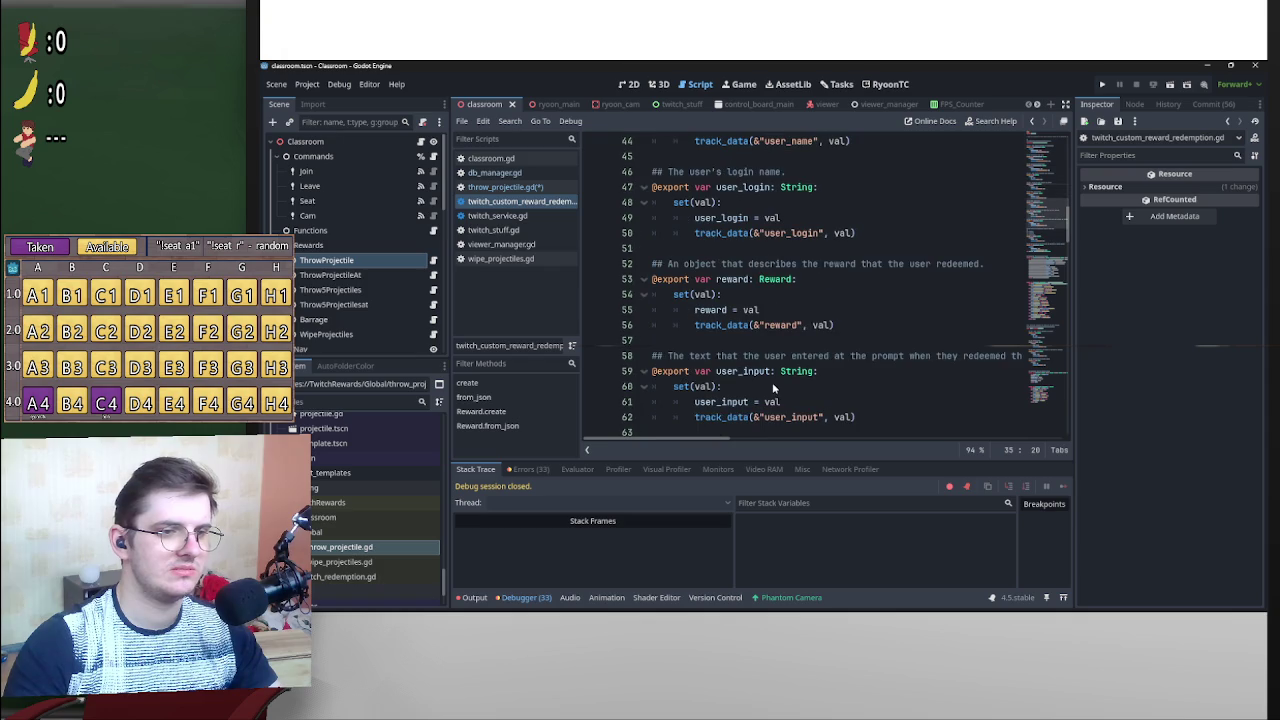
pyautogui.keyDown('ctrl'); pyautogui.click(774, 284); pyautogui.keyUp('ctrl')
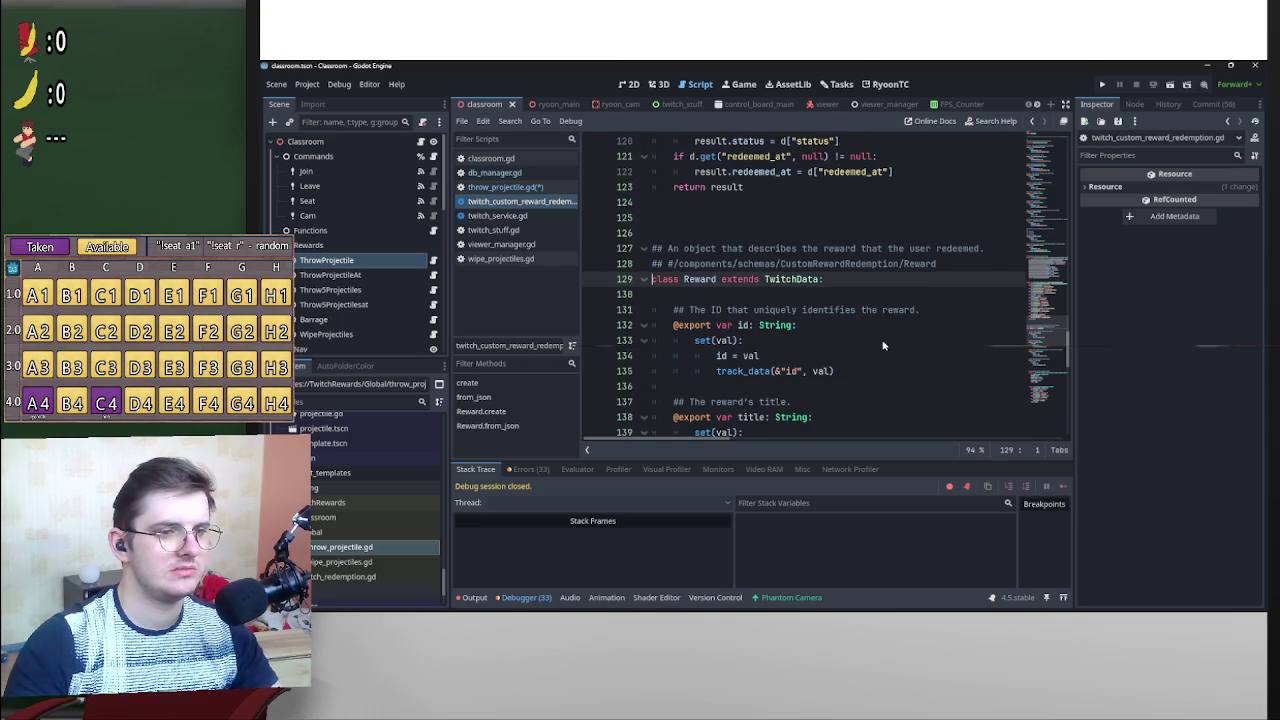
pyautogui.hotkey('alt', 'Left')
pyautogui.keyDown('ctrl'); pyautogui.click(781, 283); pyautogui.keyUp('ctrl')
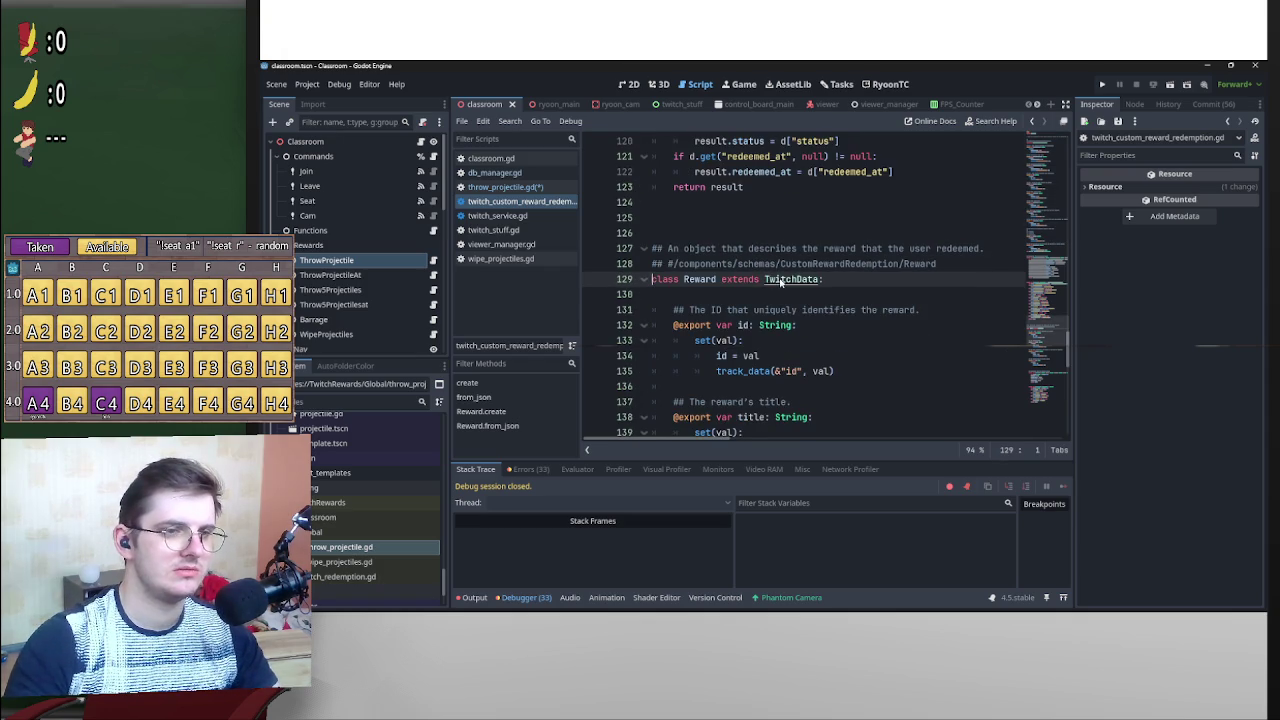
pyautogui.scroll(-5, 836, 336)
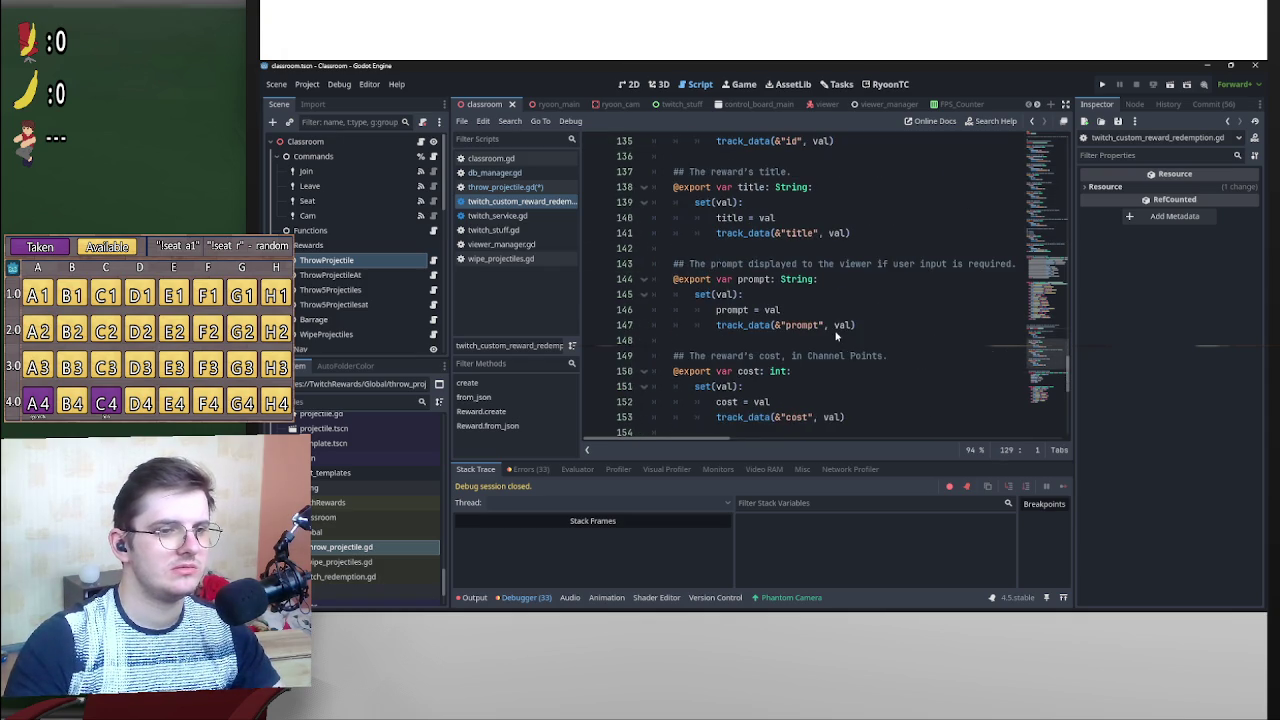
pyautogui.hotkey('alt', 'Left')
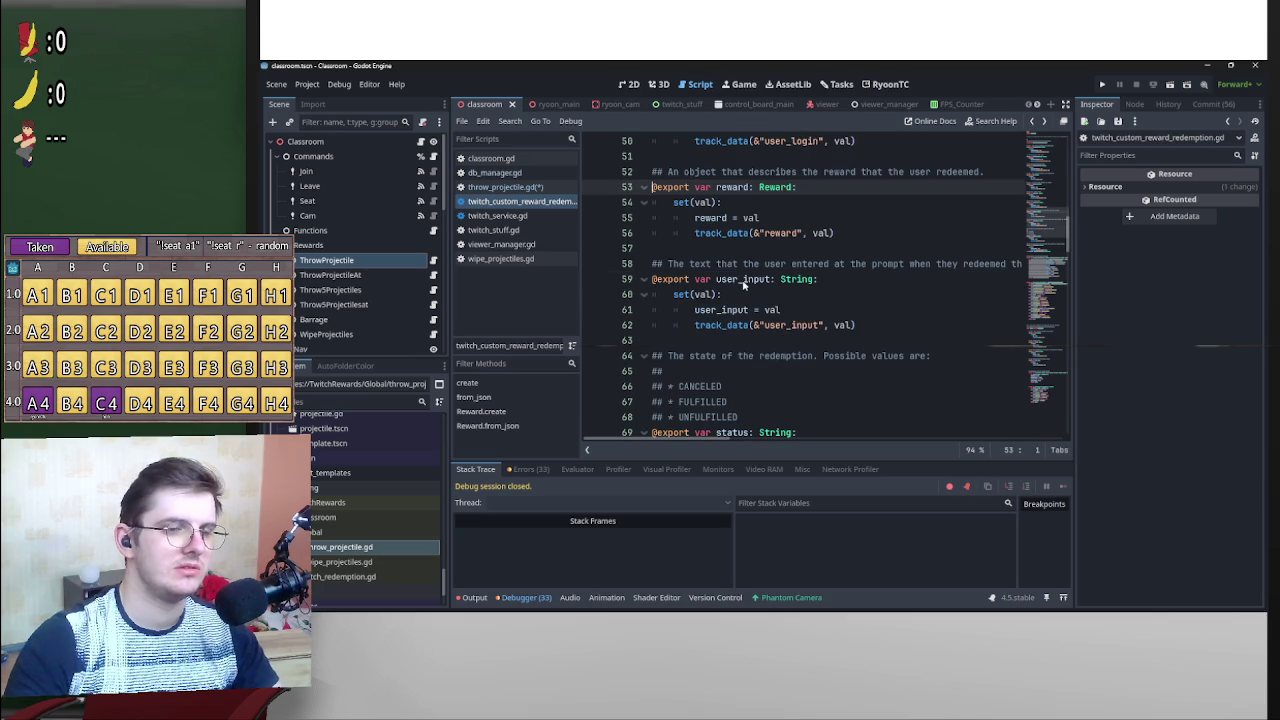
# Pick out the user_input field, then navigate back to throw_projectile.gd.
pyautogui.moveTo(716, 284); pyautogui.dragTo(770, 284)
pyautogui.doubleClick(770, 283)
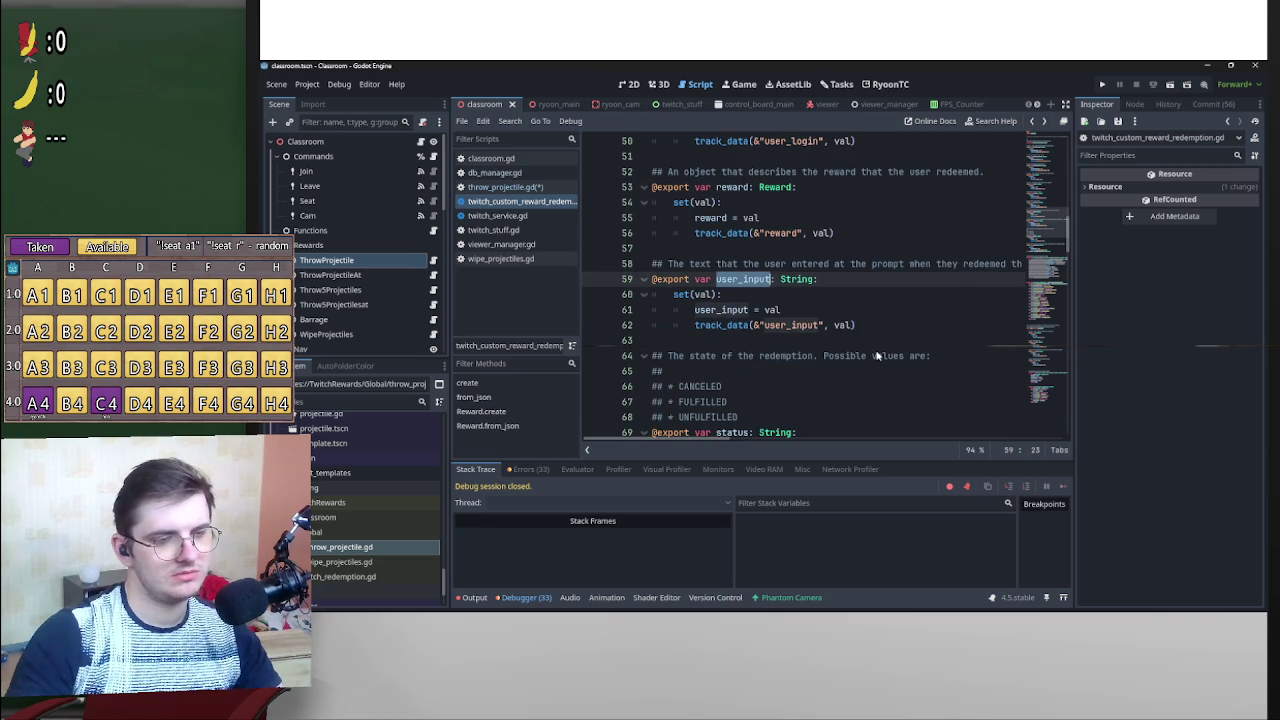
pyautogui.hotkey('alt', 'Left')
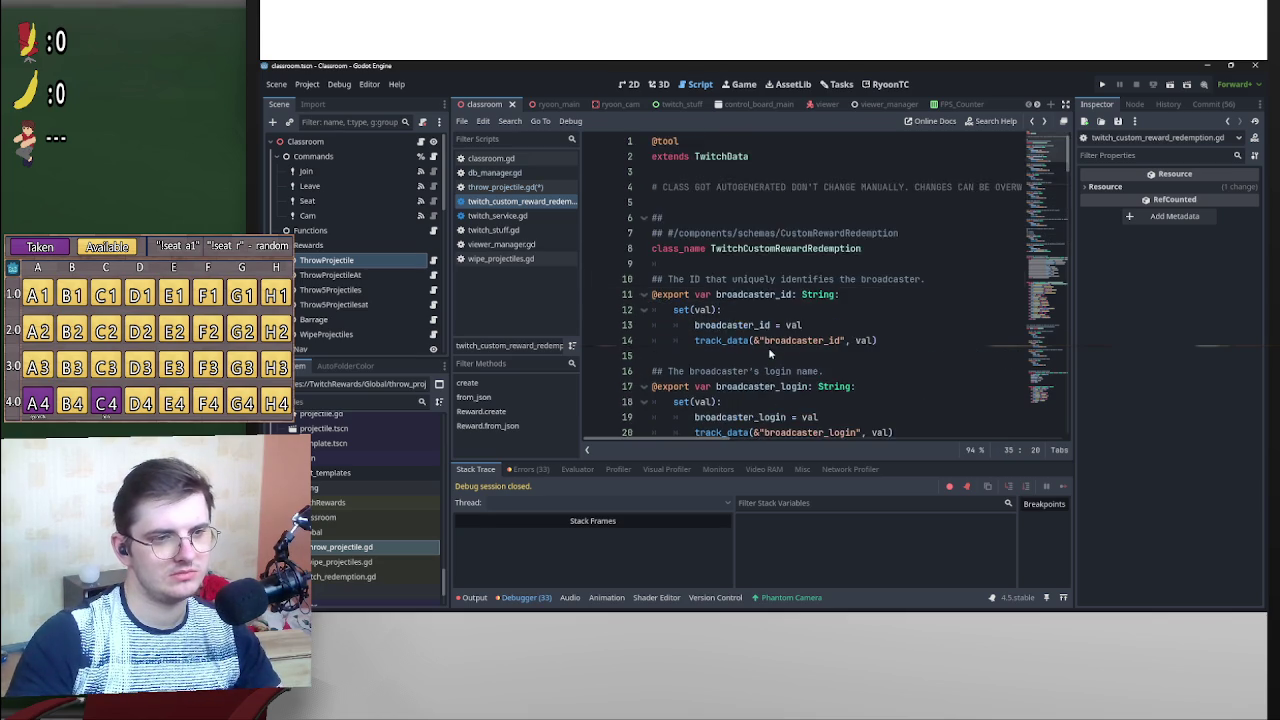
pyautogui.hotkey('alt', 'Left')
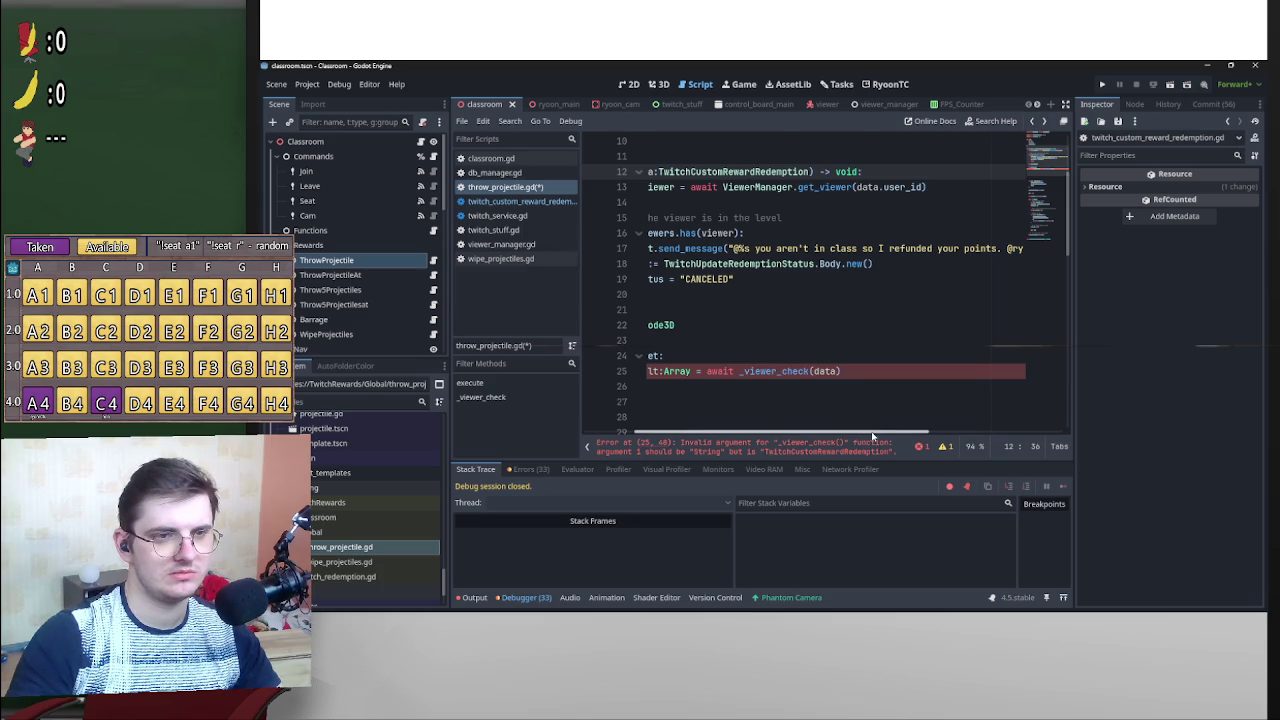
# Make line 25 call _viewer_check(data.user_input.to_lower()) and start a new line below it.
pyautogui.hscroll(5, 872, 437)
pyautogui.hscroll(-5, 838, 430)
pyautogui.hscroll(-3, 838, 430)
pyautogui.moveTo(857, 374); pyautogui.dragTo(884, 376)
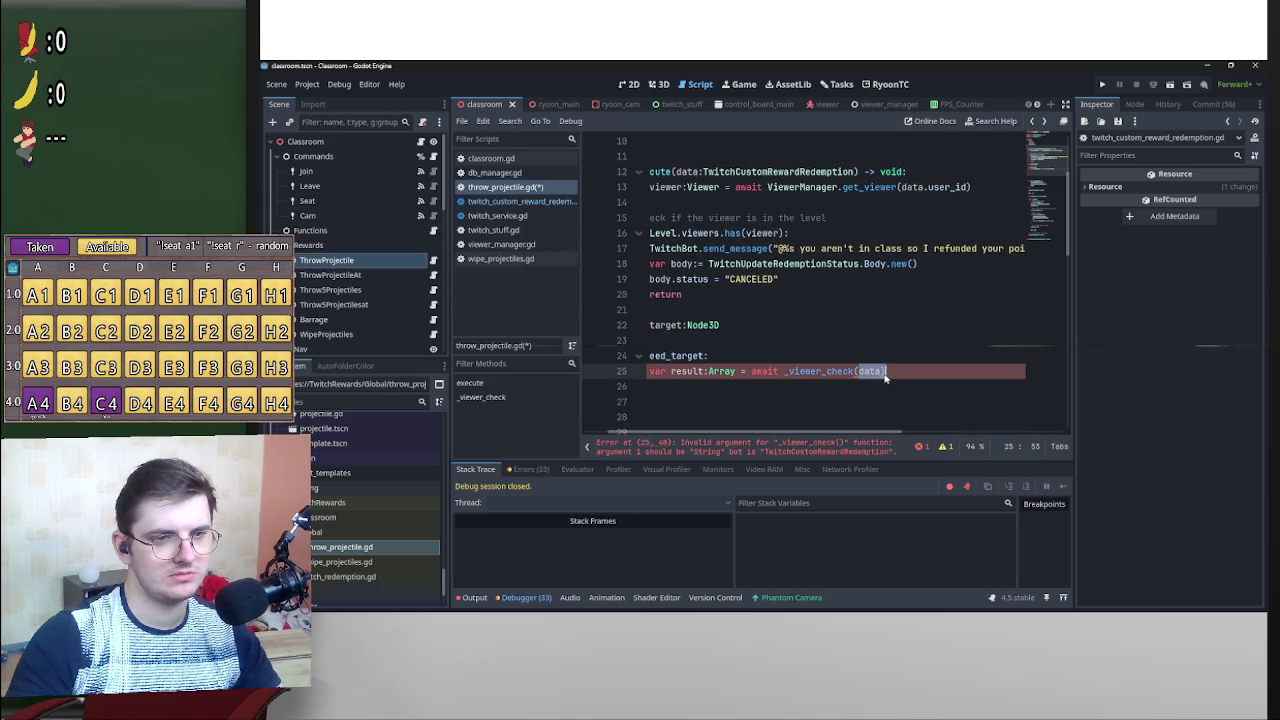
pyautogui.write('user_input')
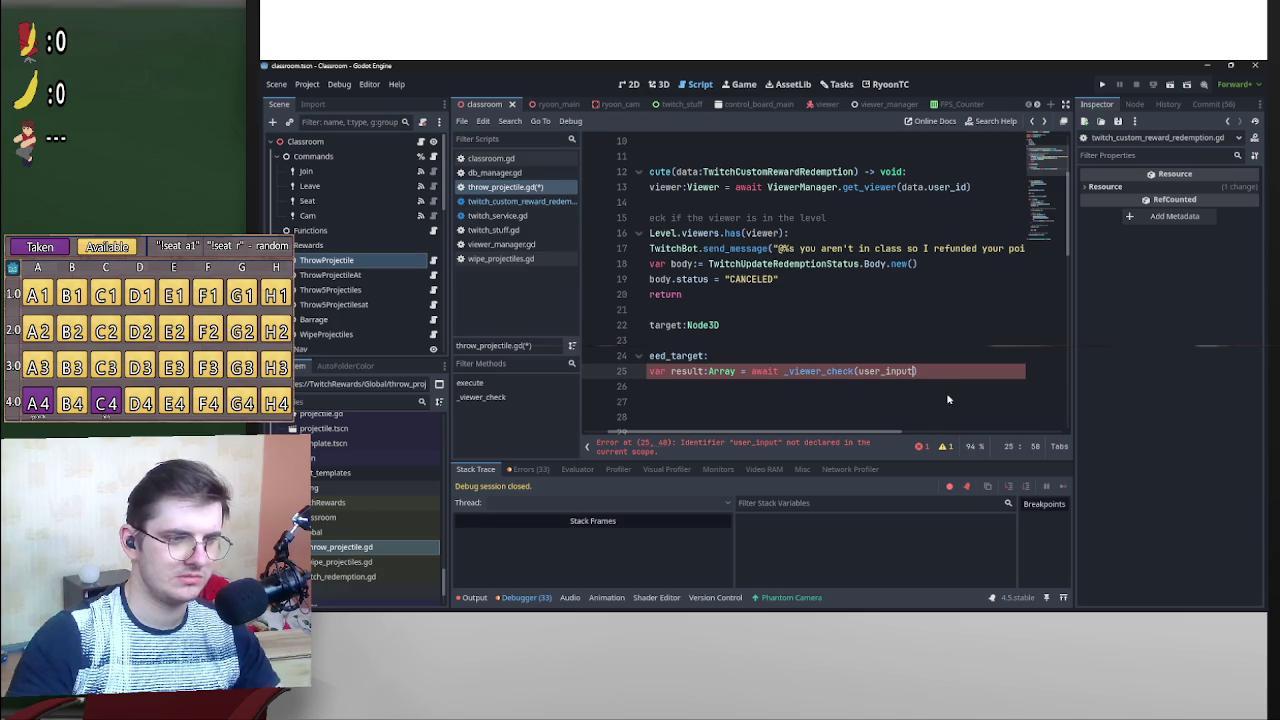
pyautogui.write('.to')
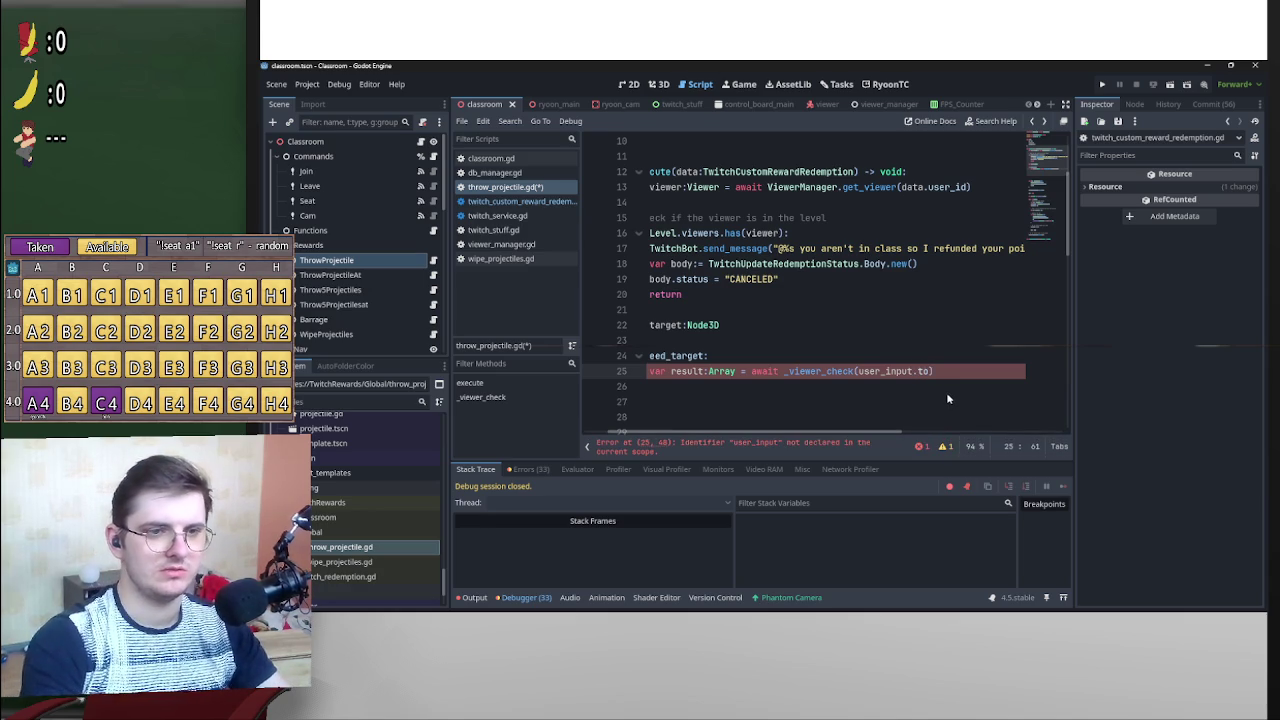
pyautogui.write('_lower(')
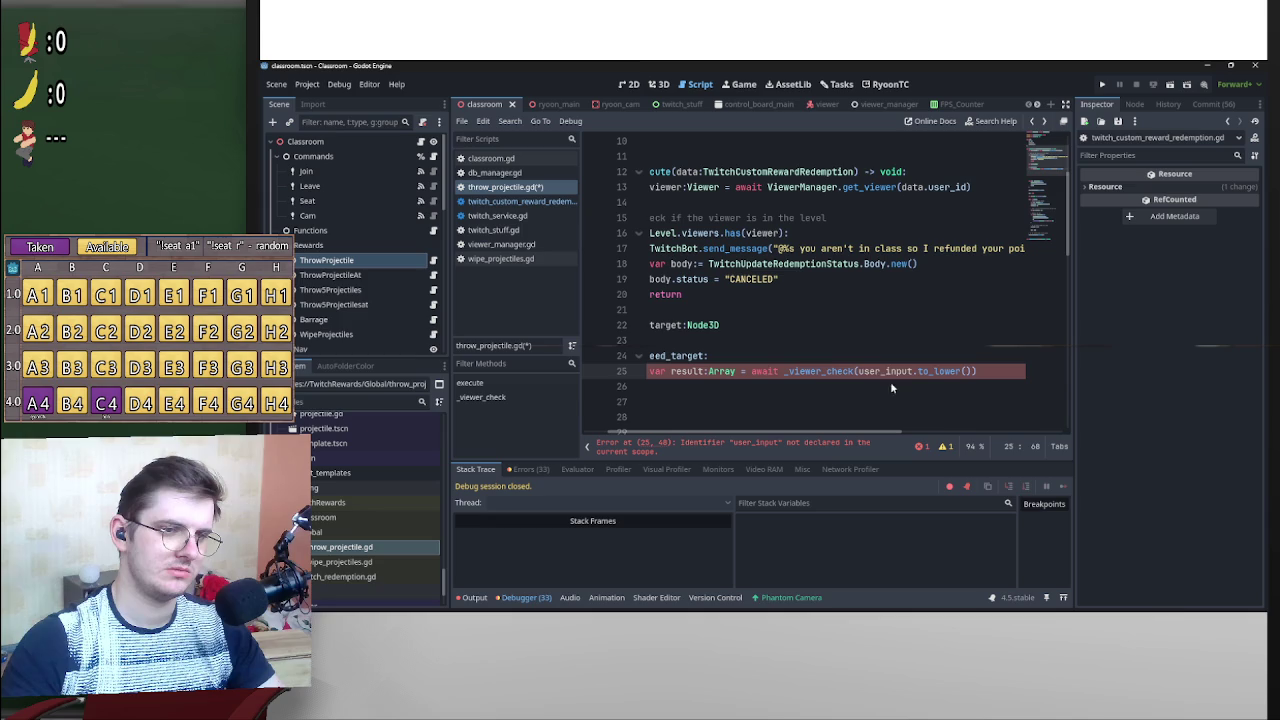
pyautogui.click(859, 372)
pyautogui.write('data.')
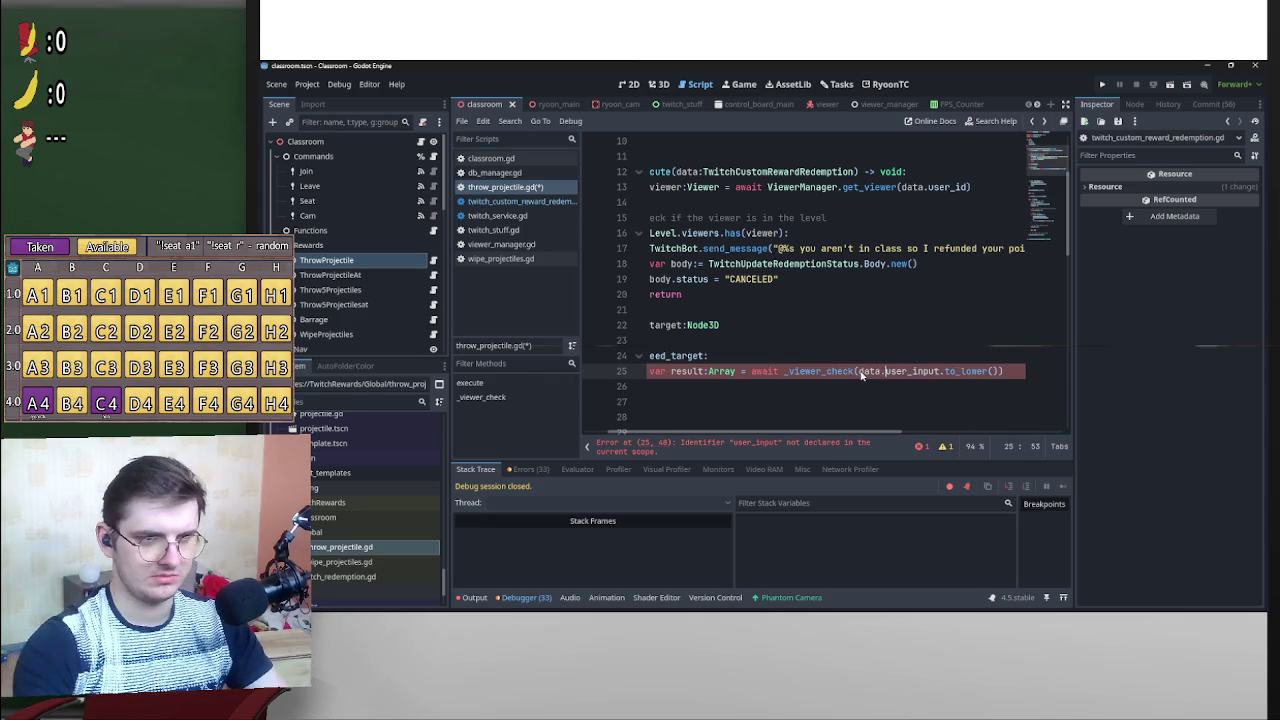
pyautogui.press('End')
pyautogui.press('Return')
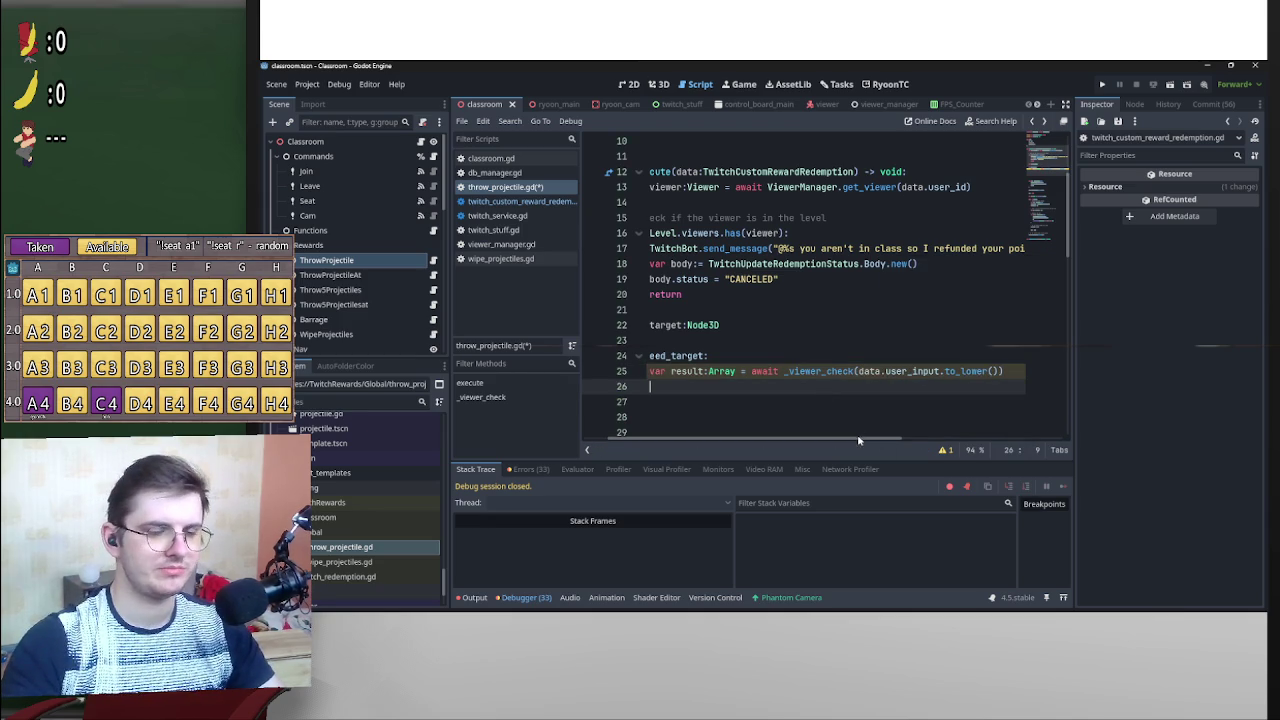
pyautogui.moveTo(858, 440); pyautogui.dragTo(706, 442)
# Add a blank line after 'return [Err.OK,viewer]' and a new line above _viewer_check.
pyautogui.scroll(-4, 724, 409)
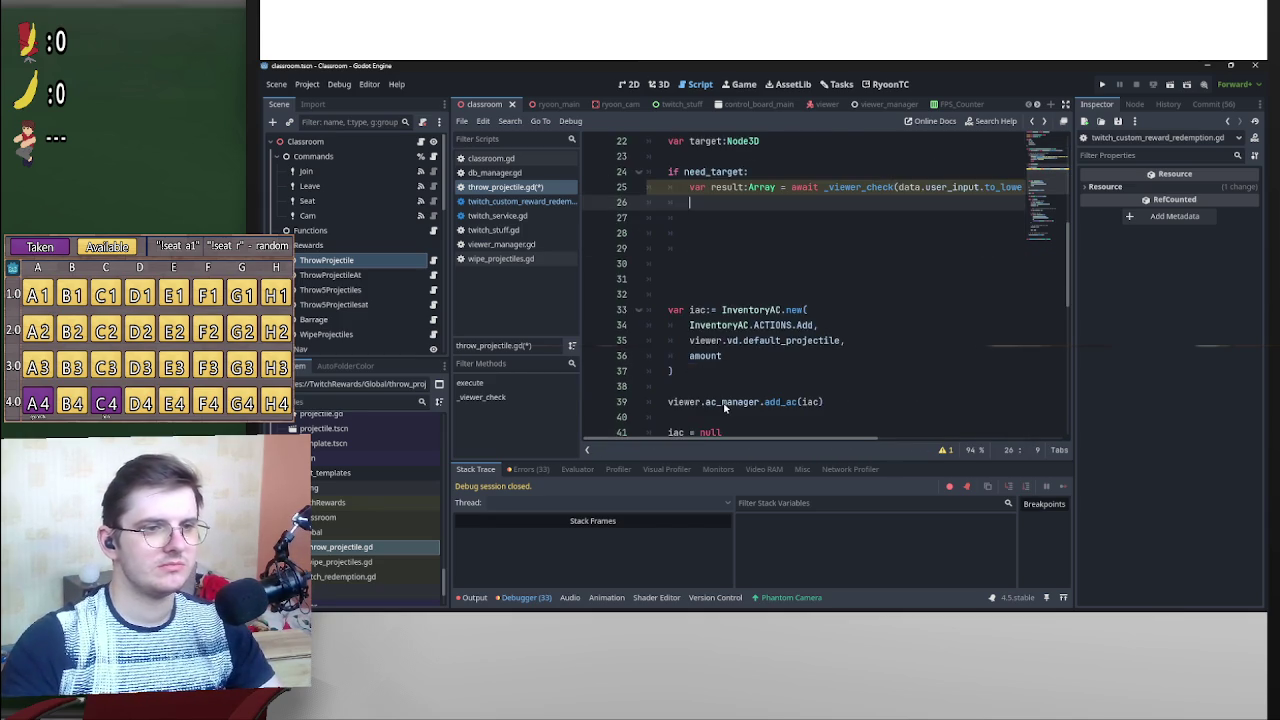
pyautogui.scroll(-8, 724, 407)
pyautogui.scroll(4, 718, 407)
pyautogui.scroll(-5, 713, 407)
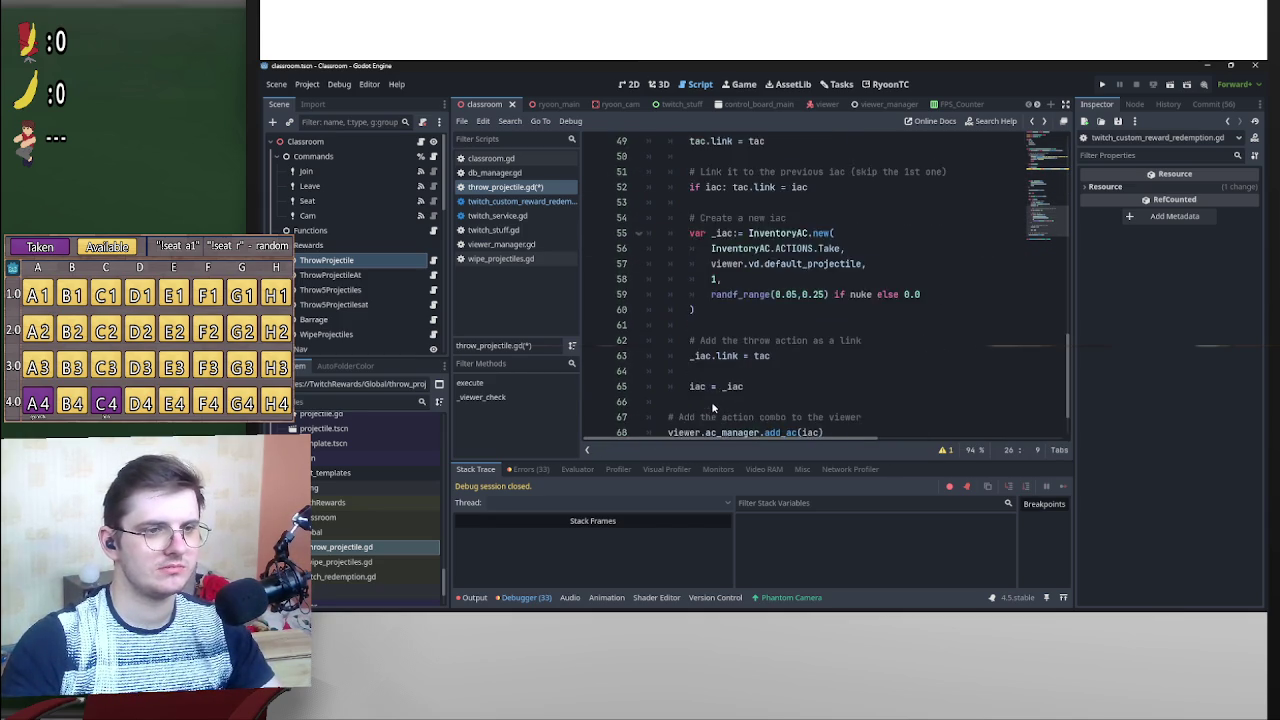
pyautogui.scroll(-2, 711, 401)
pyautogui.scroll(-4, 719, 391)
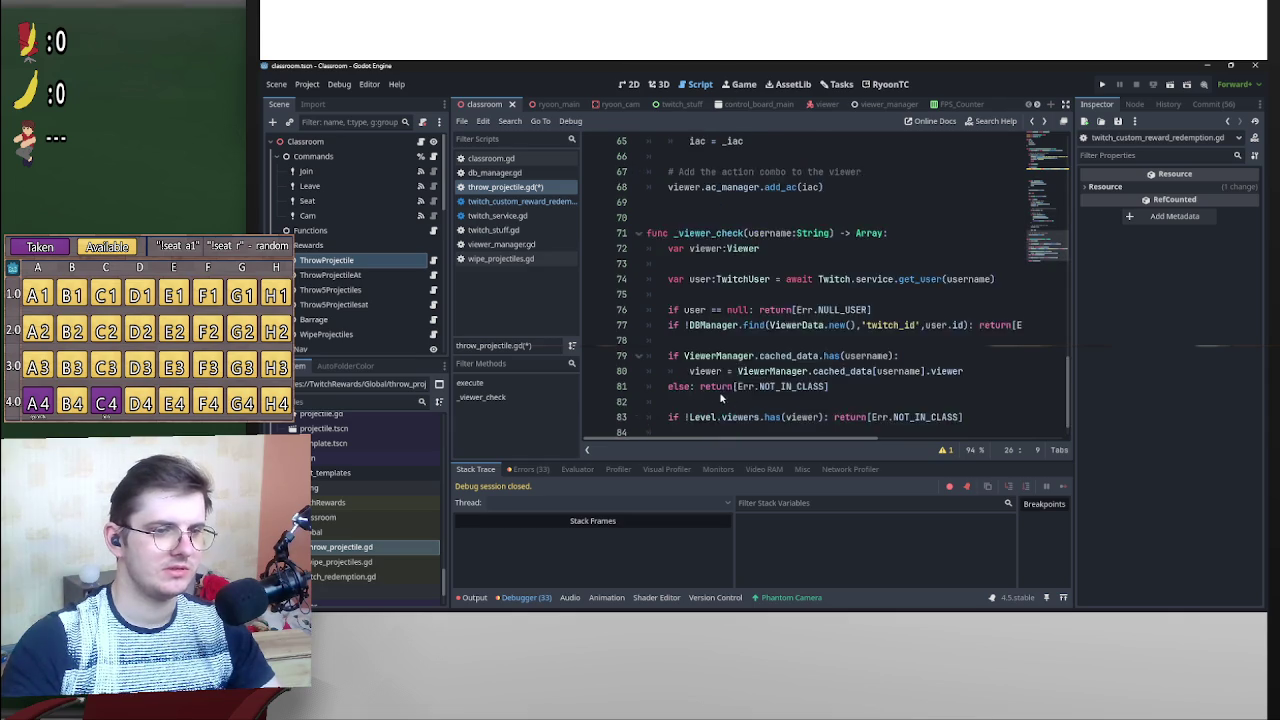
pyautogui.scroll(-1, 724, 390)
pyautogui.click(799, 416)
pyautogui.press('Return')
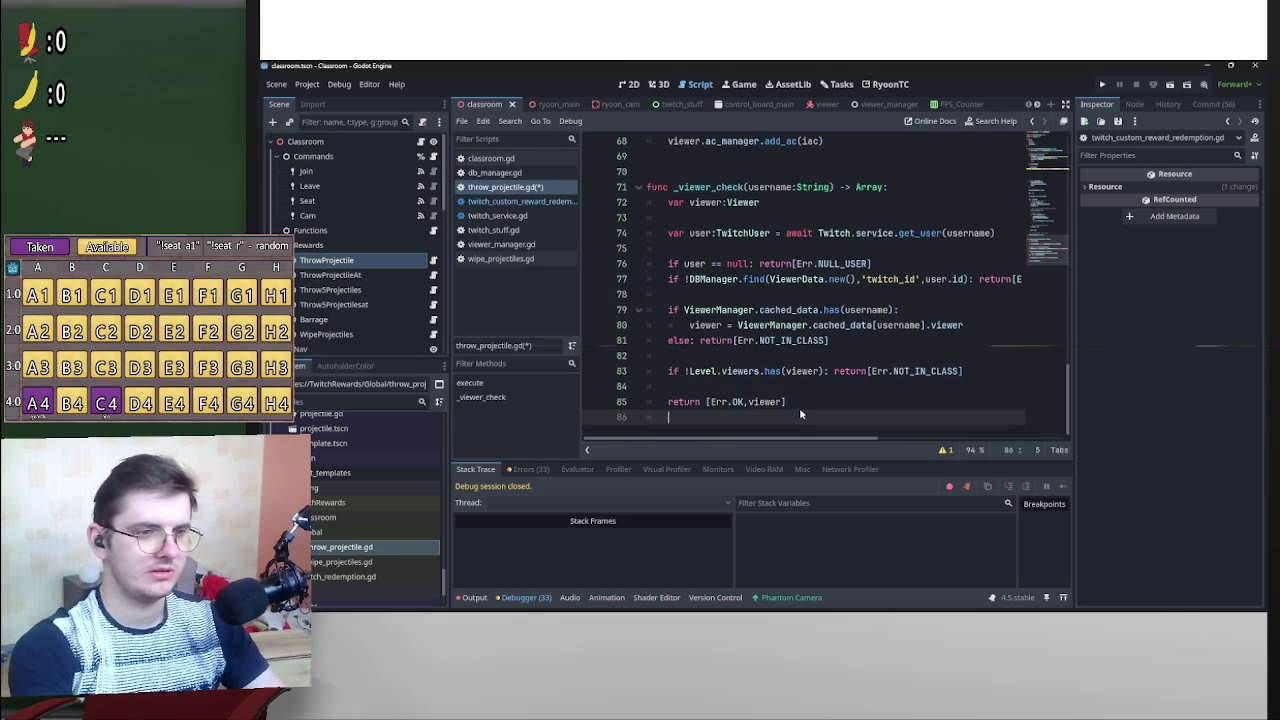
pyautogui.click(673, 168)
pyautogui.press('Return')
# Declare 'func _find_first_username(message:String) -> String:' above _viewer_check.
pyautogui.press('Up')
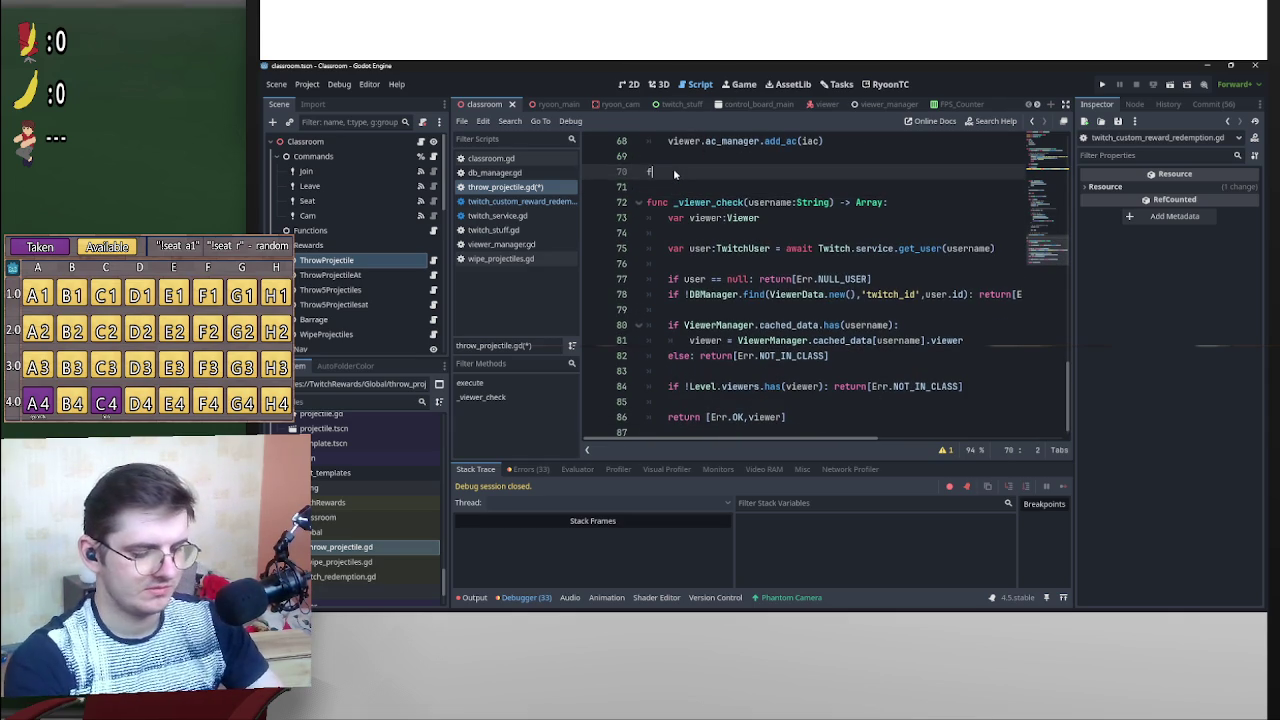
pyautogui.write('unc ')
pyautogui.write('_find')
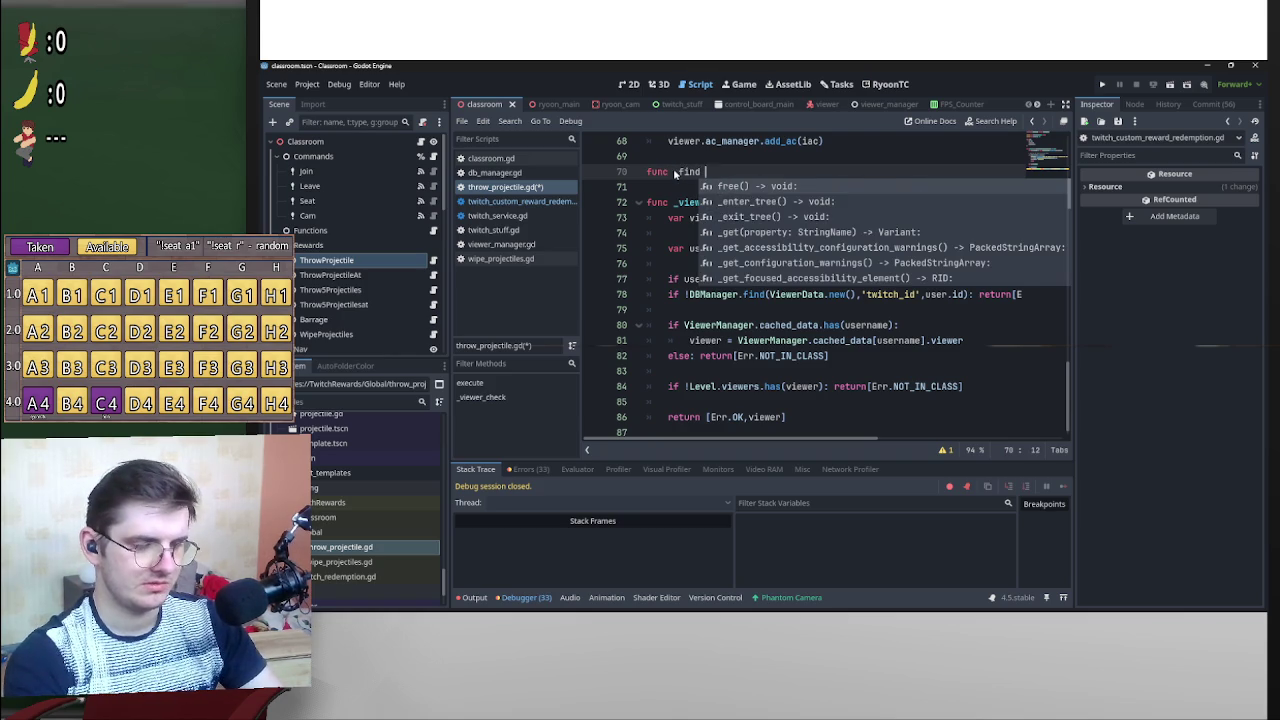
pyautogui.press('BackSpace')
pyautogui.write('_first_usern')
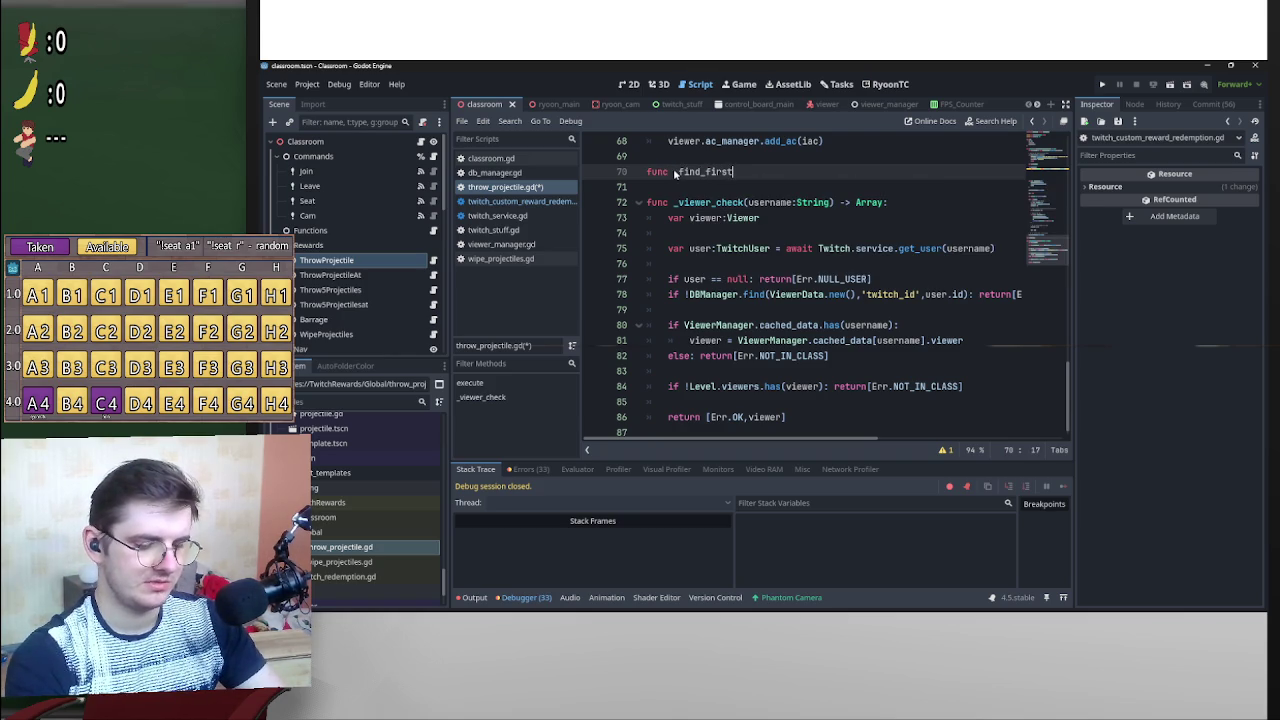
pyautogui.write('ame')
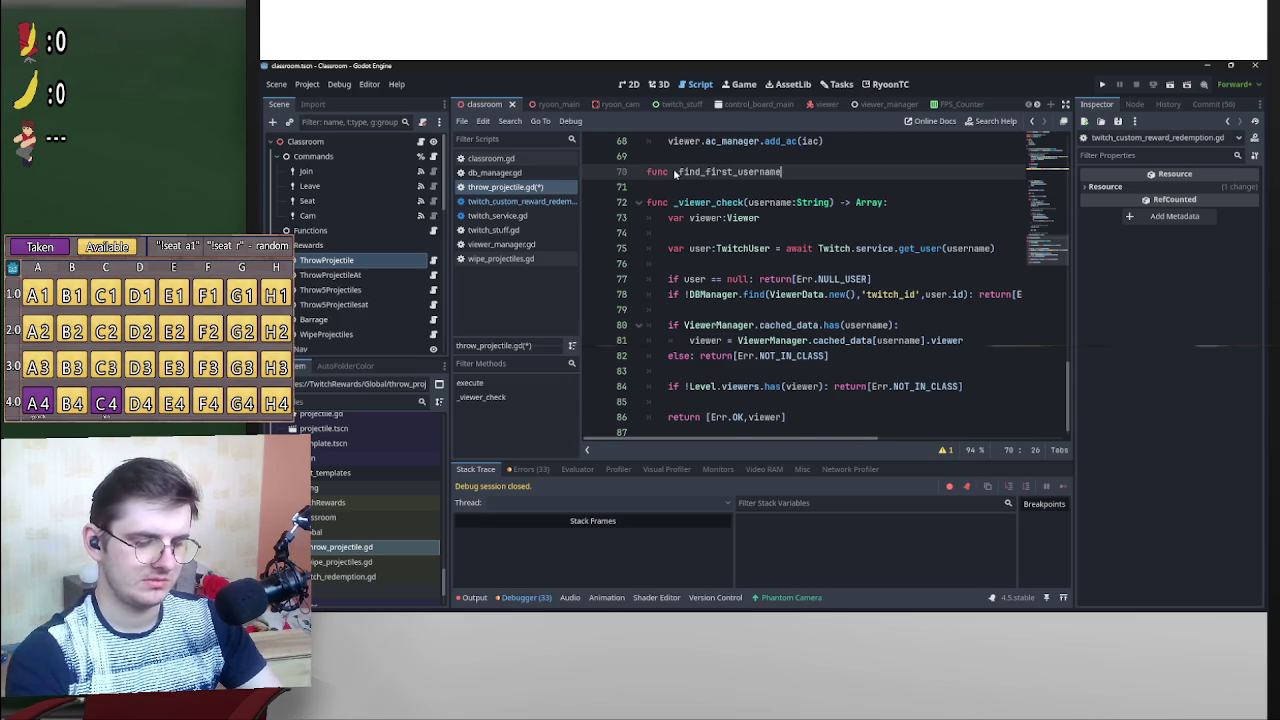
pyautogui.write('(message:String)')
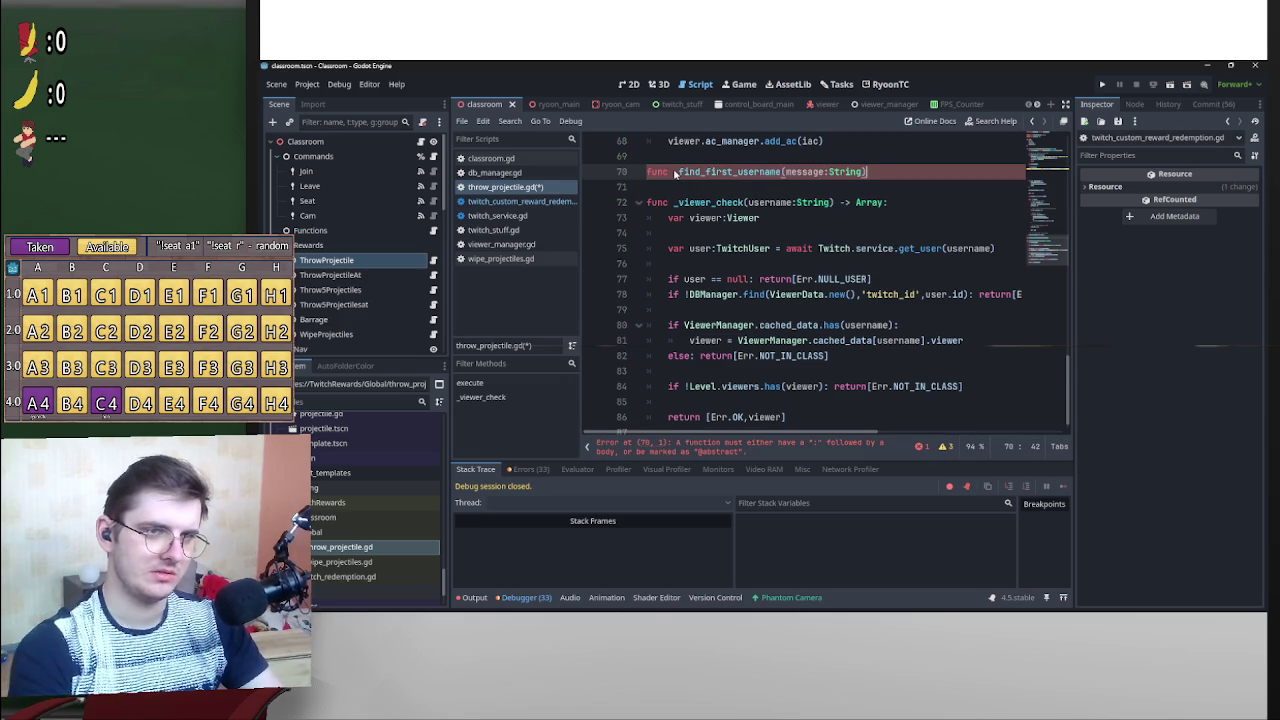
pyautogui.write(' -> ')
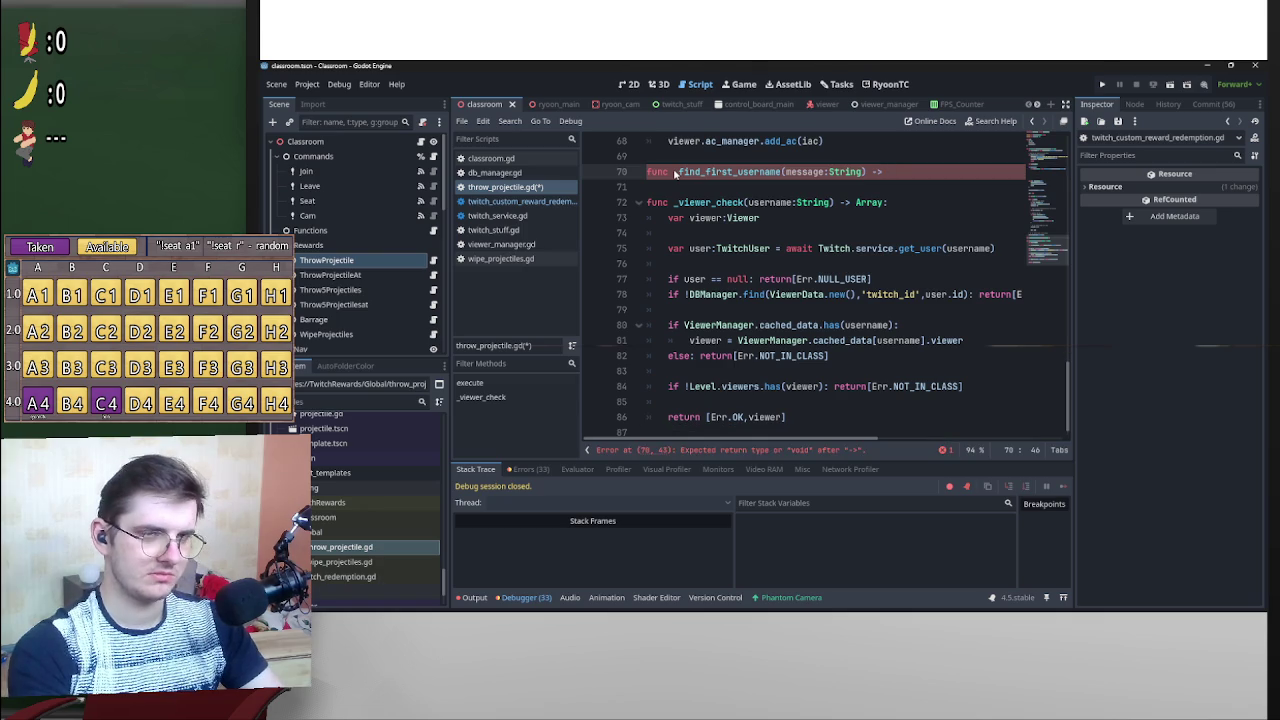
pyautogui.write('string')
pyautogui.hotkey('ctrl', 'BackSpace')
pyautogui.write('String:')
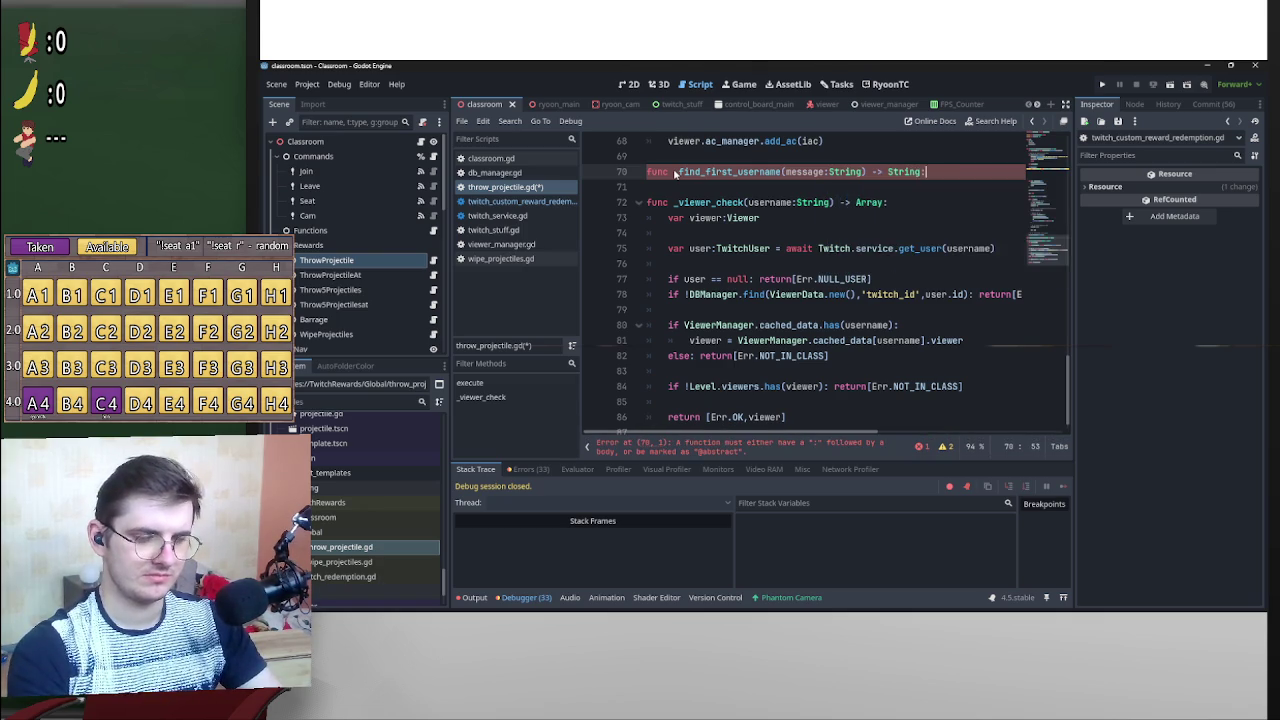
pyautogui.press('Return')
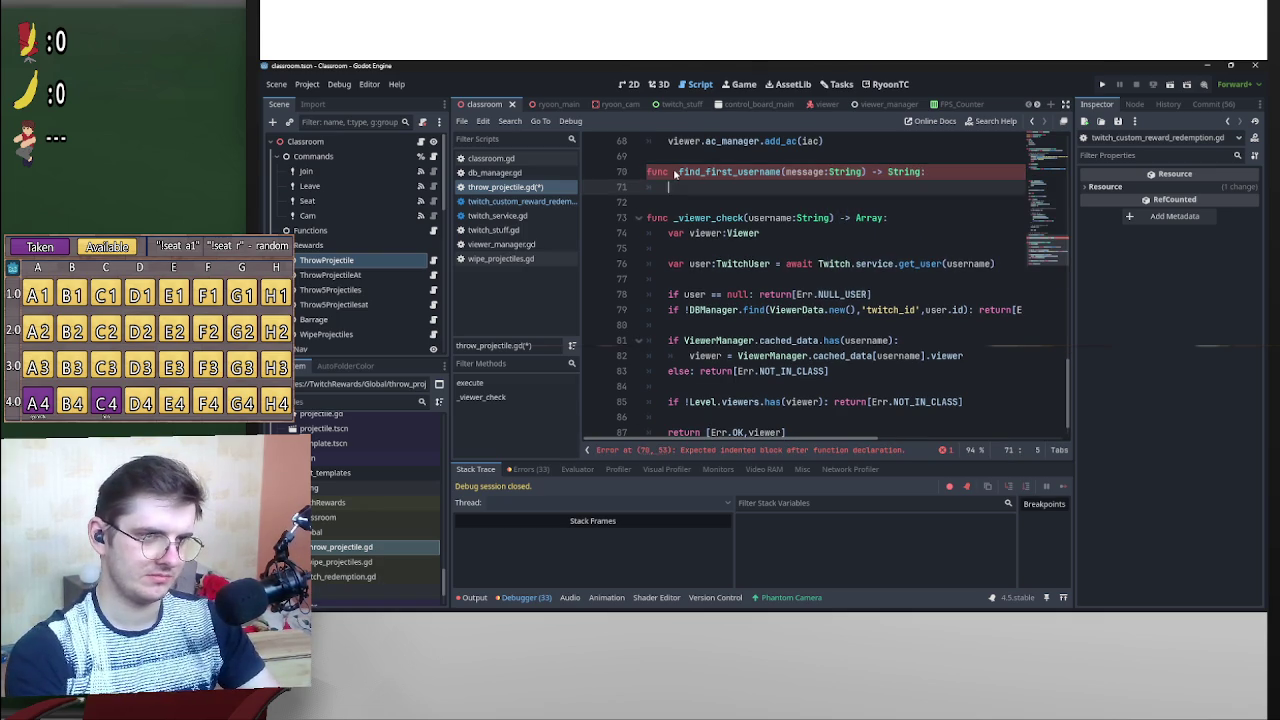
pyautogui.press('Return')
pyautogui.press('Up')
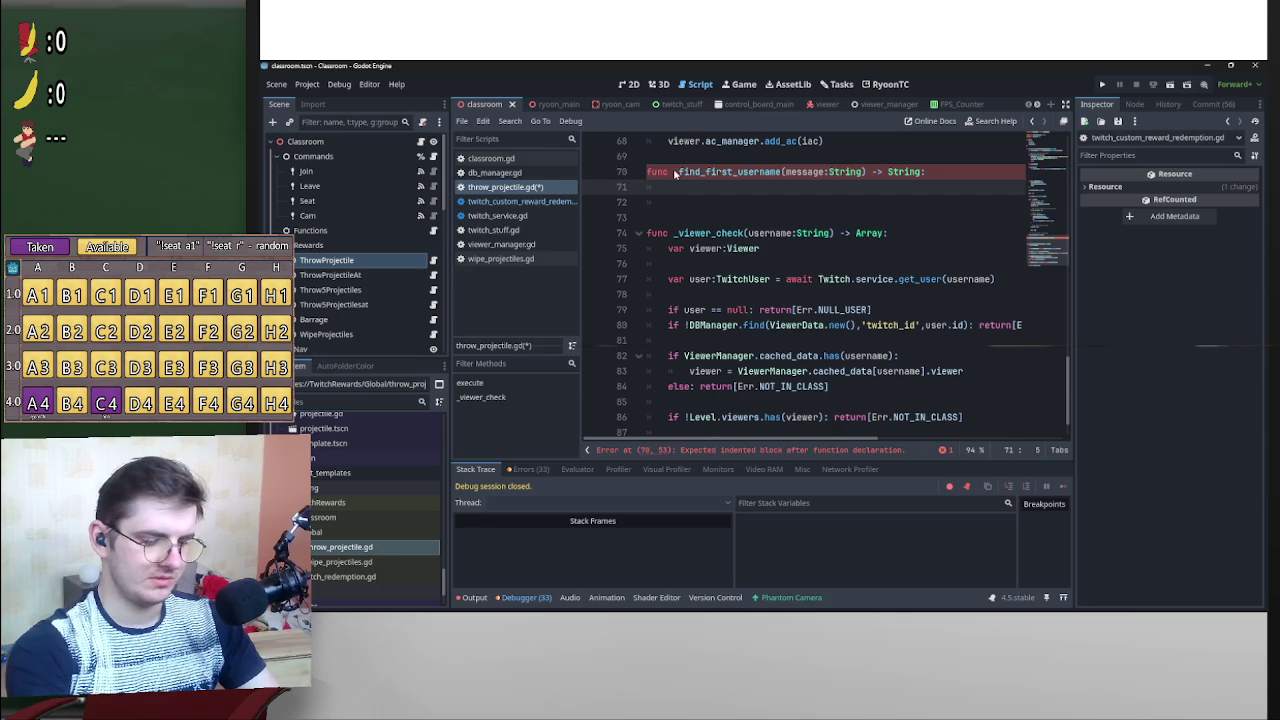
# Add 'var username:String' as the first line of the new function's body.
pyautogui.write('var username:String')
pyautogui.press('Return')
pyautogui.press('Return')
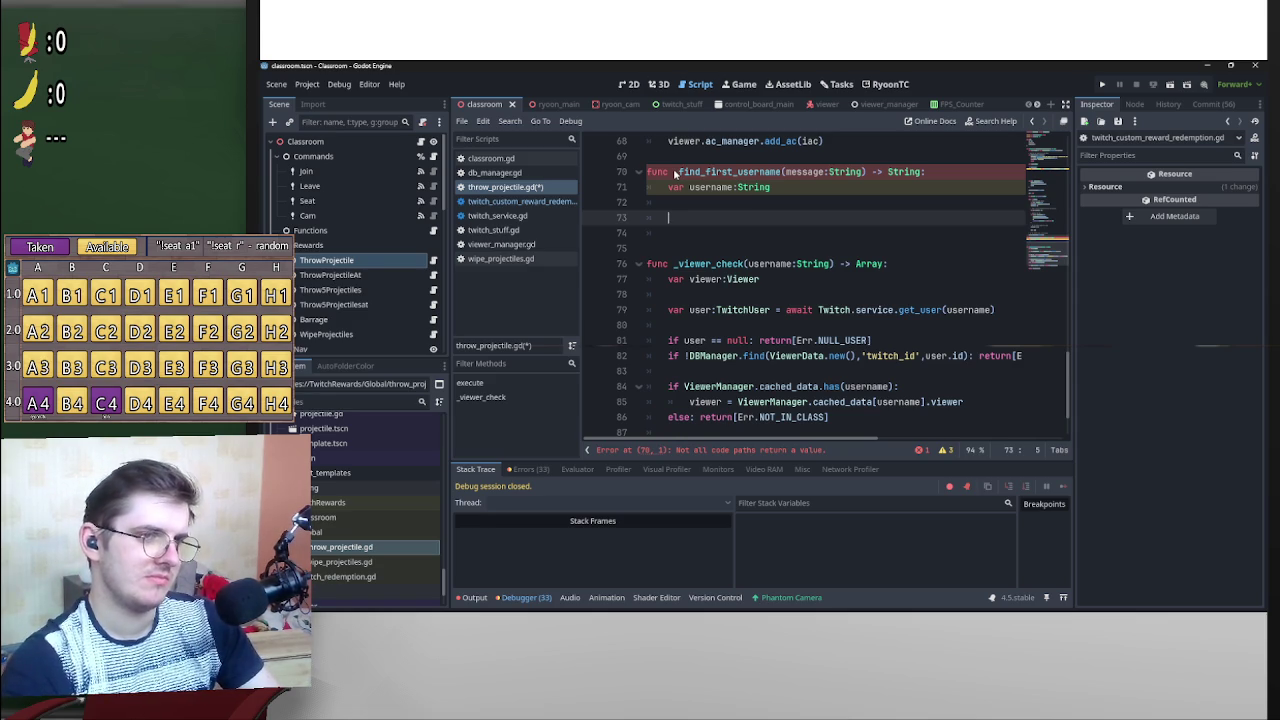
pyautogui.scroll(12, 900, 295)
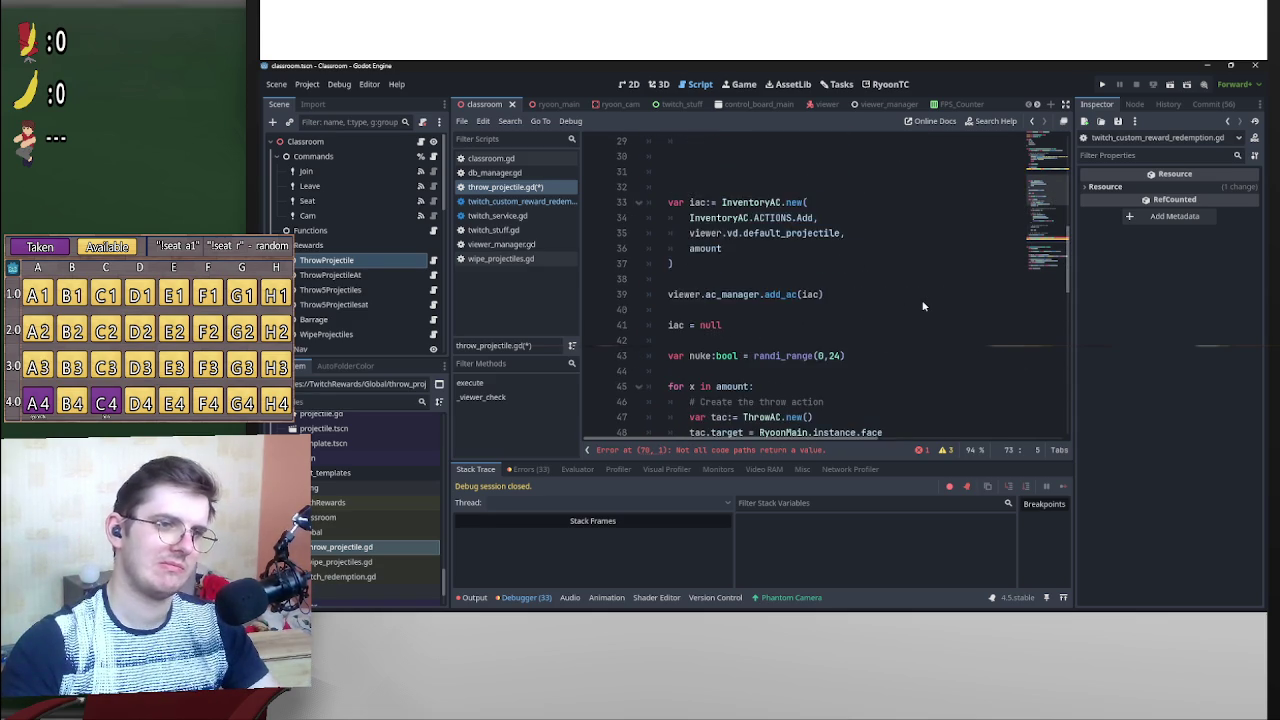
# Add a NO_AT entry after NOT_IN_CLASS in the Err enum.
pyautogui.scroll(9, 923, 306)
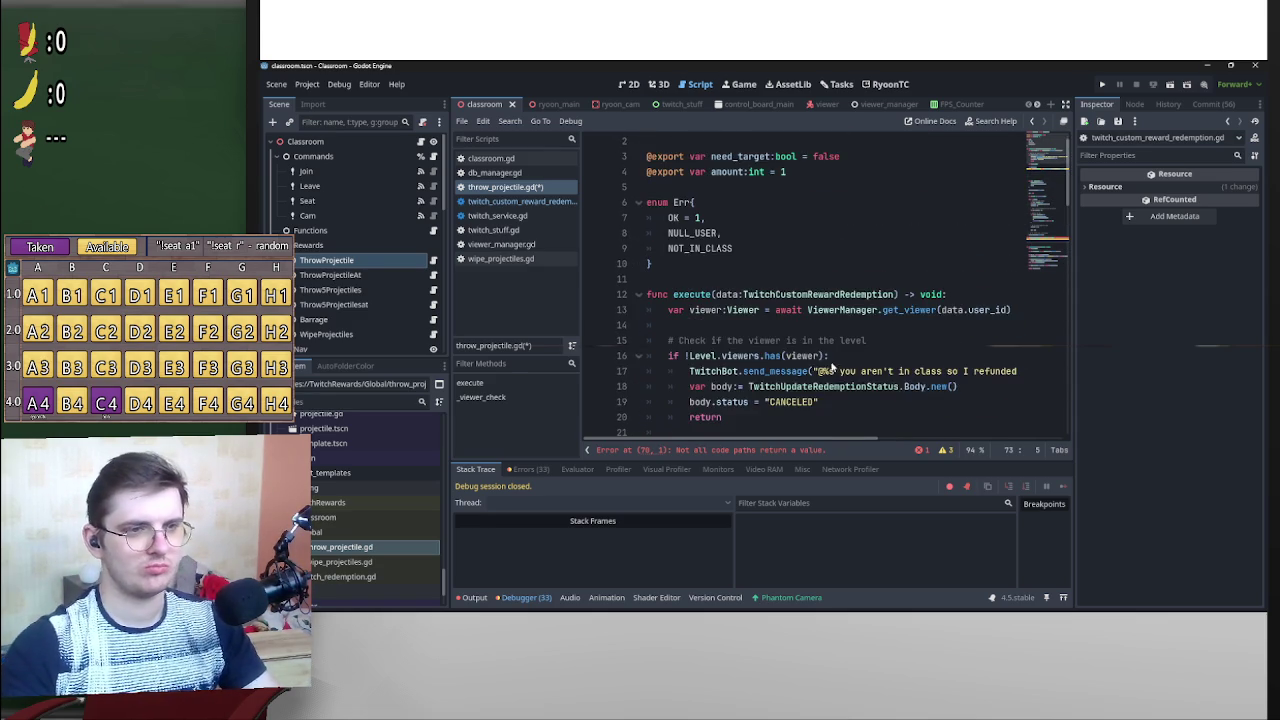
pyautogui.scroll(1, 762, 337)
pyautogui.click(749, 263)
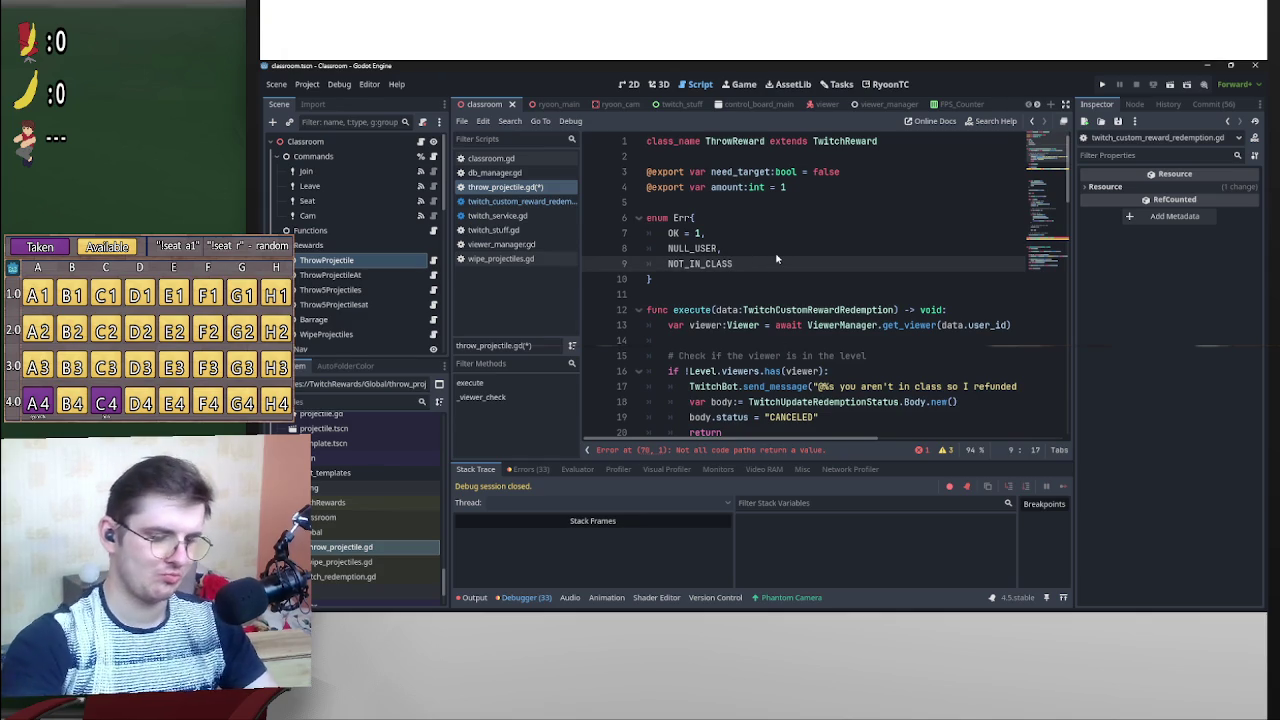
pyautogui.press('Return')
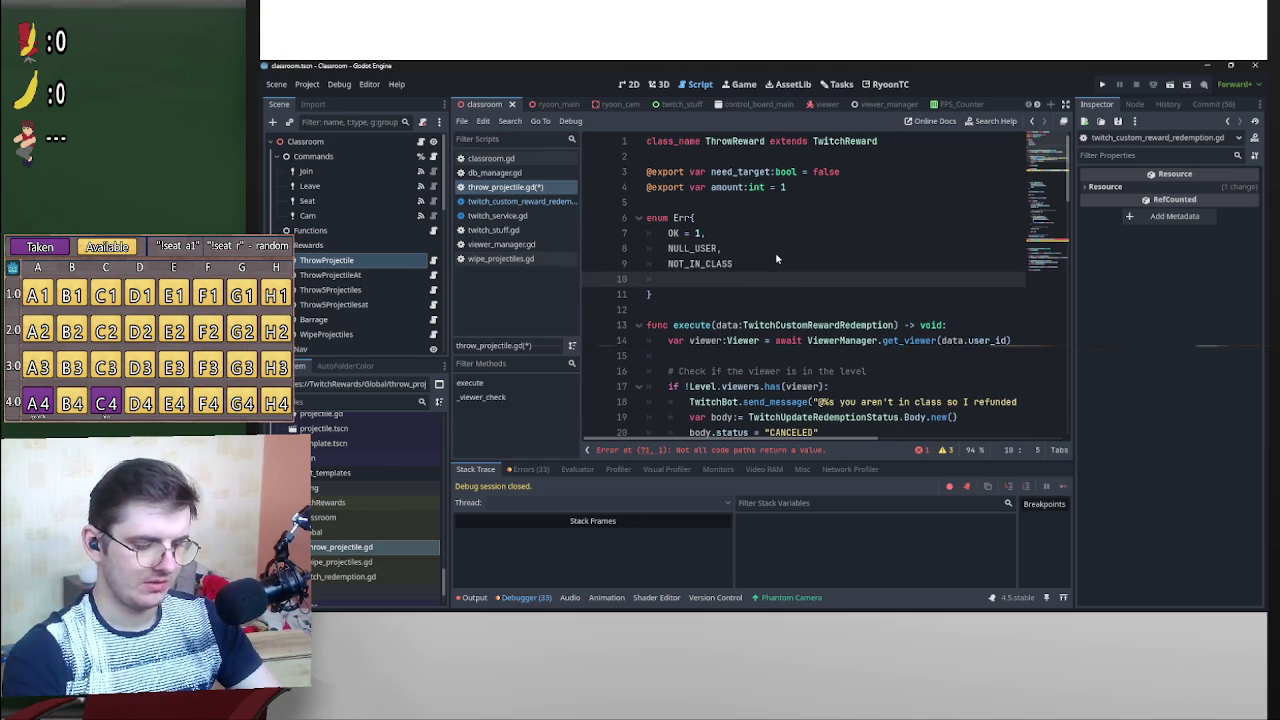
pyautogui.write('Er')
pyautogui.press('BackSpace')
pyautogui.press('BackSpace')
pyautogui.write('NO_')
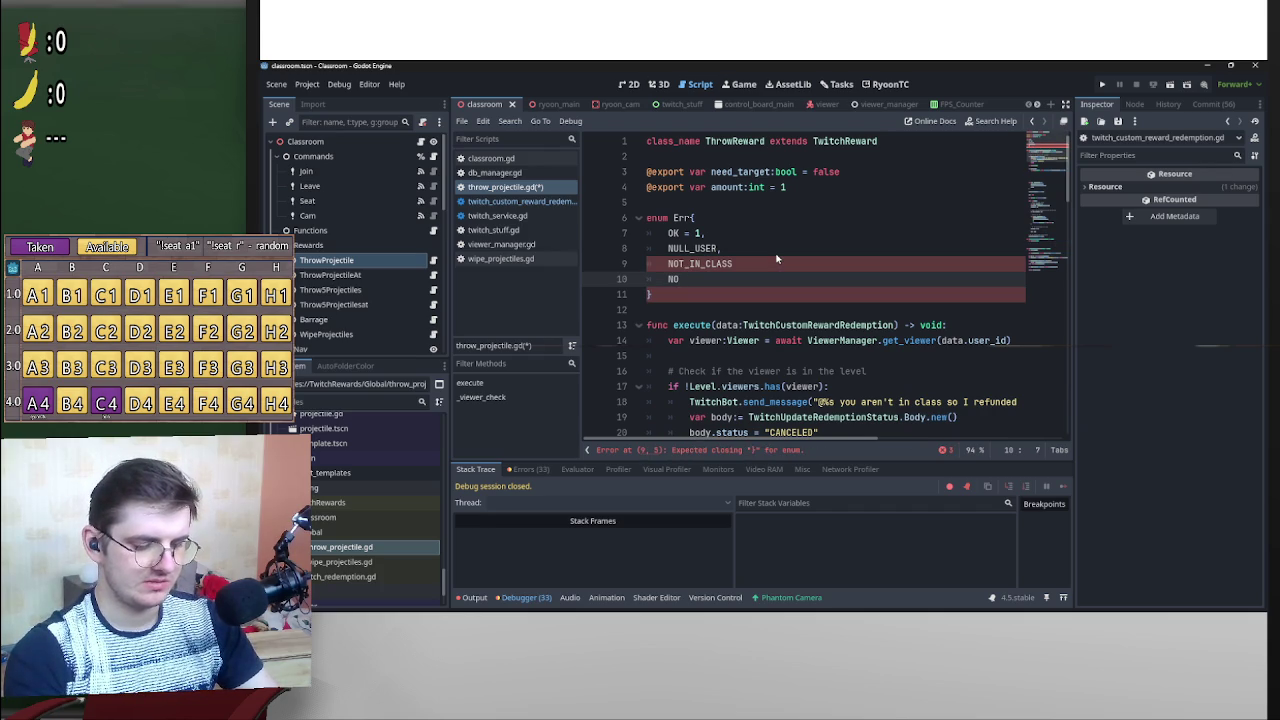
pyautogui.write('AT')
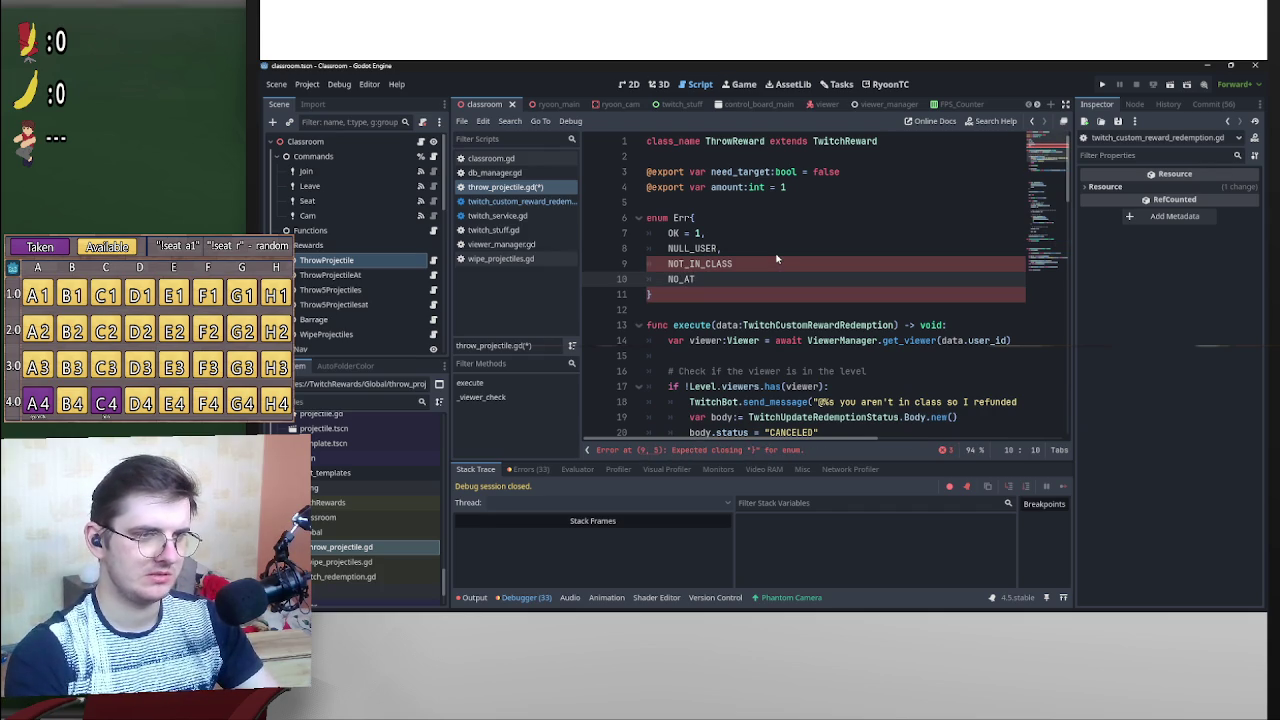
pyautogui.write(',')
# Add a NO_USERNAME entry and the missing comma after NOT_IN_CLASS.
pyautogui.press('Return')
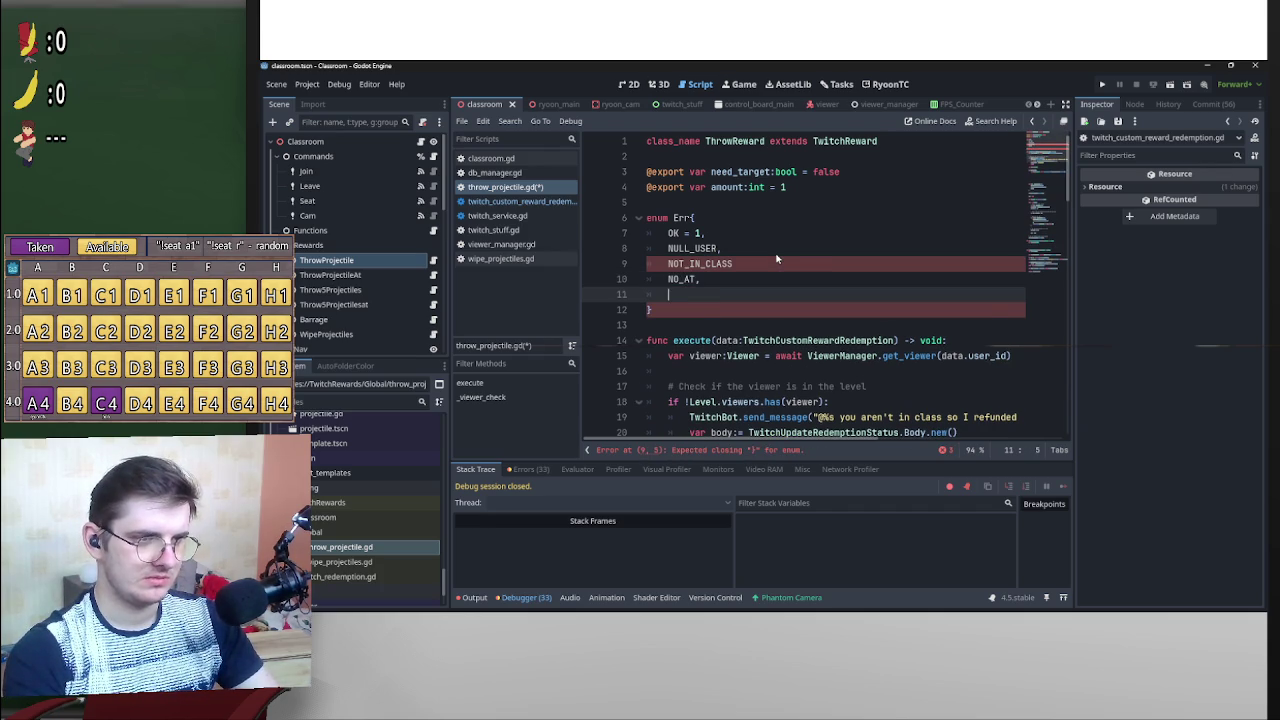
pyautogui.write('NO_USERNAME_I')
pyautogui.press('BackSpace')
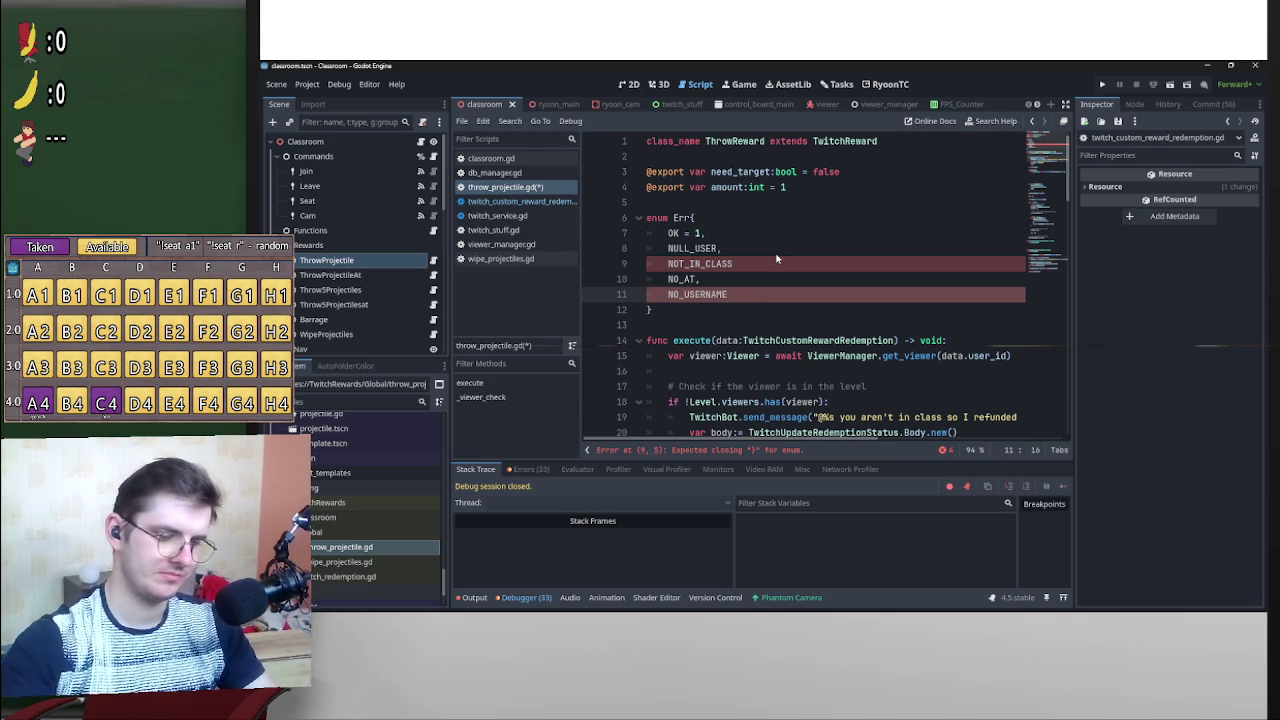
pyautogui.click(855, 266)
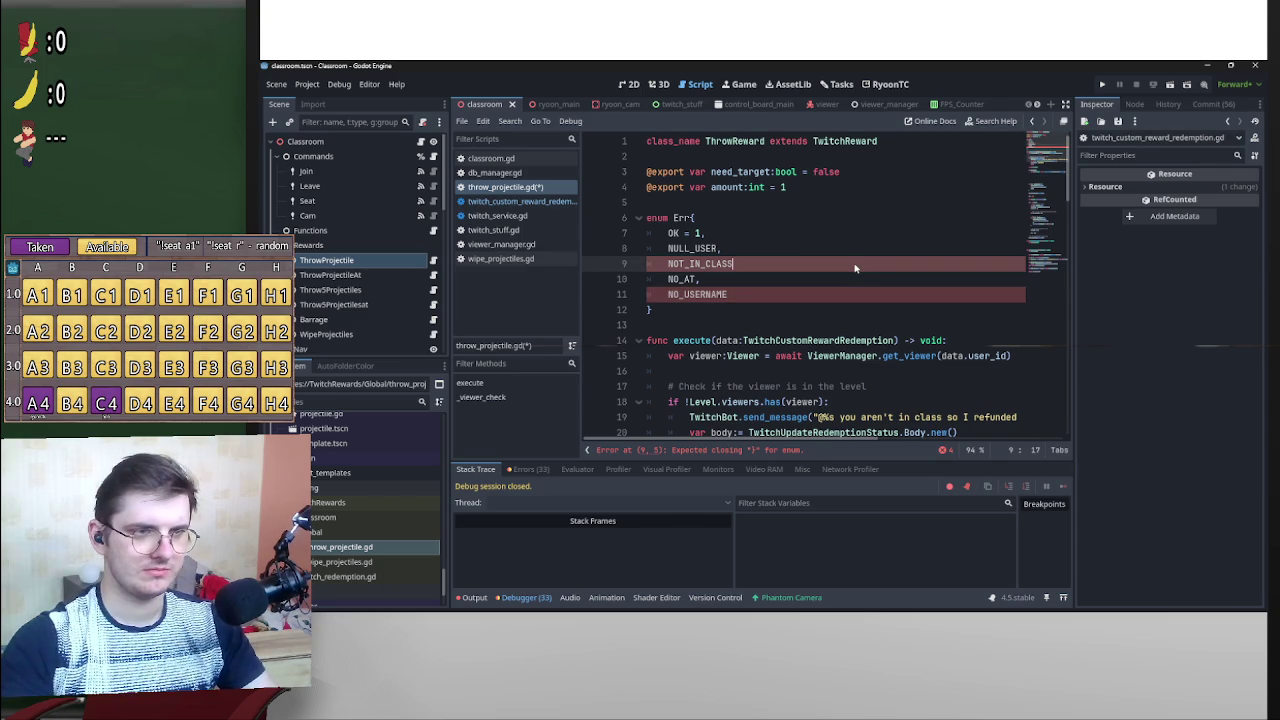
pyautogui.write(',')
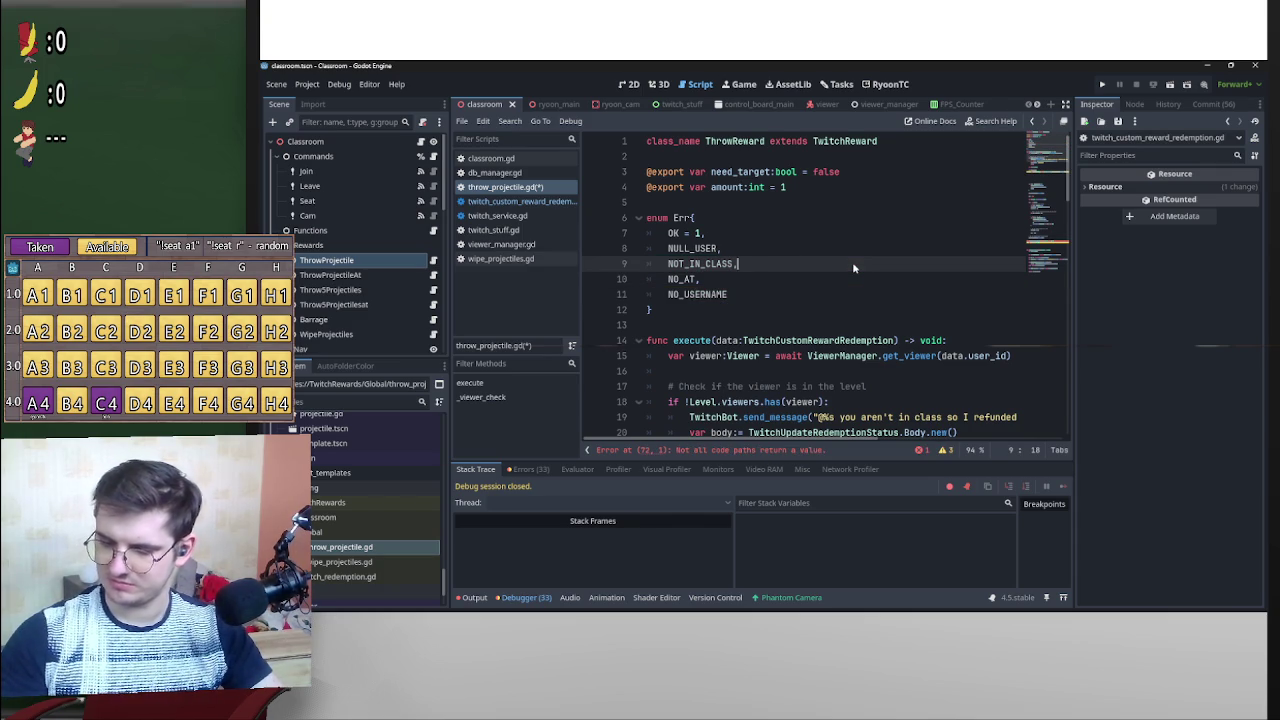
# Scroll back down the script and fold the execute function.
pyautogui.scroll(-4, 885, 271)
pyautogui.scroll(-2, 885, 271)
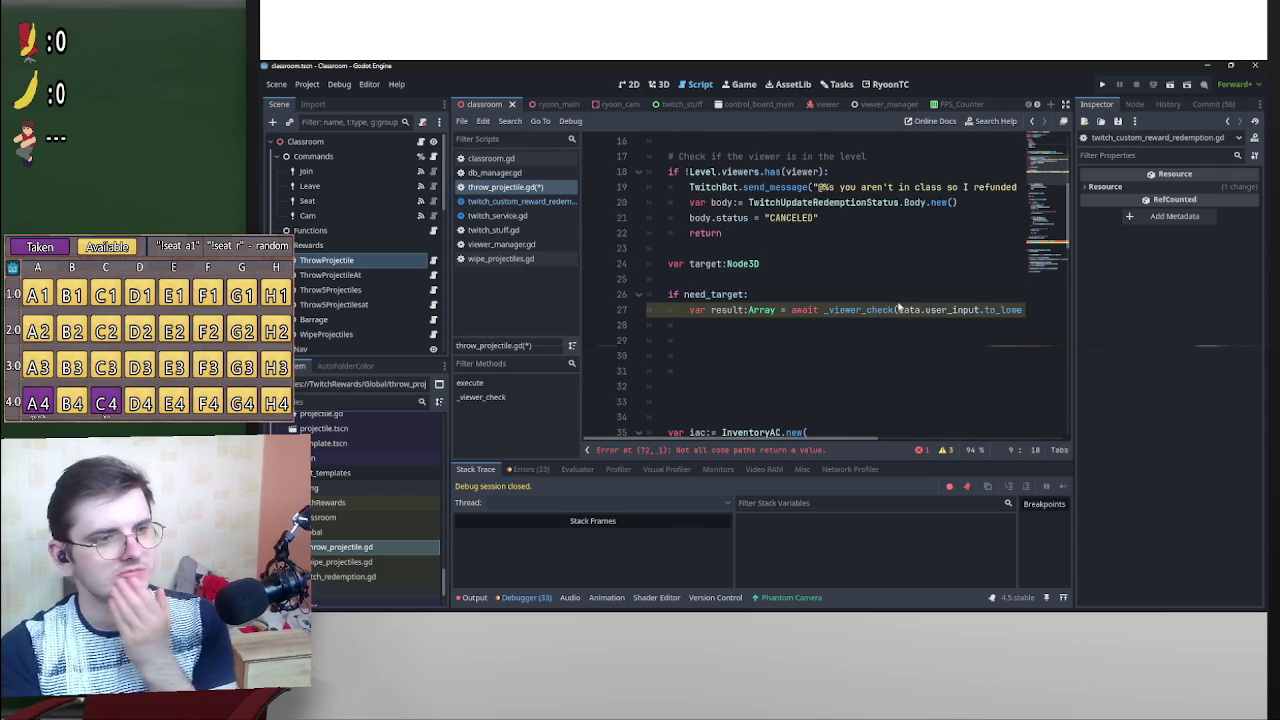
pyautogui.scroll(-5, 740, 289)
pyautogui.scroll(12, 767, 281)
pyautogui.scroll(-1, 755, 293)
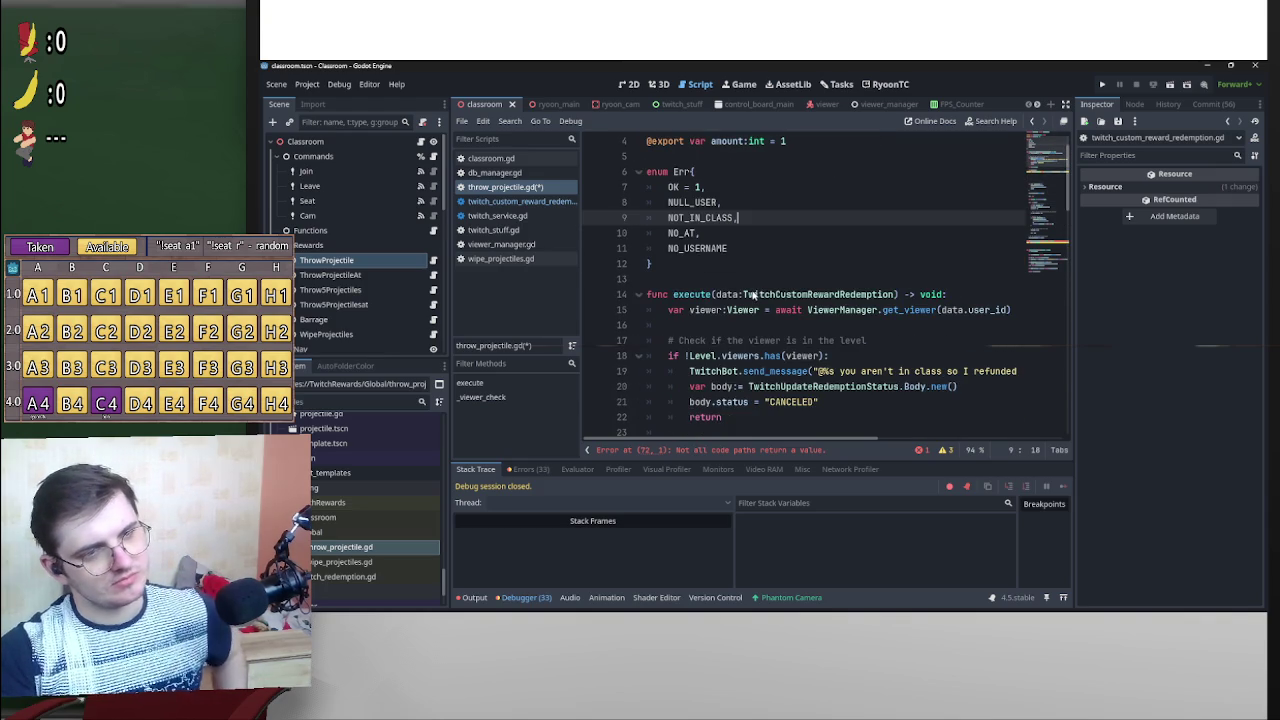
pyautogui.click(638, 294)
# Add a return line and change _find_first_username's return type from String to Array.
pyautogui.scroll(-3, 700, 265)
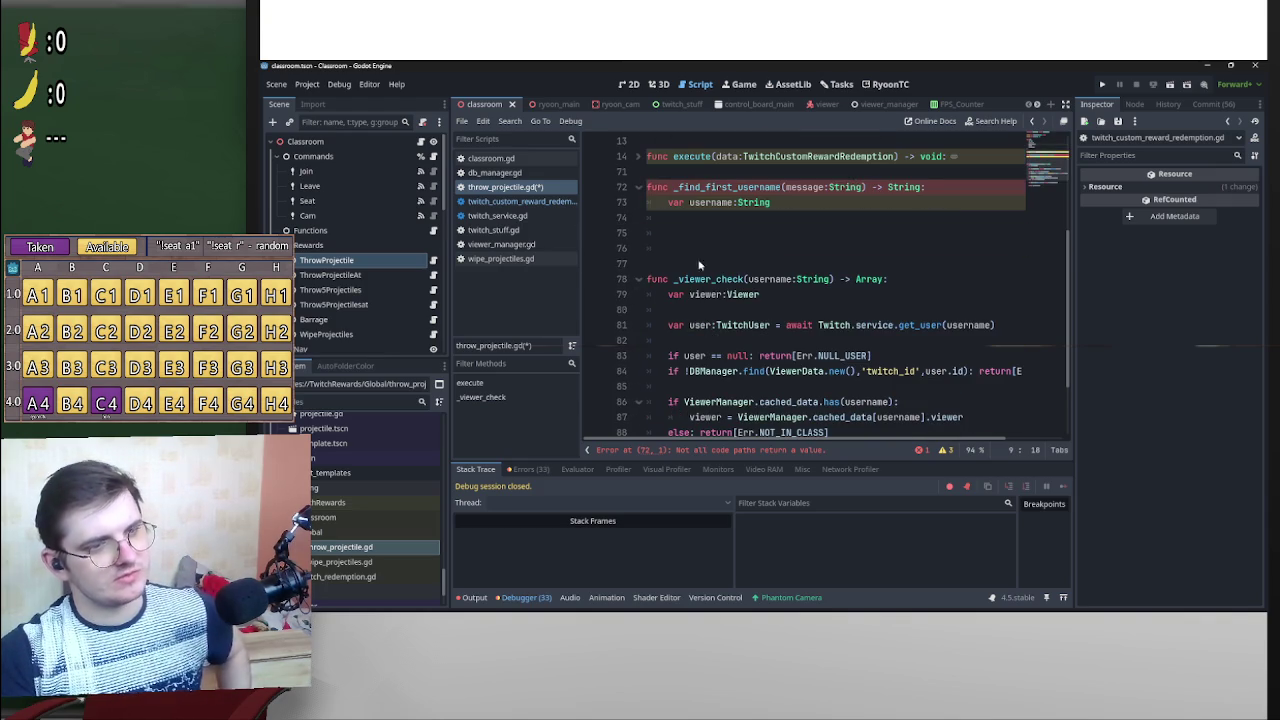
pyautogui.click(792, 204)
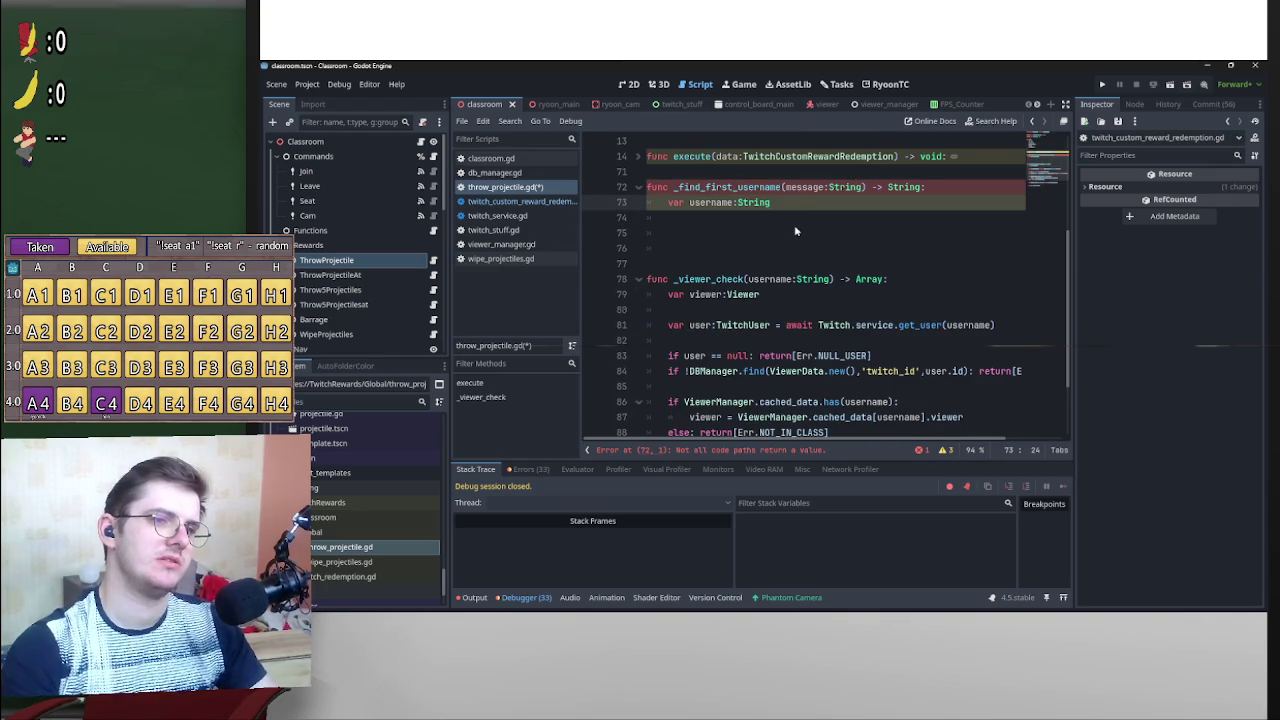
pyautogui.press('Down')
pyautogui.press('Down')
pyautogui.press('Down')
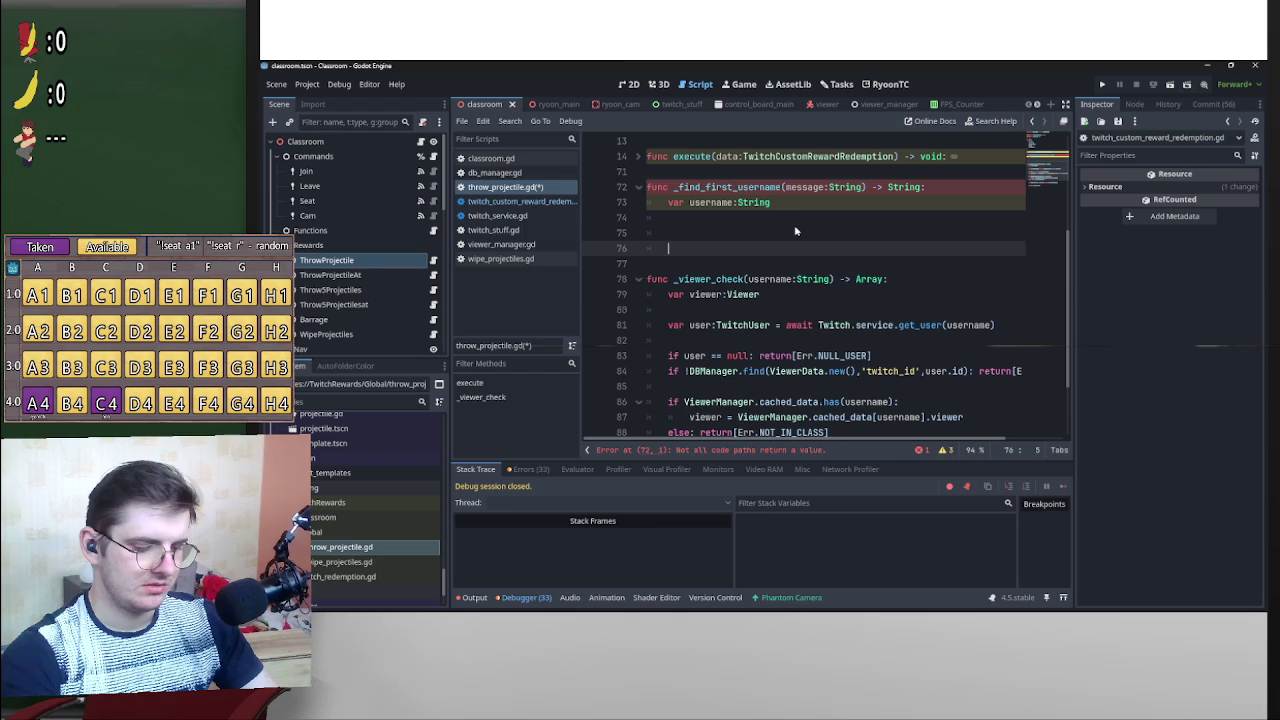
pyautogui.write('return')
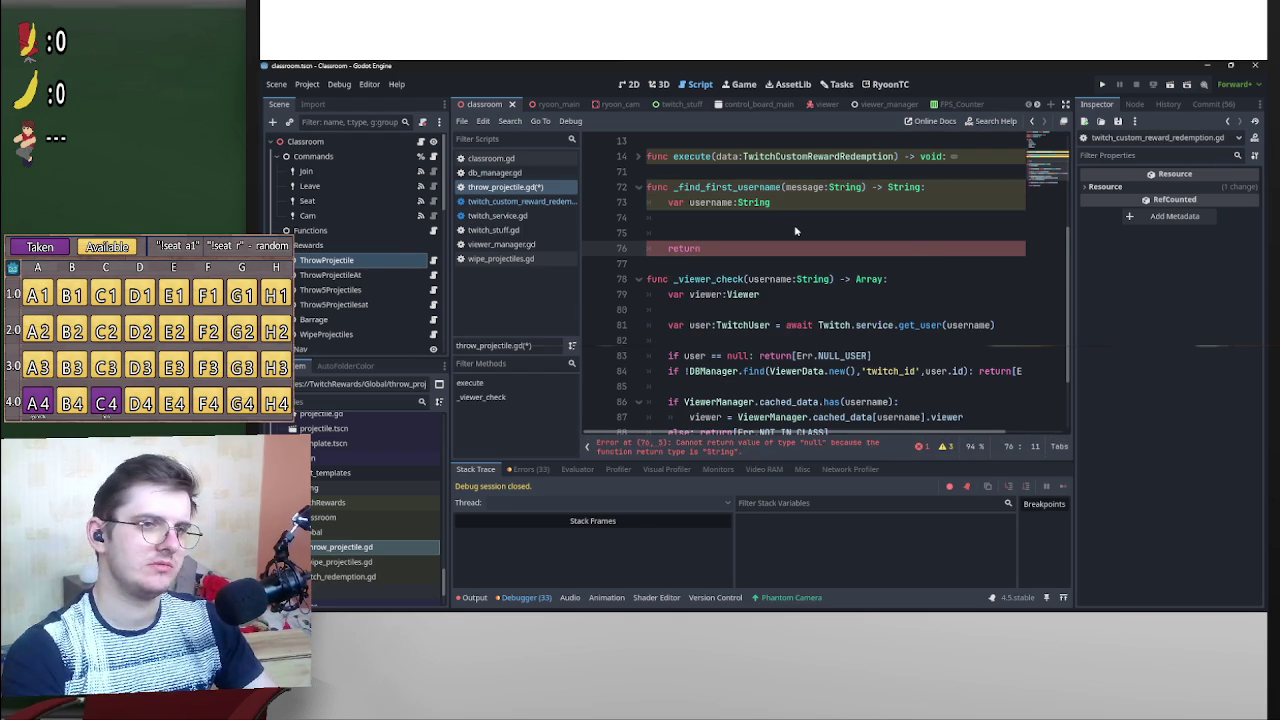
pyautogui.doubleClick(895, 188)
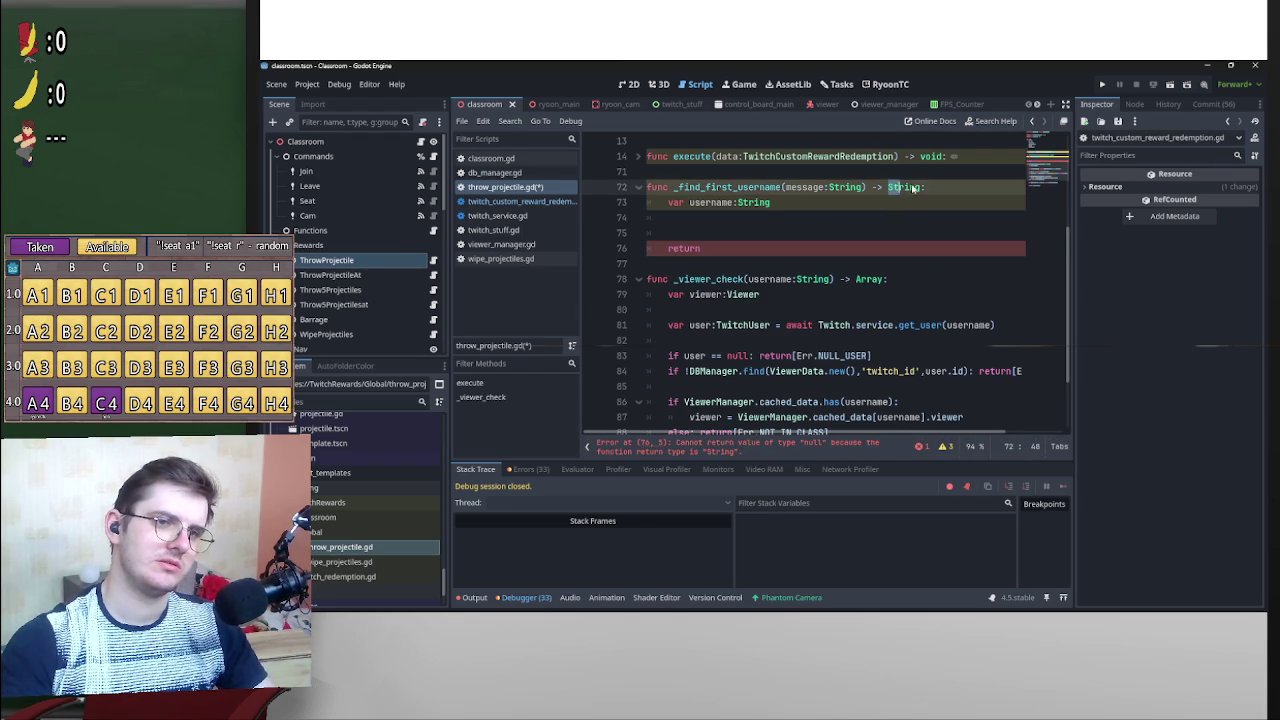
pyautogui.hotkey('shift', 'Right')
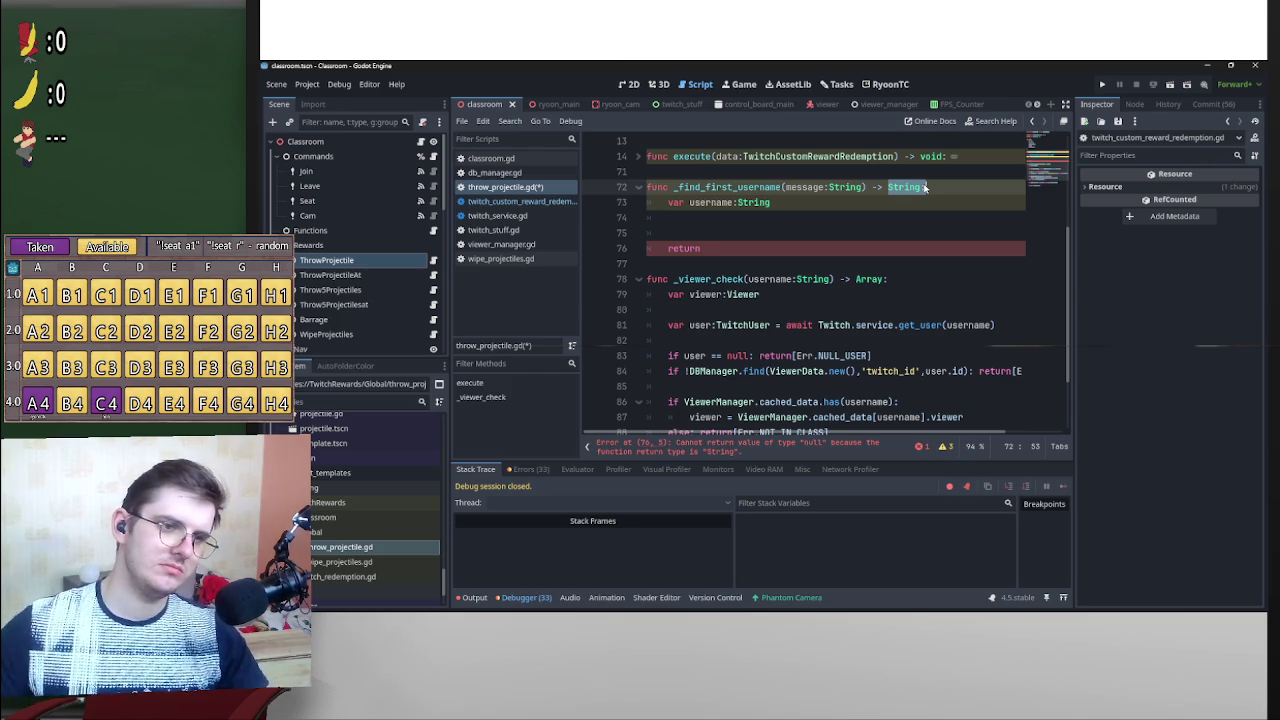
pyautogui.click(926, 187)
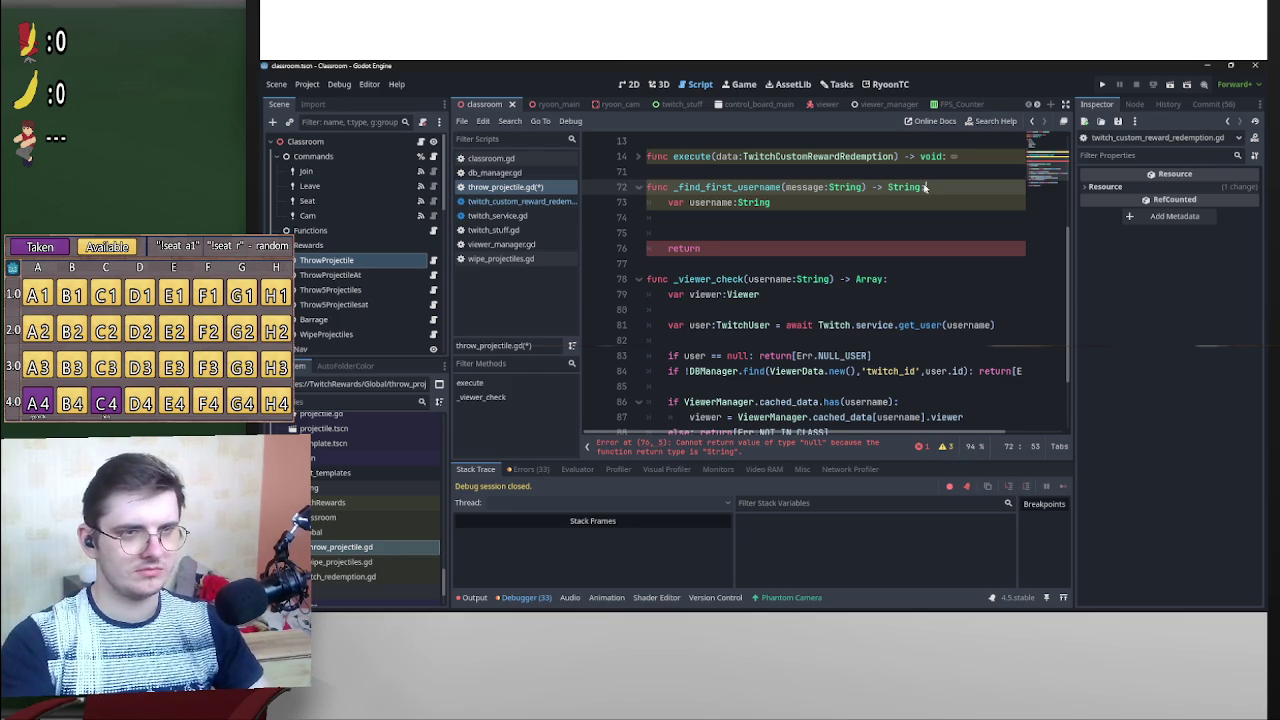
pyautogui.press('BackSpace')
pyautogui.press('BackSpace')
pyautogui.press('BackSpace')
pyautogui.write('Array')
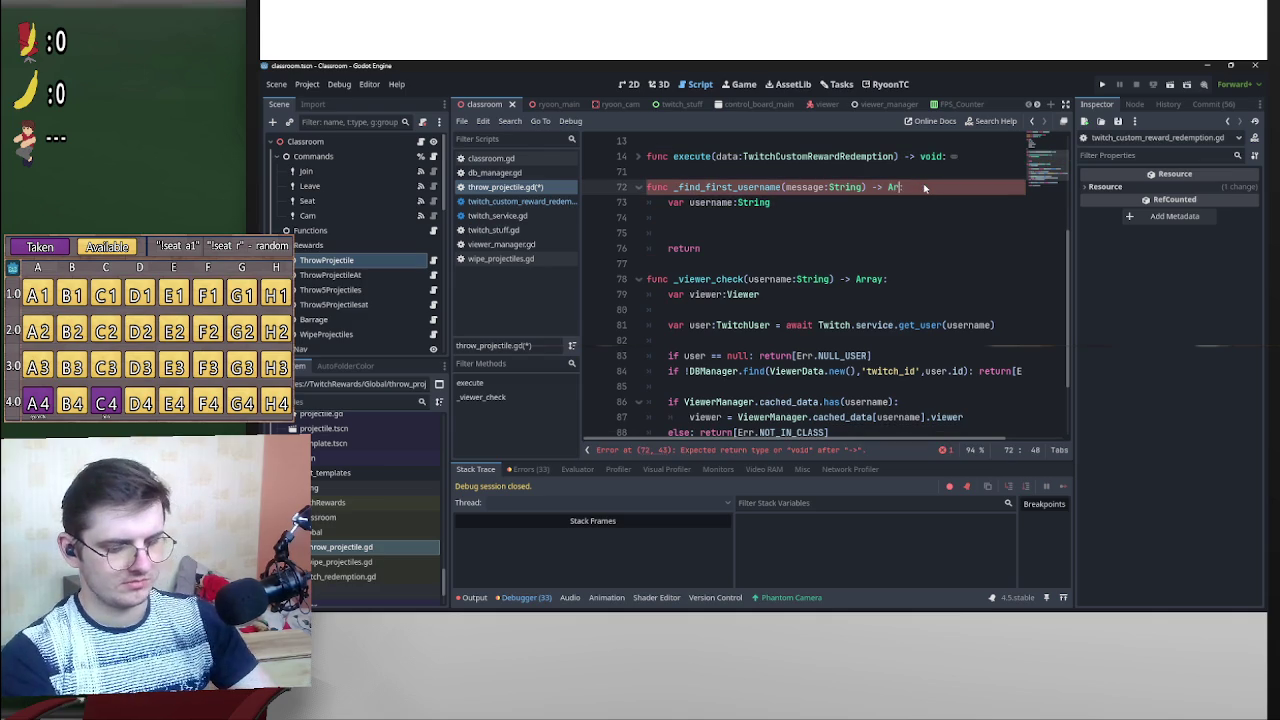
# Complete the statement as return [Err.OK] and add blank lines for the body.
pyautogui.click(785, 246)
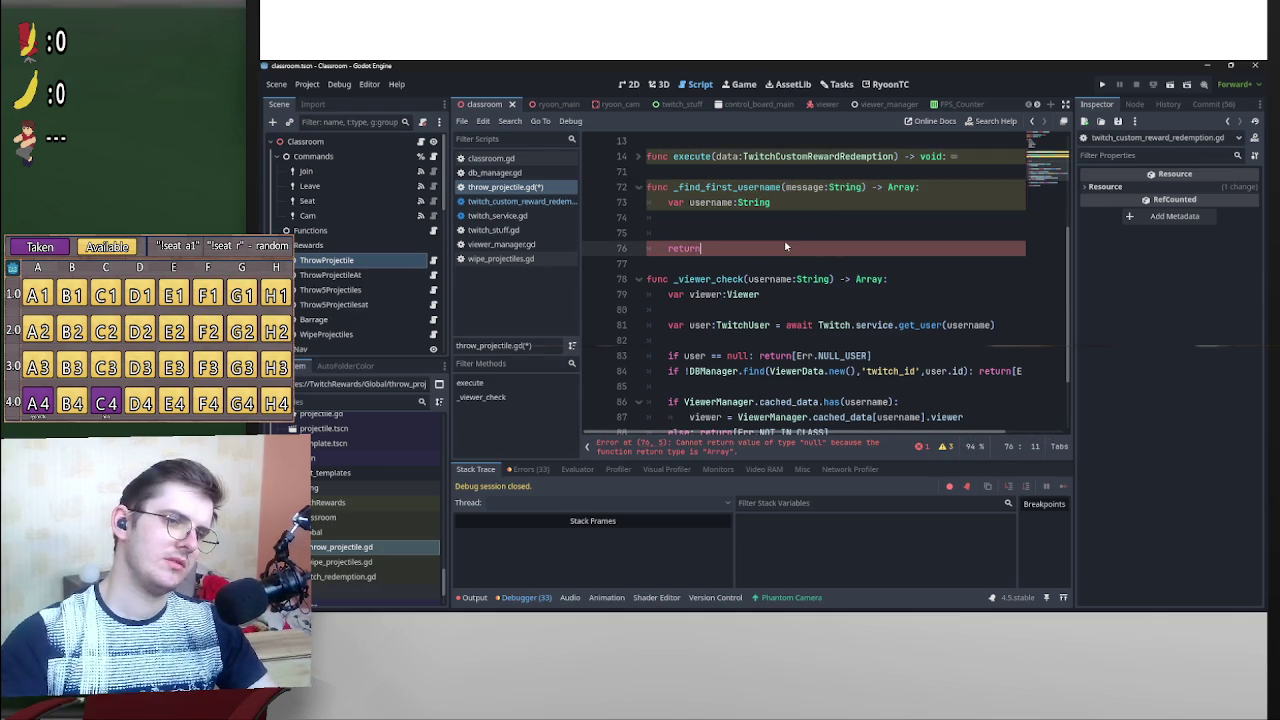
pyautogui.write('[')
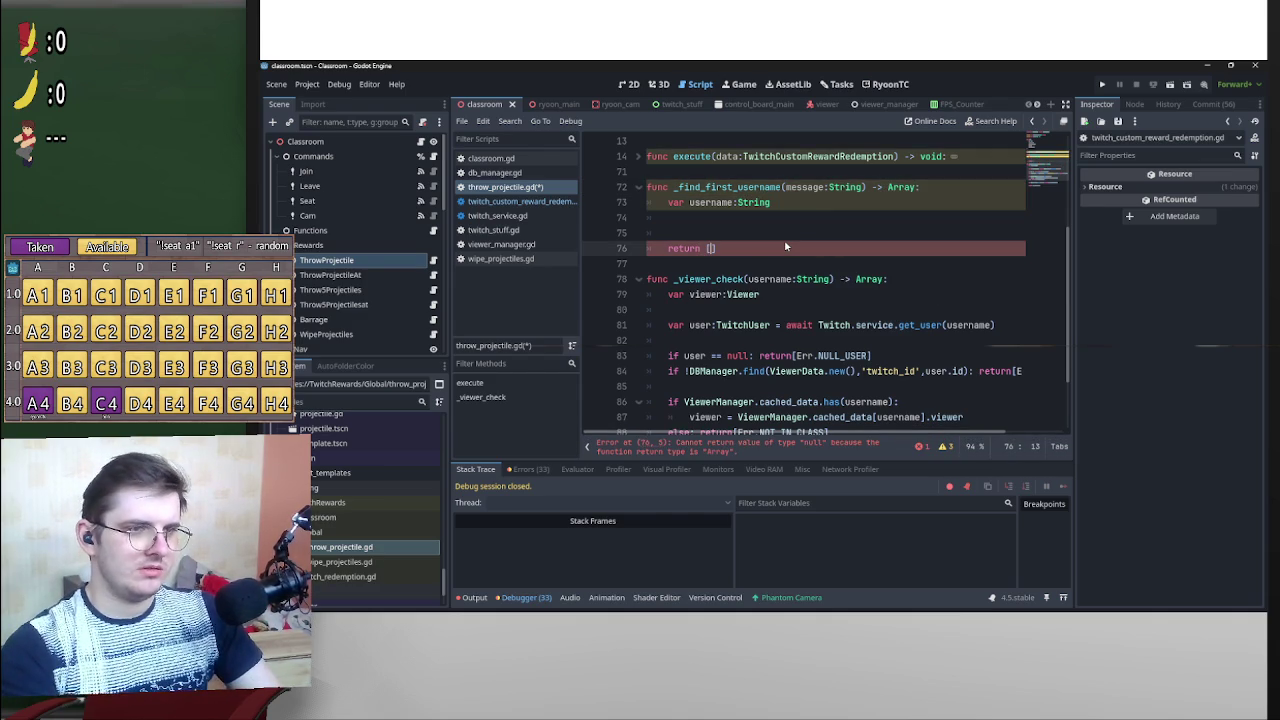
pyautogui.write('err')
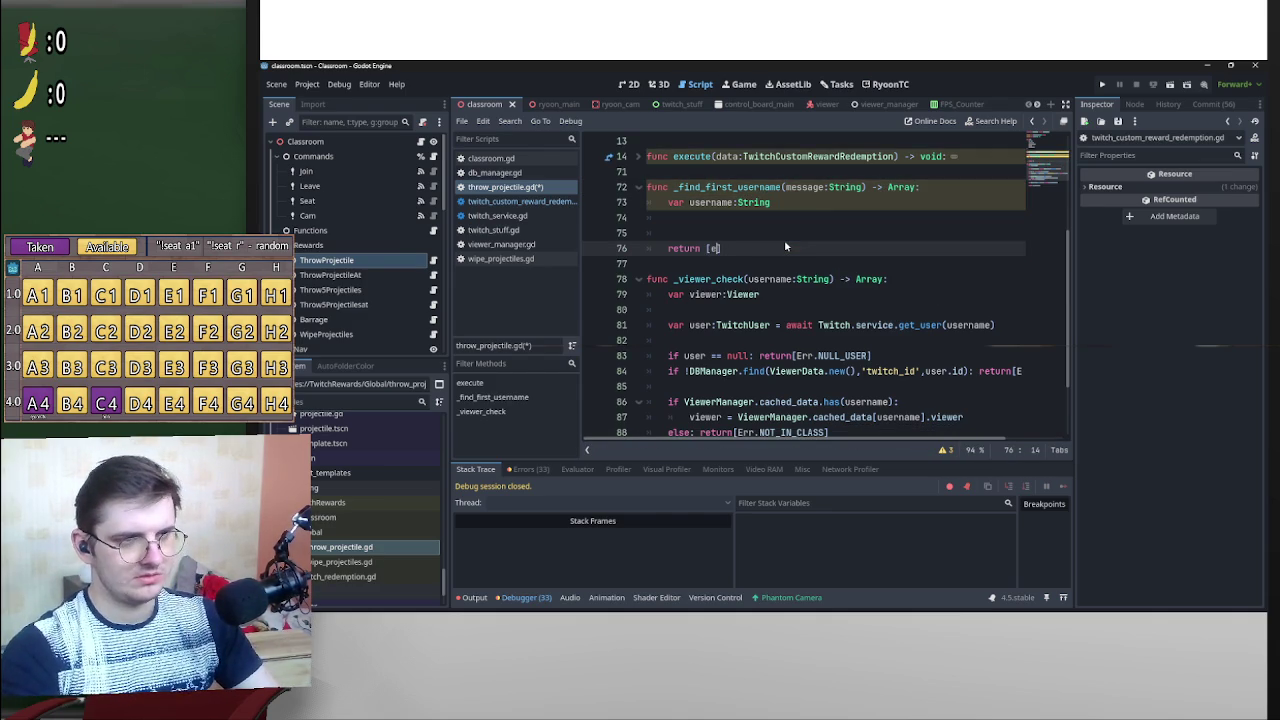
pyautogui.press('Return')
pyautogui.write('.OK')
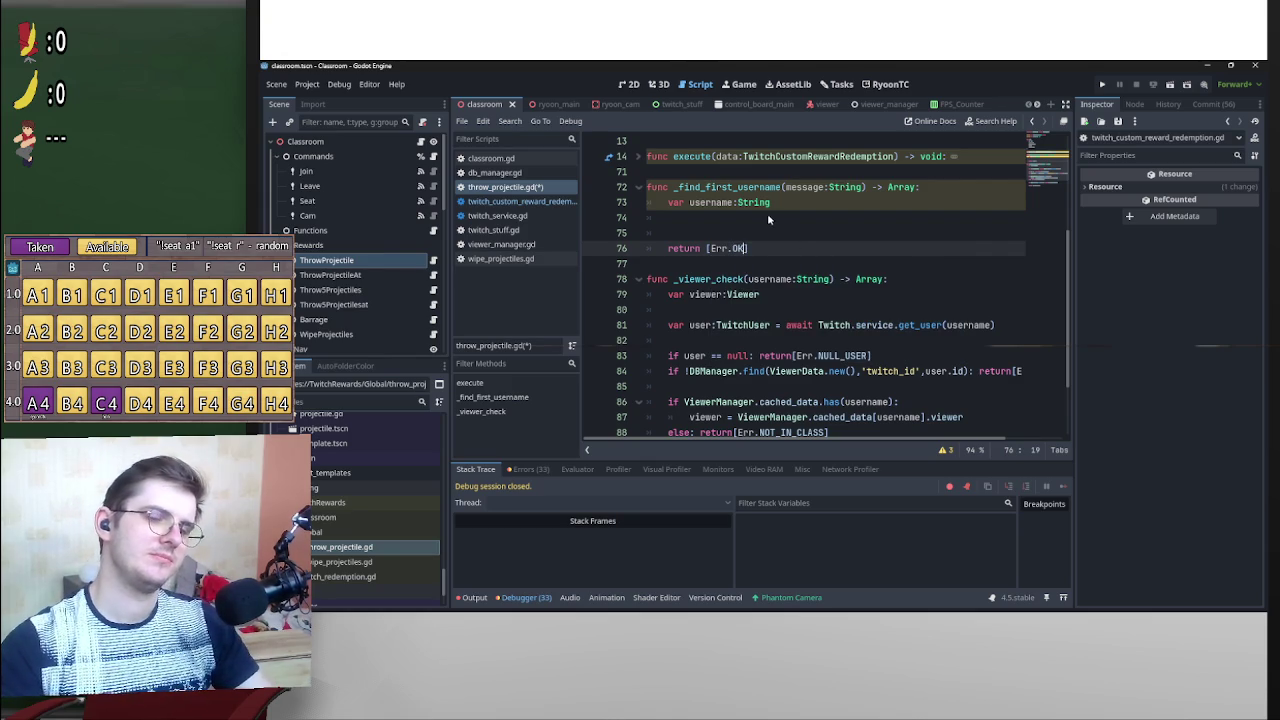
pyautogui.click(786, 220)
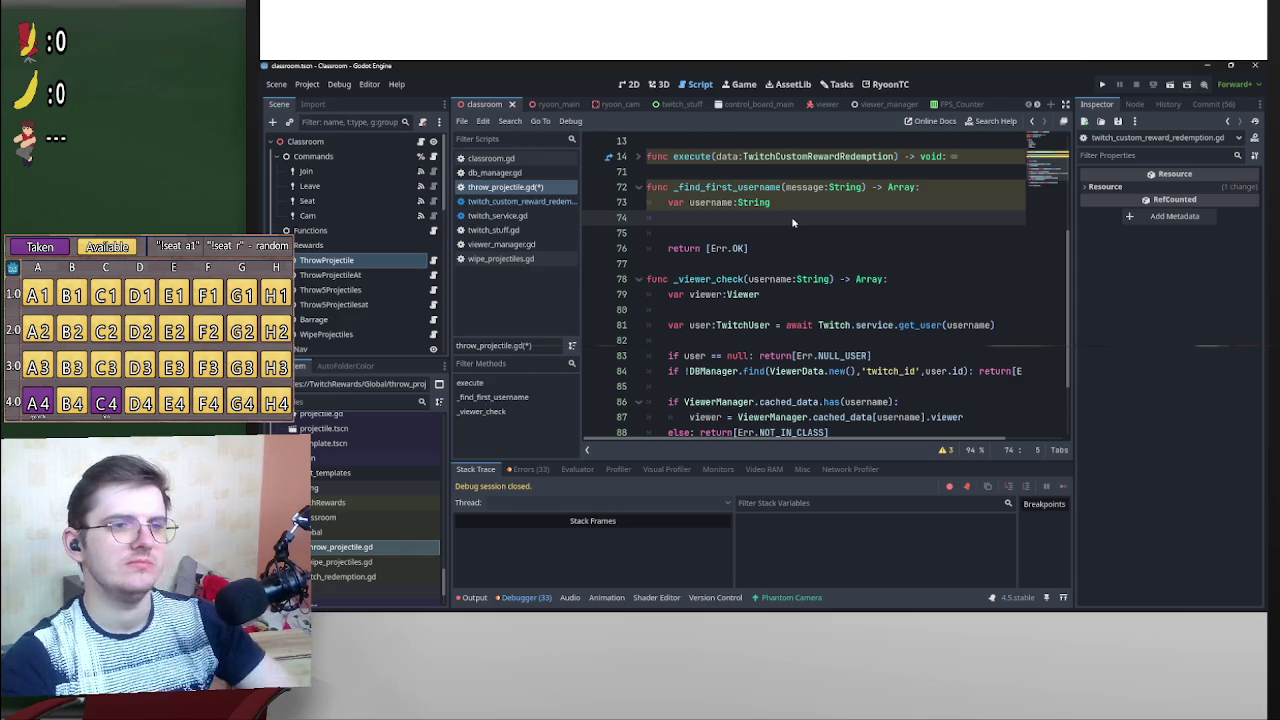
pyautogui.press('Return')
pyautogui.press('Return')
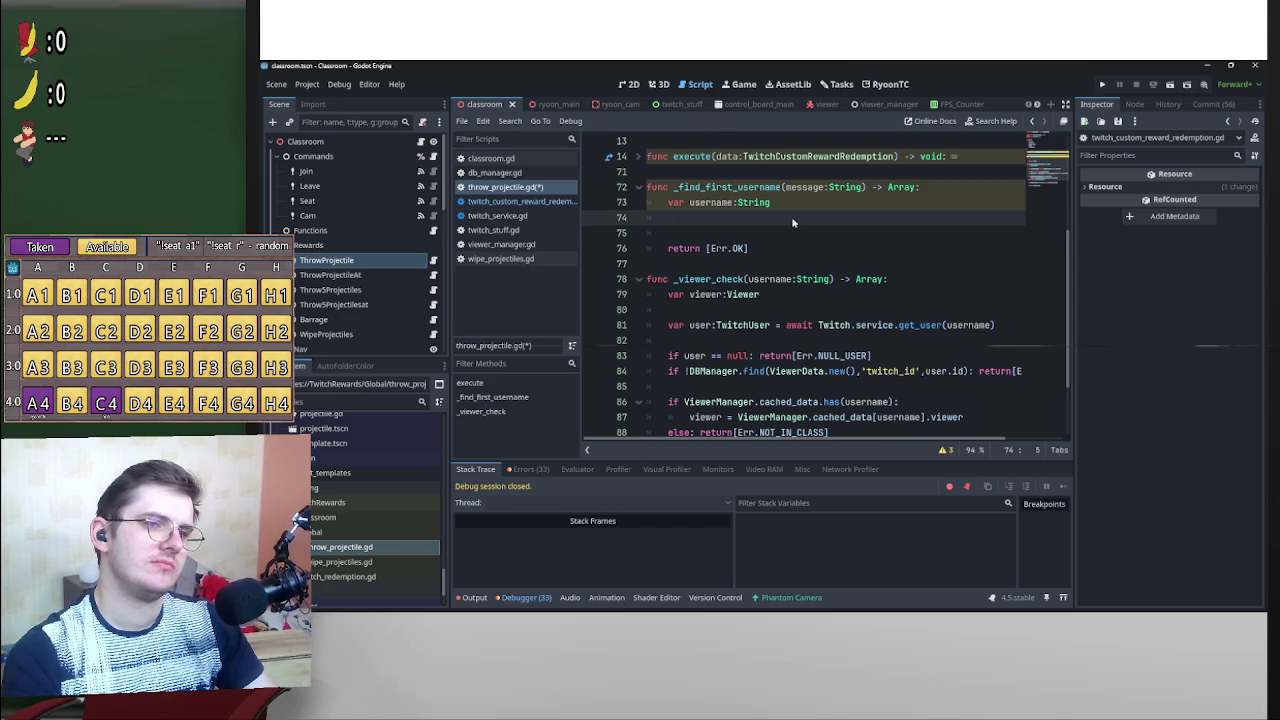
pyautogui.press('Up')
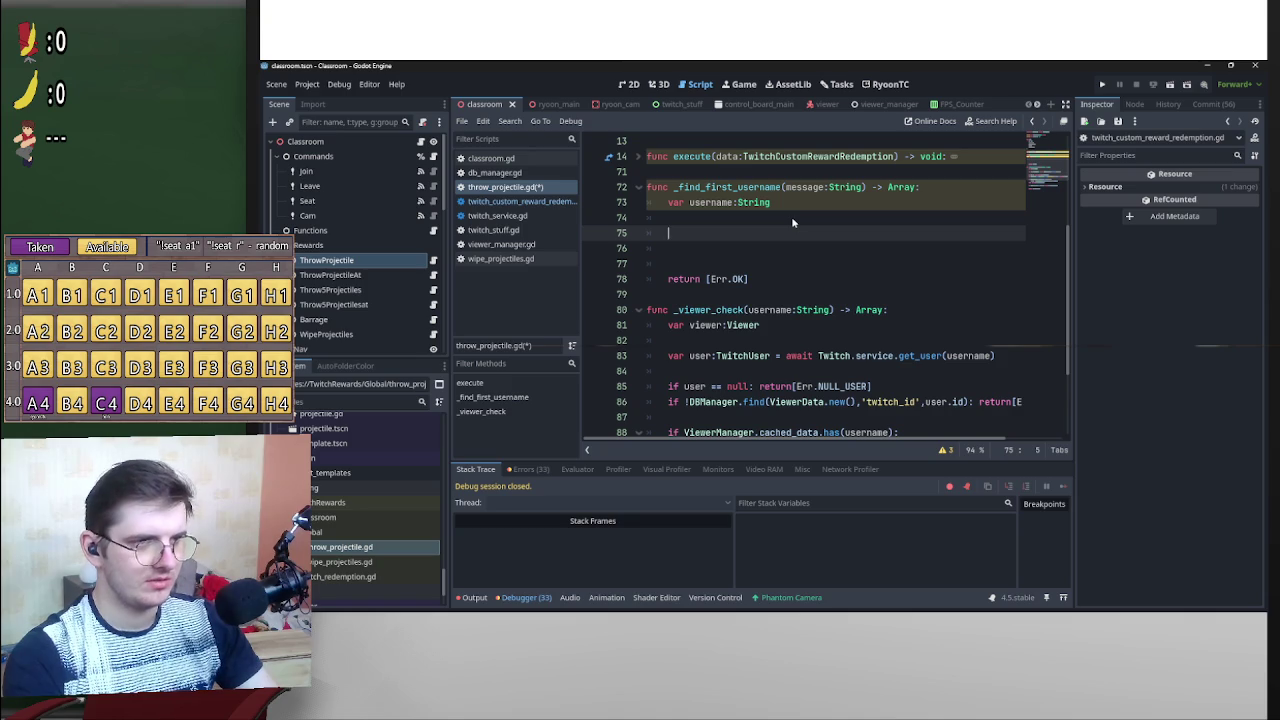
# Write message.find("@") and start a message.right(-) call on the line below.
pyautogui.write('mess')
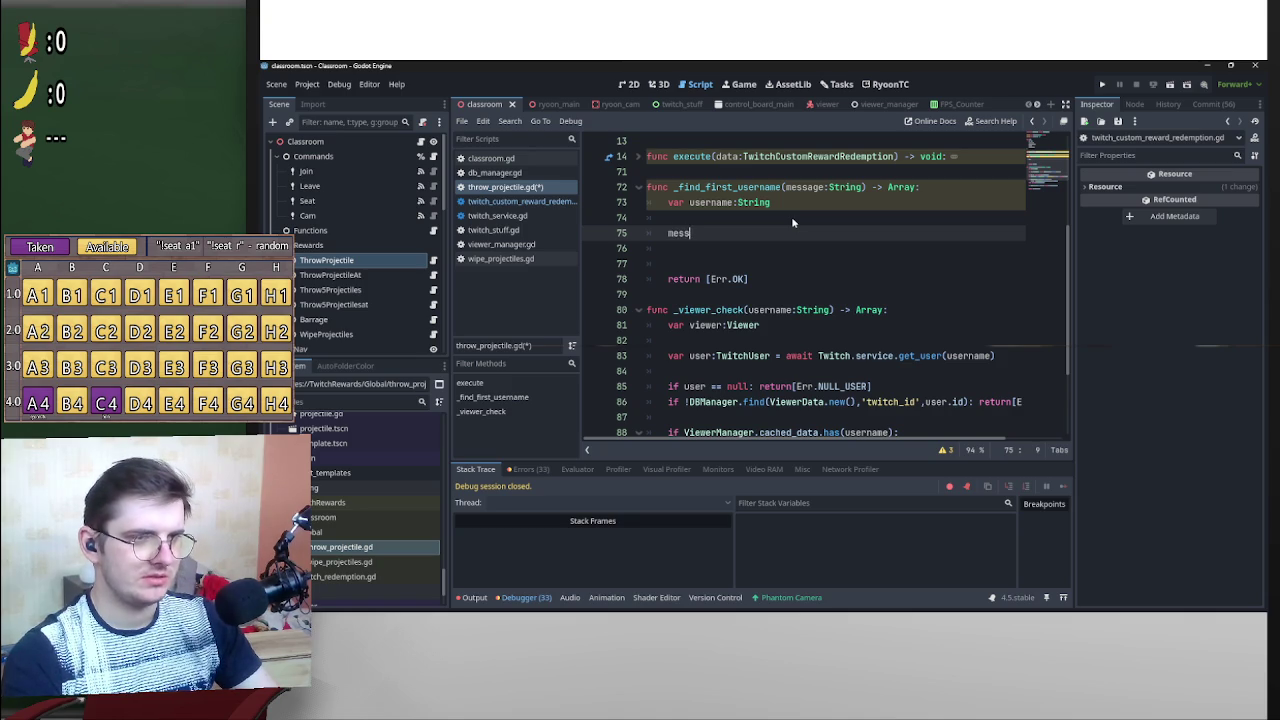
pyautogui.write('age.find')
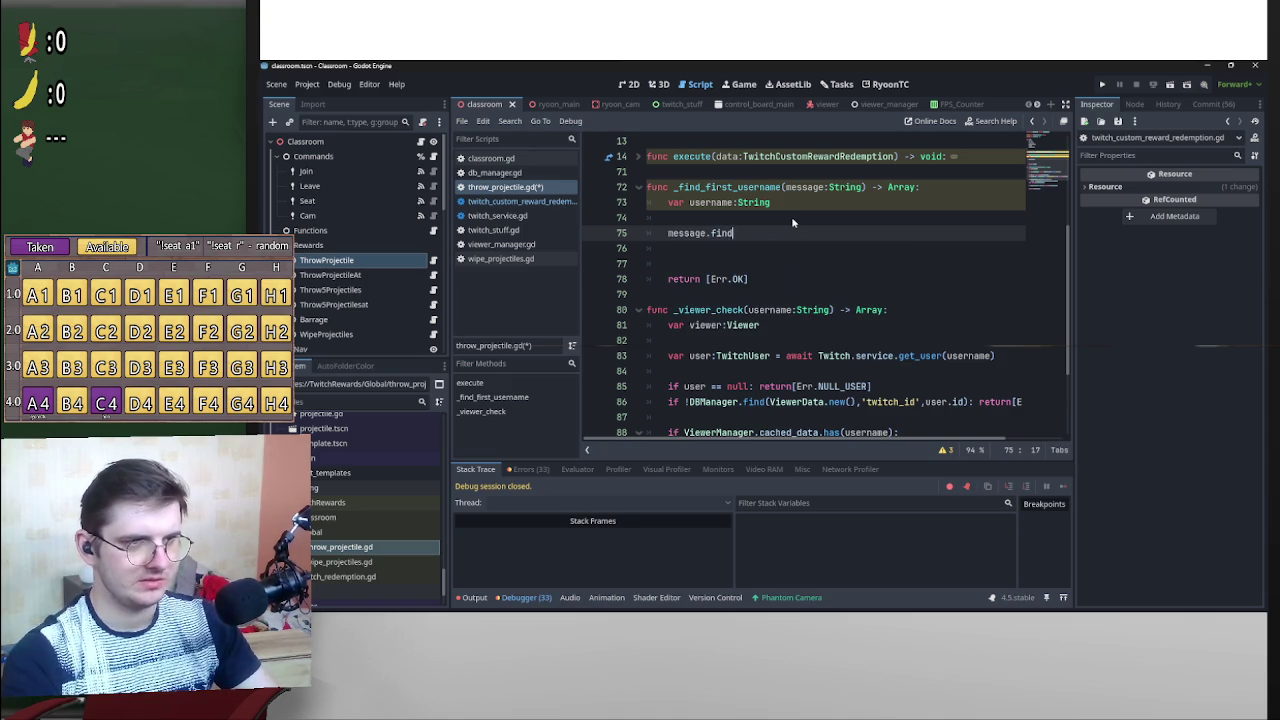
pyautogui.write('("@')
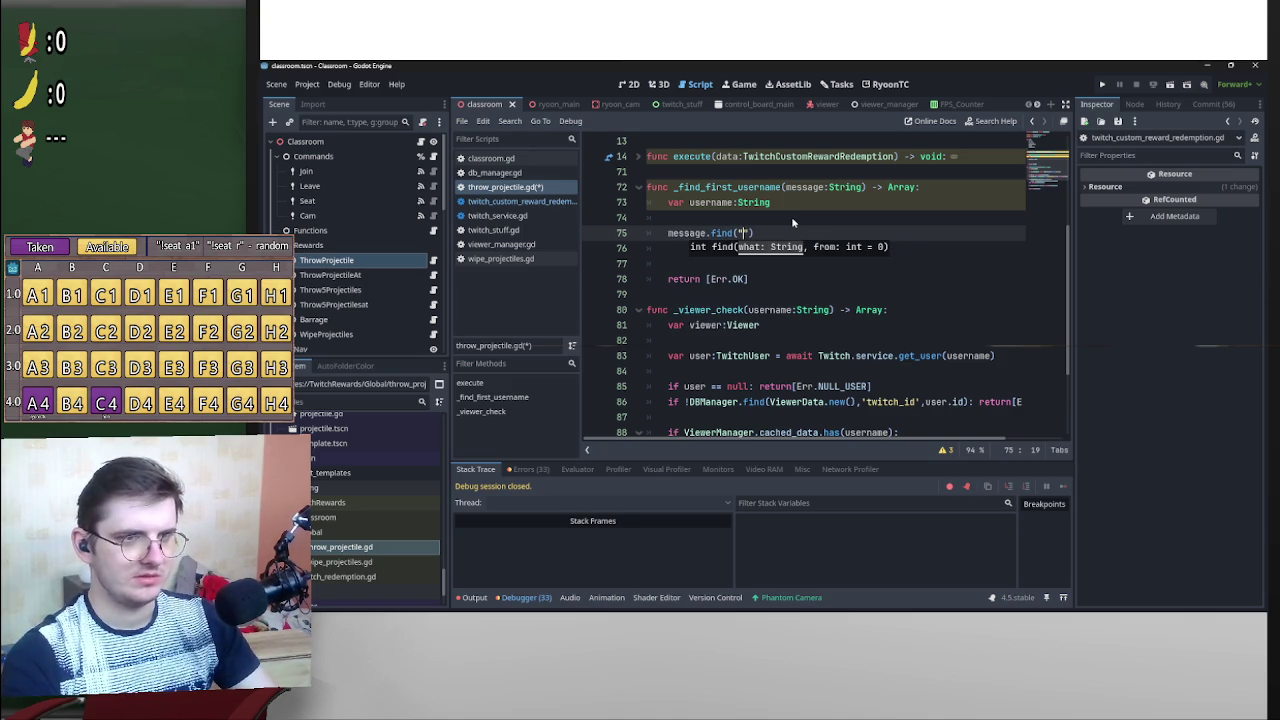
pyautogui.write('"')
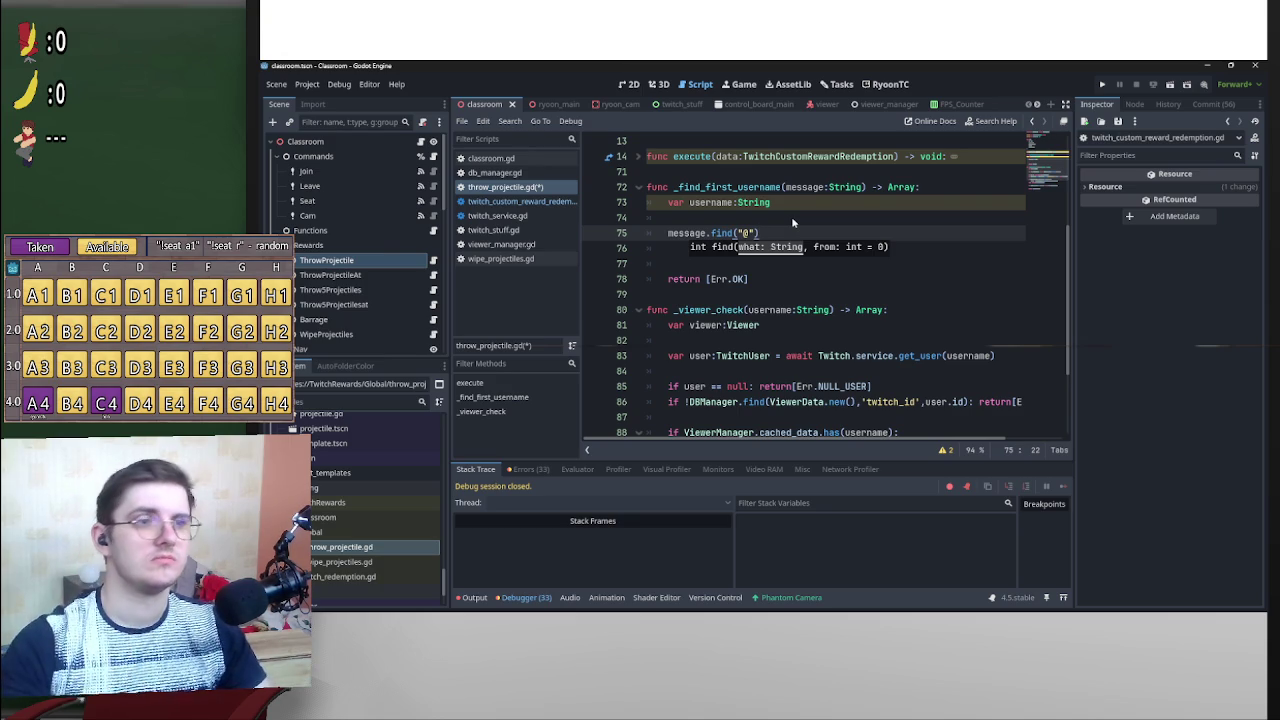
pyautogui.click(701, 265)
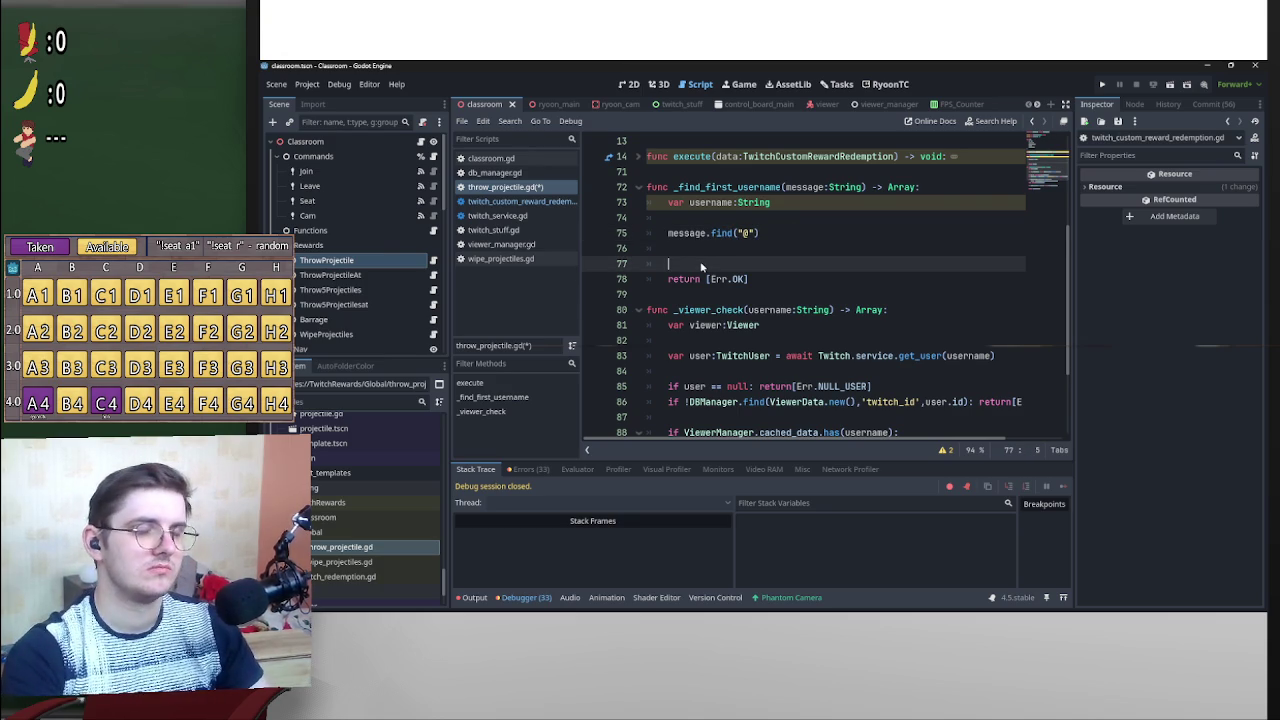
pyautogui.press('Return')
pyautogui.press('Up')
pyautogui.press('Up')
pyautogui.write('message.le')
pyautogui.press('Return')
pyautogui.keyDown('ctrl'); pyautogui.click(727, 248); pyautogui.keyUp('ctrl')
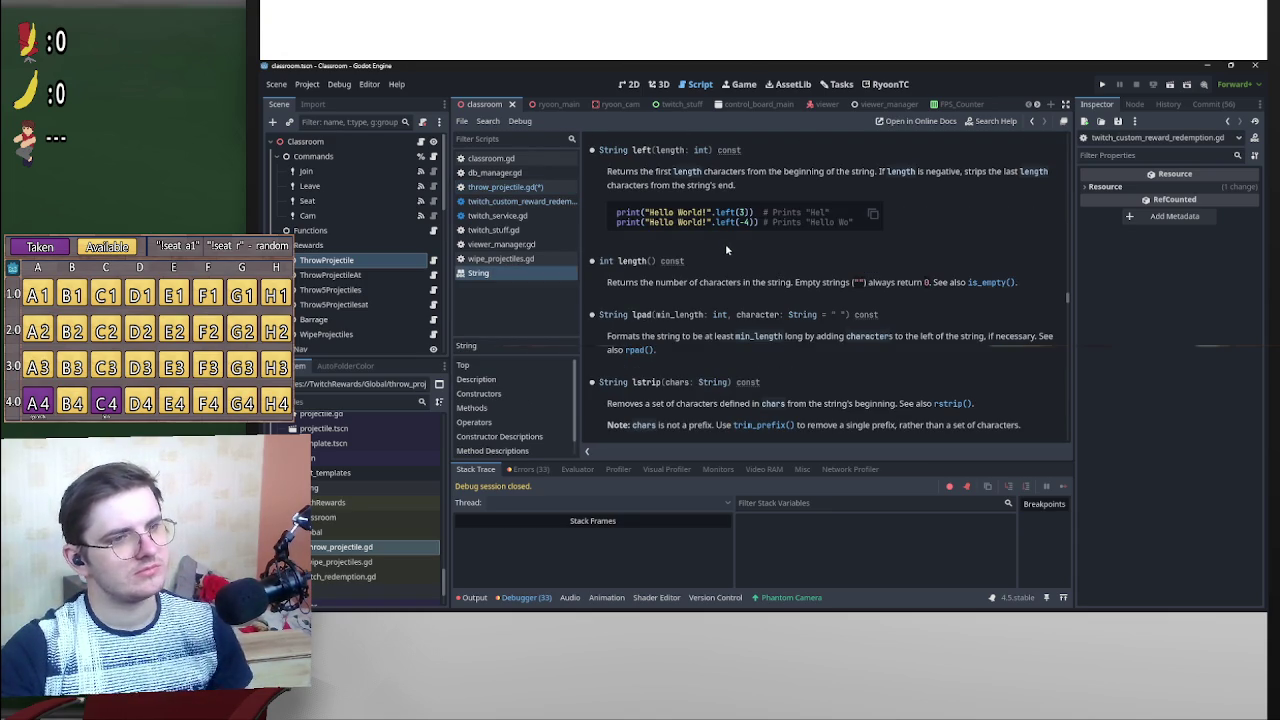
pyautogui.hotkey('alt', 'Left')
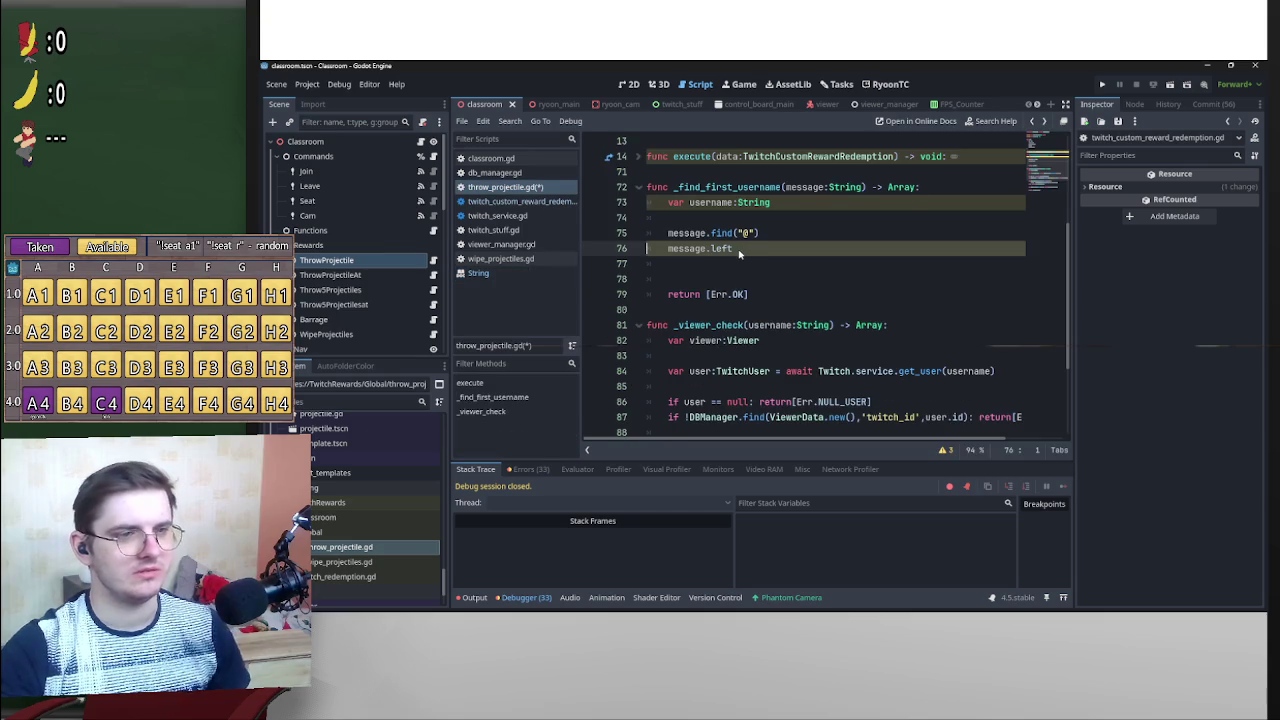
pyautogui.doubleClick(714, 250)
pyautogui.write('right(')
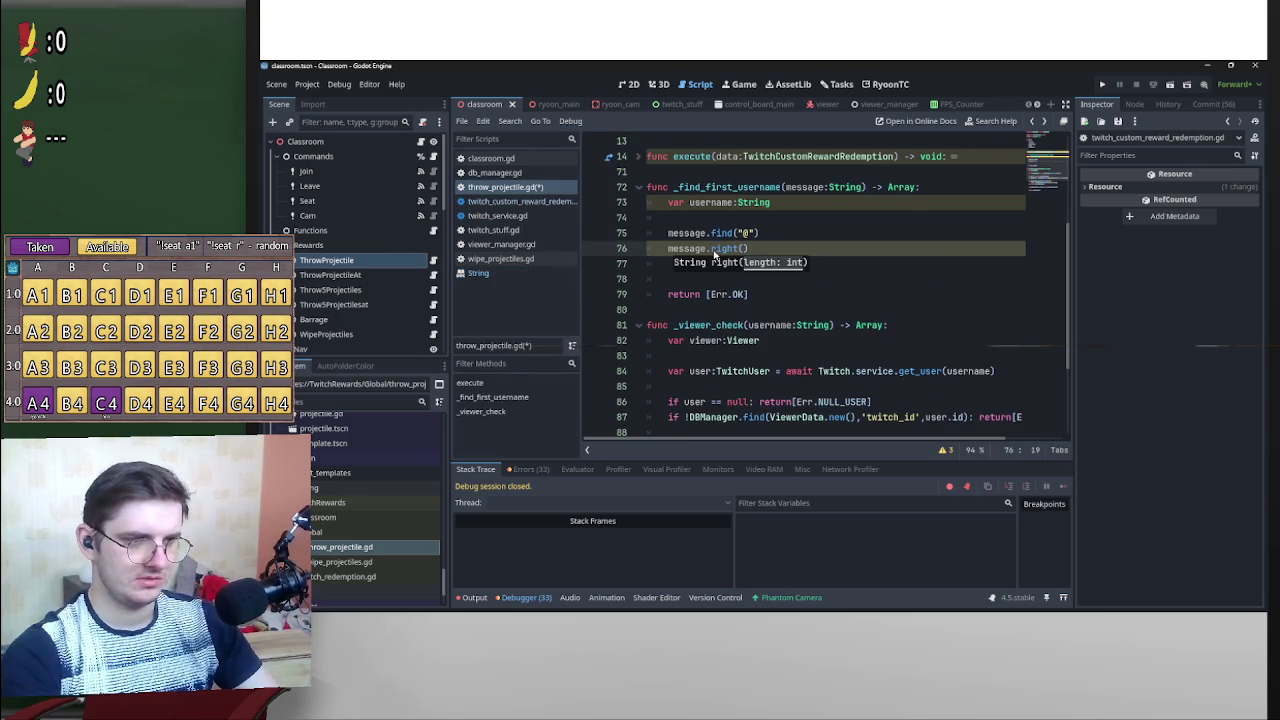
pyautogui.write('-')
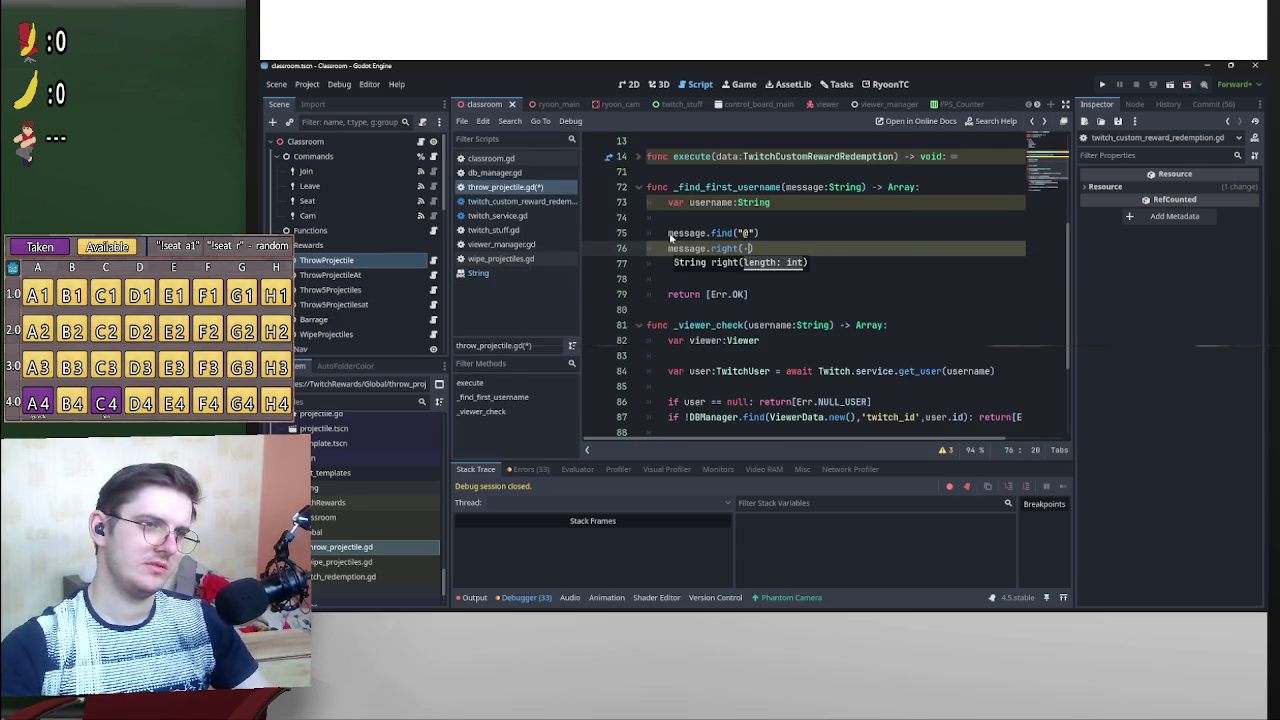
# Move the find call into right() to get username = message.right(-message.find("@")).
pyautogui.moveTo(762, 233); pyautogui.dragTo(646, 238)
pyautogui.hotkey('ctrl', 'c')
pyautogui.click(746, 248)
pyautogui.hotkey('ctrl', 'v')
pyautogui.moveTo(762, 233); pyautogui.dragTo(664, 238)
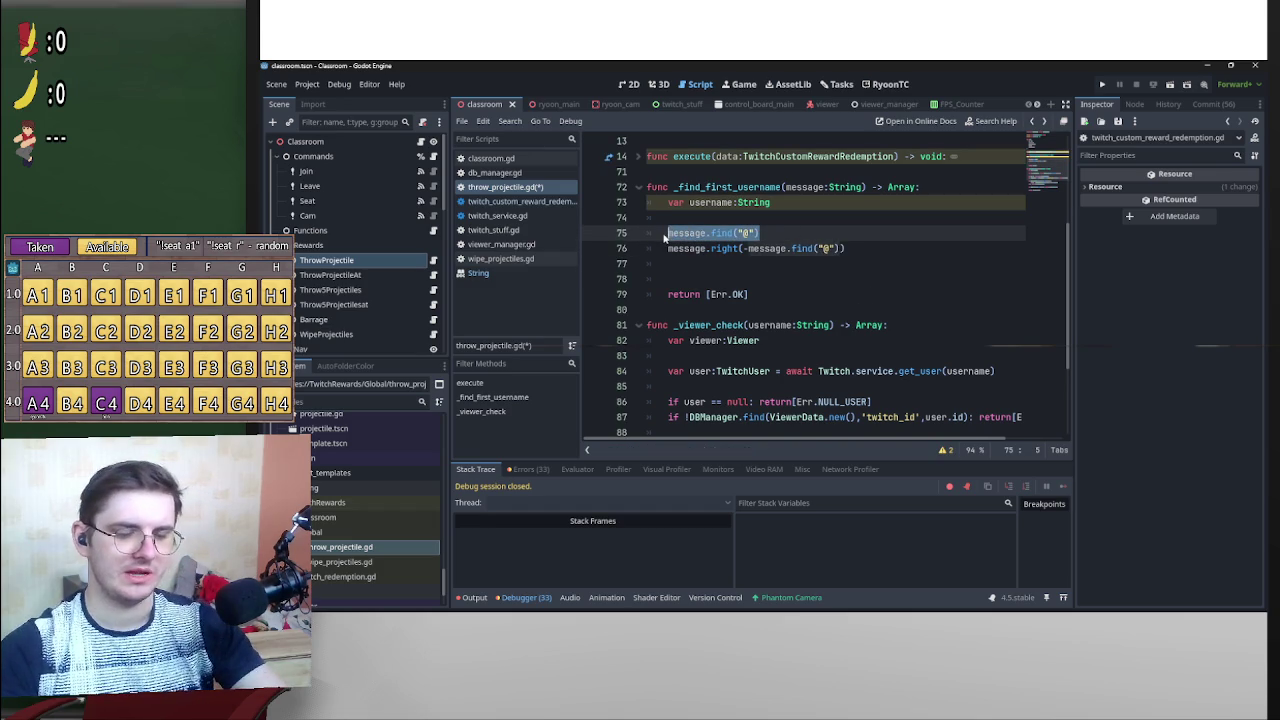
pyautogui.press('BackSpace')
pyautogui.press('Down')
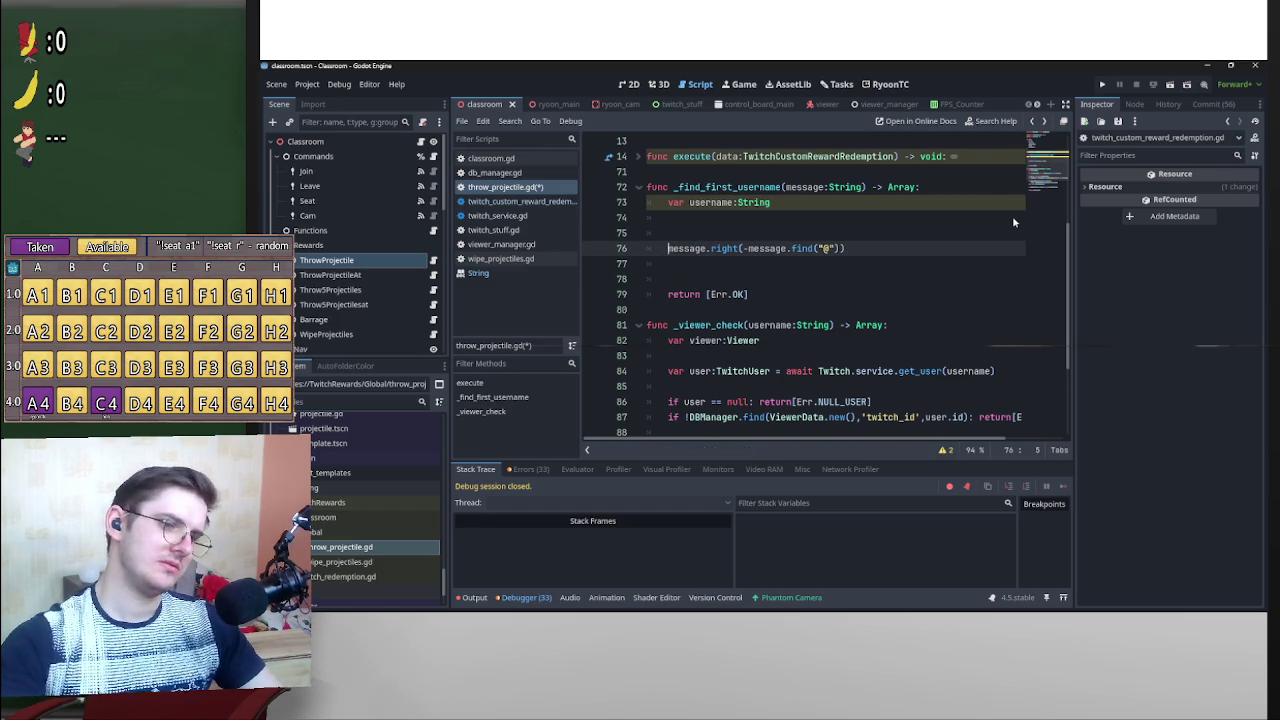
pyautogui.write('username ')
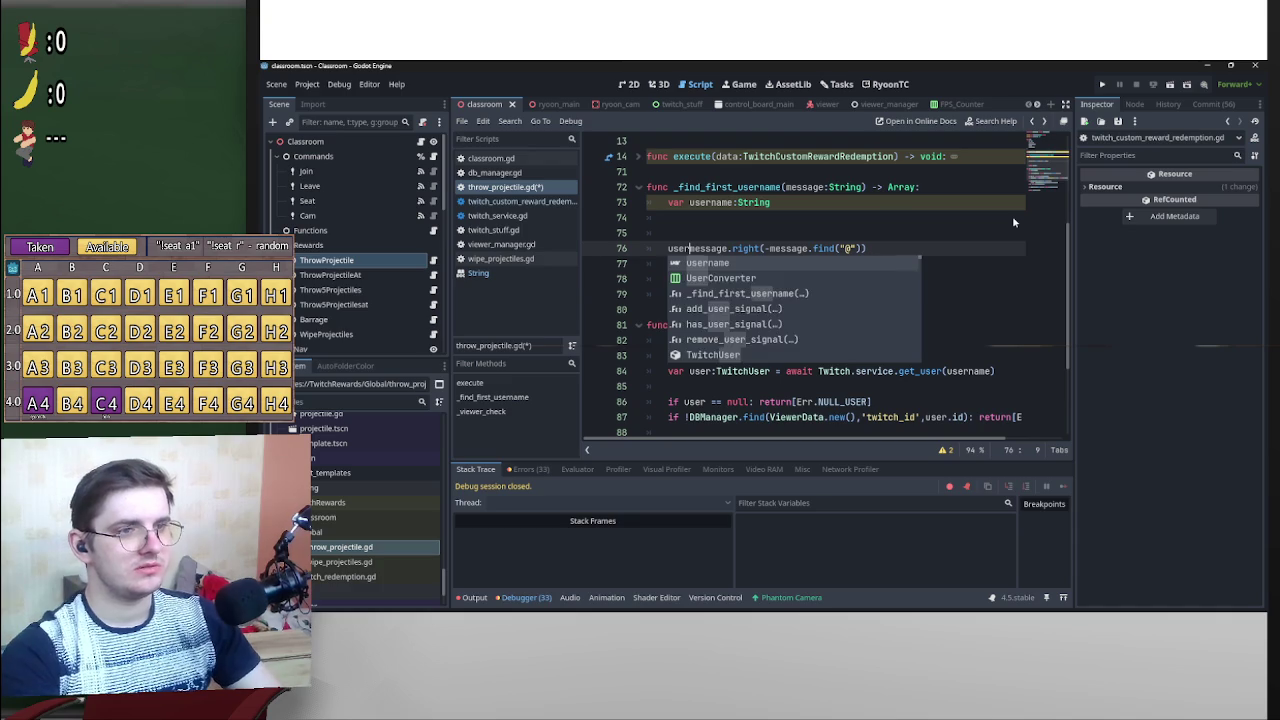
pyautogui.write('=')
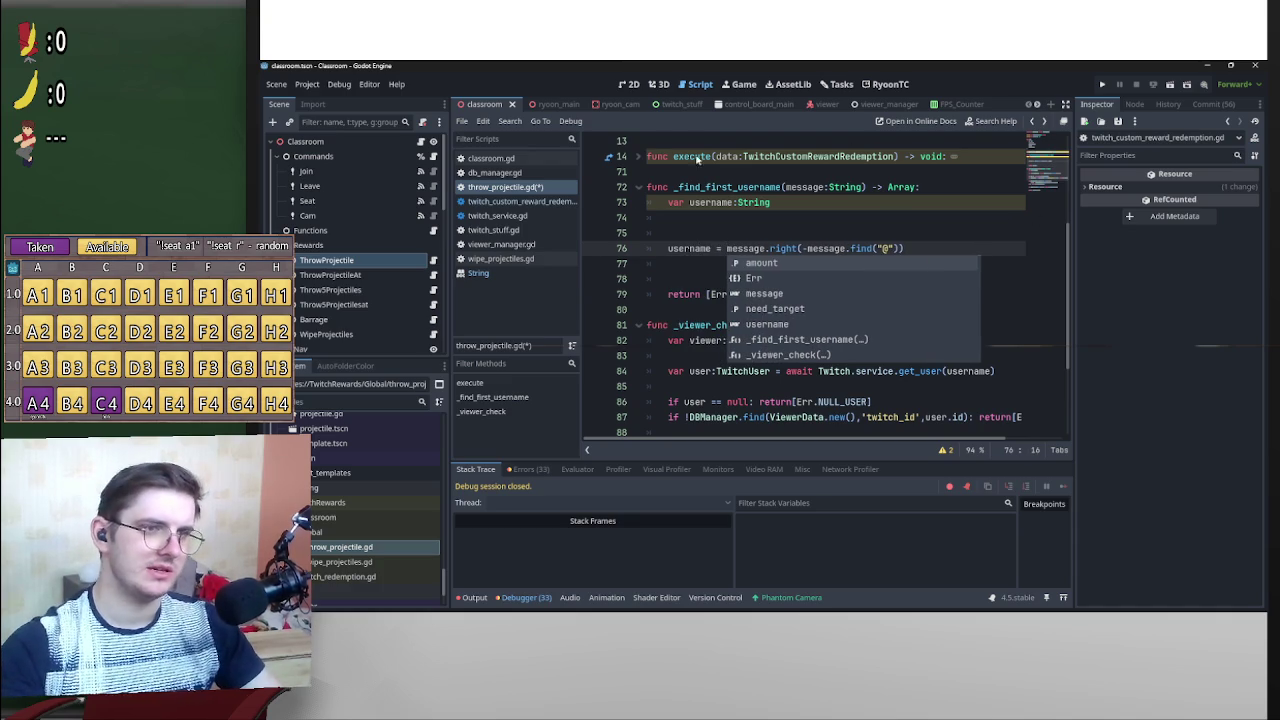
# Remove the empty lines above the assignment and paste a duplicate of it below.
pyautogui.click(684, 231)
pyautogui.press('BackSpace')
pyautogui.press('BackSpace')
pyautogui.press('BackSpace')
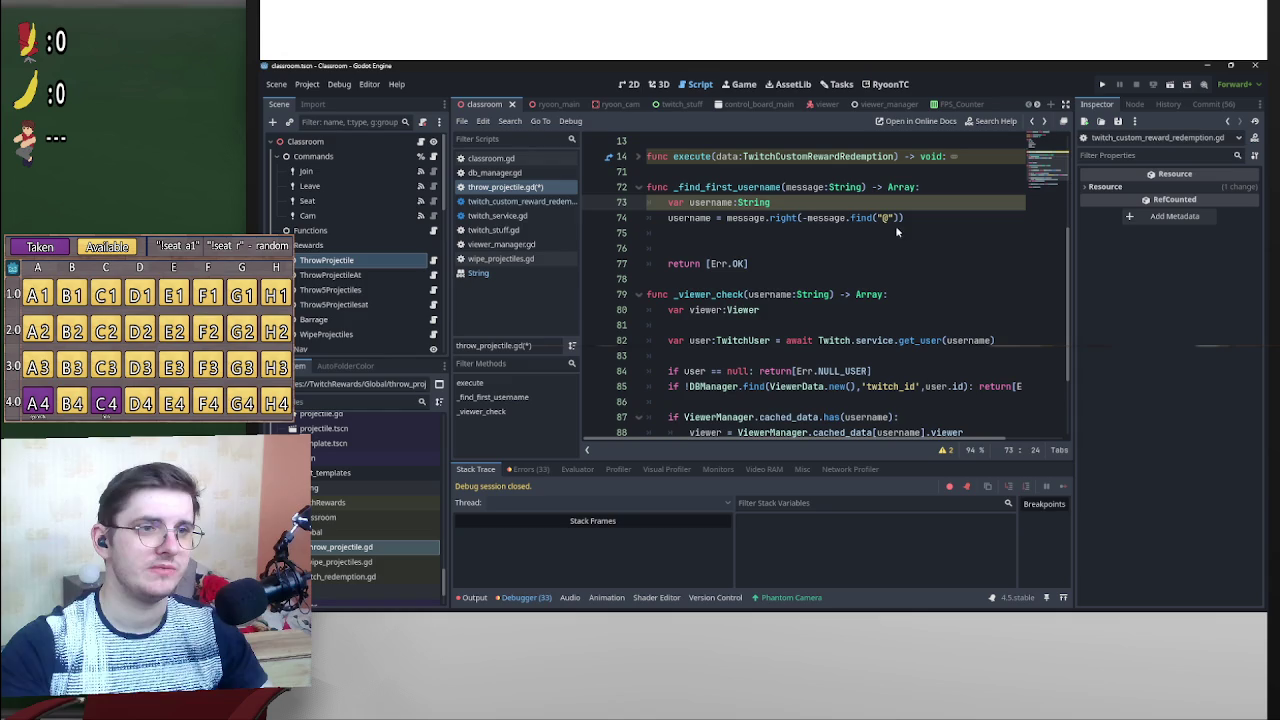
pyautogui.click(857, 236)
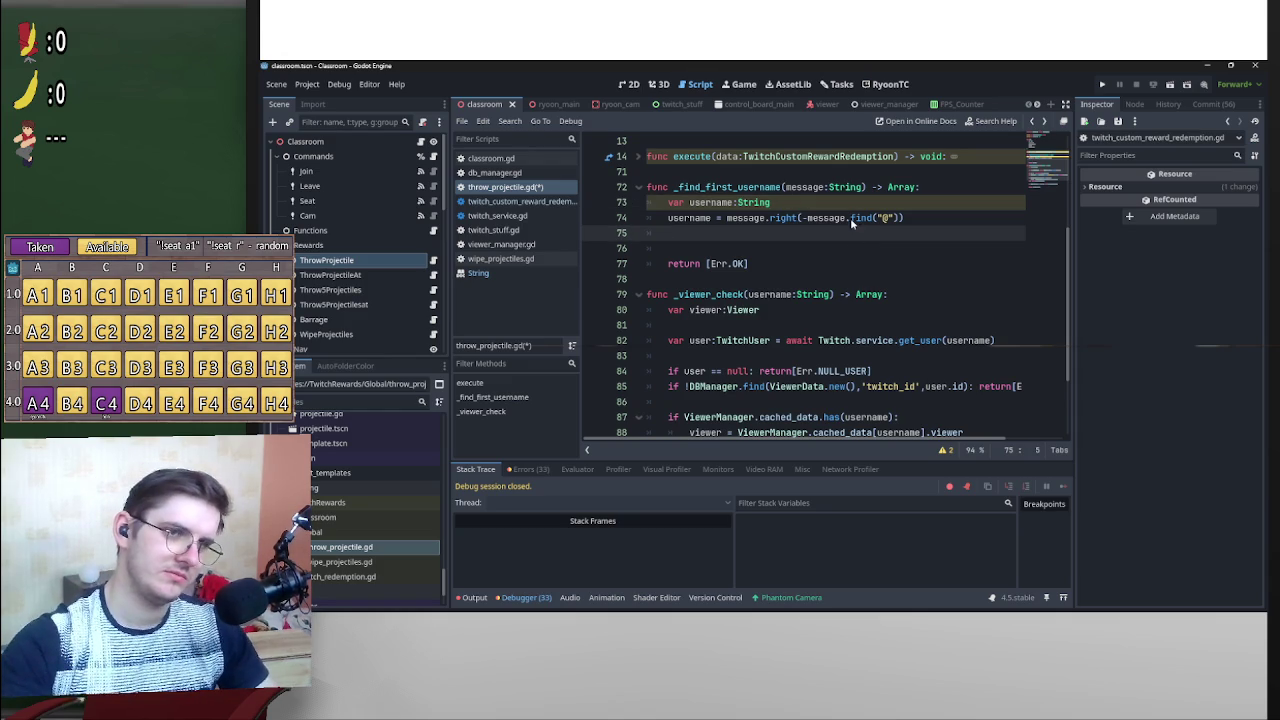
pyautogui.moveTo(910, 218)
pyautogui.mouseDown()
pyautogui.moveTo(668, 218)
pyautogui.moveTo(710, 235)
pyautogui.moveTo(668, 235)
pyautogui.moveTo(768, 233)
pyautogui.mouseUp()
pyautogui.hotkey('ctrl', 'c')
pyautogui.hotkey('ctrl', 'v')
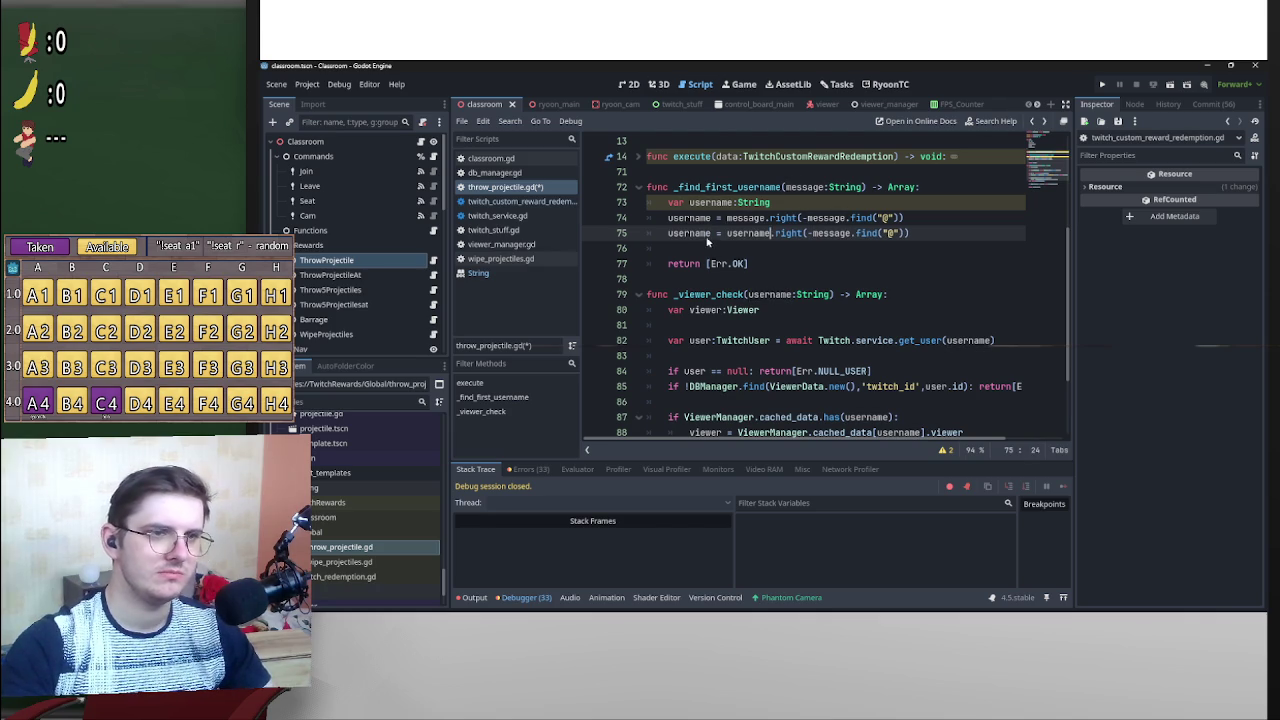
# Return [Err.OK,username], change the second line's right call to left, and save.
pyautogui.doubleClick(680, 234)
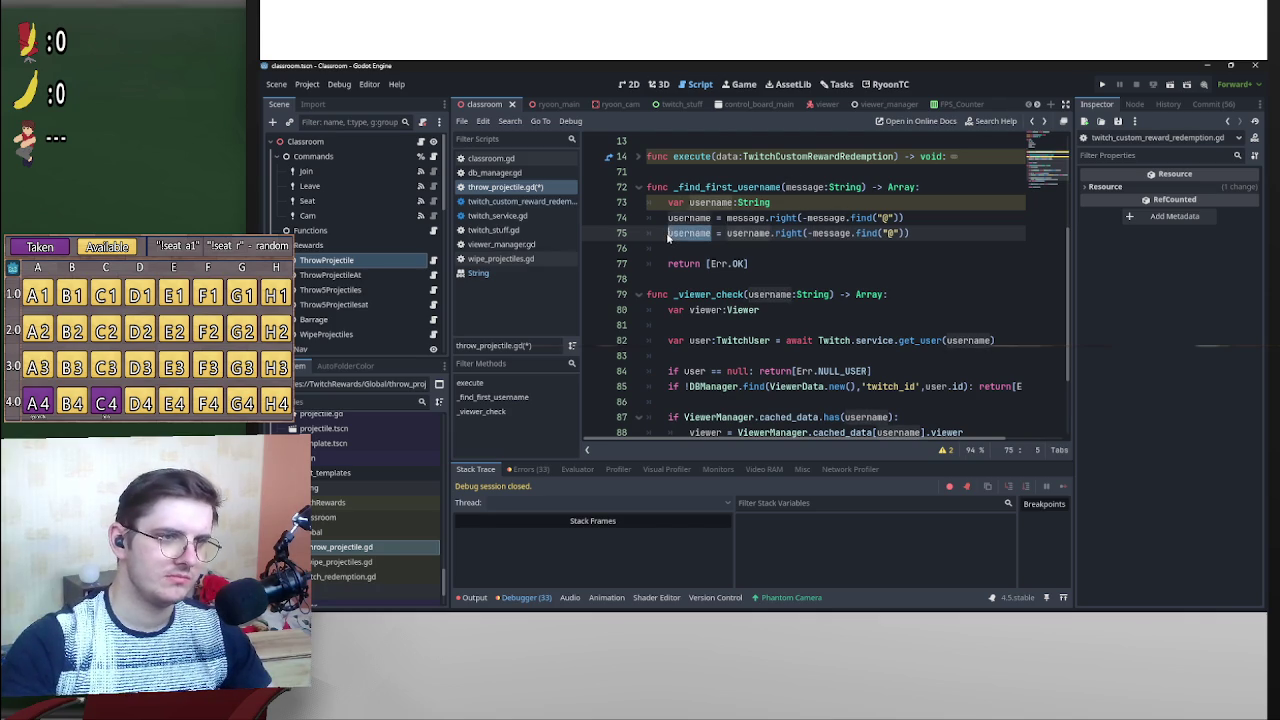
pyautogui.click(745, 264)
pyautogui.write(',username')
pyautogui.click(840, 251)
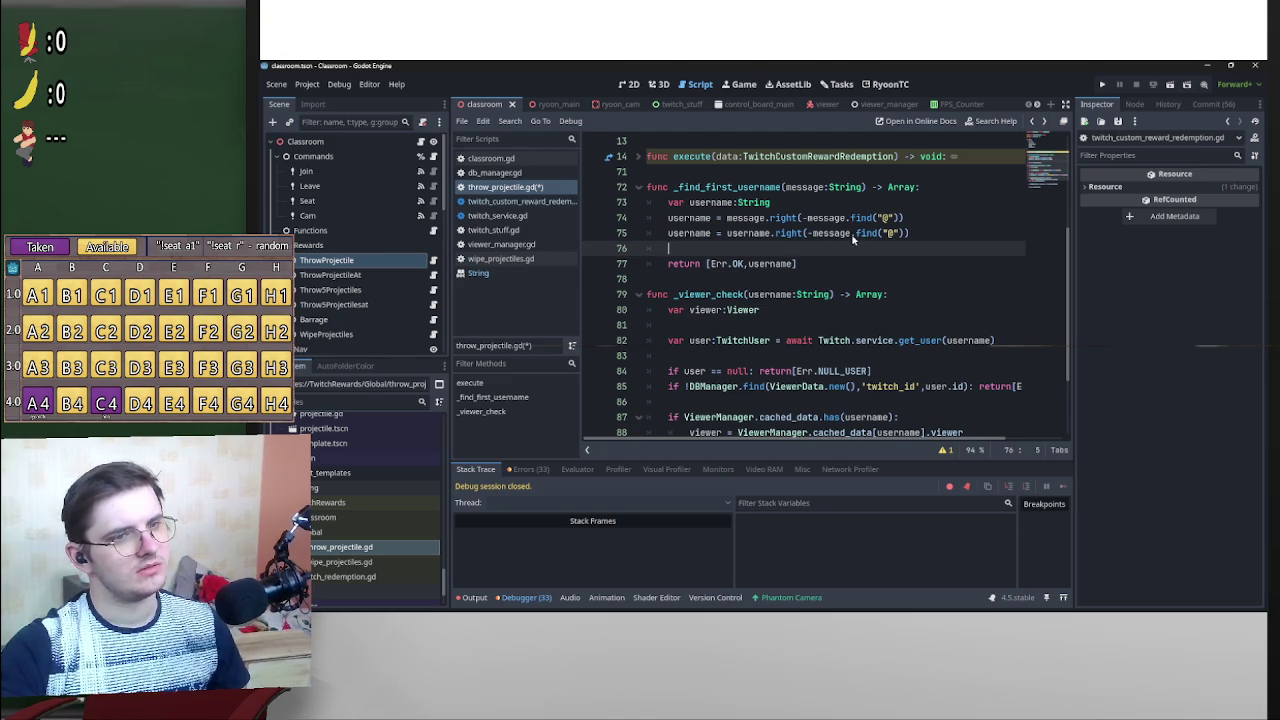
pyautogui.doubleClick(890, 233)
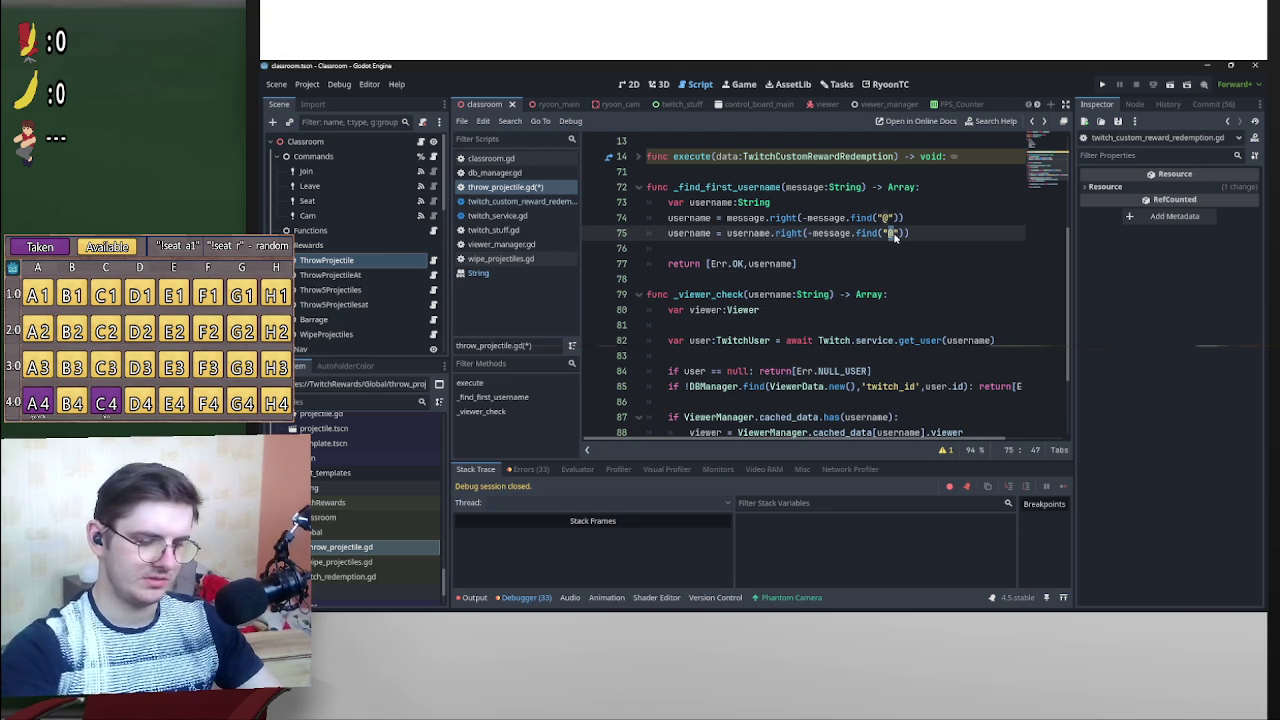
pyautogui.doubleClick(788, 233)
pyautogui.write('left')
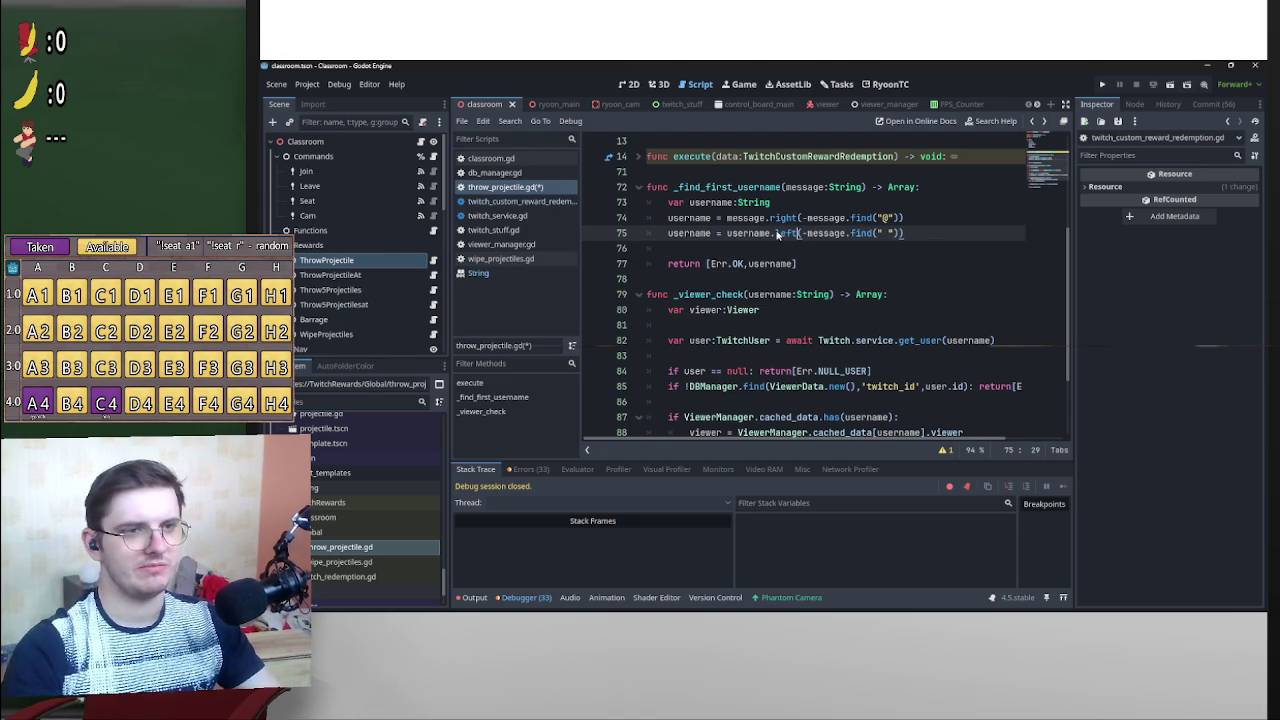
pyautogui.click(915, 221)
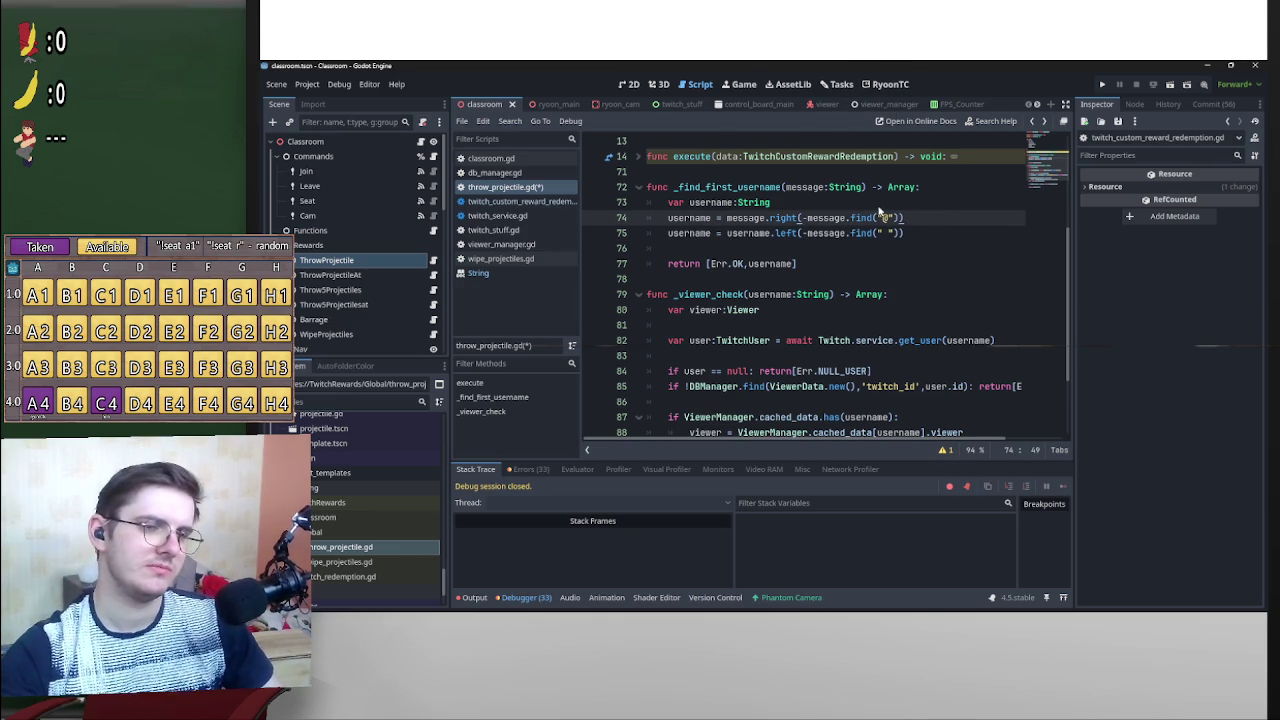
pyautogui.hotkey('ctrl', 's')
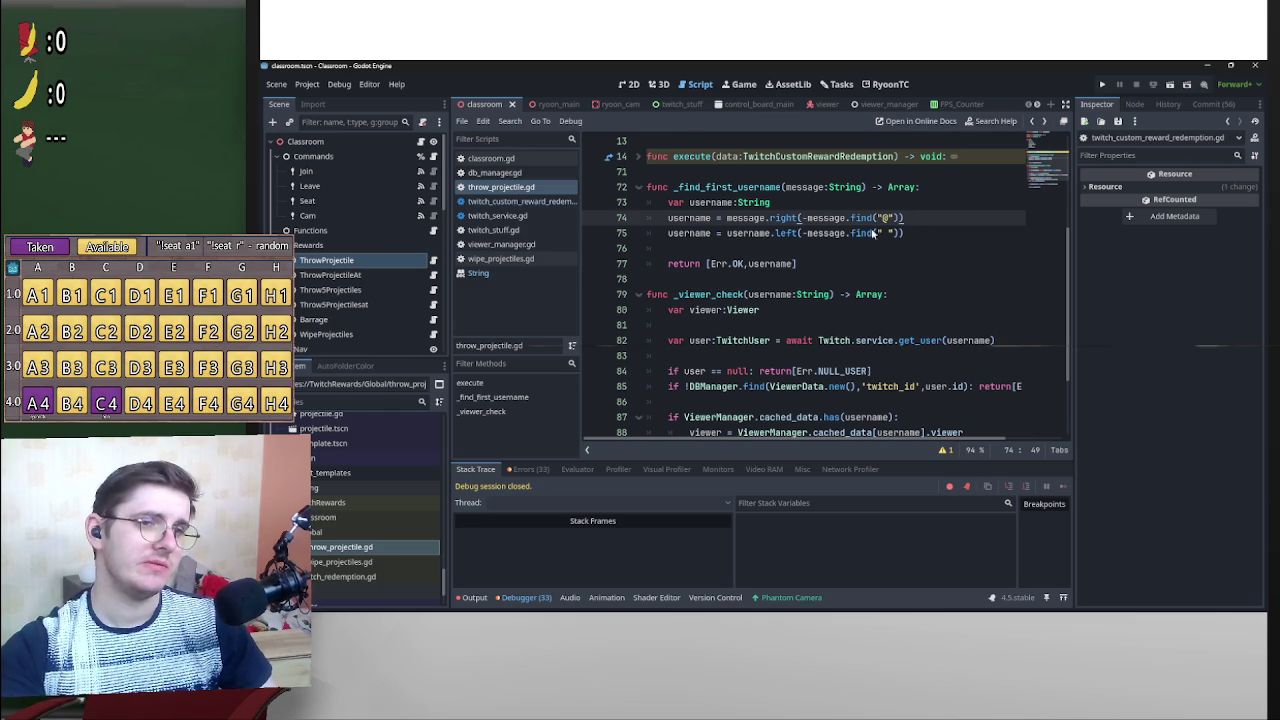
# Insert -message.length() before -message.find(" ") inside the left() call and save.
pyautogui.click(806, 233)
pyautogui.write('-')
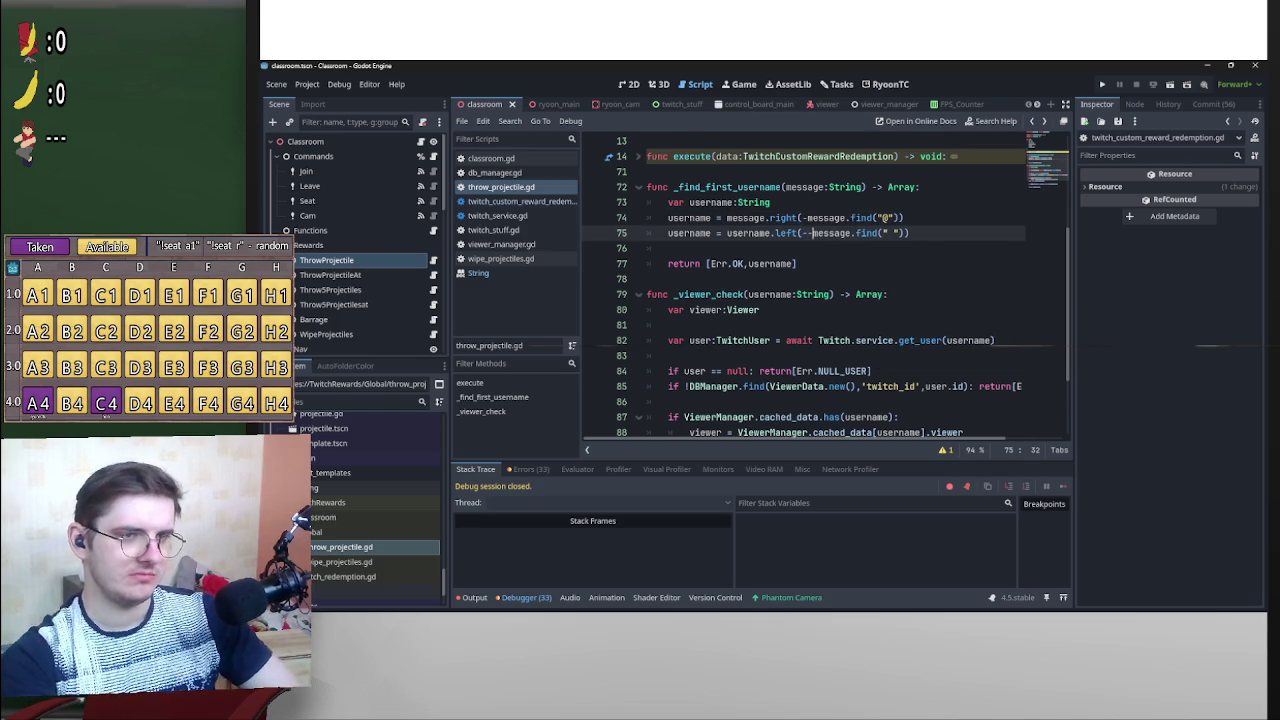
pyautogui.write('message.l')
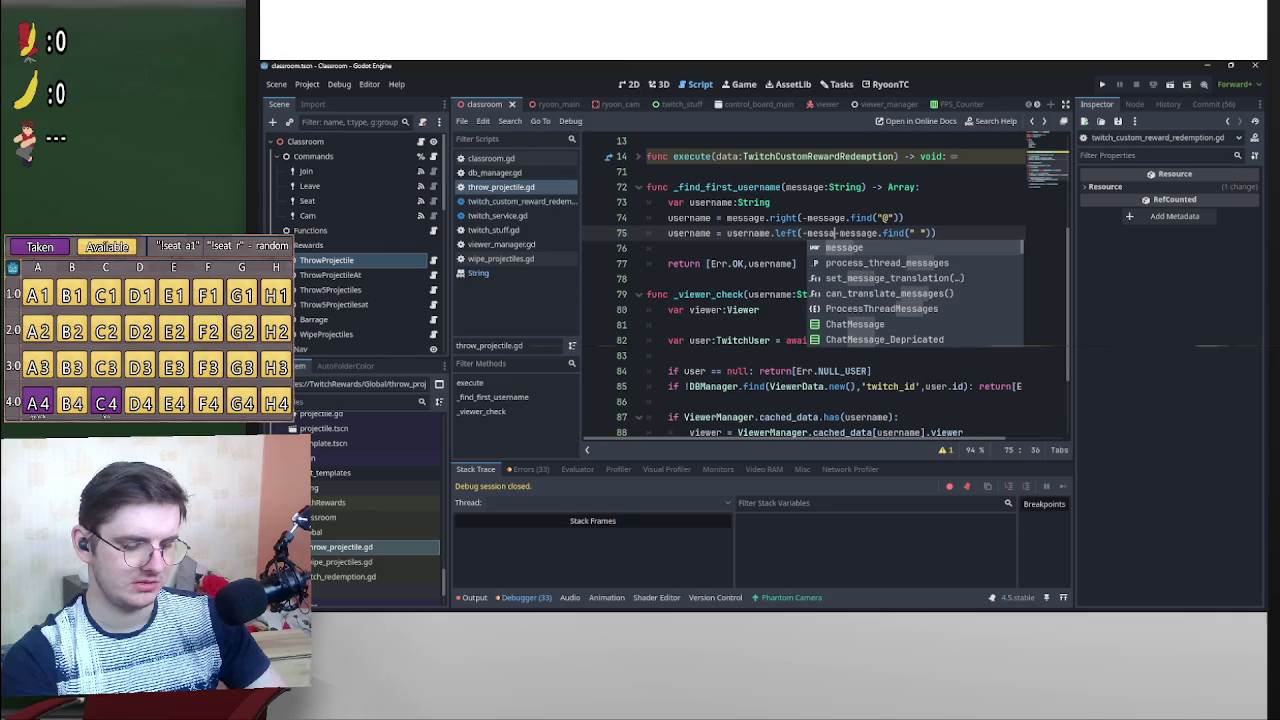
pyautogui.write('e')
pyautogui.press('Down')
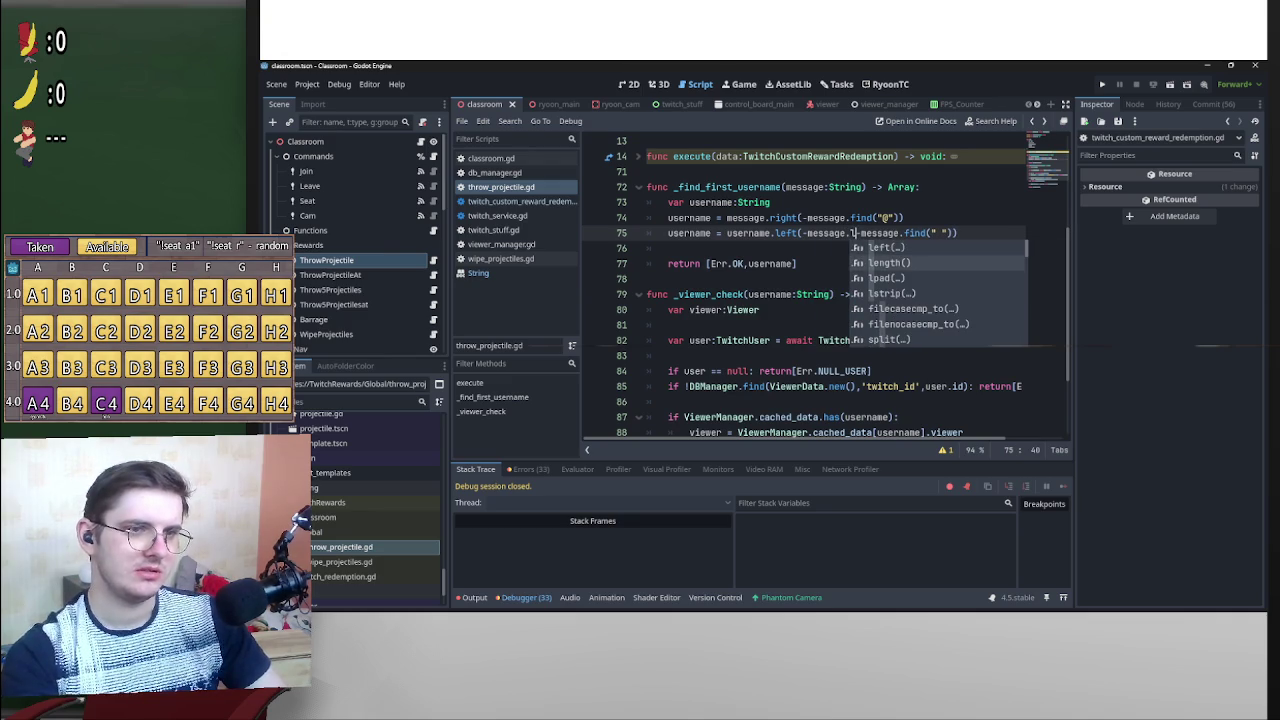
pyautogui.press('Return')
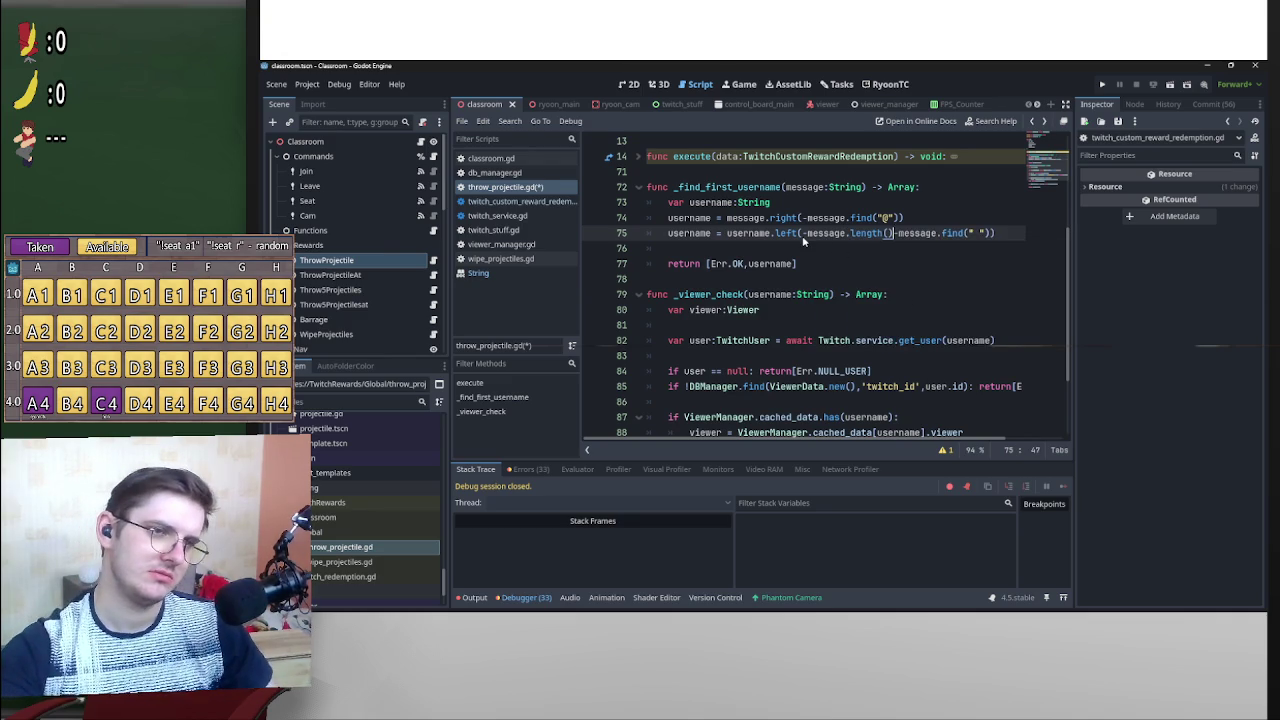
pyautogui.click(809, 272)
pyautogui.hotkey('ctrl', 's')
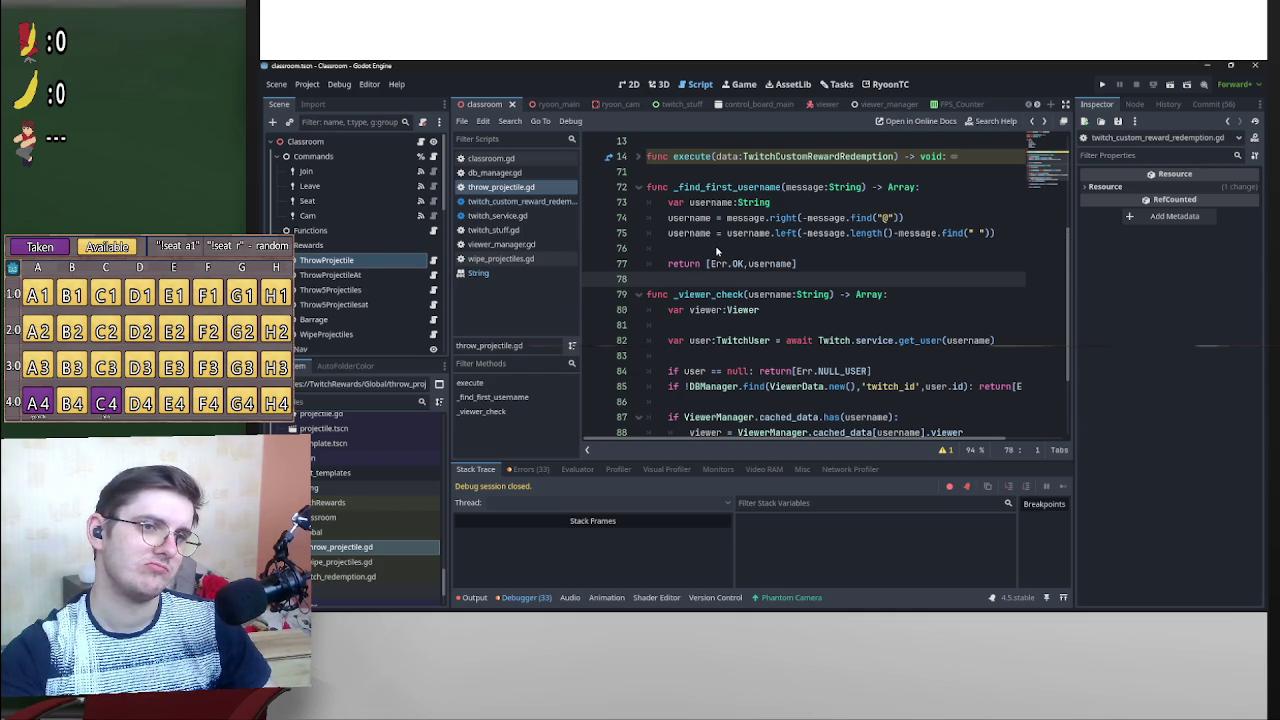
# Insert a new line above var username starting with if message.find("@").
pyautogui.click(672, 218)
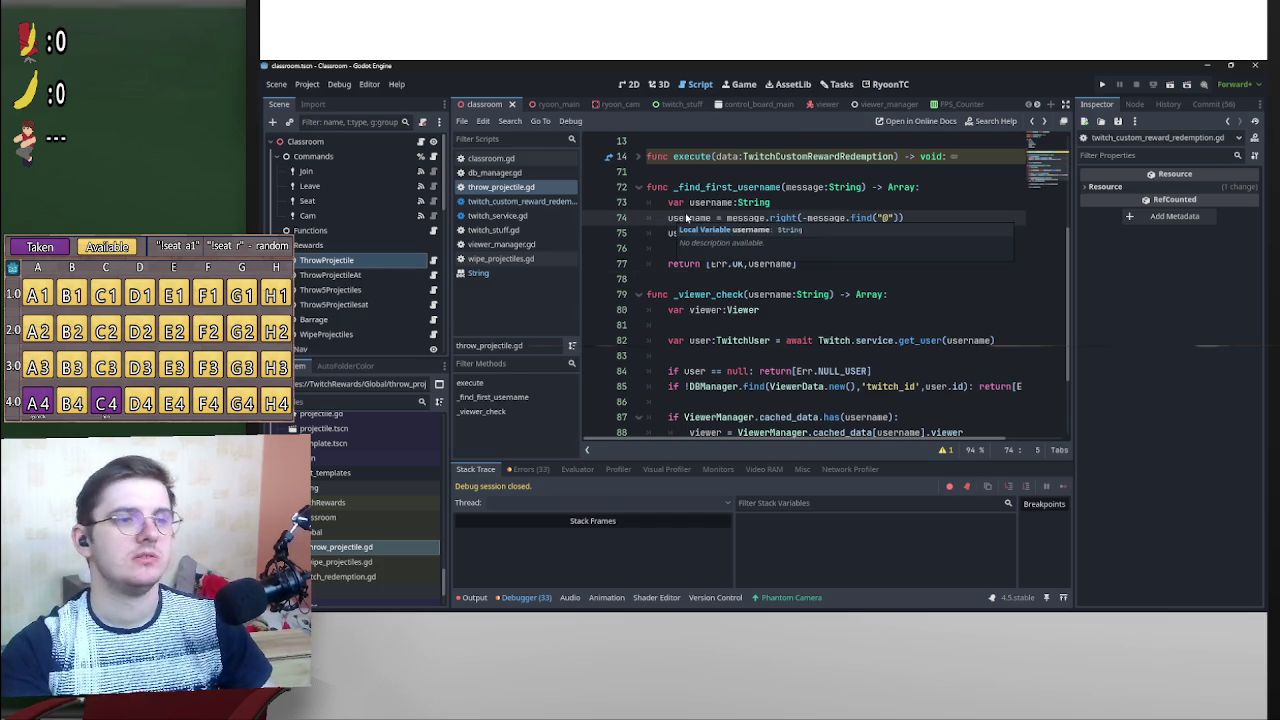
pyautogui.click(669, 203)
pyautogui.press('Return')
pyautogui.press('Return')
pyautogui.click(669, 204)
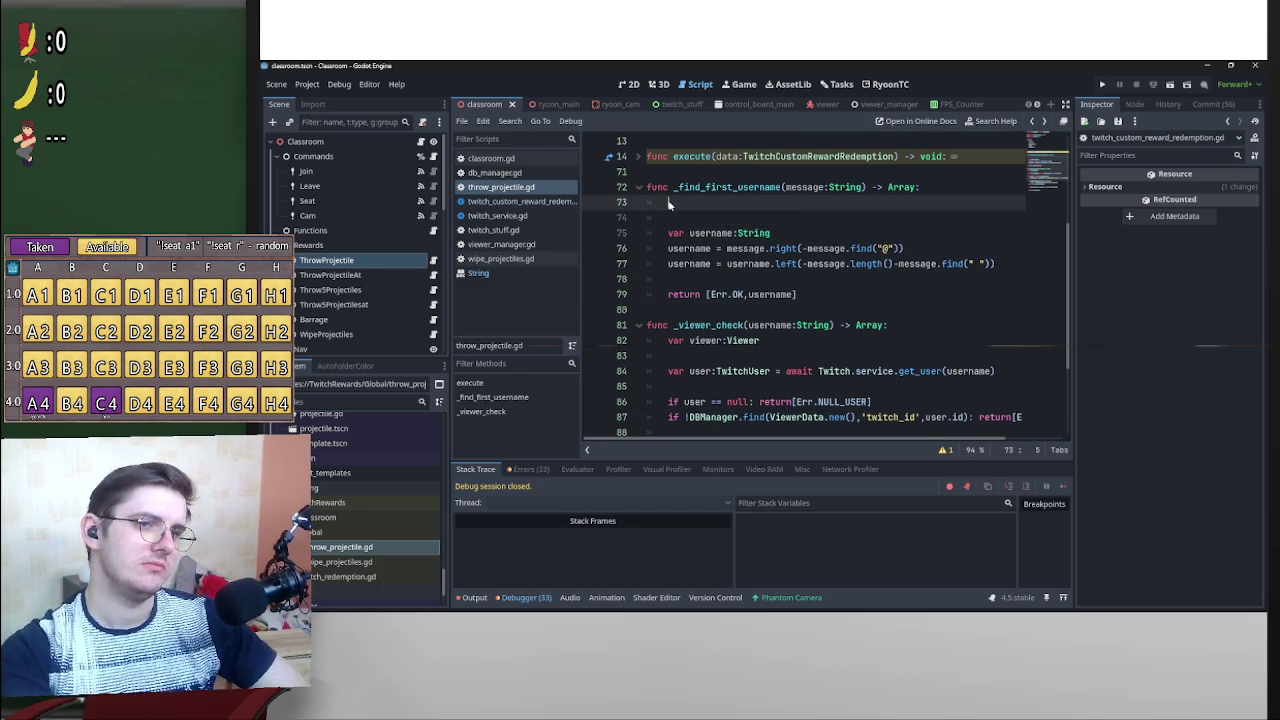
pyautogui.write('if')
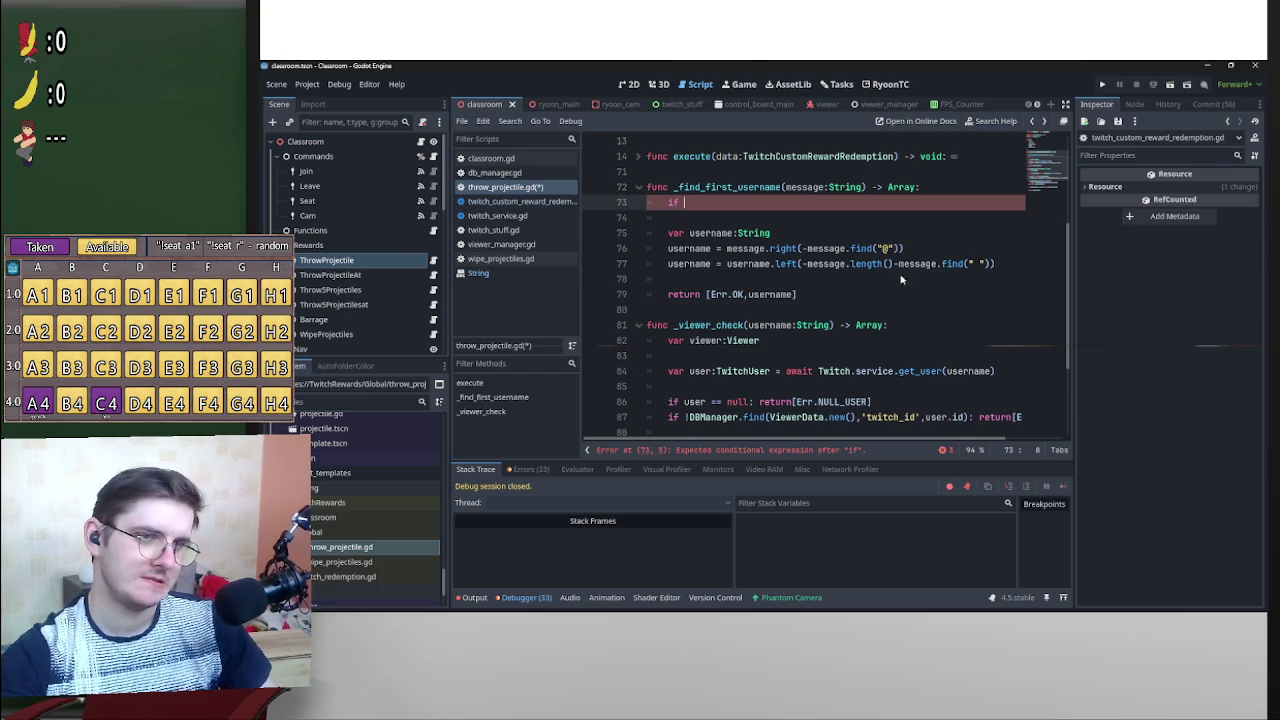
pyautogui.moveTo(901, 249)
pyautogui.mouseDown()
pyautogui.moveTo(806, 249)
pyautogui.moveTo(781, 204)
pyautogui.moveTo(855, 201)
pyautogui.mouseUp()
pyautogui.click(855, 201)
# After checking the find() documentation, extend the condition with == -1.
pyautogui.write('==')
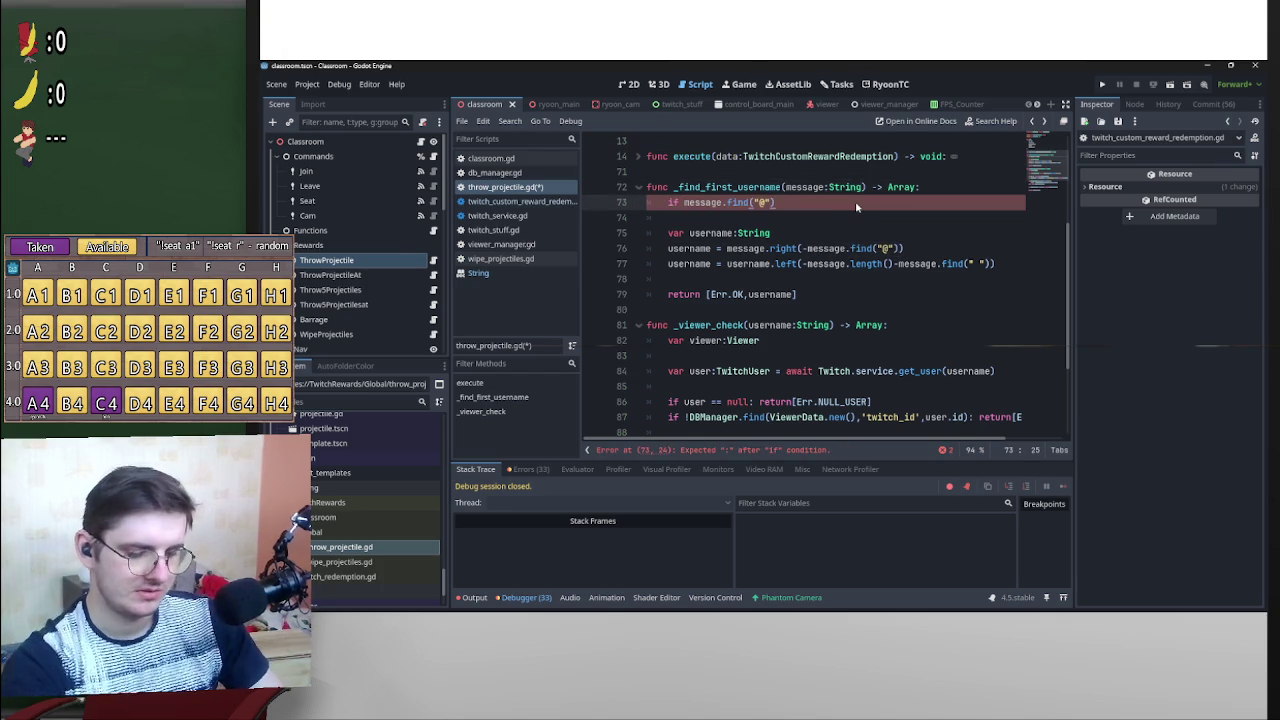
pyautogui.keyDown('ctrl'); pyautogui.click(737, 202); pyautogui.keyUp('ctrl')
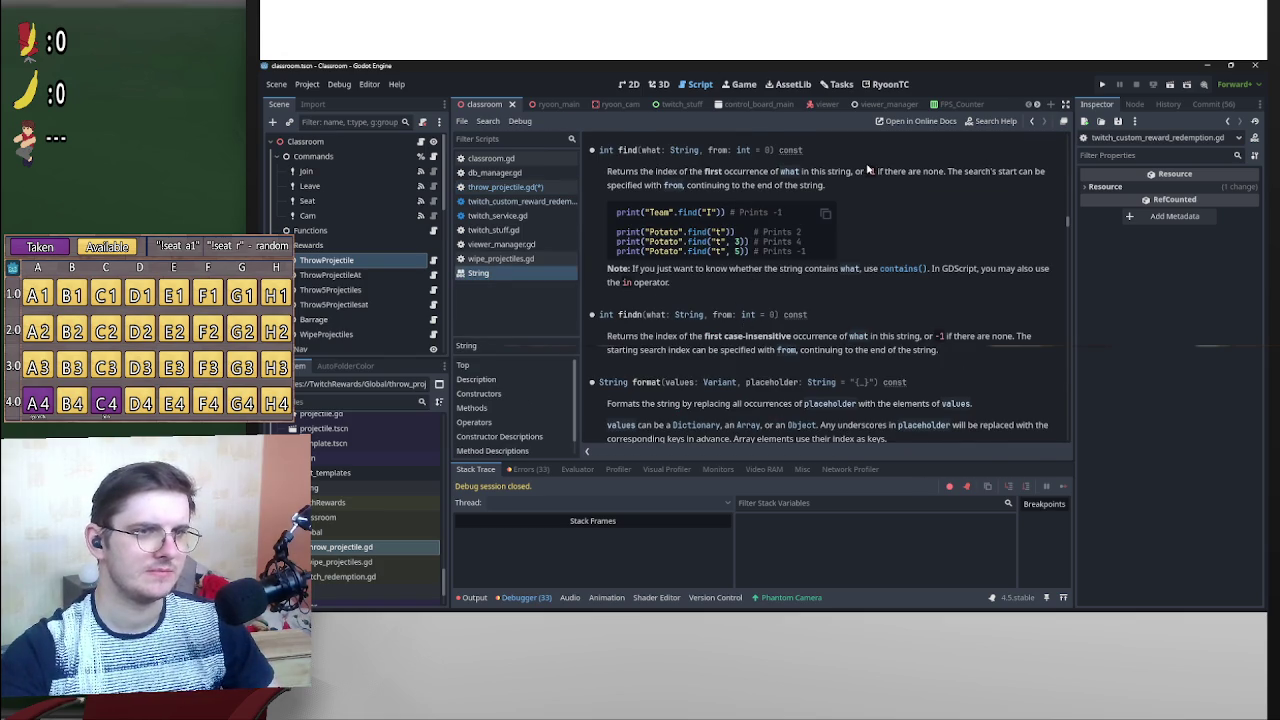
pyautogui.hotkey('alt', 'Left')
pyautogui.click(778, 202)
pyautogui.write('== -1: ')
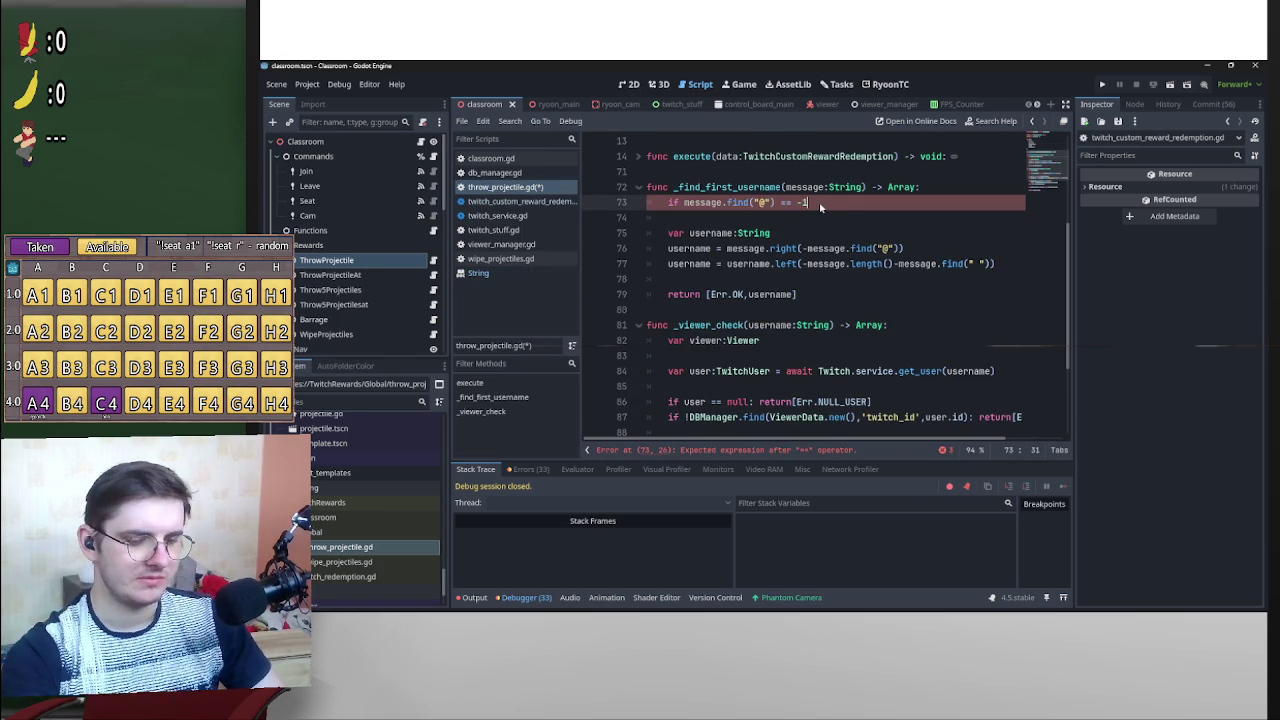
pyautogui.write('retirn')
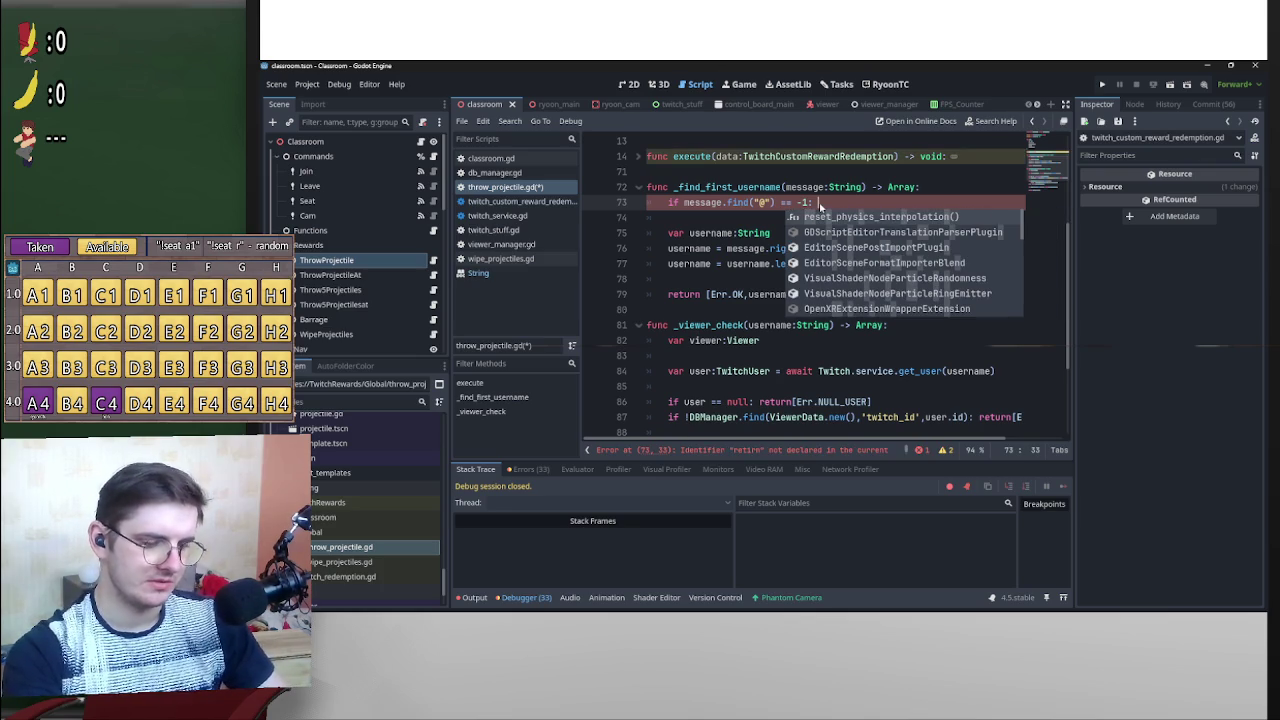
# Correct the 'retirn' typo so line 73 ends with return [Err.NO_AT], choosing NO_AT from autocomplete.
pyautogui.press('BackSpace')
pyautogui.press('BackSpace')
pyautogui.press('BackSpace')
pyautogui.write('urn [E')
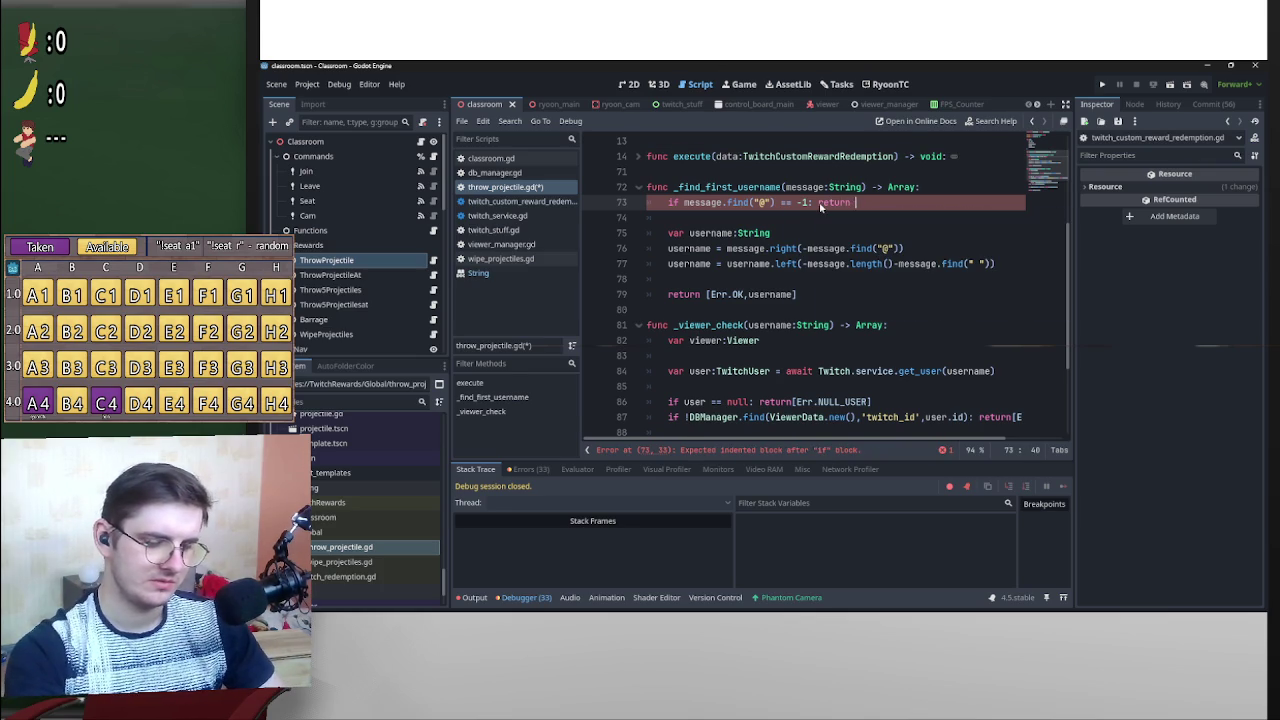
pyautogui.write('rr.')
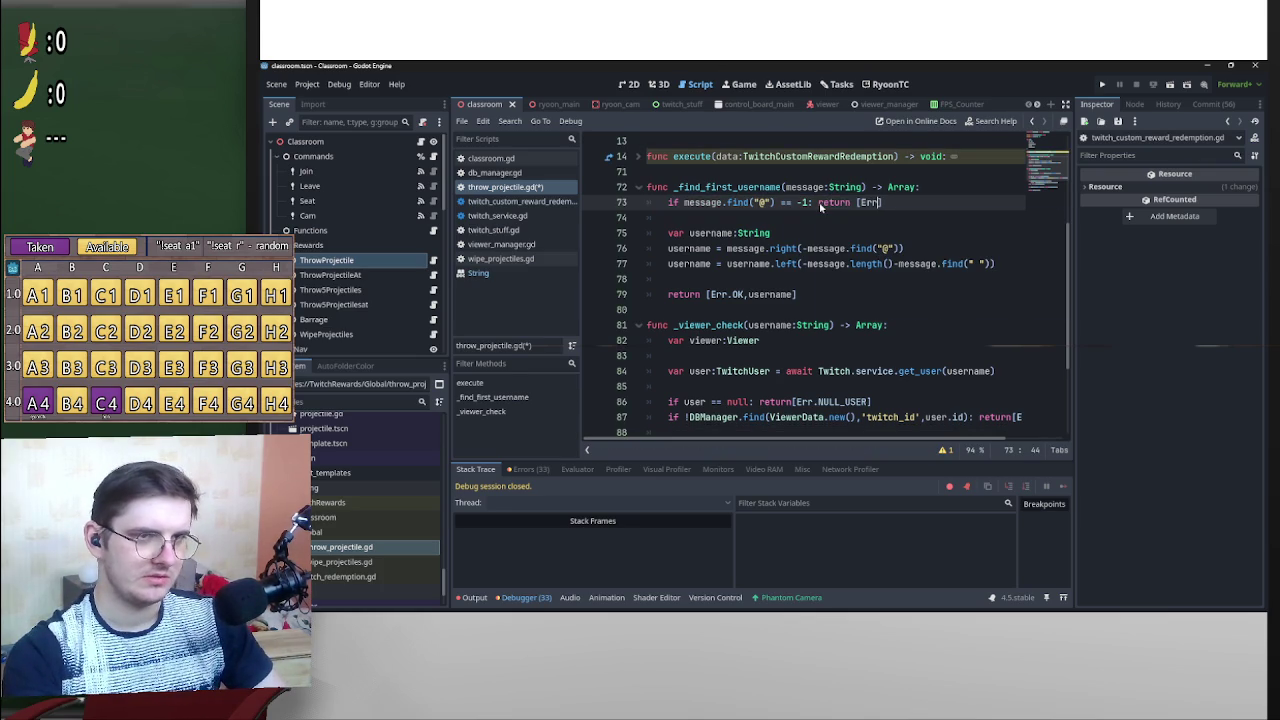
pyautogui.press('Down')
pyautogui.press('Down')
pyautogui.press('Down')
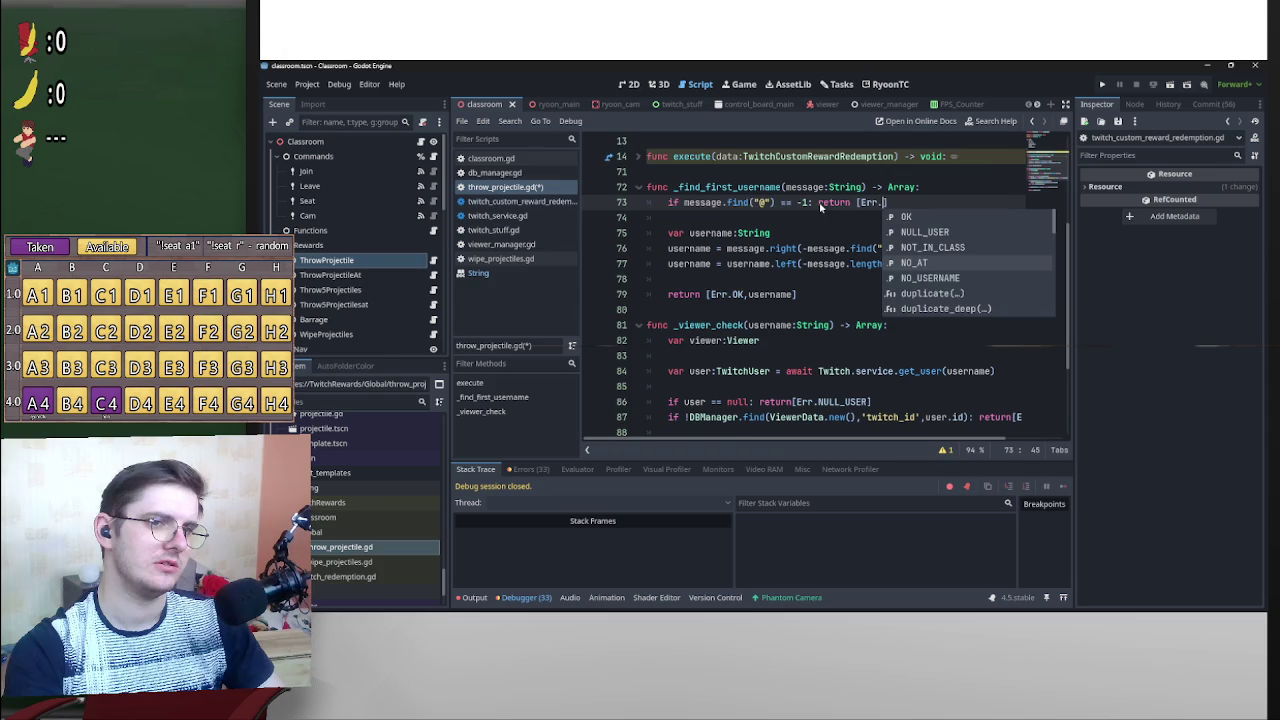
pyautogui.press('Return')
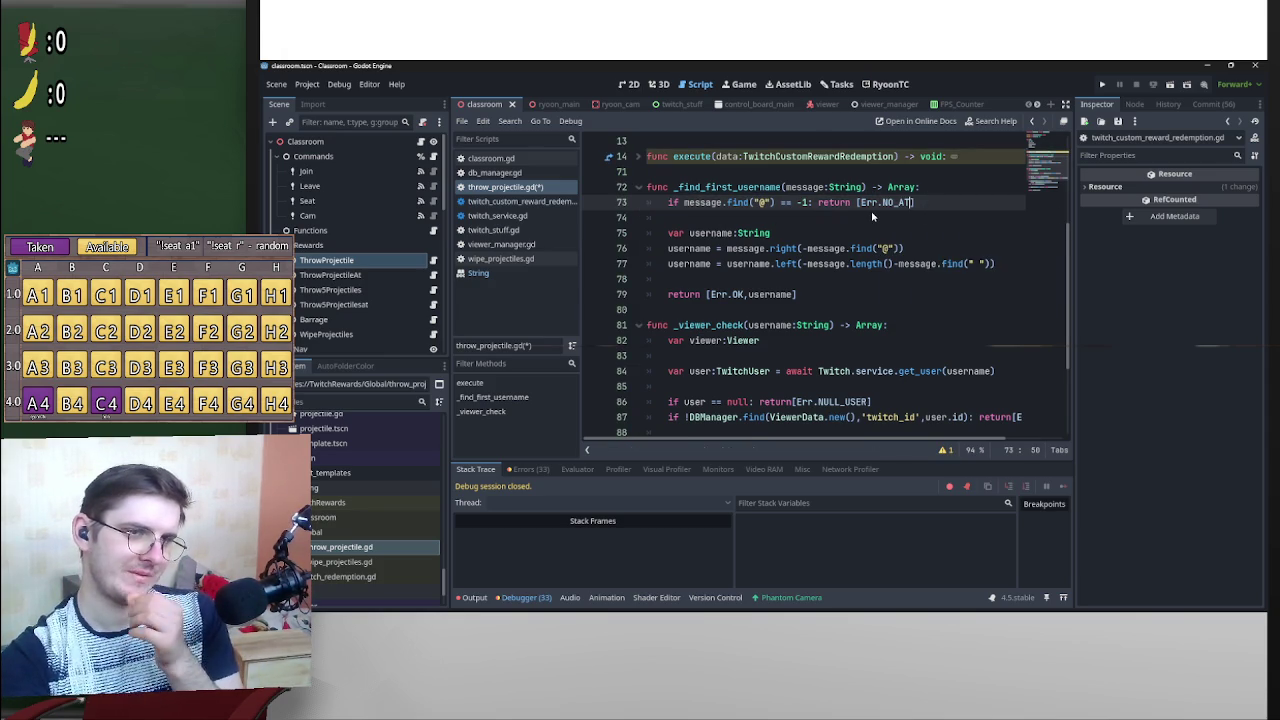
pyautogui.click(785, 277)
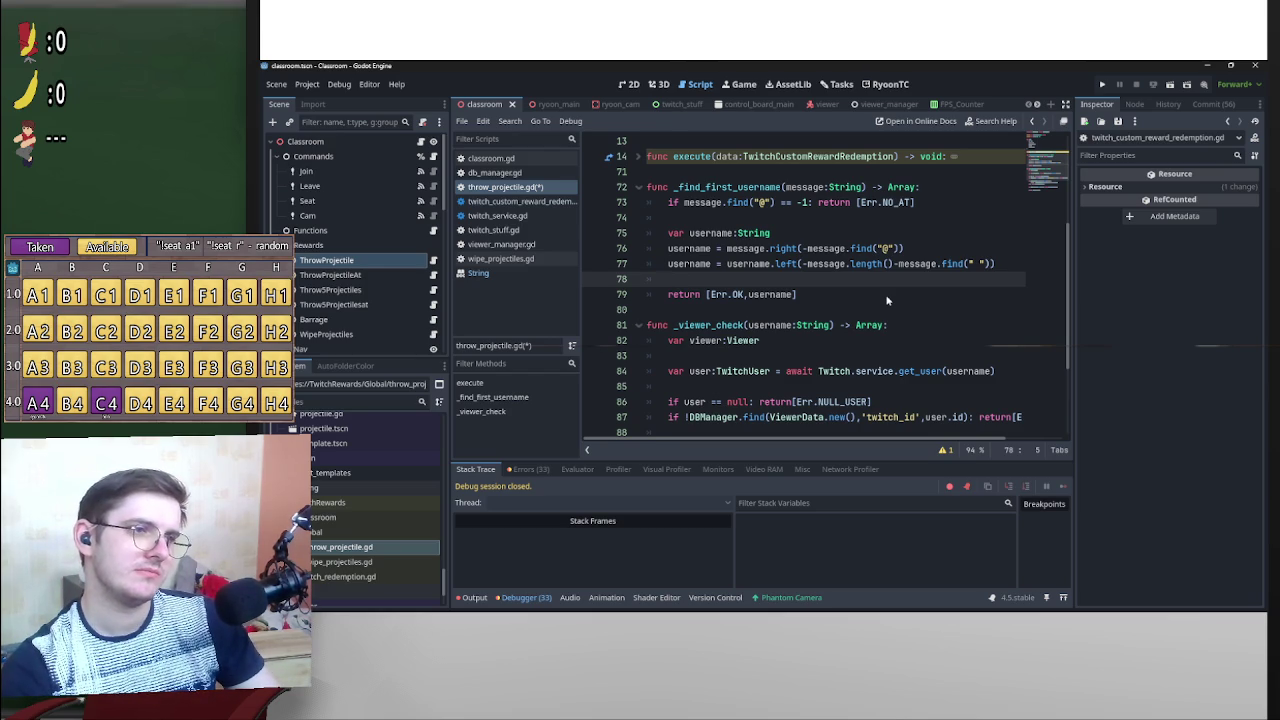
# Add a new line after line 78 with the condition if username == "".
pyautogui.press('Up')
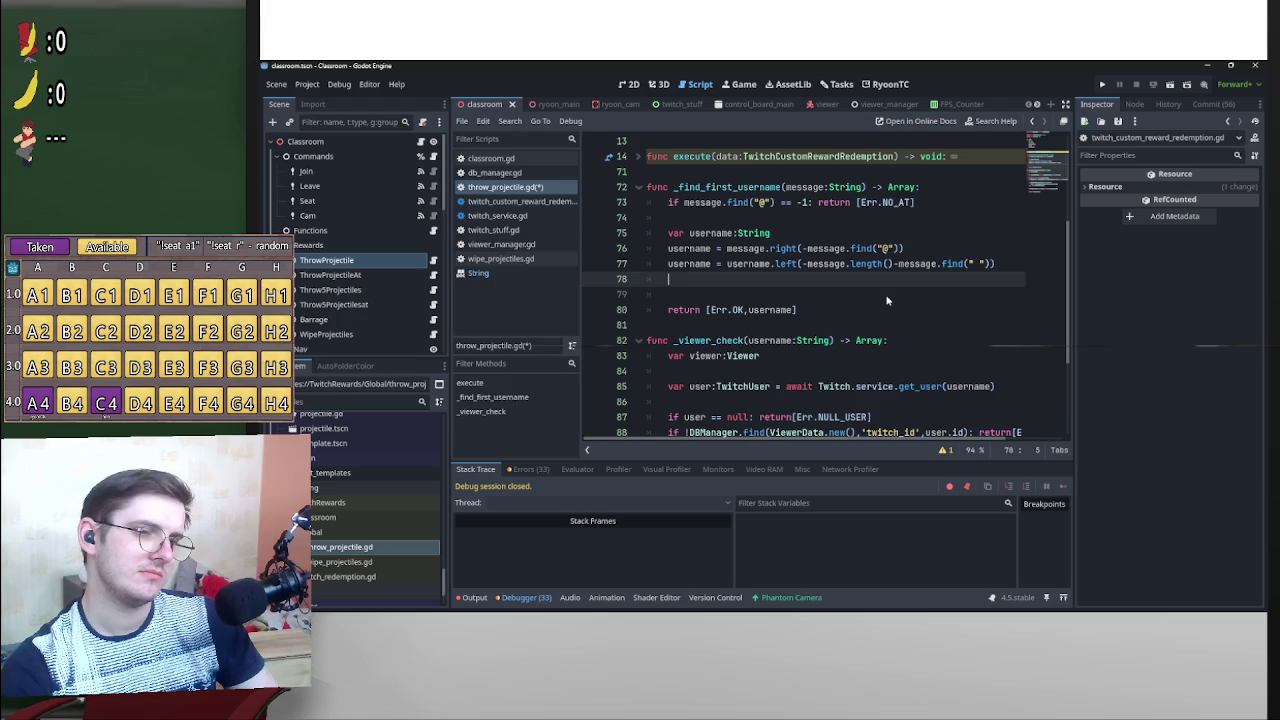
pyautogui.press('Return')
pyautogui.write('if')
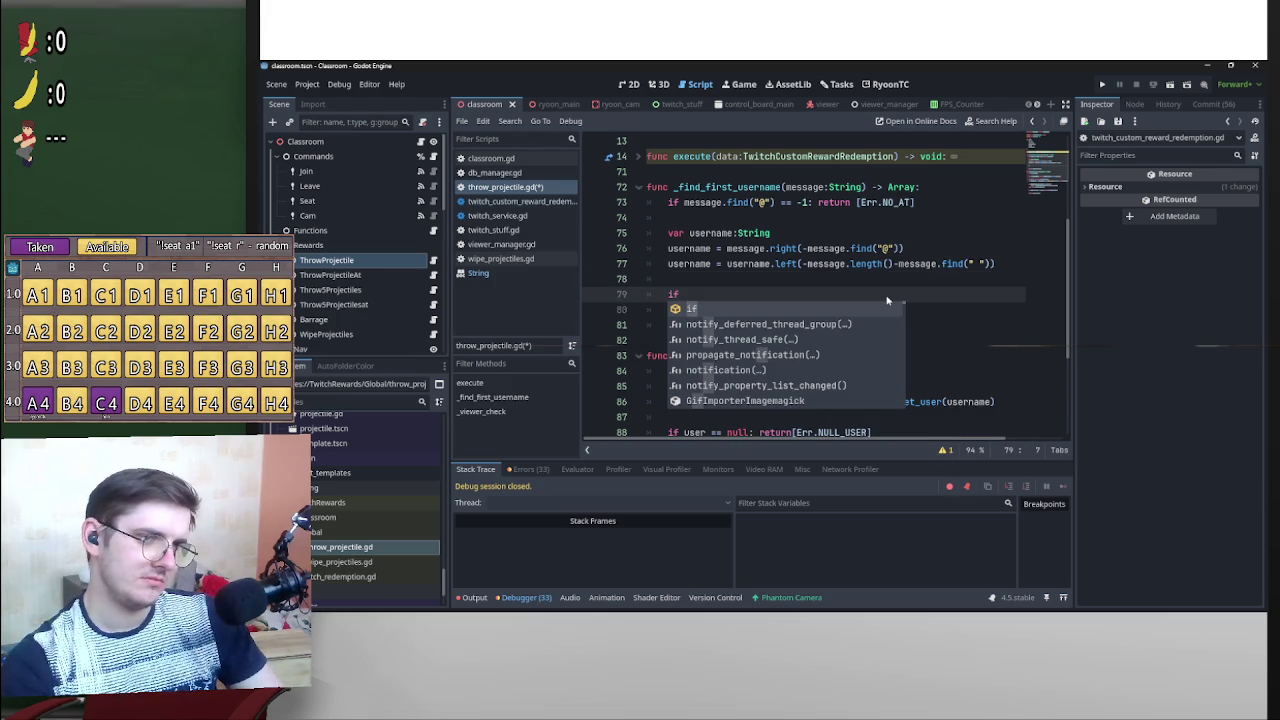
pyautogui.write(' us')
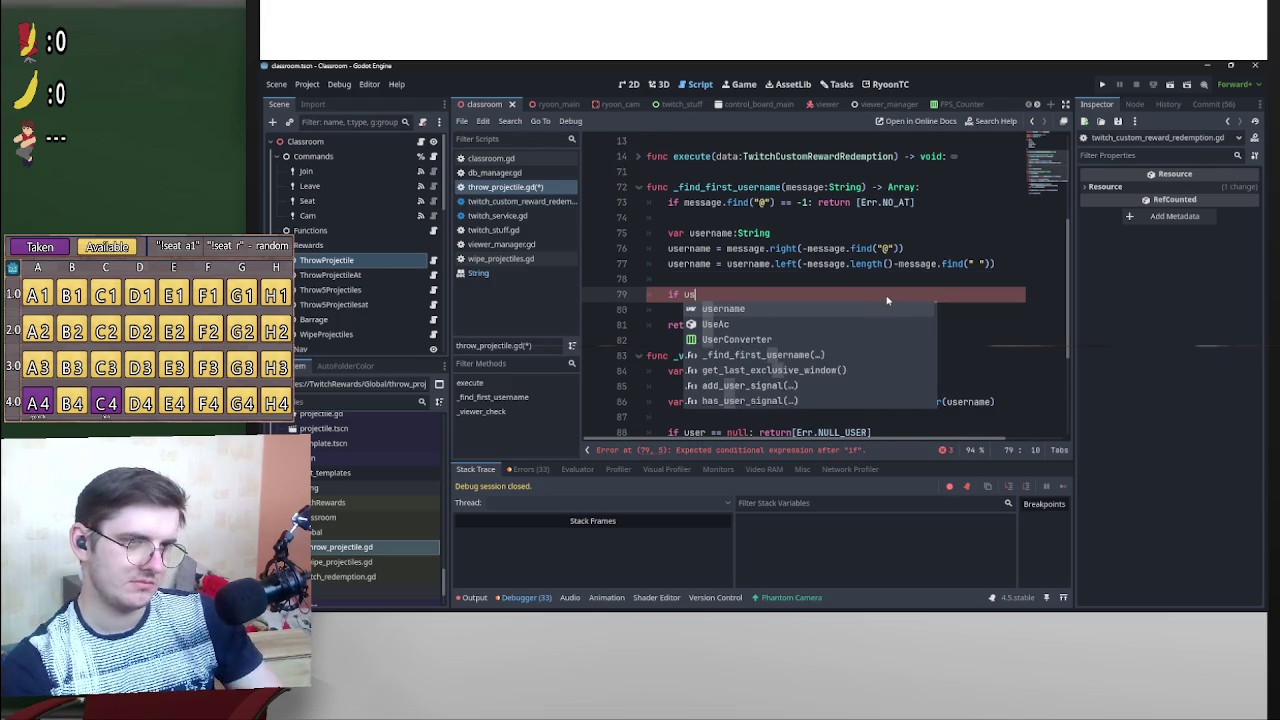
pyautogui.write('ername == ""')
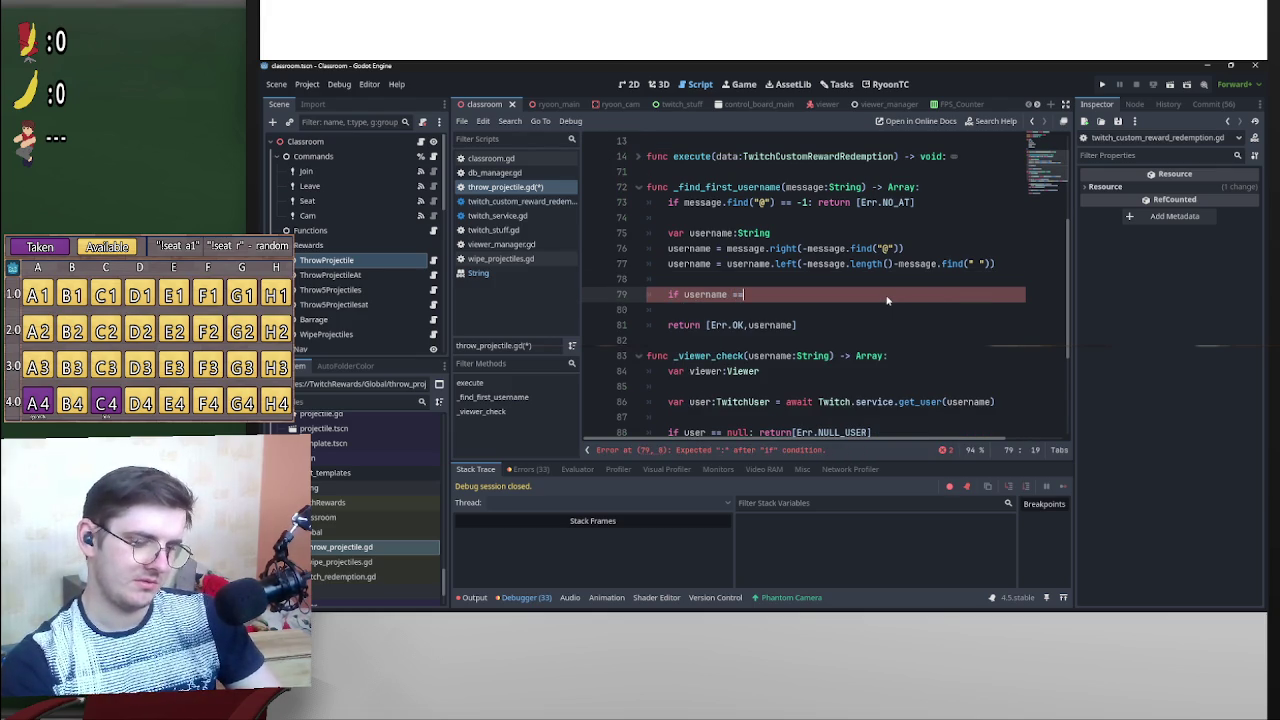
pyautogui.press('Down')
pyautogui.press('Down')
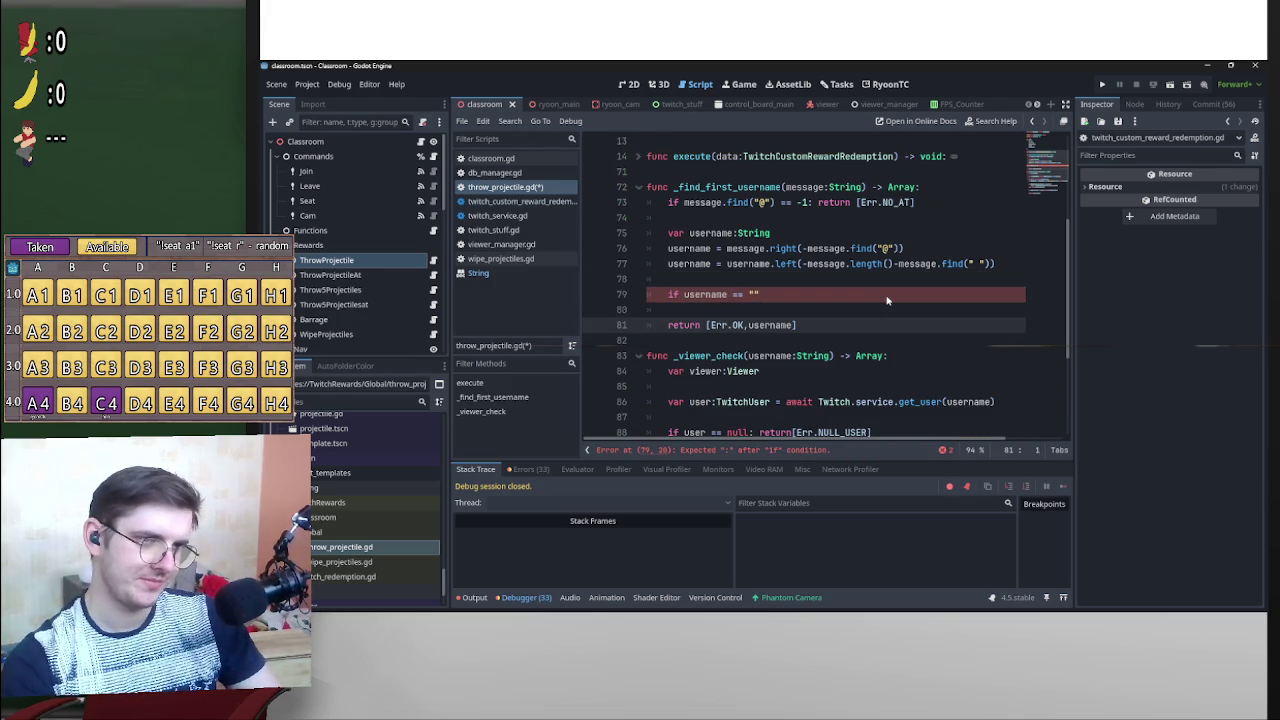
pyautogui.press('Up')
pyautogui.press('Up')
pyautogui.press('End')
# Reuse line 73's return clause after the empty-username check, changing NO_AT to NO_USERNAME.
pyautogui.moveTo(914, 202); pyautogui.dragTo(807, 202)
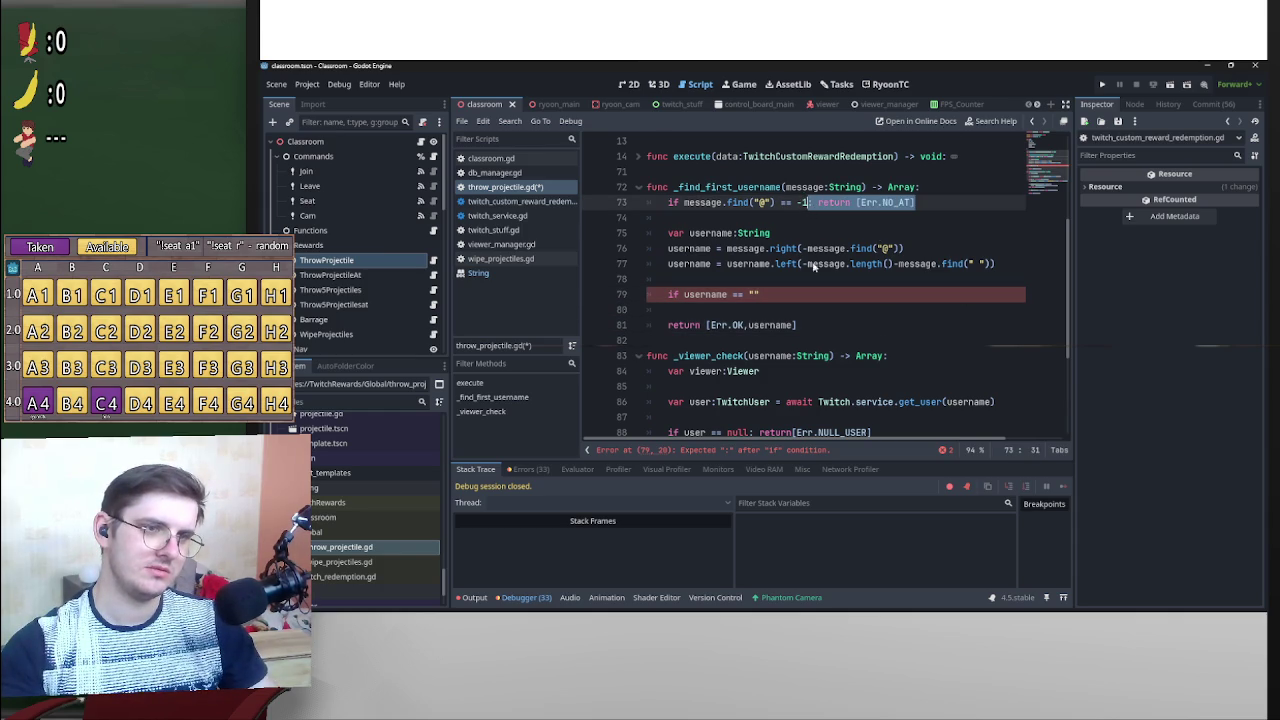
pyautogui.hotkey('ctrl', 'c')
pyautogui.click(860, 295)
pyautogui.hotkey('ctrl', 'v')
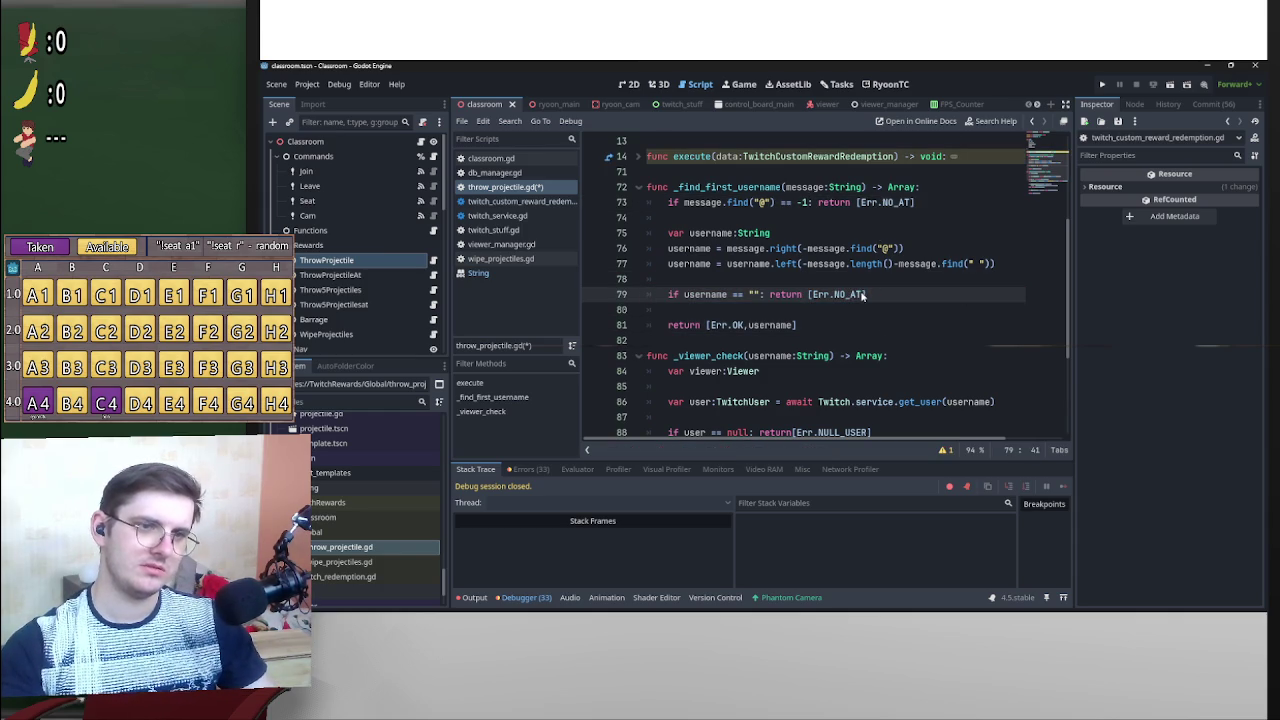
pyautogui.press('BackSpace')
pyautogui.press('BackSpace')
pyautogui.press('BackSpace')
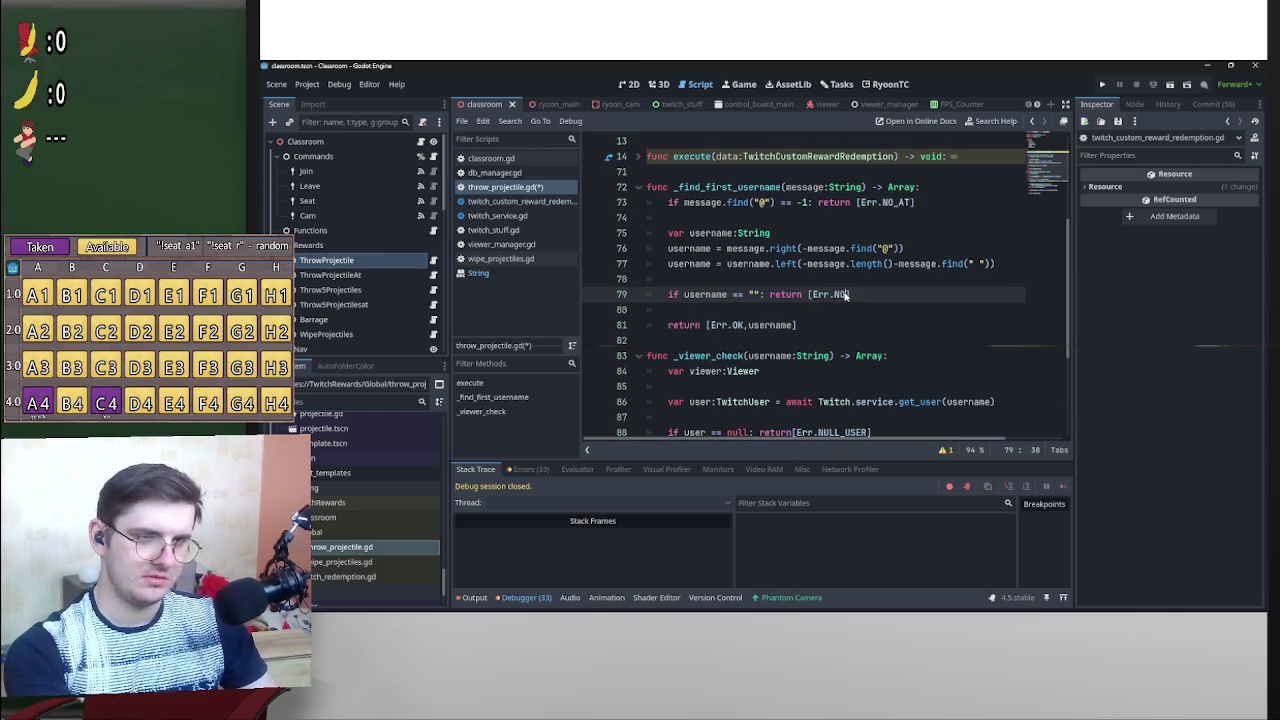
pyautogui.write('_USERNAME')
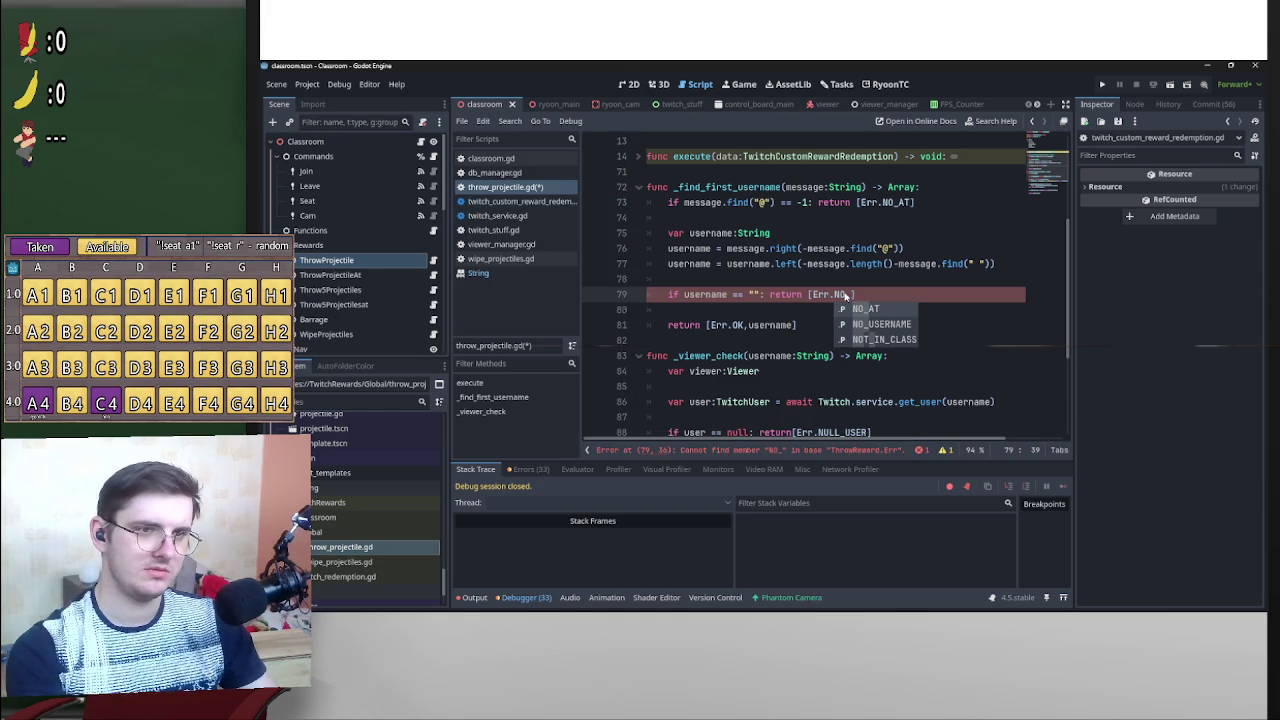